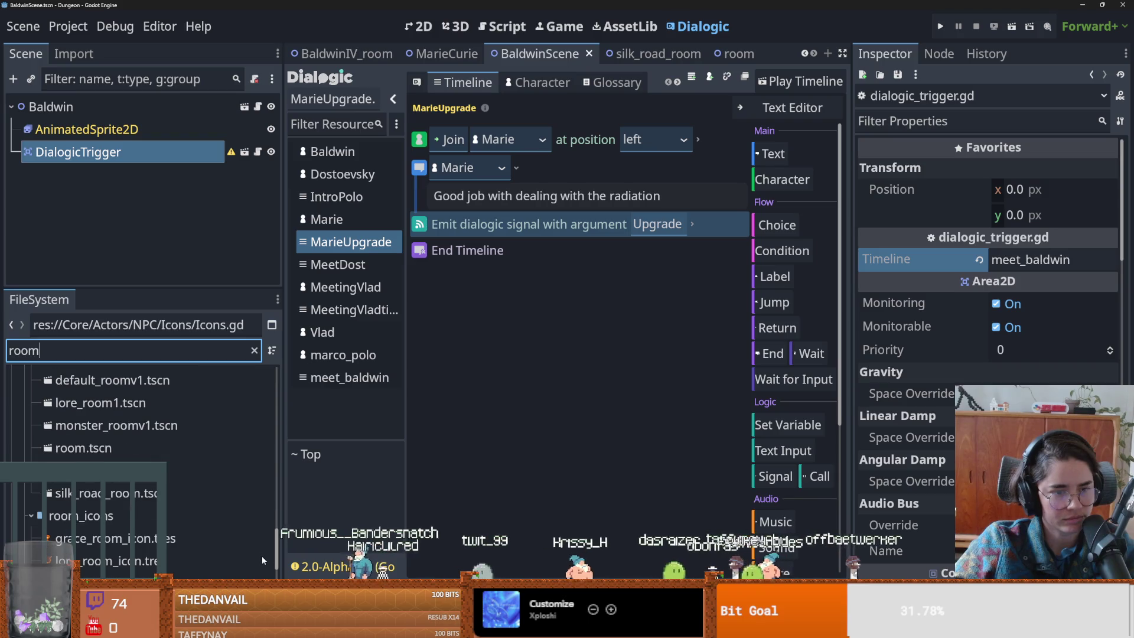
# - Create a new scene inheriting from room.tscn and rename its root node to DoestoevskyRoom
pyautogui.rightClick(134, 450)
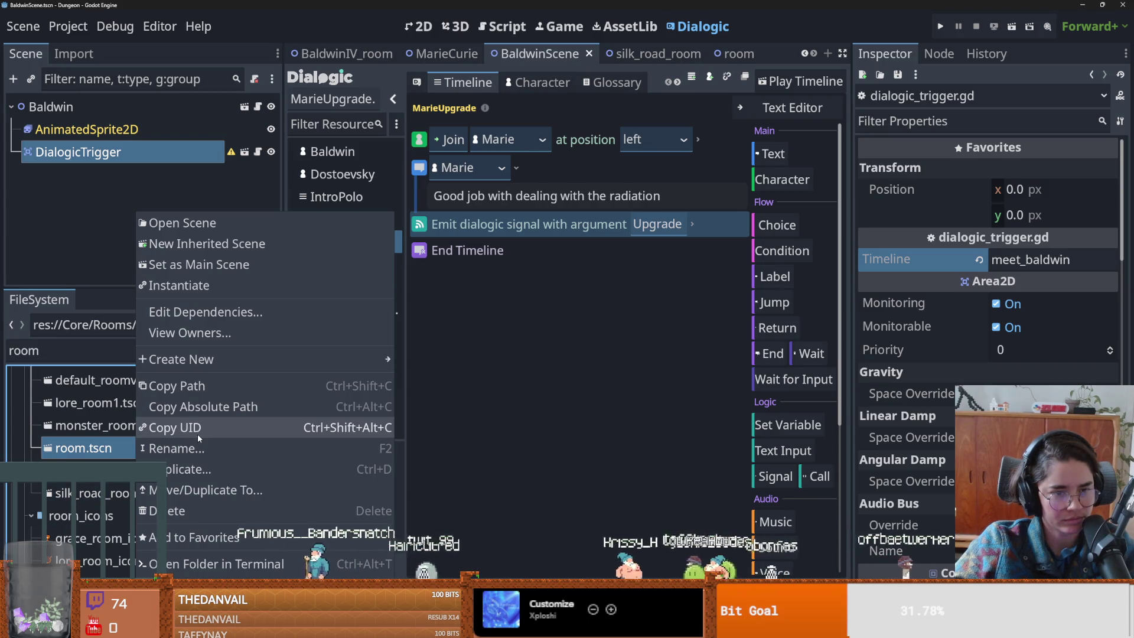
pyautogui.click(191, 244)
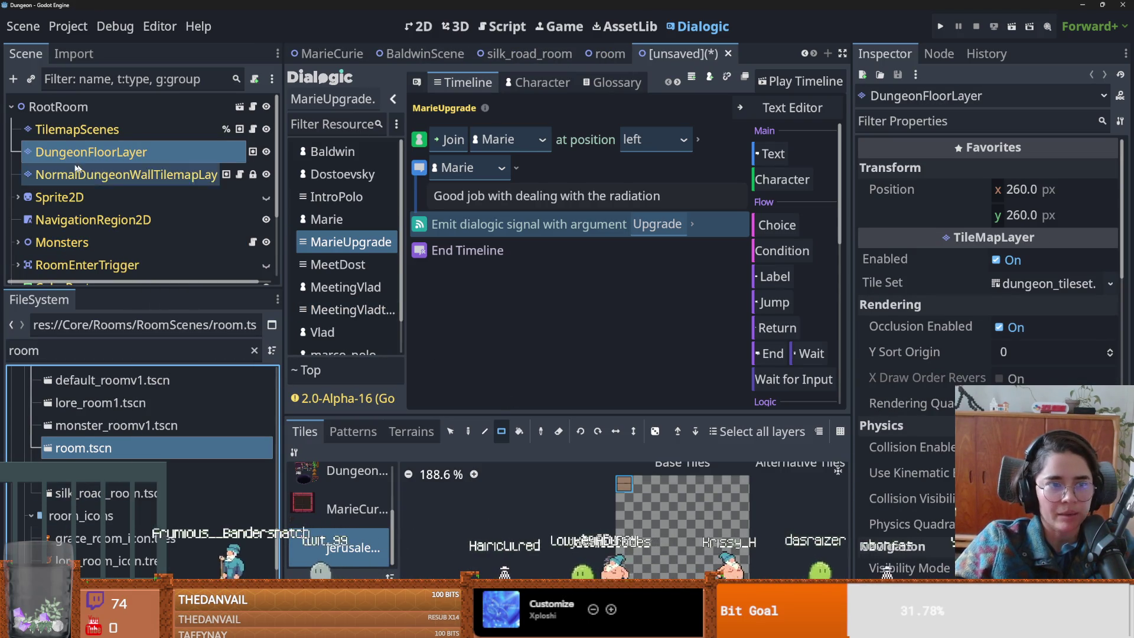
pyautogui.doubleClick(134, 108)
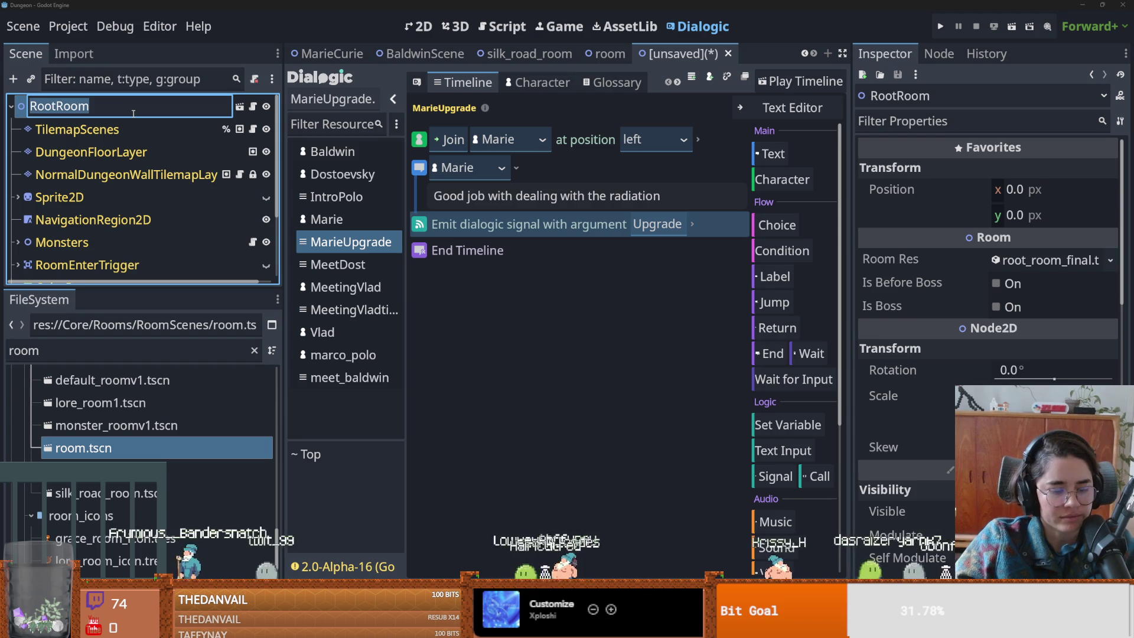
pyautogui.write('Doeste')
pyautogui.press('BackSpace')
pyautogui.write('oevskyRoom')
pyautogui.press('Return')
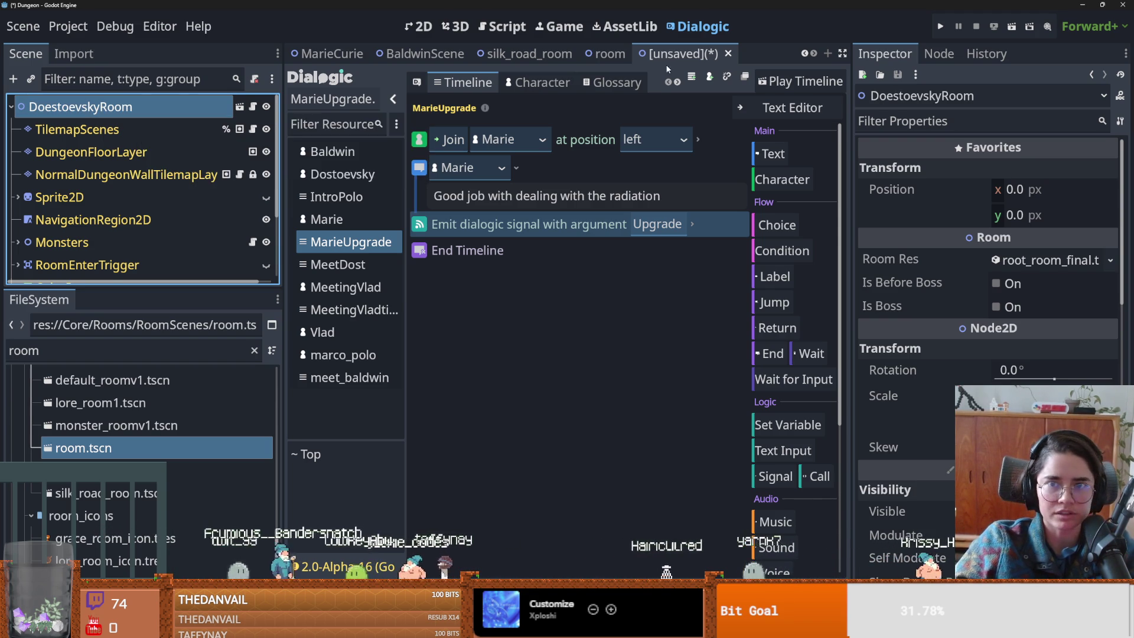
# - Save the new scene as doestoevsky_room.tscn in the RoomScenes folder
pyautogui.hotkey('ctrl', 's')
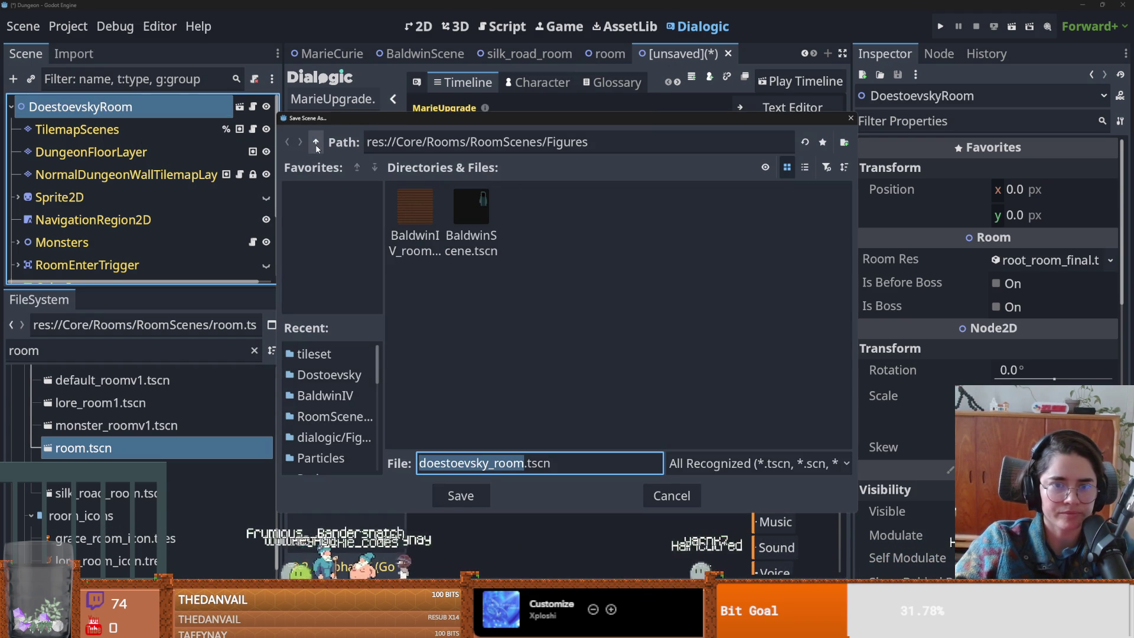
pyautogui.click(316, 142)
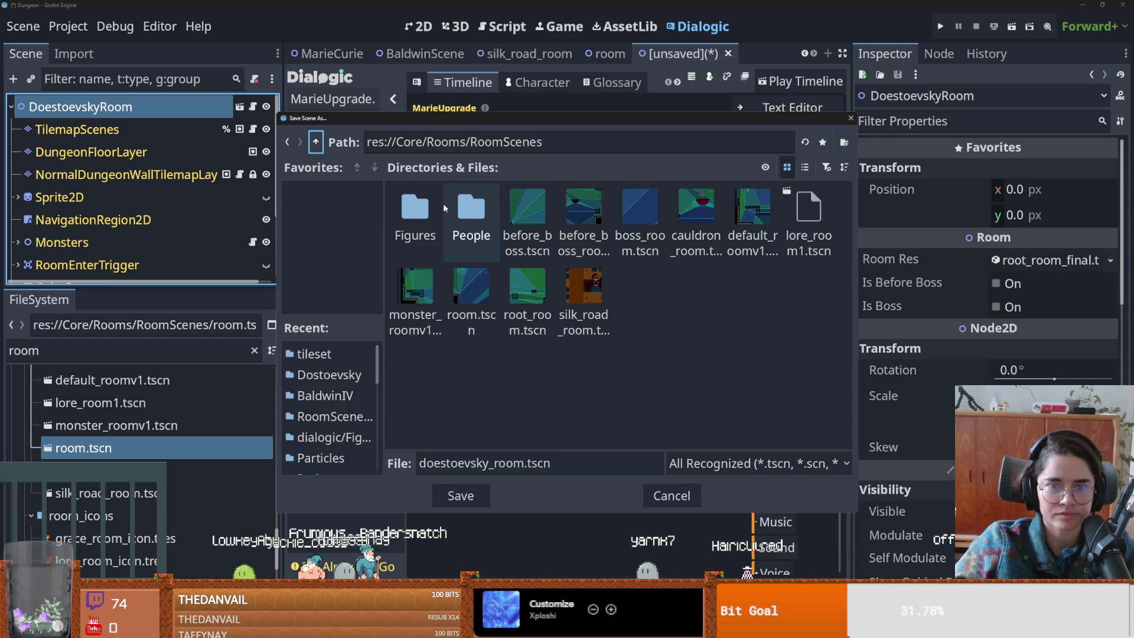
pyautogui.doubleClick(425, 213)
pyautogui.click(461, 496)
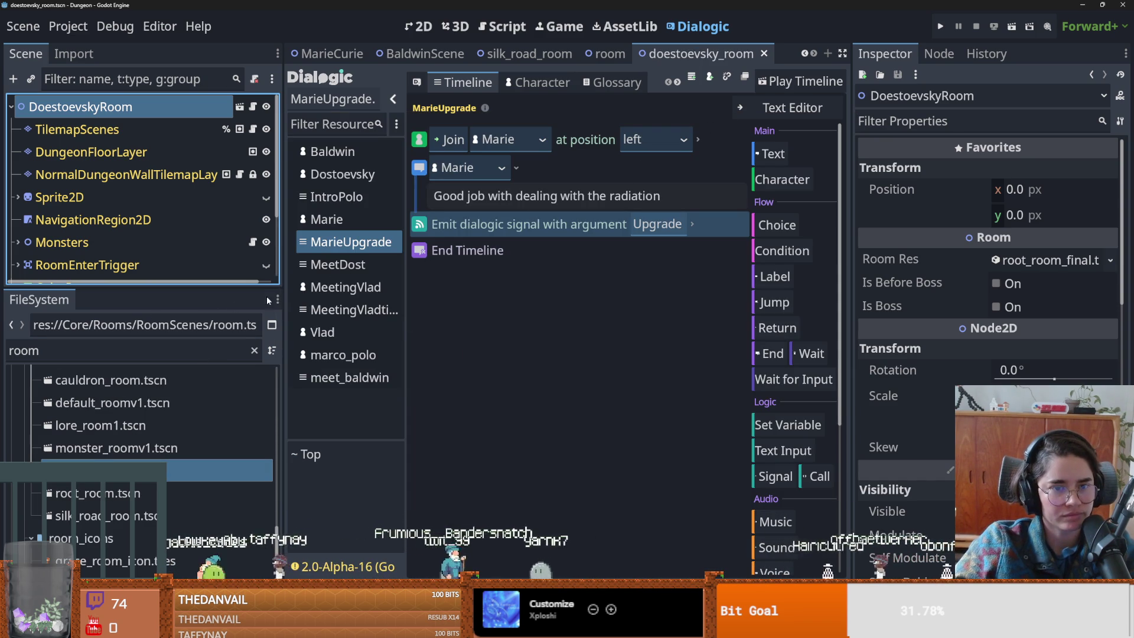
# - Enlarge the scene tree panel, save again, and show the room in the 2D view
pyautogui.moveTo(286, 290); pyautogui.dragTo(312, 290)
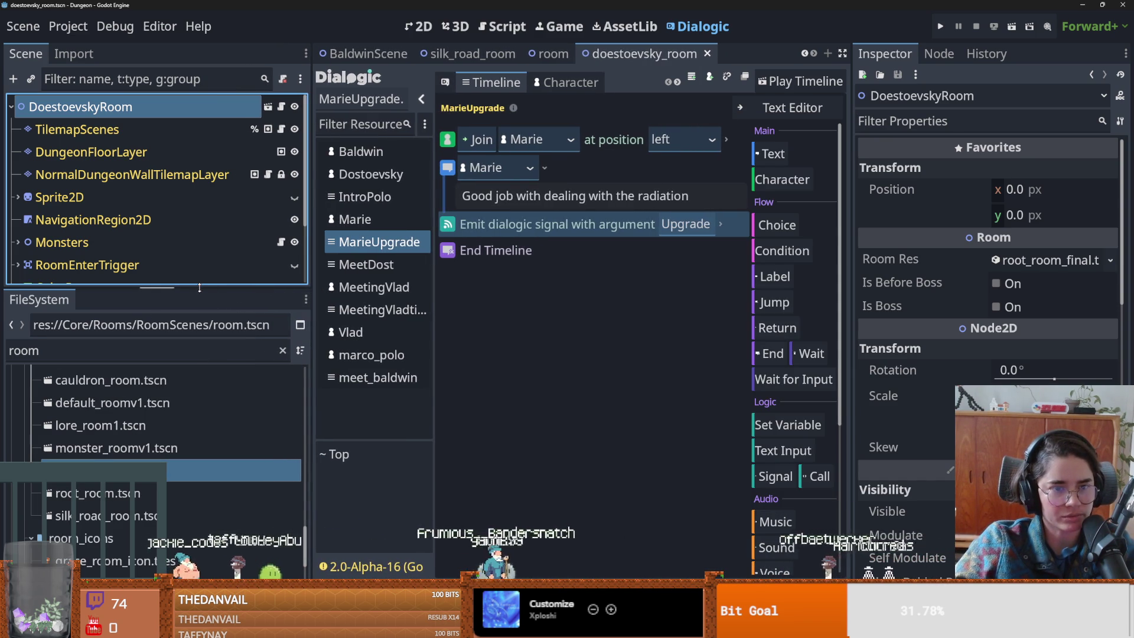
pyautogui.moveTo(154, 285); pyautogui.dragTo(153, 473)
pyautogui.hotkey('ctrl', 's')
pyautogui.click(419, 26)
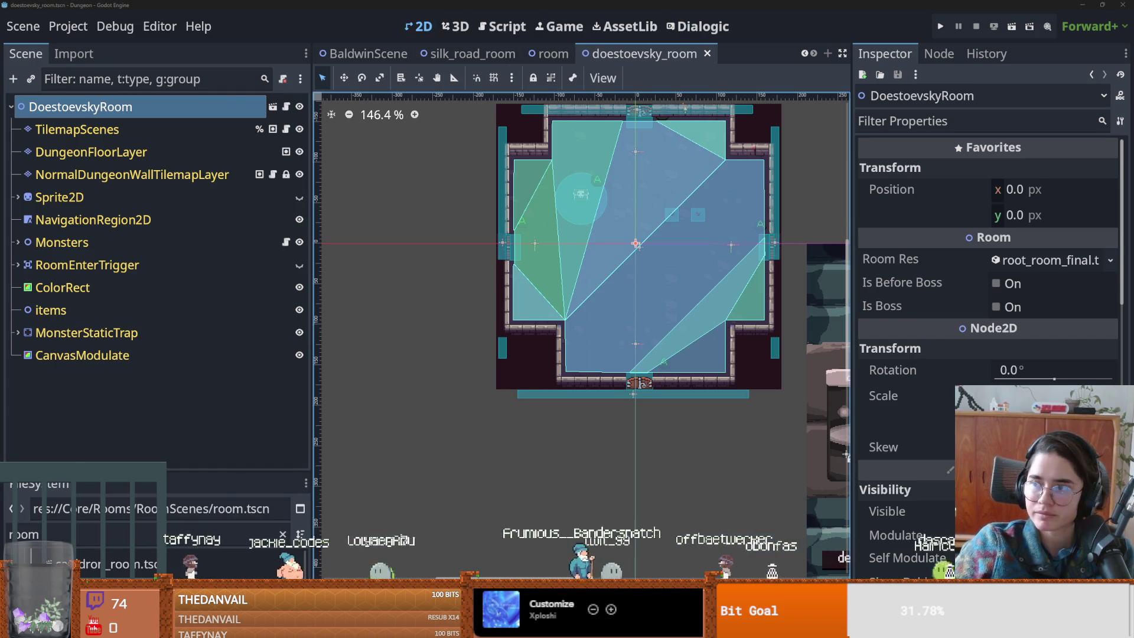
pyautogui.hotkey('alt', 'Tab')
# - Close the portrait preview and bring up the small in-game Baldwin sprite
pyautogui.click(872, 57)
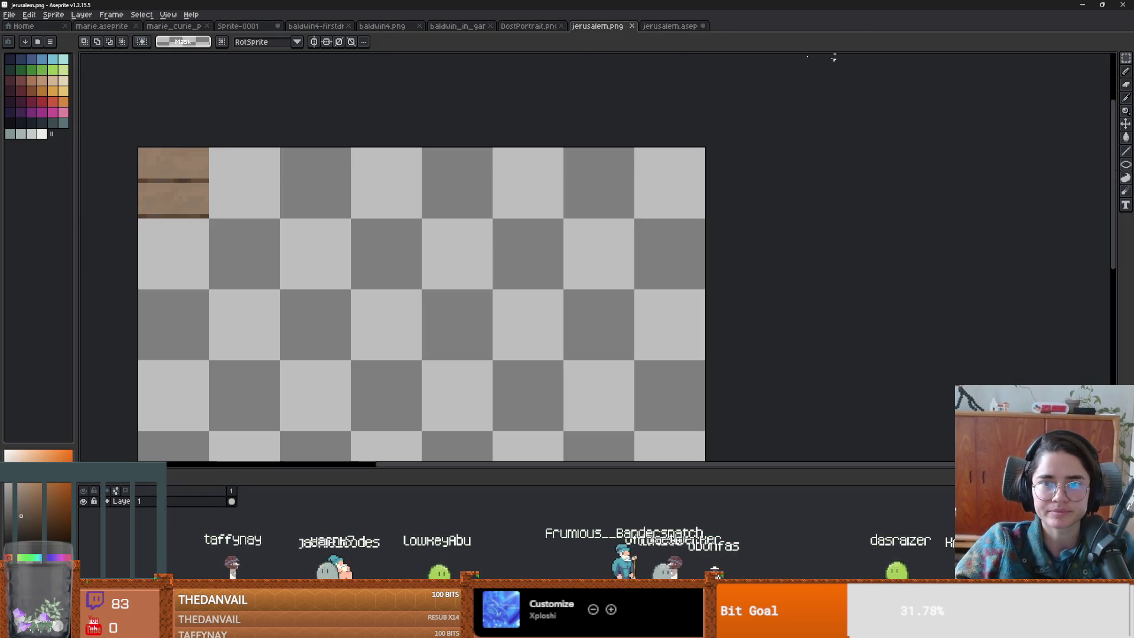
pyautogui.click(517, 27)
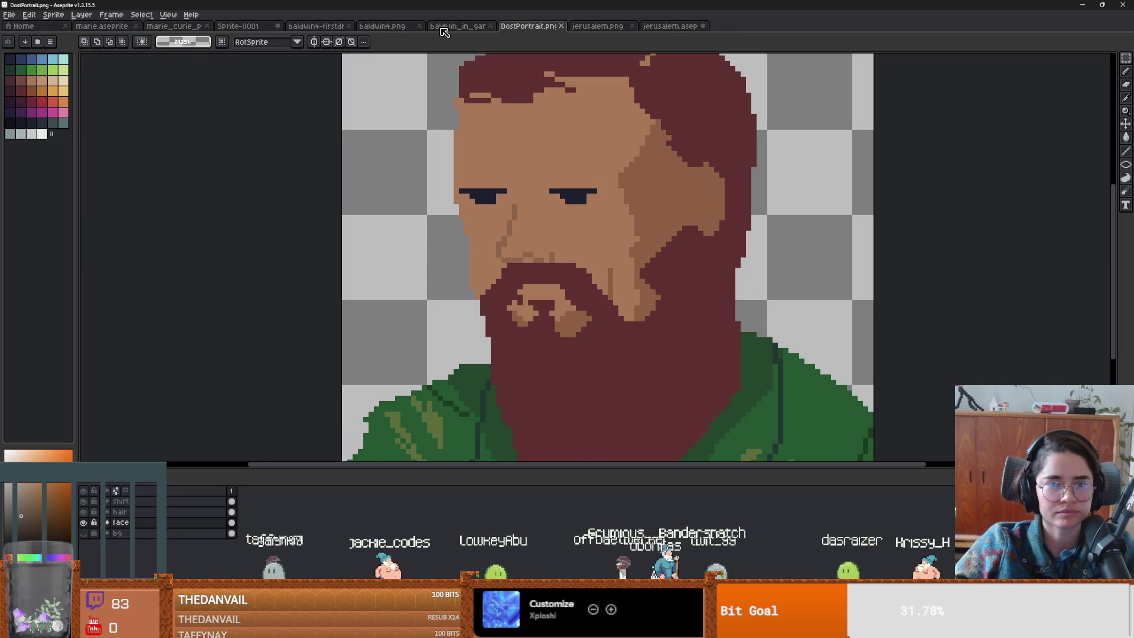
pyautogui.click(452, 26)
pyautogui.click(384, 27)
pyautogui.click(476, 23)
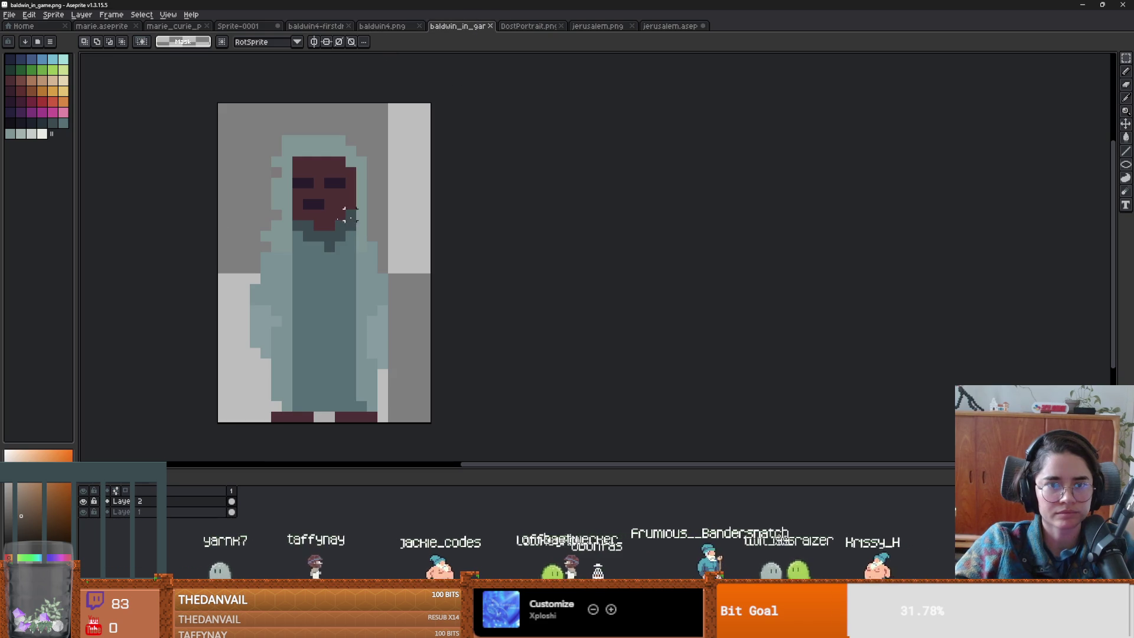
# - Copy the whole Baldwin sprite into a new 20x30 sprite
pyautogui.hotkey('ctrl', 'a')
pyautogui.hotkey('alt', 'f')
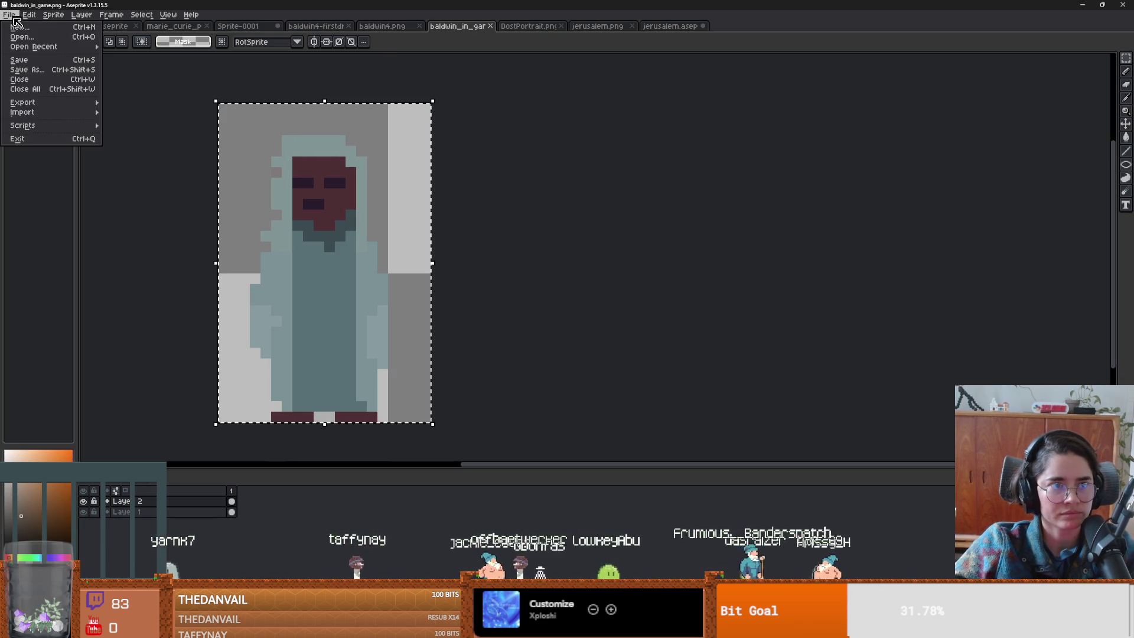
pyautogui.press('n')
pyautogui.press('Return')
pyautogui.hotkey('ctrl', 'v')
pyautogui.scroll(5, 530, 238)
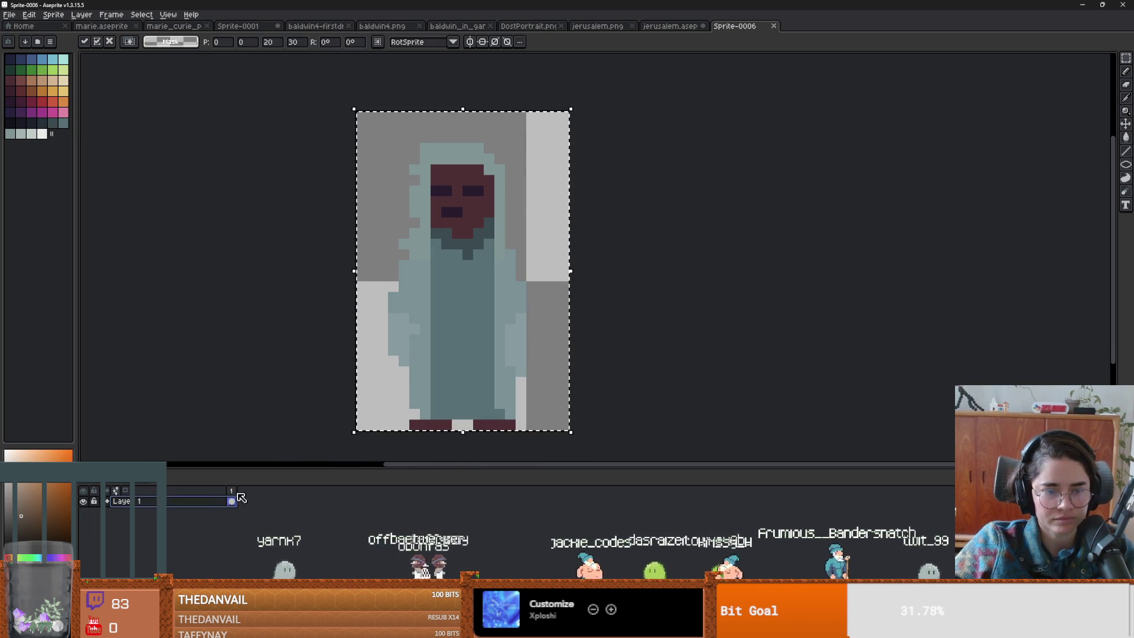
# - Fade the pasted Baldwin layer to 19% opacity and pick an orange skin colour
pyautogui.doubleClick(172, 502)
pyautogui.moveTo(260, 185); pyautogui.dragTo(235, 184)
pyautogui.click(346, 135)
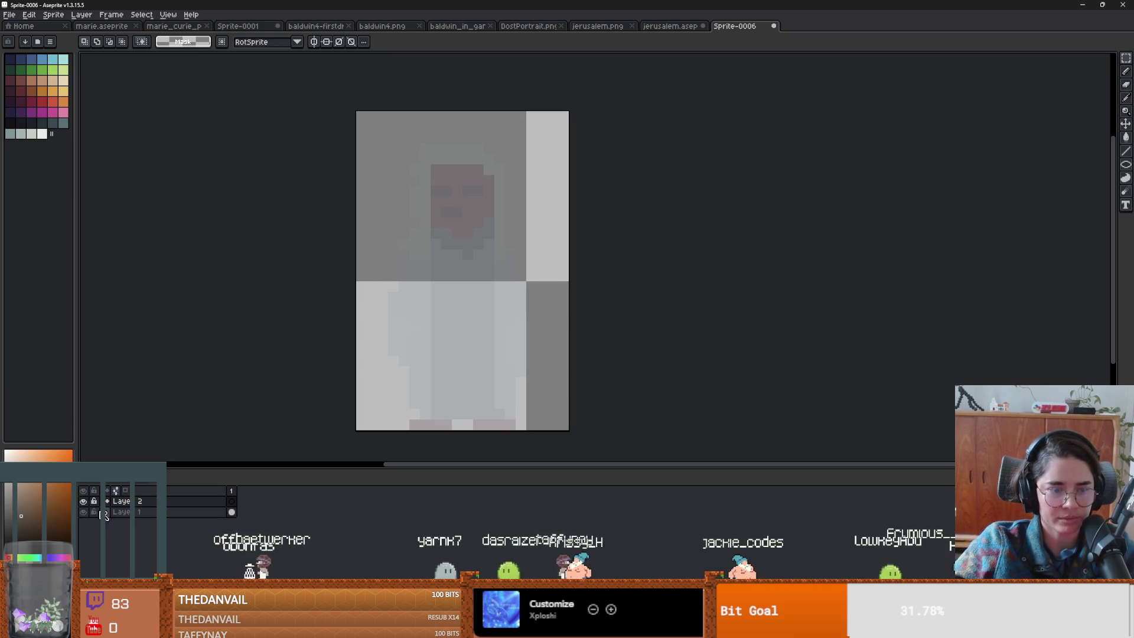
pyautogui.click(32, 81)
# - Paint the skin-toned face, then maroon hair and beard with a 1-pixel pencil
pyautogui.press('b')
pyautogui.moveTo(440, 175); pyautogui.dragTo(438, 177)
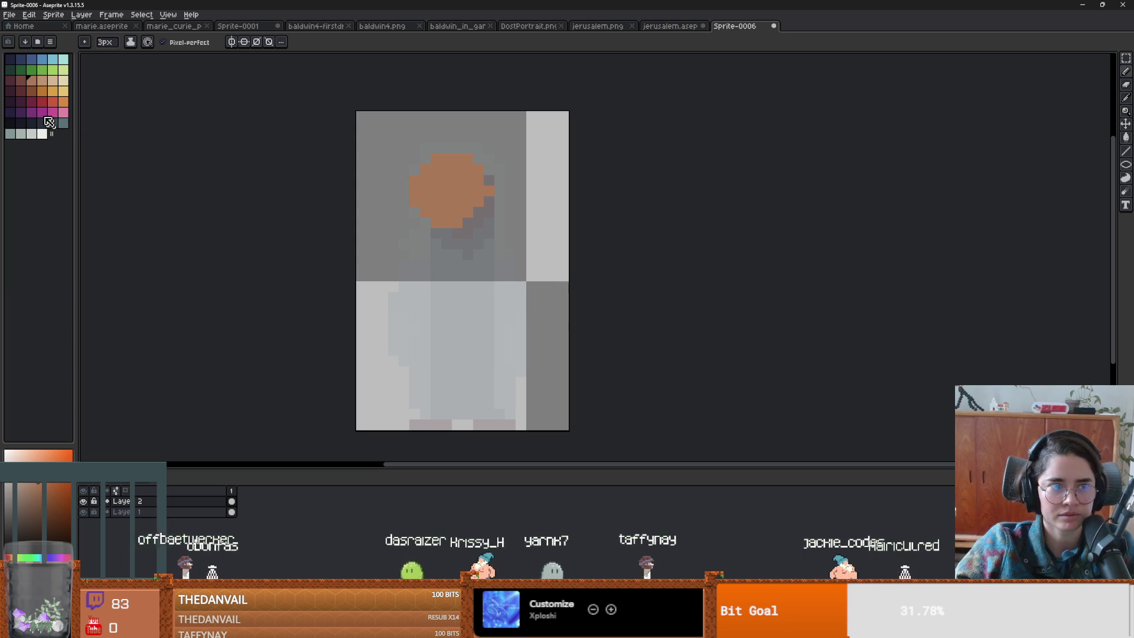
pyautogui.click(21, 91)
pyautogui.press('-')
pyautogui.press('-')
pyautogui.click(448, 158)
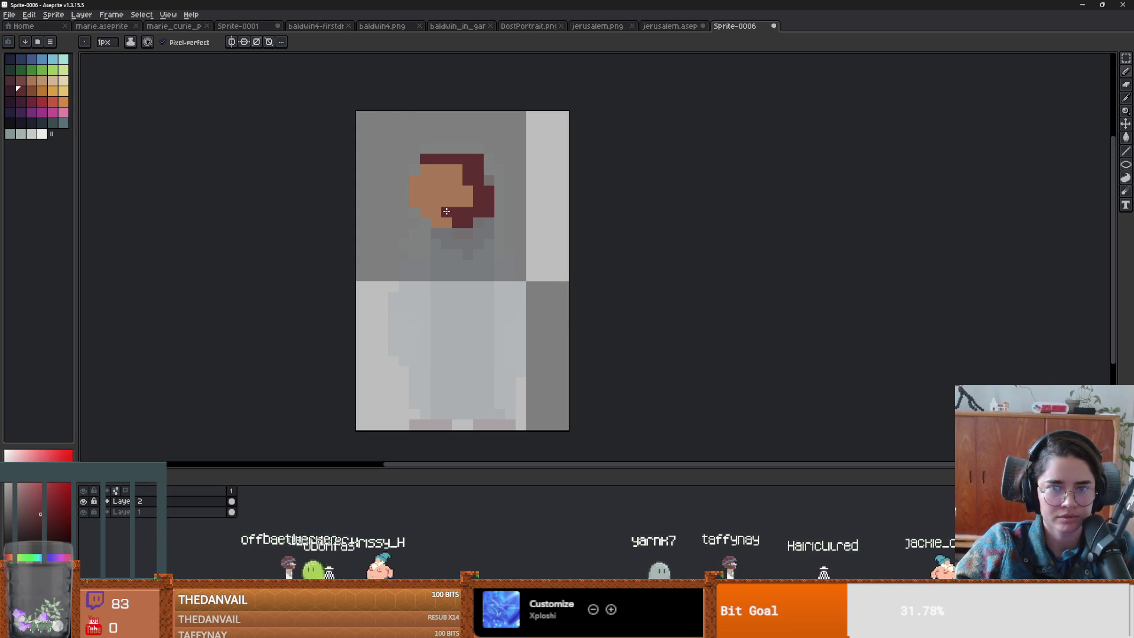
pyautogui.moveTo(457, 232); pyautogui.dragTo(462, 243)
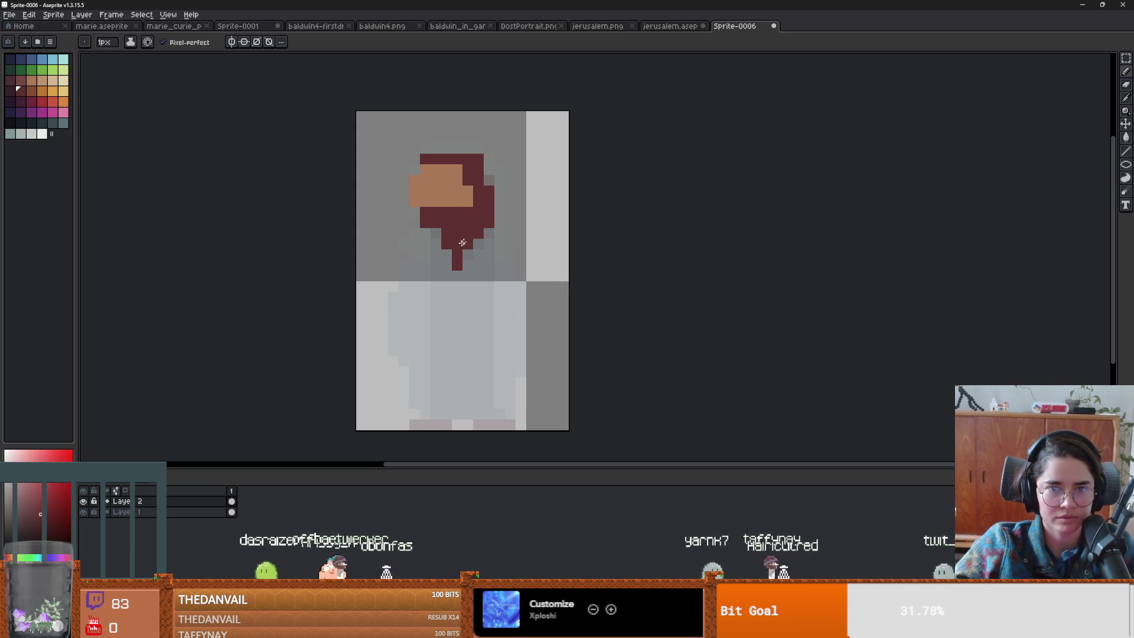
# - Add two dark eyes to the face
pyautogui.scroll(1, 448, 254)
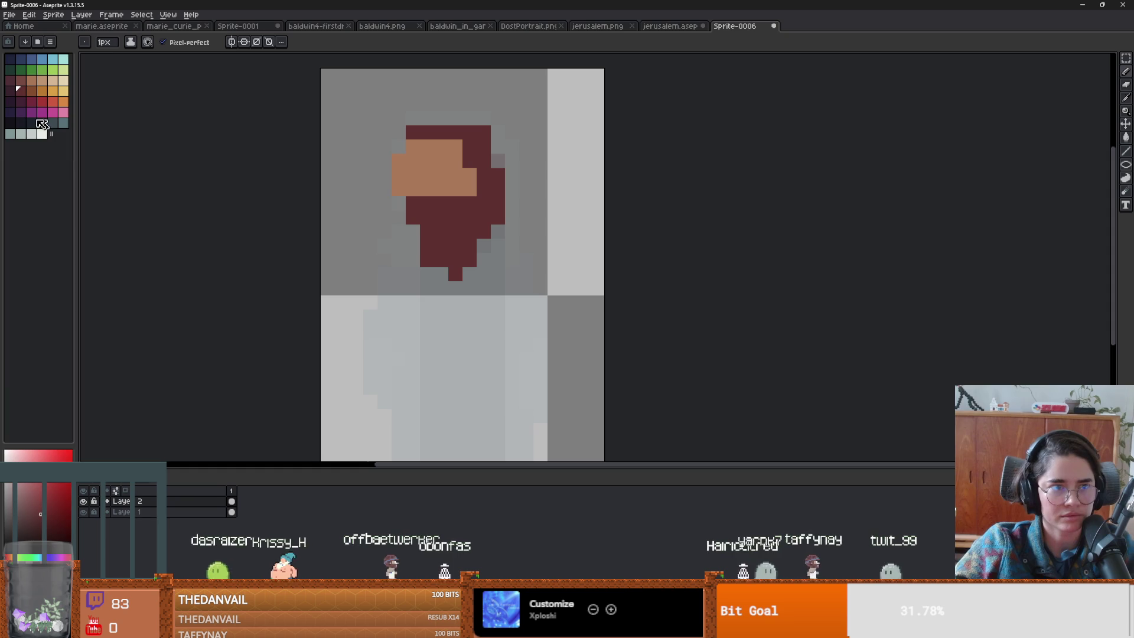
pyautogui.click(33, 123)
pyautogui.click(413, 175)
pyautogui.click(441, 175)
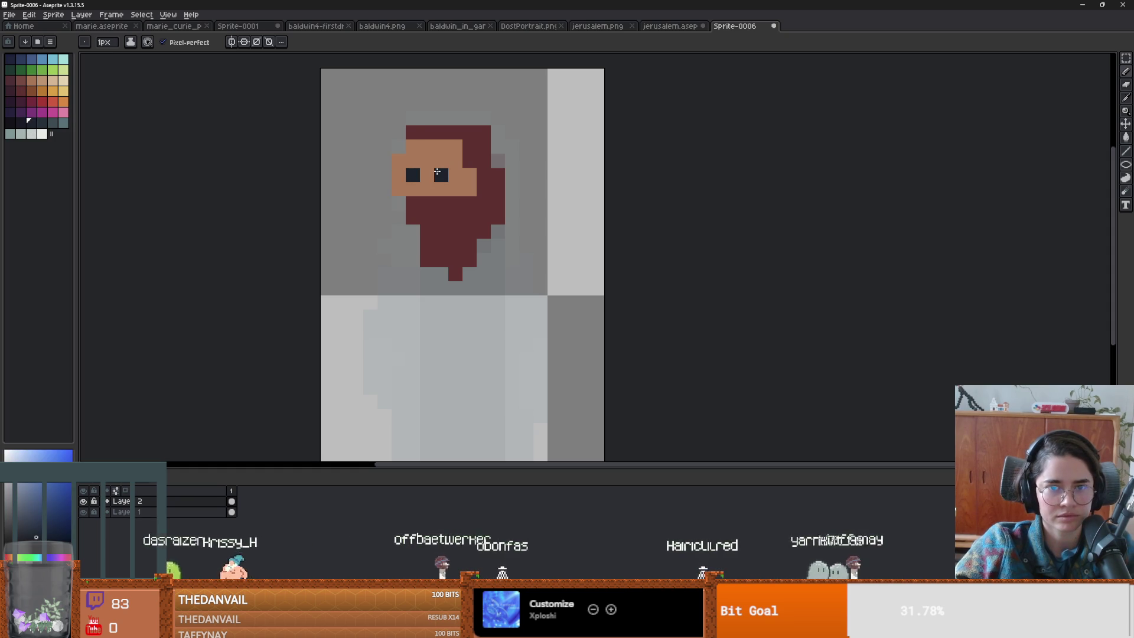
# - Erase stray pixels and sample the dark green coat colour from the canvas
pyautogui.press('e')
pyautogui.scroll(-2, 363, 263)
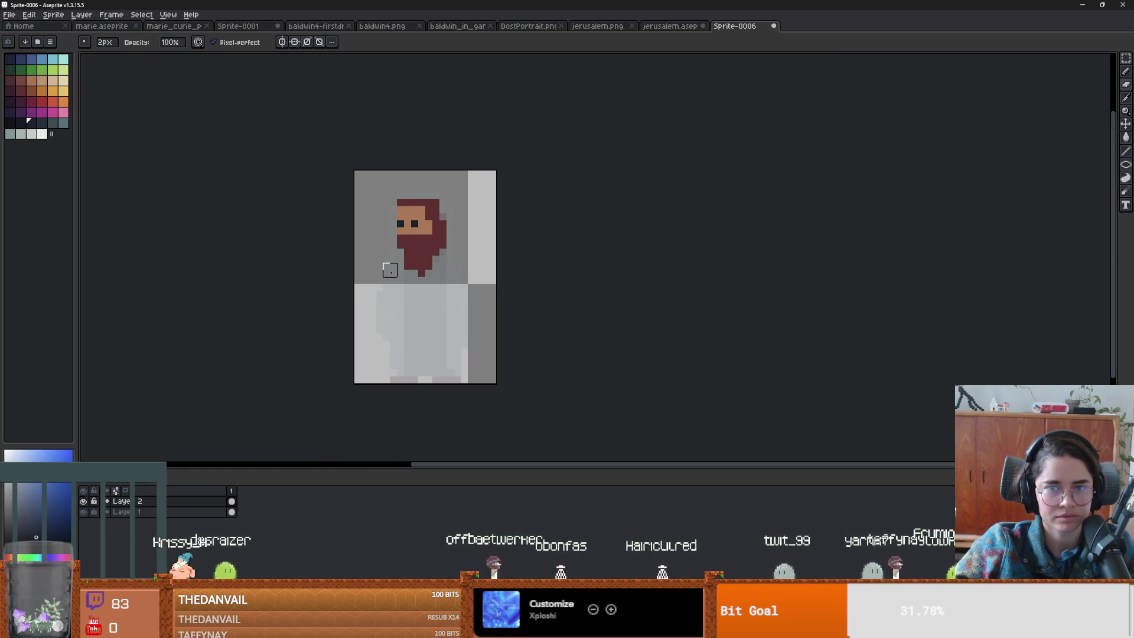
pyautogui.press('i')
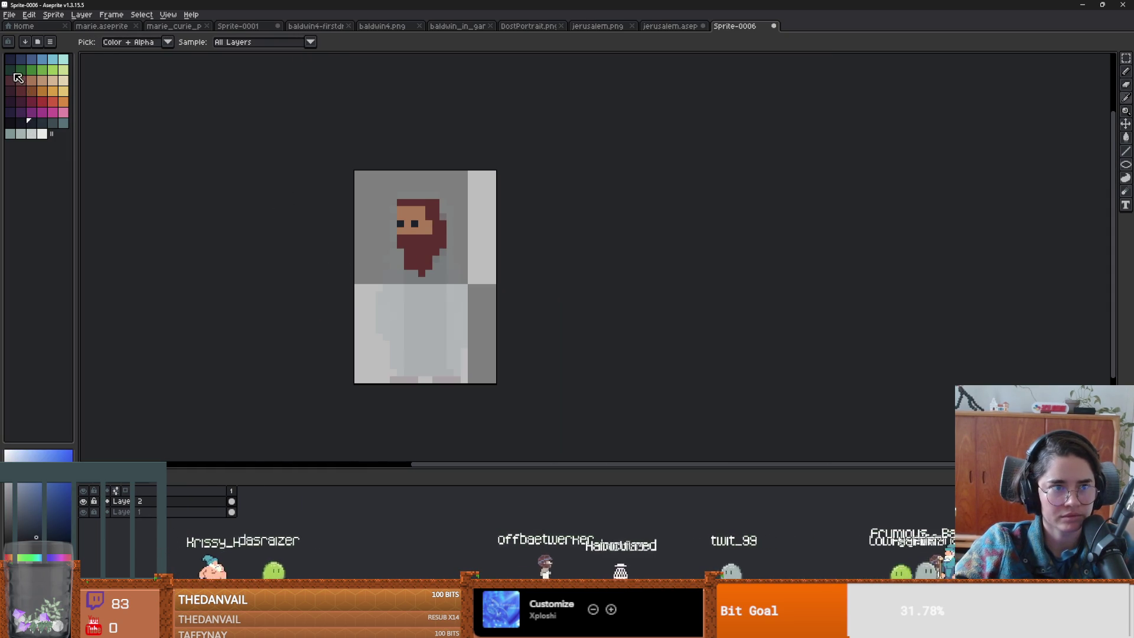
pyautogui.click(372, 258)
pyautogui.press('b')
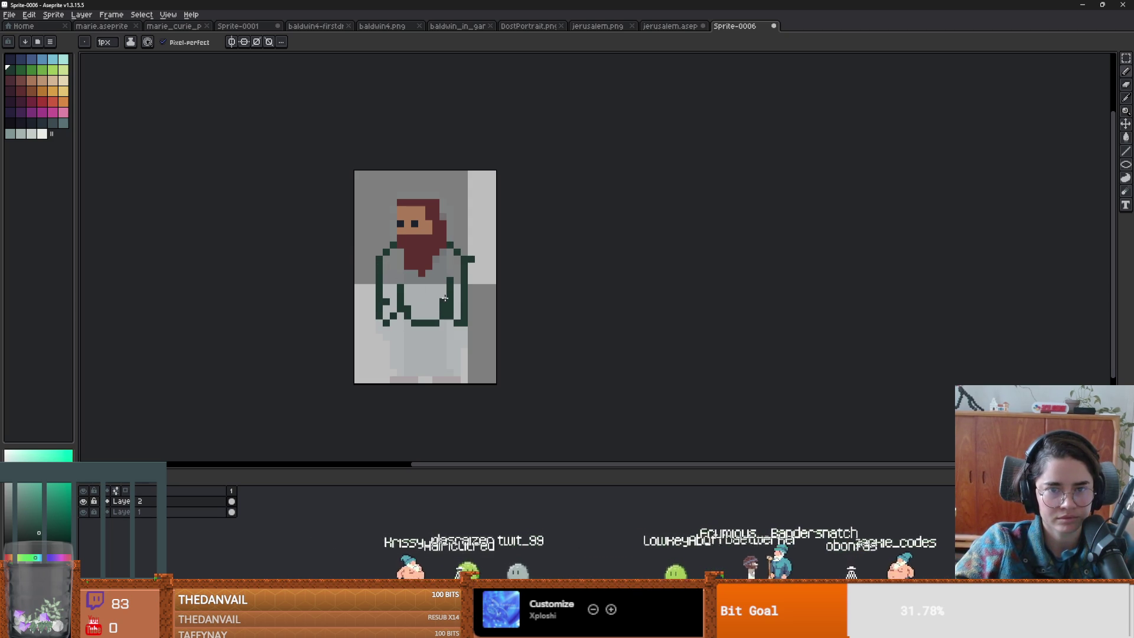
# - Draw a dark blue trouser line down the robe and erase the excess along its bottom
pyautogui.click(21, 59)
pyautogui.moveTo(401, 318); pyautogui.dragTo(393, 359)
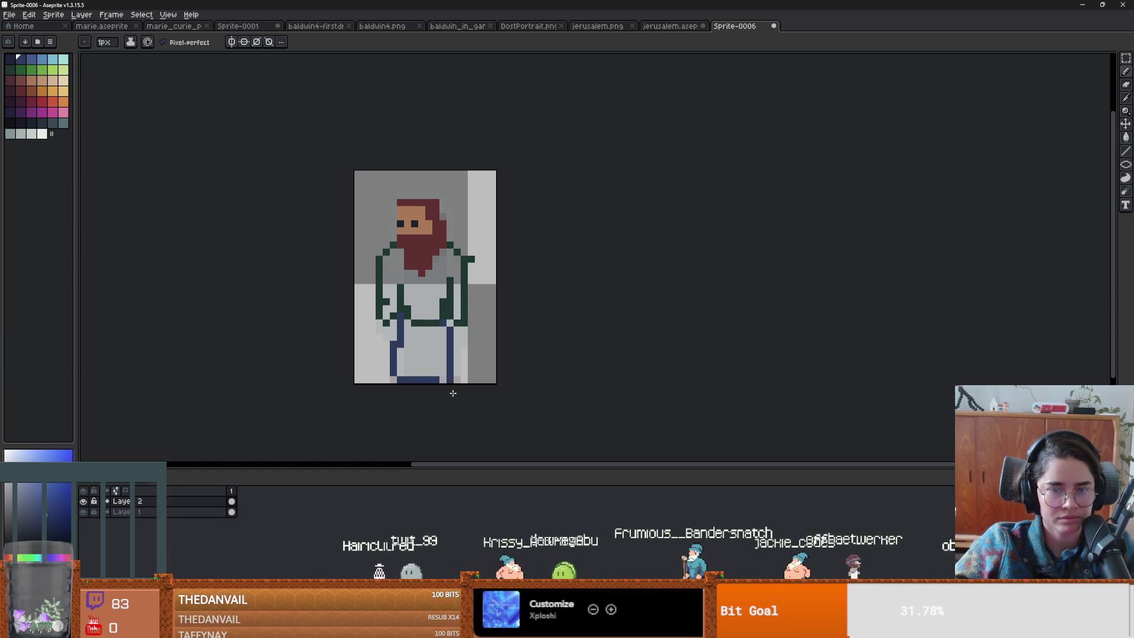
pyautogui.press('e')
pyautogui.moveTo(399, 379); pyautogui.dragTo(439, 391)
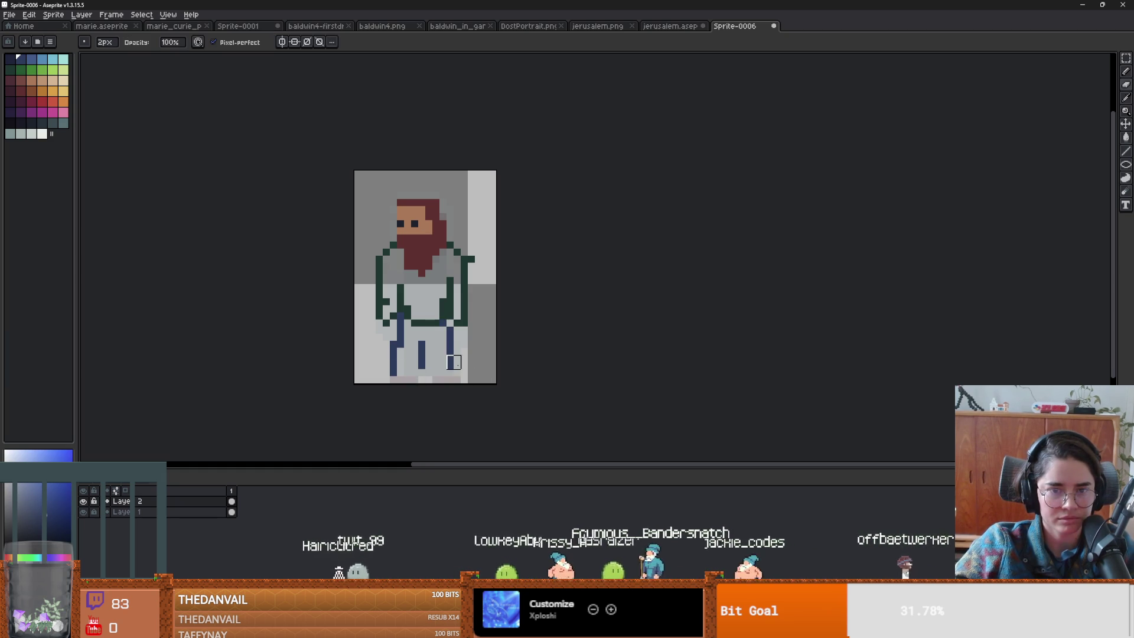
pyautogui.hotkey('alt', 'n')
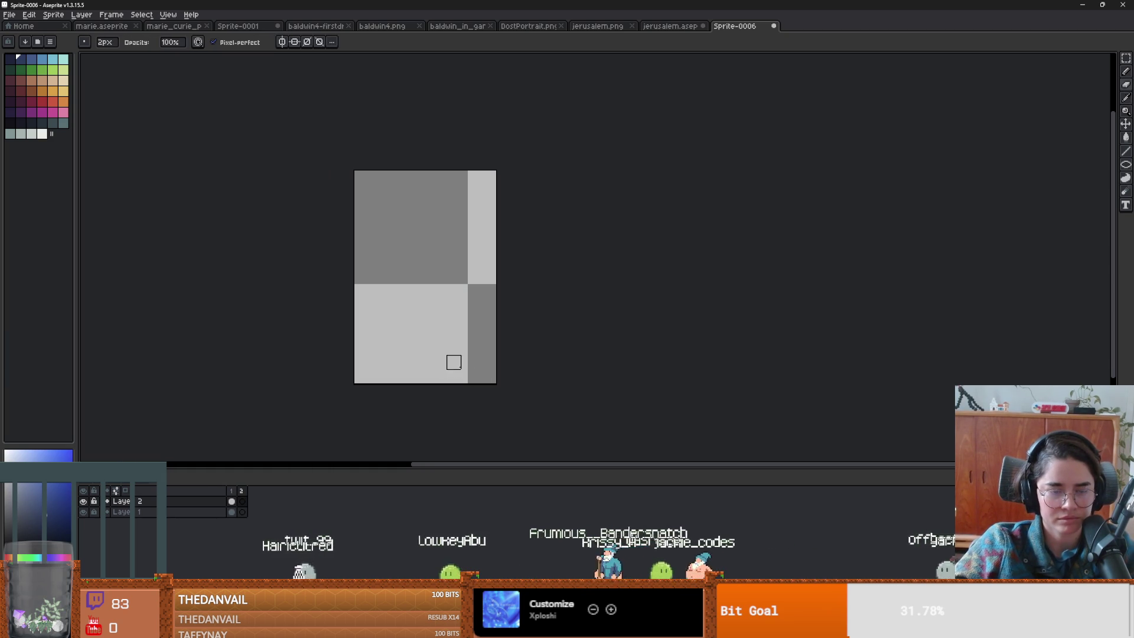
pyautogui.hotkey('ctrl', 'z')
pyautogui.press('b')
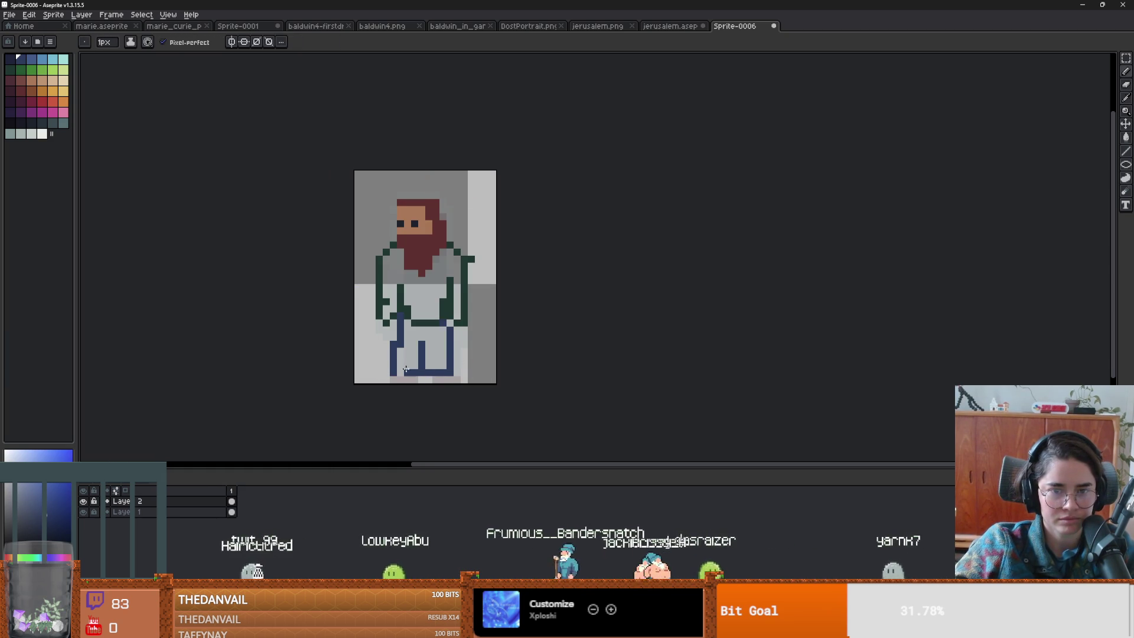
# - Paint dark maroon boots at the figure's bottom, then flood-fill an area with a new colour
pyautogui.keyDown('alt'); pyautogui.click(426, 280); pyautogui.keyUp('alt')
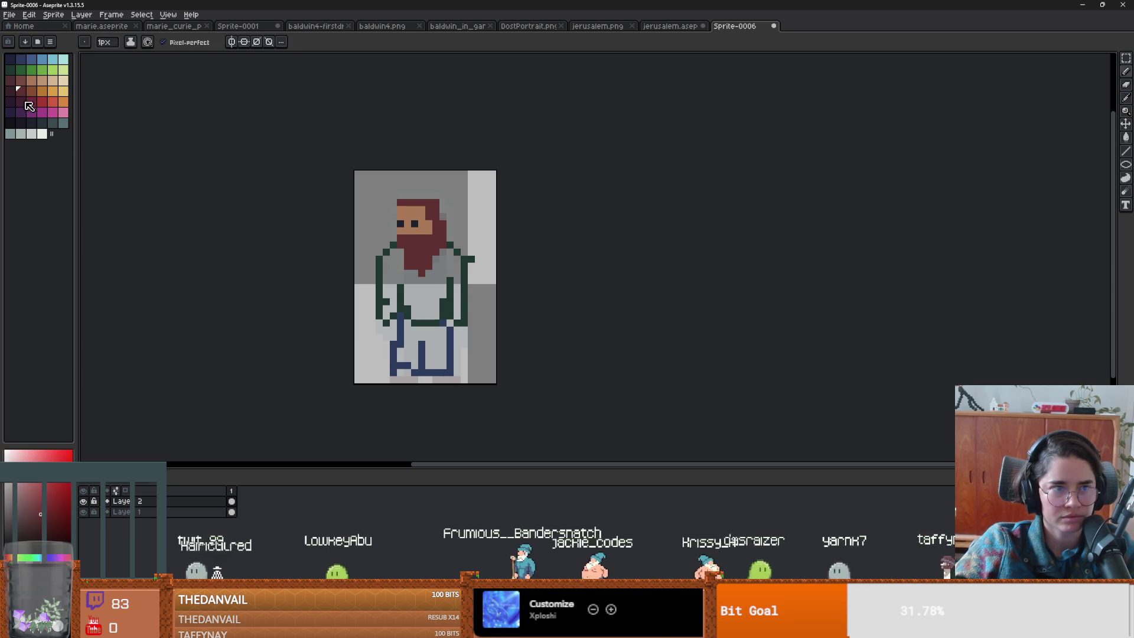
pyautogui.moveTo(415, 373); pyautogui.dragTo(403, 378)
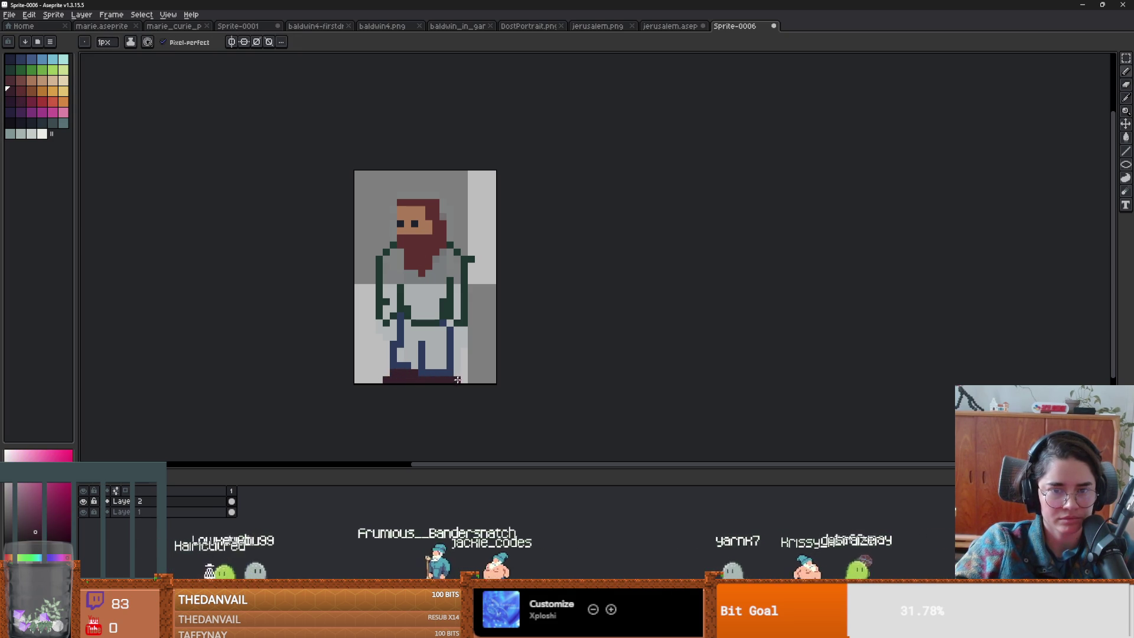
pyautogui.scroll(2, 449, 387)
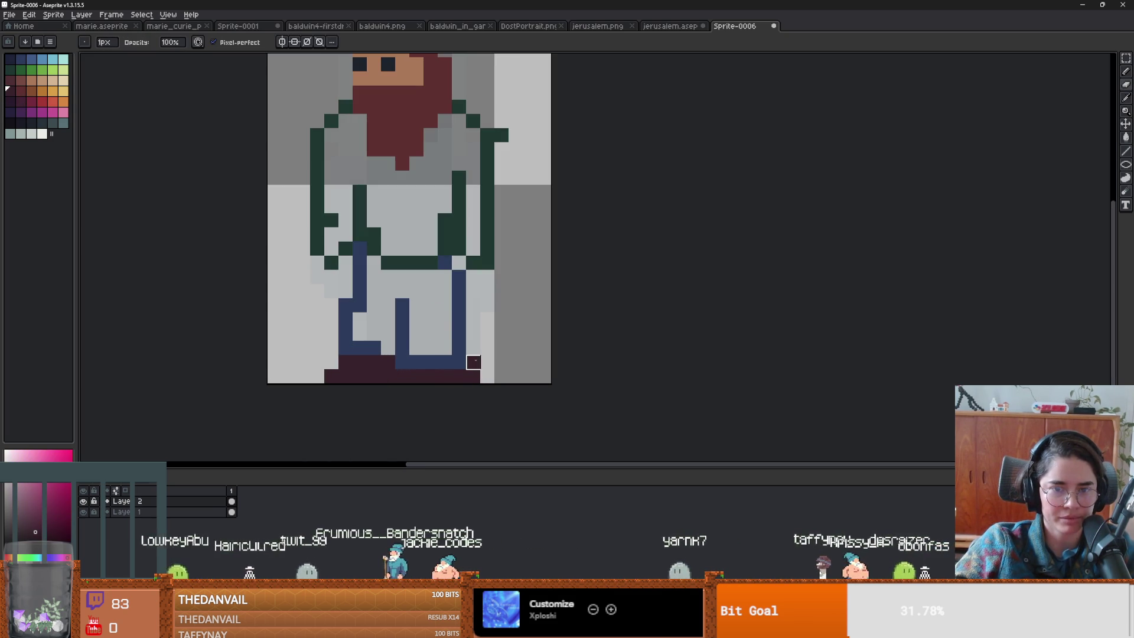
pyautogui.press('g')
pyautogui.keyDown('alt'); pyautogui.click(421, 310); pyautogui.keyUp('alt')
pyautogui.click(464, 325)
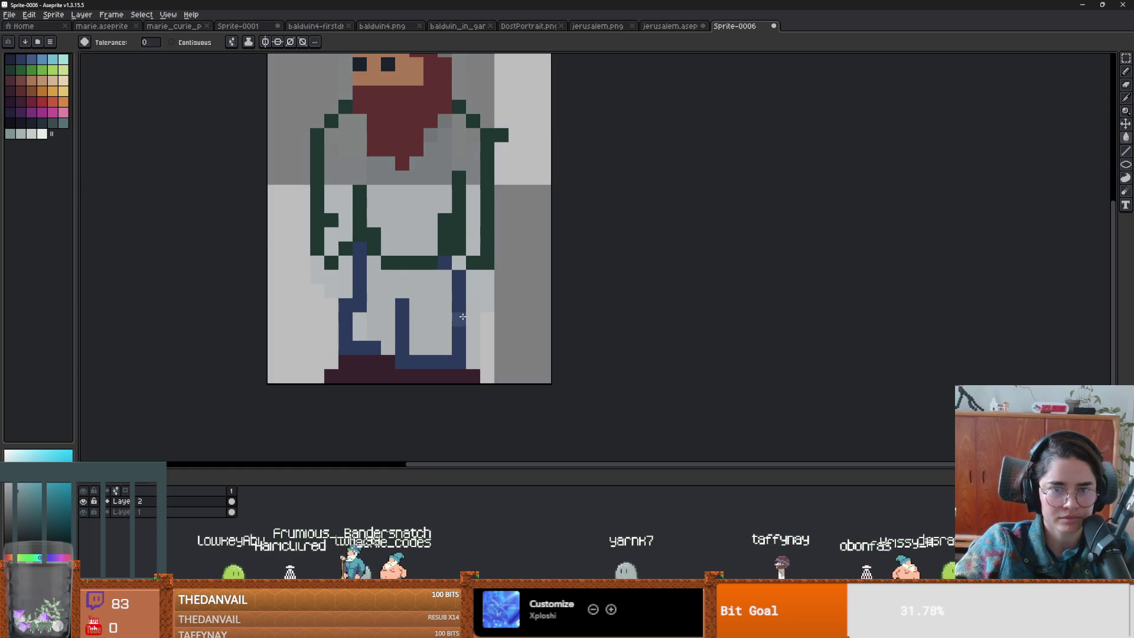
# - Fill the trousers solid dark blue, enabling Contiguous so the fill stays enclosed
pyautogui.keyDown('alt'); pyautogui.click(458, 322); pyautogui.keyUp('alt')
pyautogui.click(431, 317)
pyautogui.scroll(-2, 431, 329)
pyautogui.hotkey('ctrl', 'z')
pyautogui.scroll(3, 397, 344)
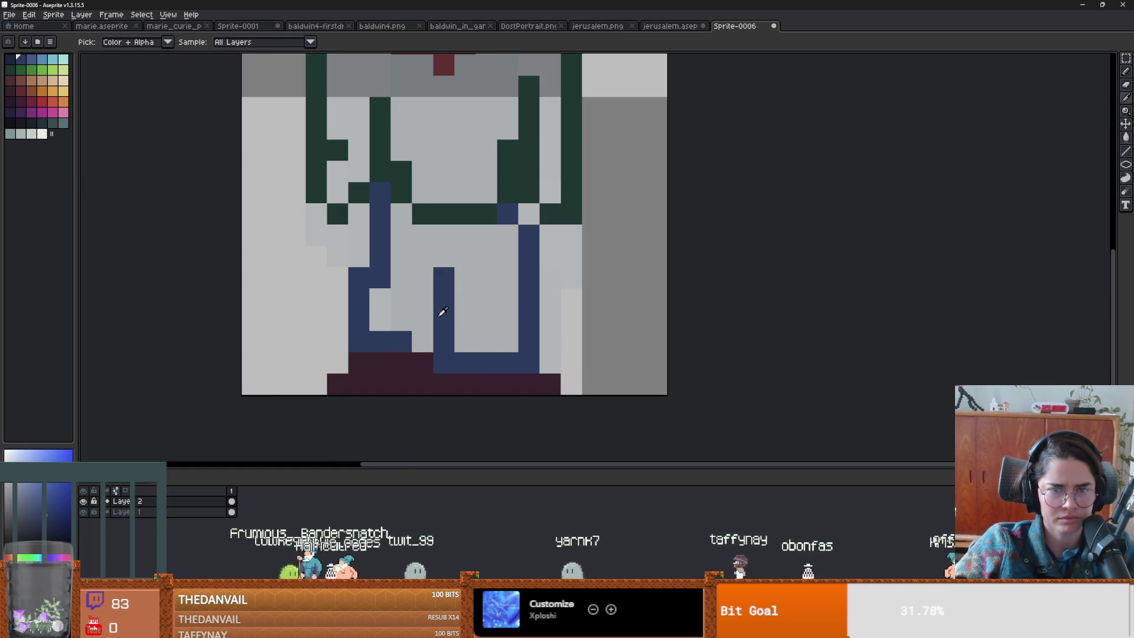
pyautogui.scroll(-2, 425, 337)
pyautogui.scroll(2, 489, 309)
pyautogui.click(490, 308)
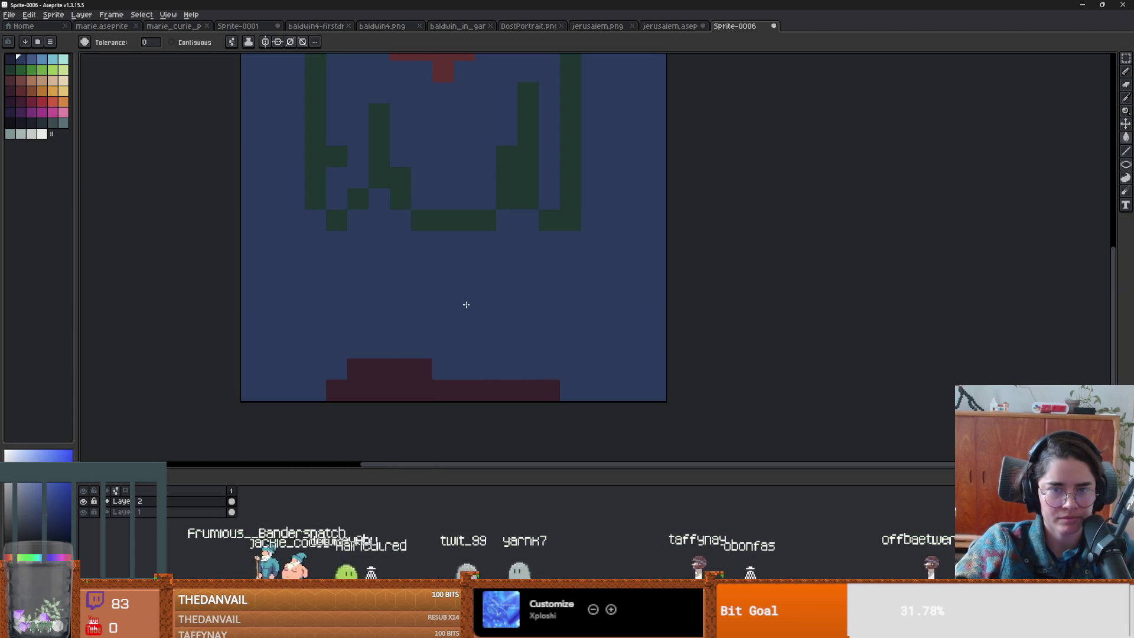
pyautogui.hotkey('ctrl', 'z')
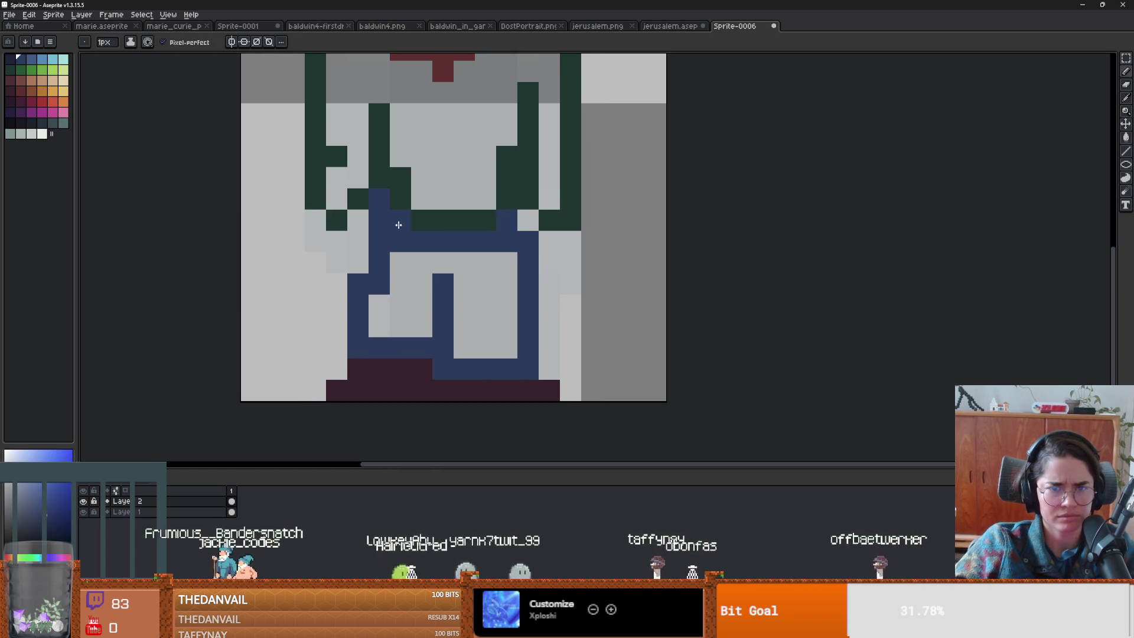
pyautogui.click(401, 283)
pyautogui.hotkey('ctrl', 'z')
pyautogui.click(172, 42)
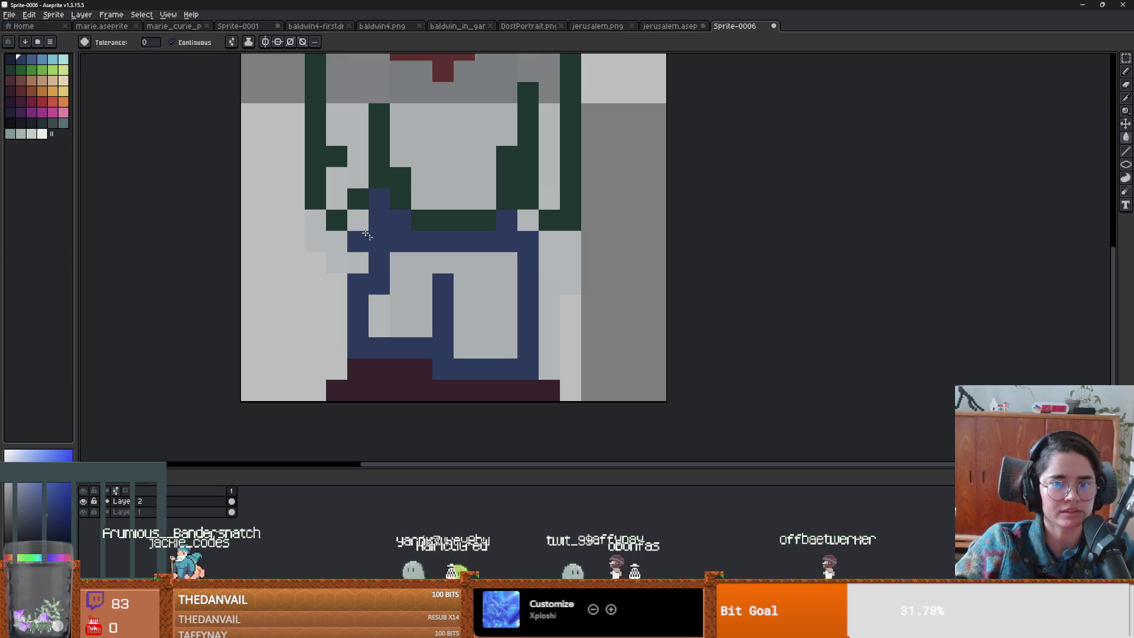
pyautogui.click(443, 331)
# - Fill the jacket dark green and draw dark fold lines down both jacket fronts
pyautogui.press('i')
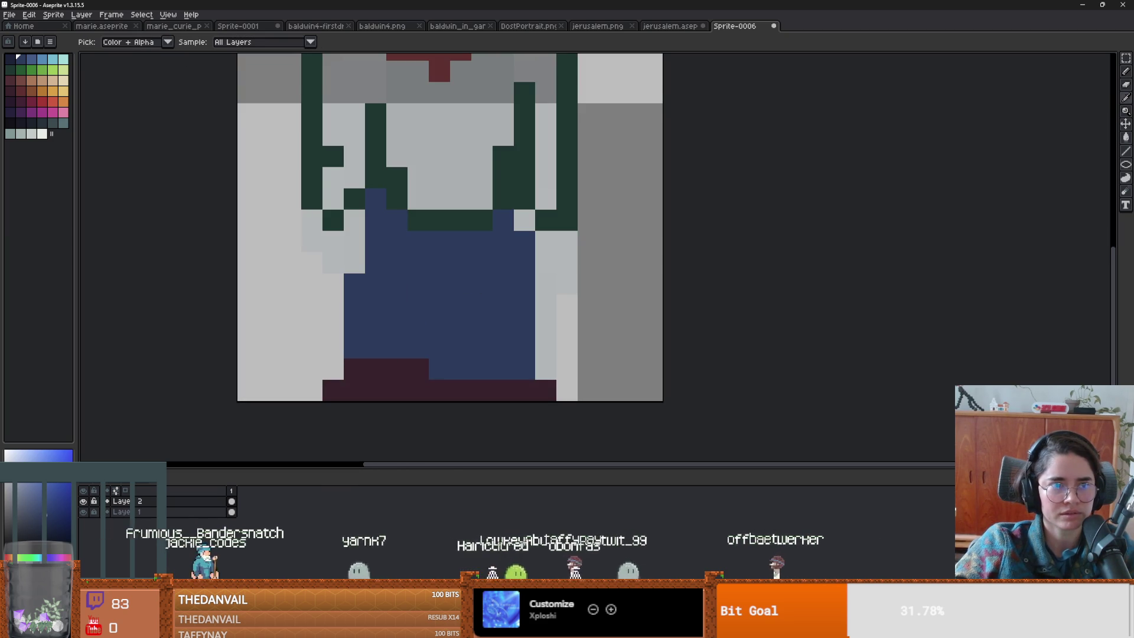
pyautogui.press('b')
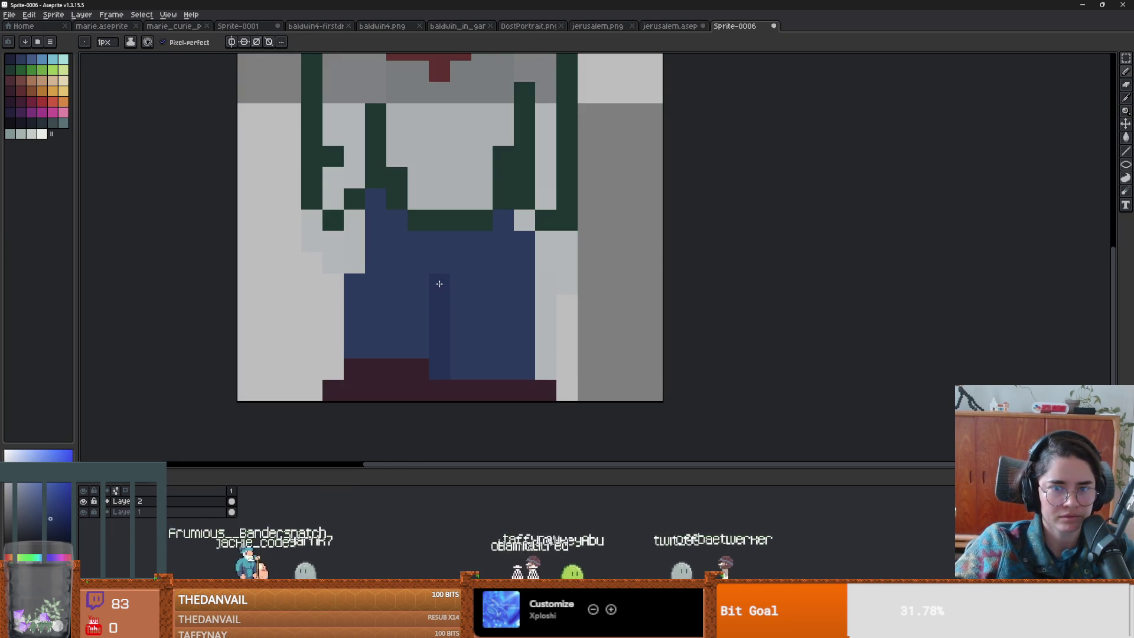
pyautogui.scroll(-3, 443, 337)
pyautogui.scroll(1, 443, 337)
pyautogui.press('g')
pyautogui.keyDown('alt'); pyautogui.click(380, 248); pyautogui.keyUp('alt')
pyautogui.click(397, 280)
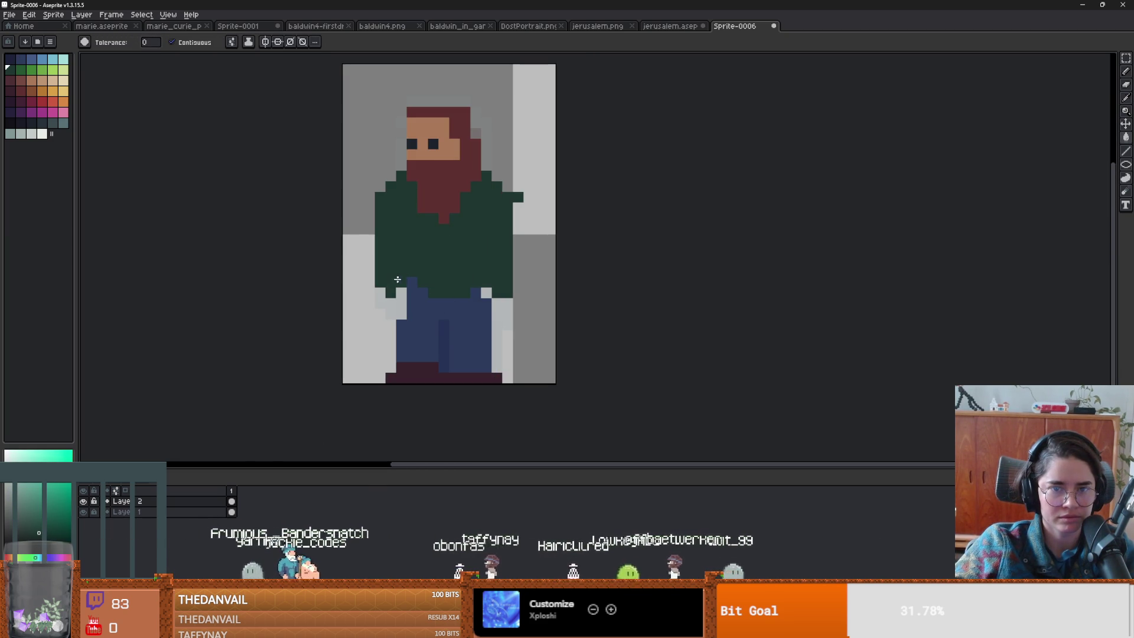
pyautogui.scroll(-1, 398, 279)
pyautogui.scroll(2, 413, 307)
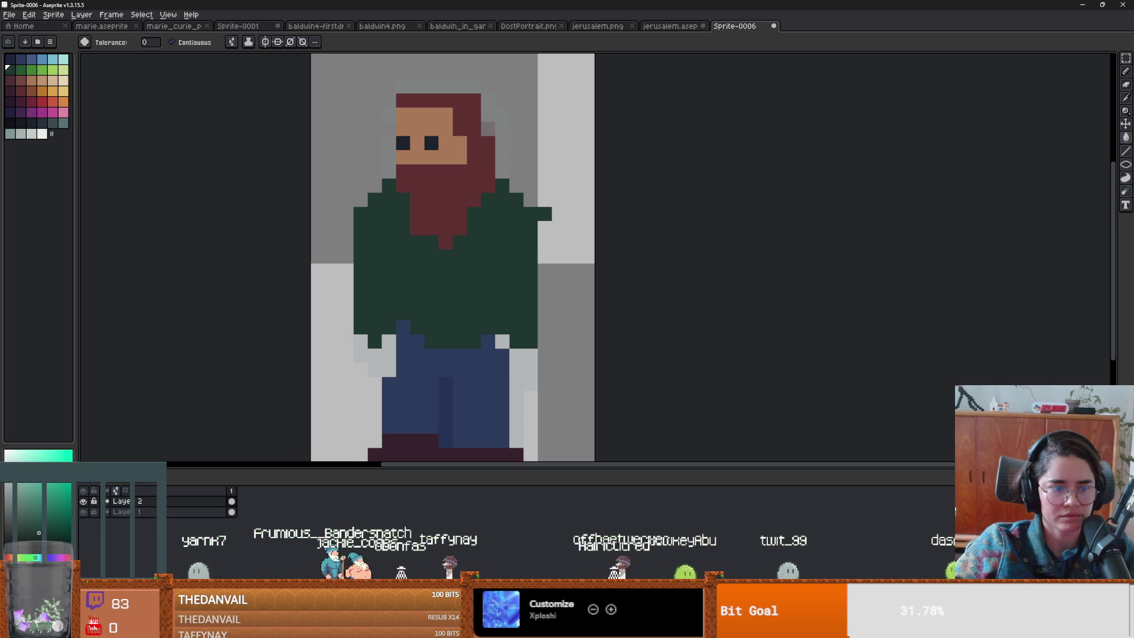
pyautogui.press('alt')
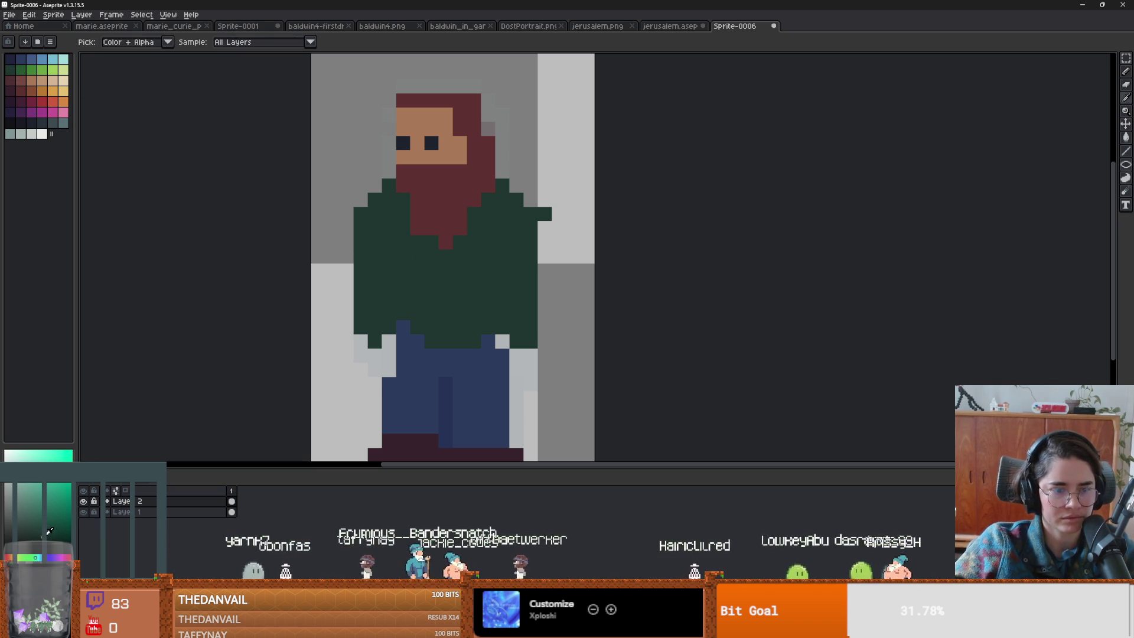
pyautogui.click(424, 241)
pyautogui.hotkey('ctrl', 'z')
pyautogui.press('b')
pyautogui.moveTo(418, 253); pyautogui.dragTo(418, 343)
pyautogui.moveTo(467, 233); pyautogui.dragTo(478, 325)
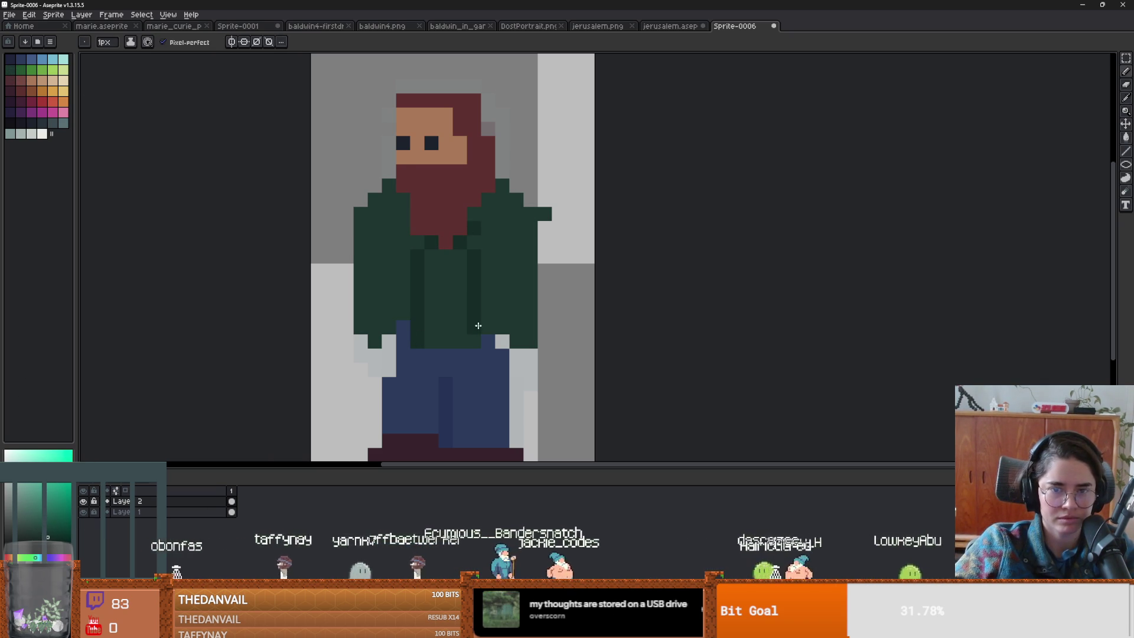
# - Fill the shirt front with the lightest cream colour
pyautogui.click(31, 80)
pyautogui.press('g')
pyautogui.click(449, 305)
pyautogui.scroll(-3, 449, 305)
pyautogui.scroll(2, 449, 305)
pyautogui.scroll(-3, 482, 305)
pyautogui.scroll(3, 486, 306)
pyautogui.click(45, 81)
pyautogui.click(63, 80)
pyautogui.click(430, 299)
pyautogui.scroll(-3, 430, 298)
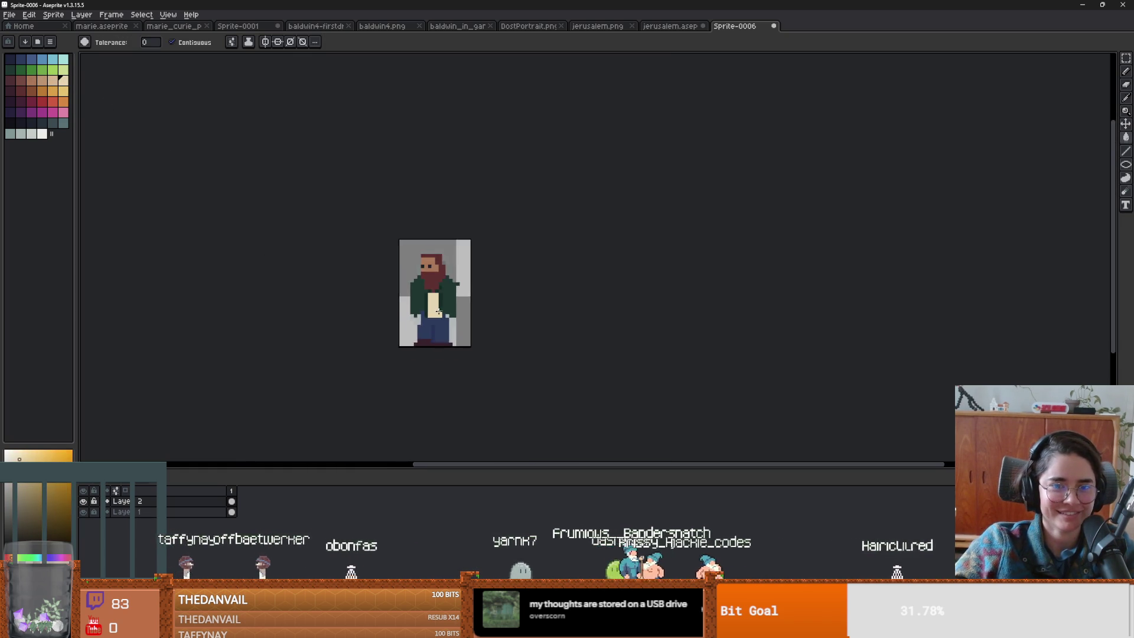
pyautogui.scroll(4, 431, 298)
pyautogui.hotkey('ctrl', 'z')
# - Extend the cream shirt up the chest and shade both collar edges greyish-tan
pyautogui.press('b')
pyautogui.click(409, 197)
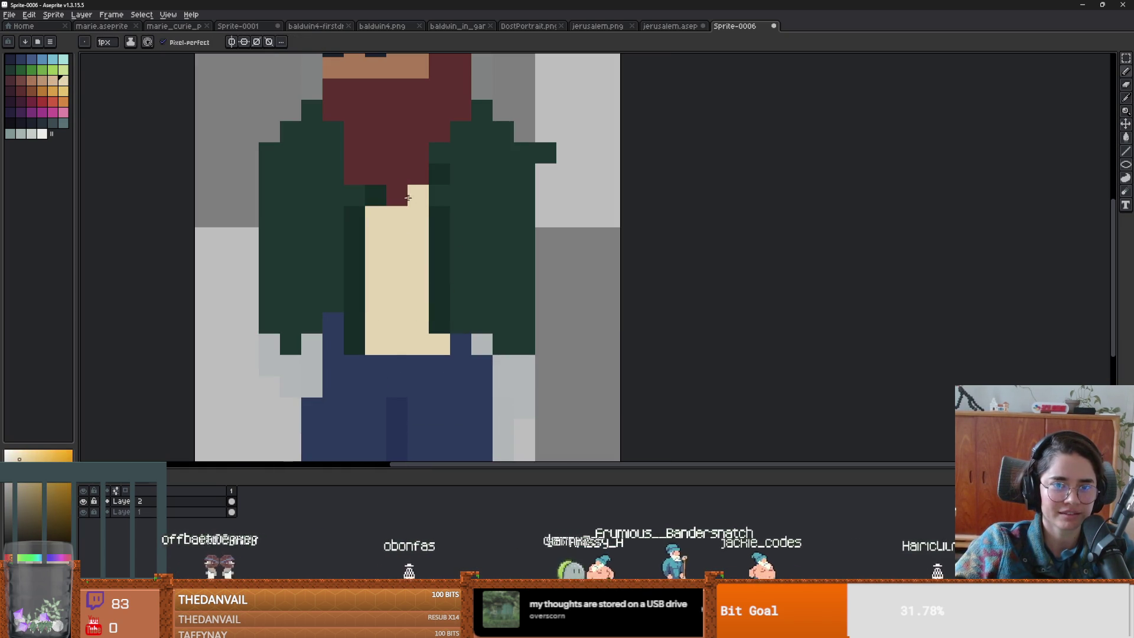
pyautogui.moveTo(440, 195); pyautogui.dragTo(440, 152)
pyautogui.scroll(-1, 426, 266)
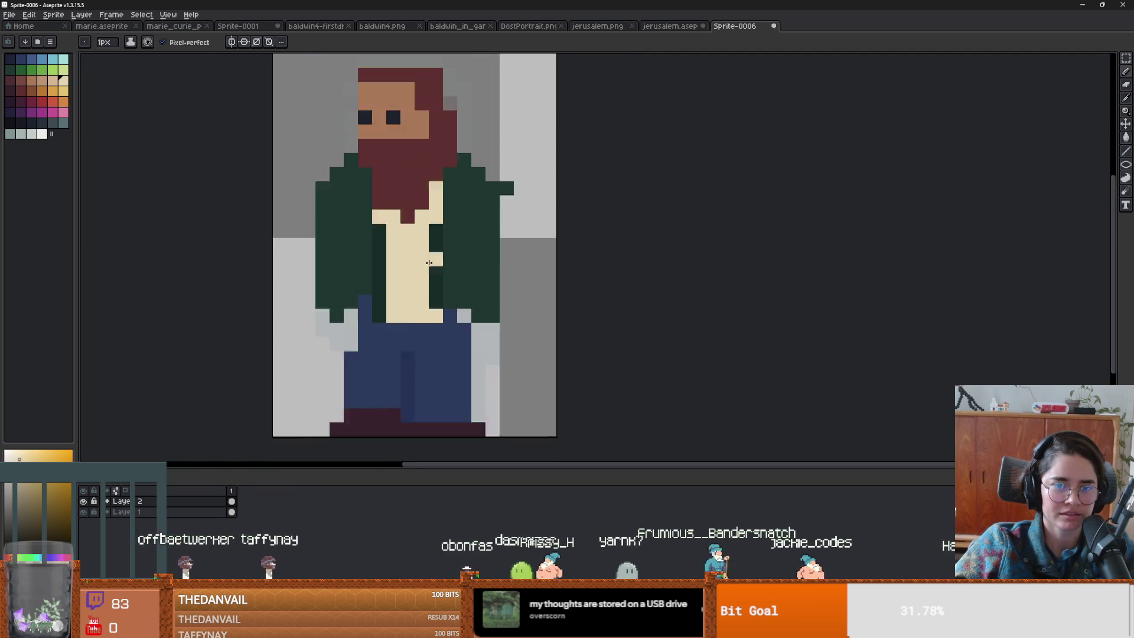
pyautogui.scroll(1, 403, 303)
pyautogui.press('i')
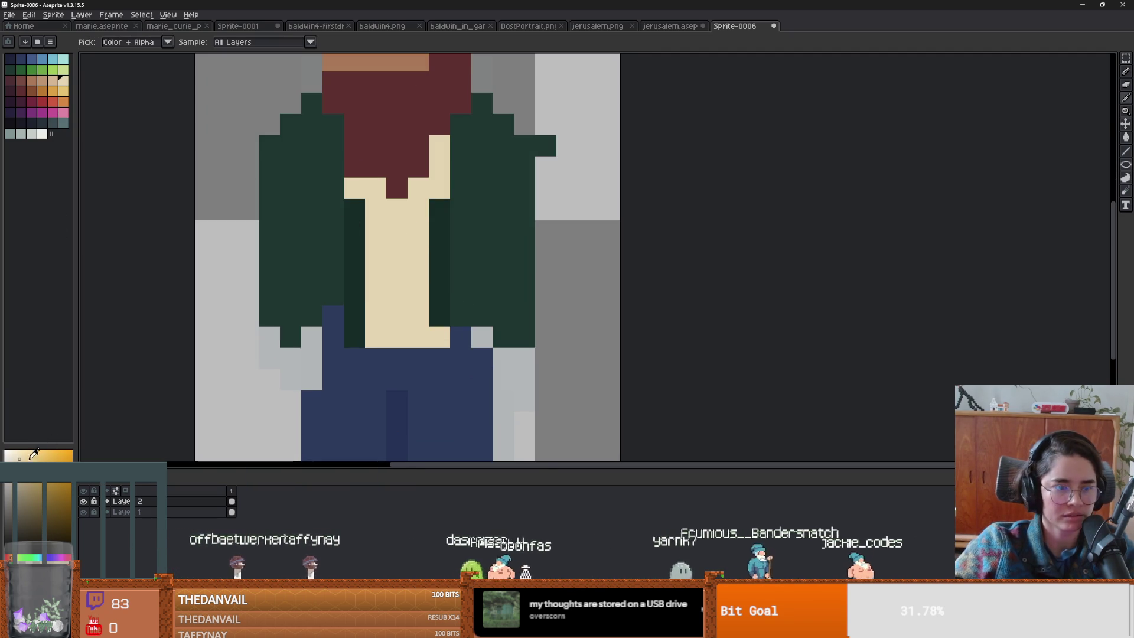
pyautogui.press('b')
pyautogui.click(445, 154)
pyautogui.moveTo(432, 190); pyautogui.dragTo(404, 204)
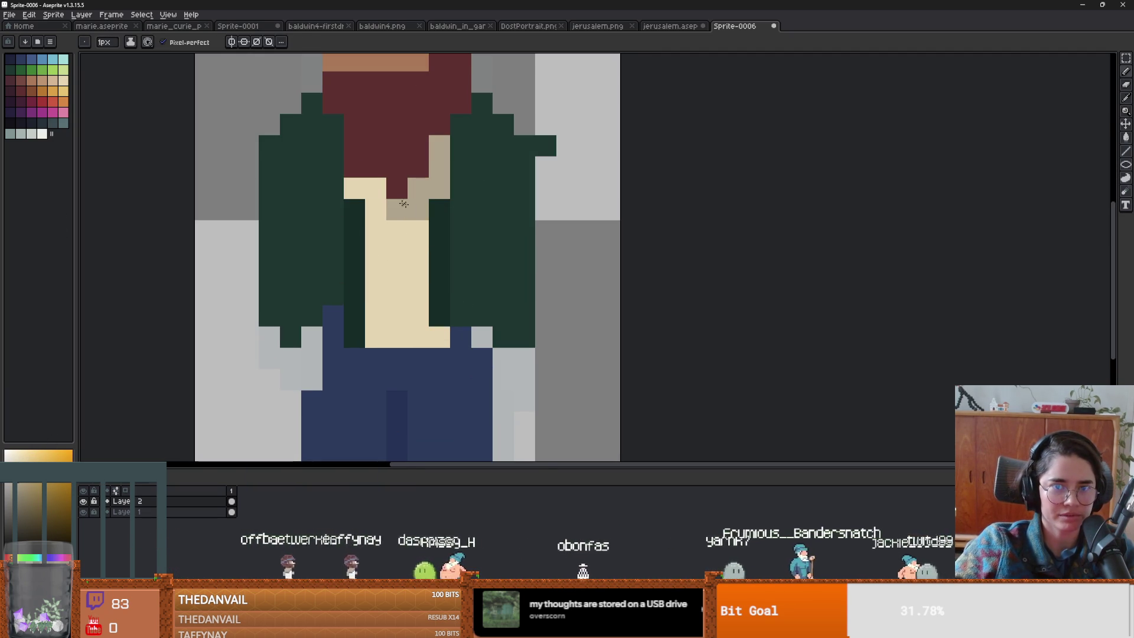
pyautogui.click(358, 189)
pyautogui.scroll(-5, 373, 188)
pyautogui.scroll(4, 473, 189)
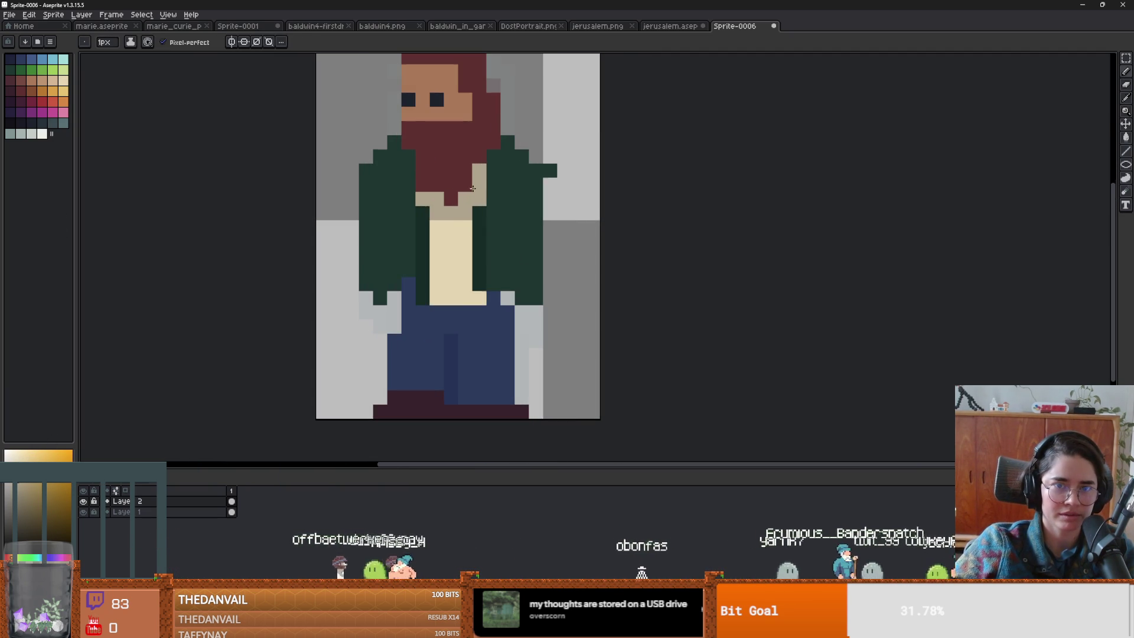
# - Touch up the jacket in dark green and paint skin-tan hands at both cuffs
pyautogui.keyDown('alt'); pyautogui.click(423, 251); pyautogui.keyUp('alt')
pyautogui.hotkey('alt', 'n')
pyautogui.moveTo(380, 298); pyautogui.dragTo(392, 283)
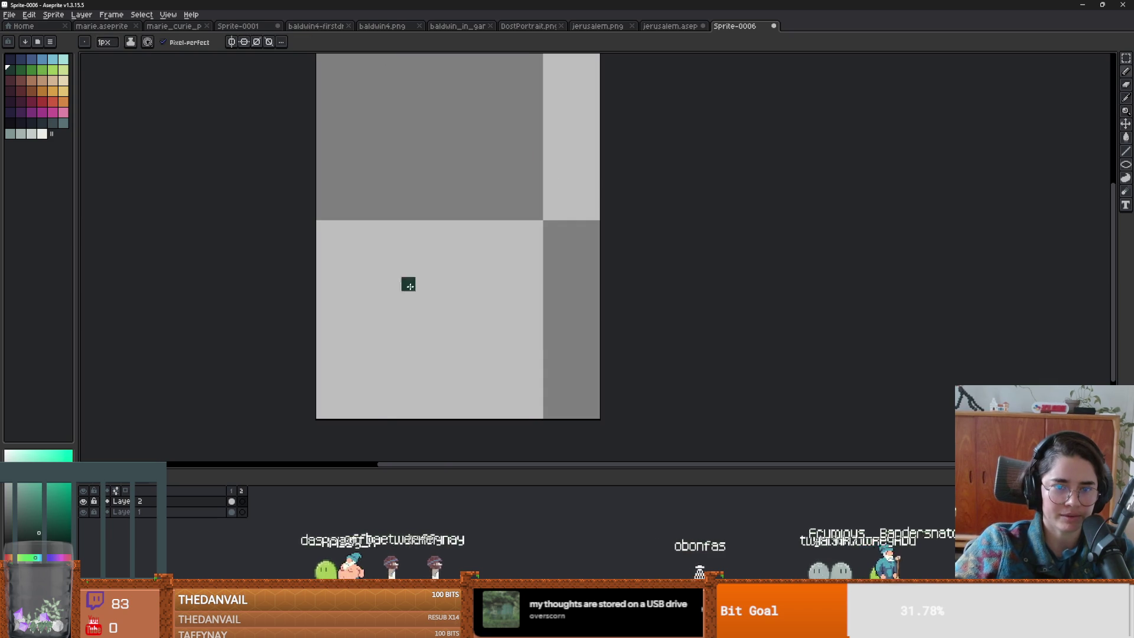
pyautogui.hotkey('alt', 'c')
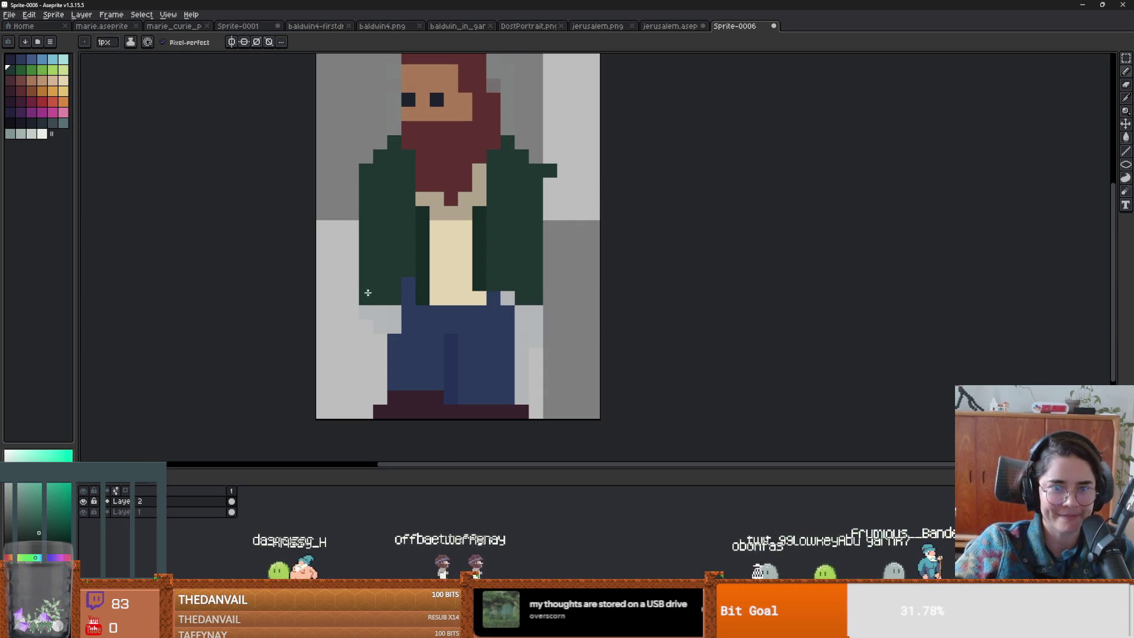
pyautogui.keyDown('alt'); pyautogui.click(450, 115); pyautogui.keyUp('alt')
pyautogui.click(352, 284)
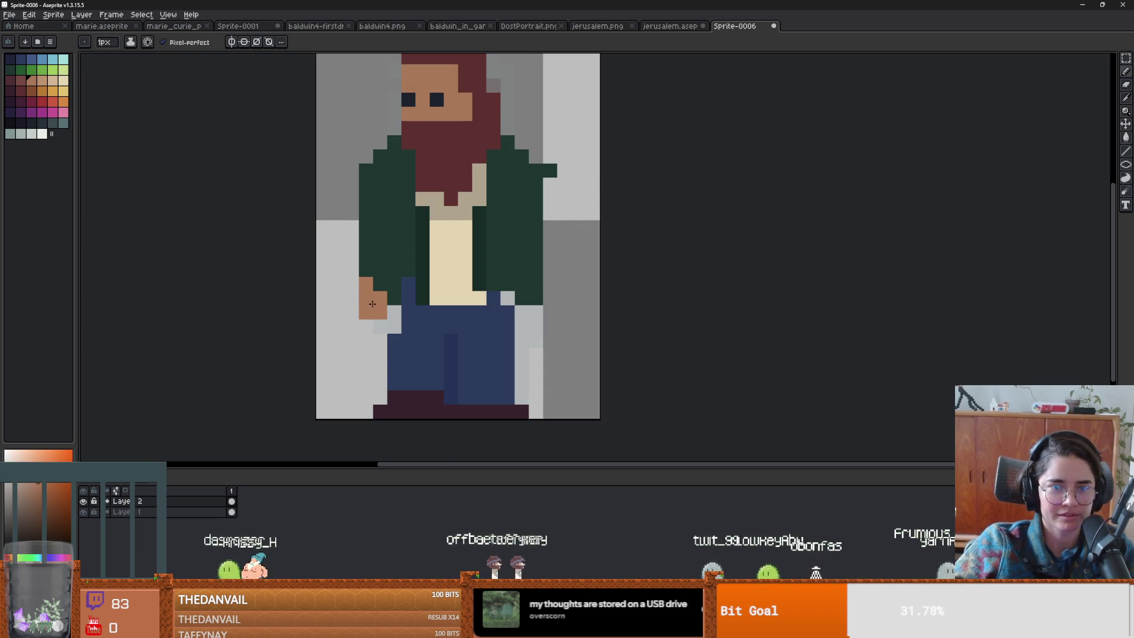
pyautogui.moveTo(528, 291)
pyautogui.mouseDown()
pyautogui.moveTo(522, 298)
pyautogui.moveTo(536, 299)
pyautogui.mouseUp()
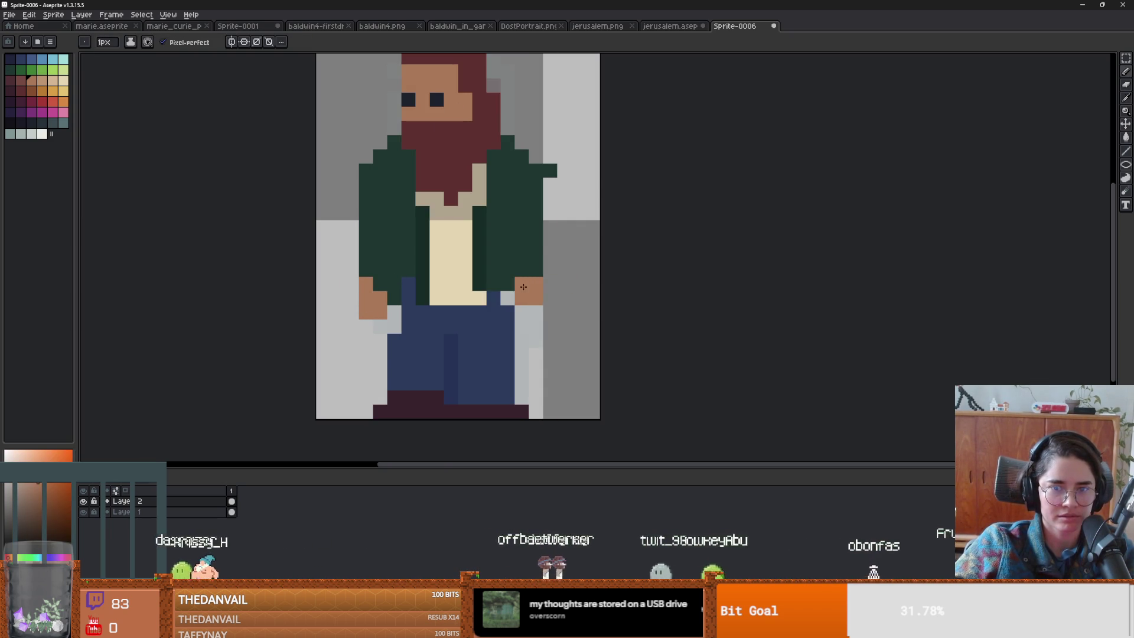
pyautogui.scroll(-3, 503, 289)
pyautogui.scroll(3, 459, 288)
pyautogui.keyDown('alt'); pyautogui.click(436, 271); pyautogui.keyUp('alt')
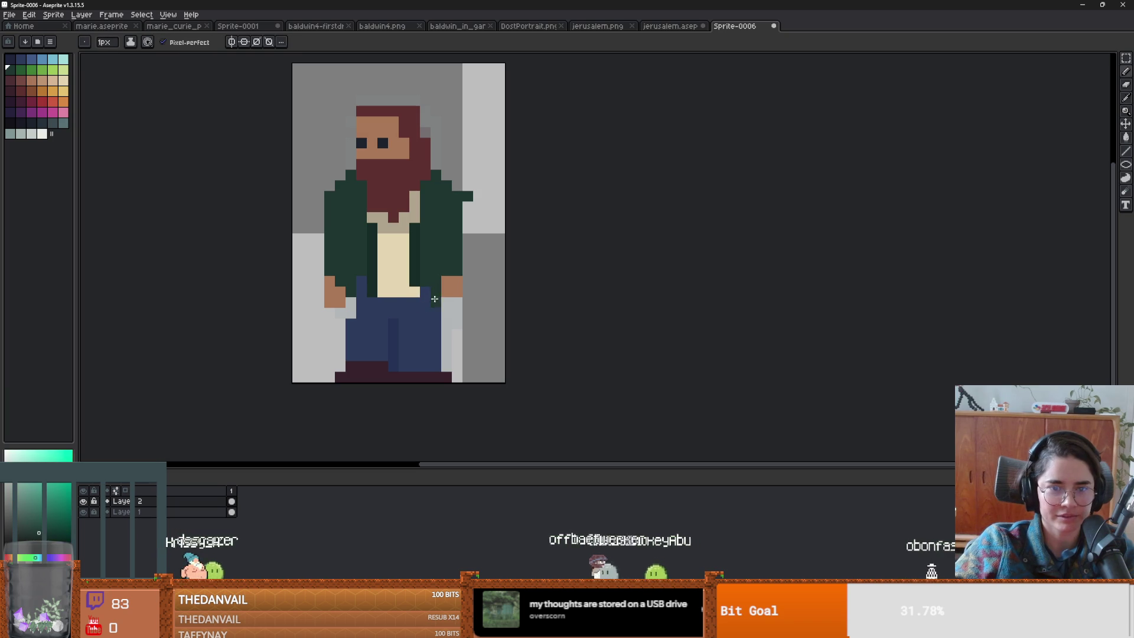
pyautogui.click(352, 281)
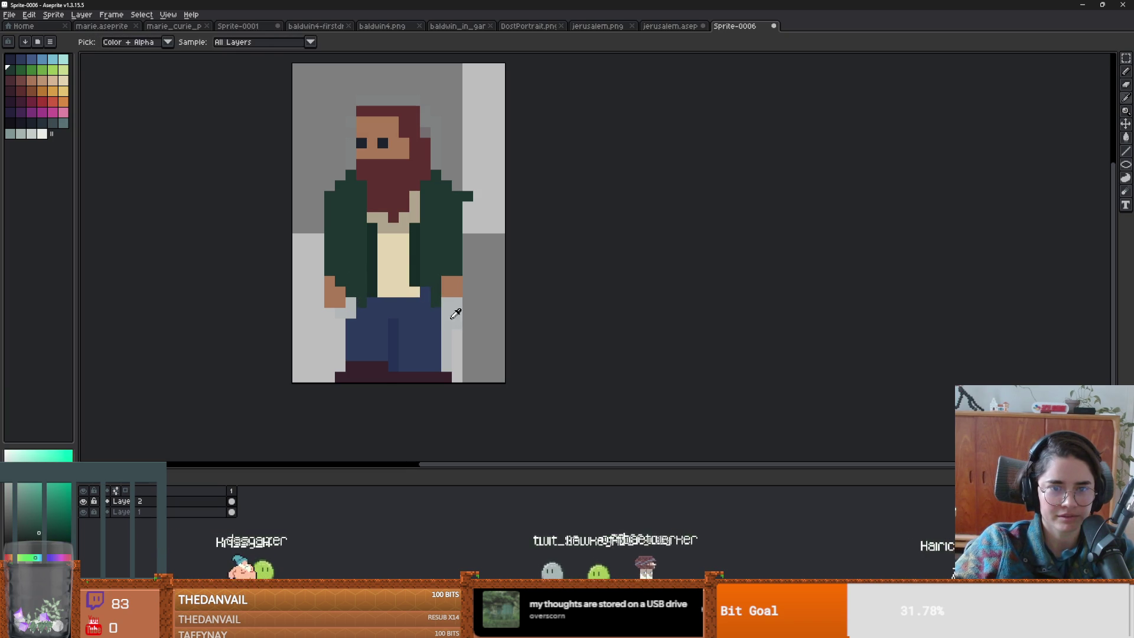
# - Recentre the sprite, try a tan pixel beside the collar and undo it, then pick the hair's dark red
pyautogui.scroll(-2, 425, 306)
pyautogui.moveTo(422, 302); pyautogui.dragTo(384, 281)
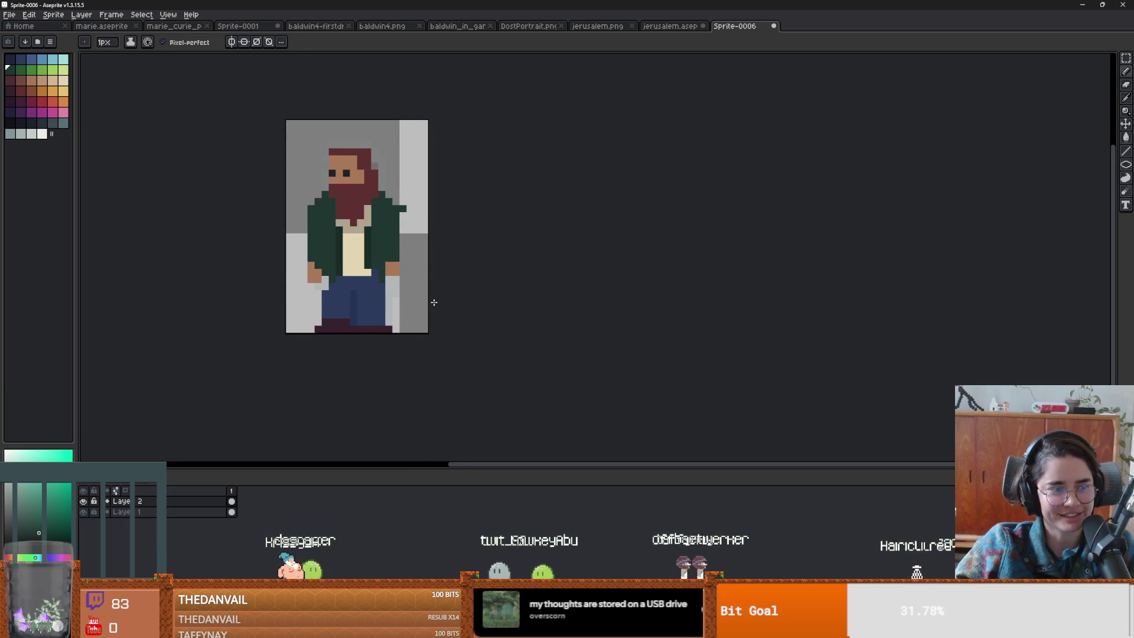
pyautogui.scroll(1, 434, 298)
pyautogui.moveTo(344, 248)
pyautogui.mouseDown()
pyautogui.moveTo(413, 271)
pyautogui.moveTo(444, 312)
pyautogui.mouseUp()
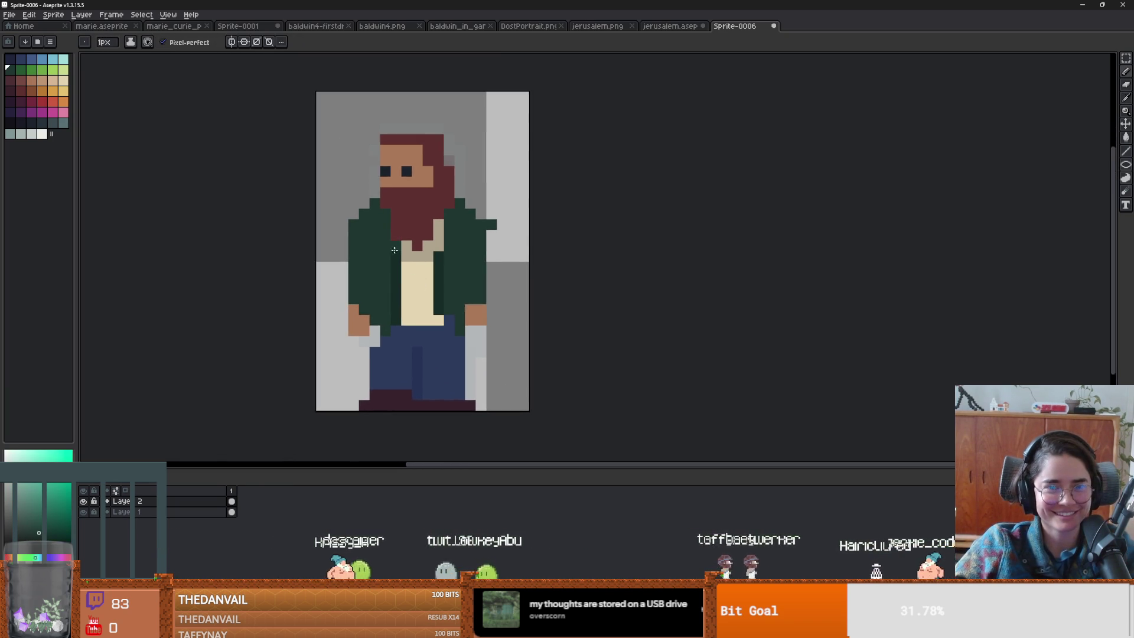
pyautogui.scroll(1, 399, 206)
pyautogui.keyDown('alt'); pyautogui.click(502, 334); pyautogui.keyUp('alt')
pyautogui.click(470, 239)
pyautogui.hotkey('ctrl', 'z')
pyautogui.keyDown('alt'); pyautogui.click(414, 103); pyautogui.keyUp('alt')
pyautogui.click(399, 90)
pyautogui.moveTo(400, 94); pyautogui.dragTo(455, 86)
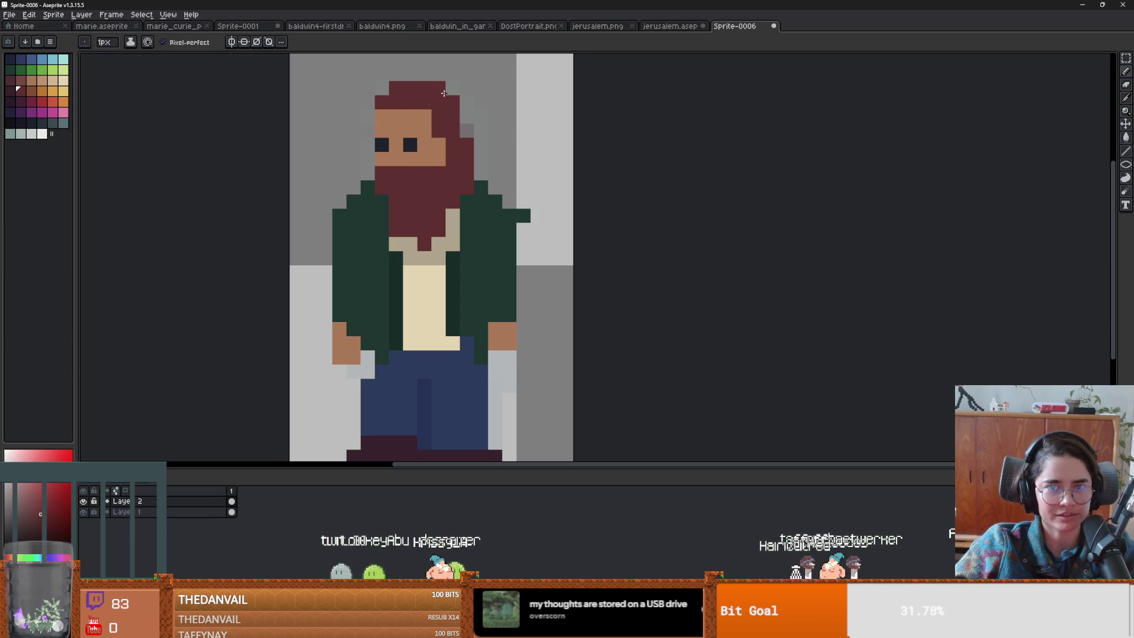
pyautogui.scroll(-3, 455, 86)
pyautogui.scroll(2, 489, 190)
pyautogui.press('v')
pyautogui.hotkey('ctrl', 'z')
pyautogui.press('b')
pyautogui.scroll(-1, 498, 141)
pyautogui.scroll(3, 494, 90)
pyautogui.press('i')
pyautogui.press('b')
pyautogui.scroll(-2, 494, 89)
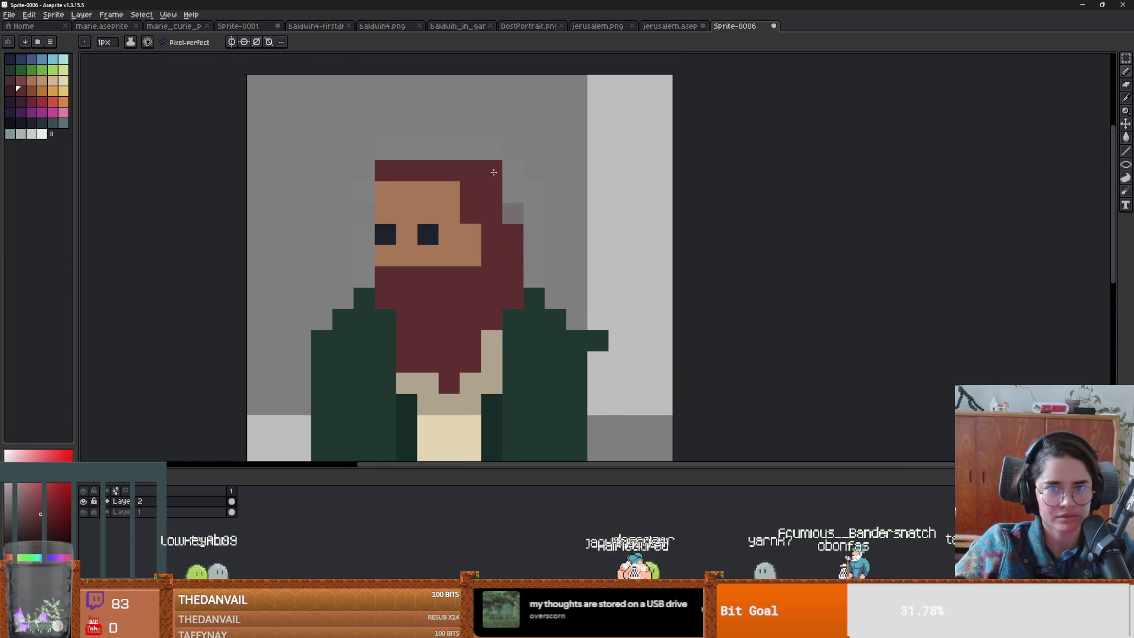
pyautogui.scroll(-1, 491, 248)
pyautogui.scroll(1, 491, 248)
pyautogui.scroll(-1, 491, 248)
pyautogui.scroll(1, 492, 248)
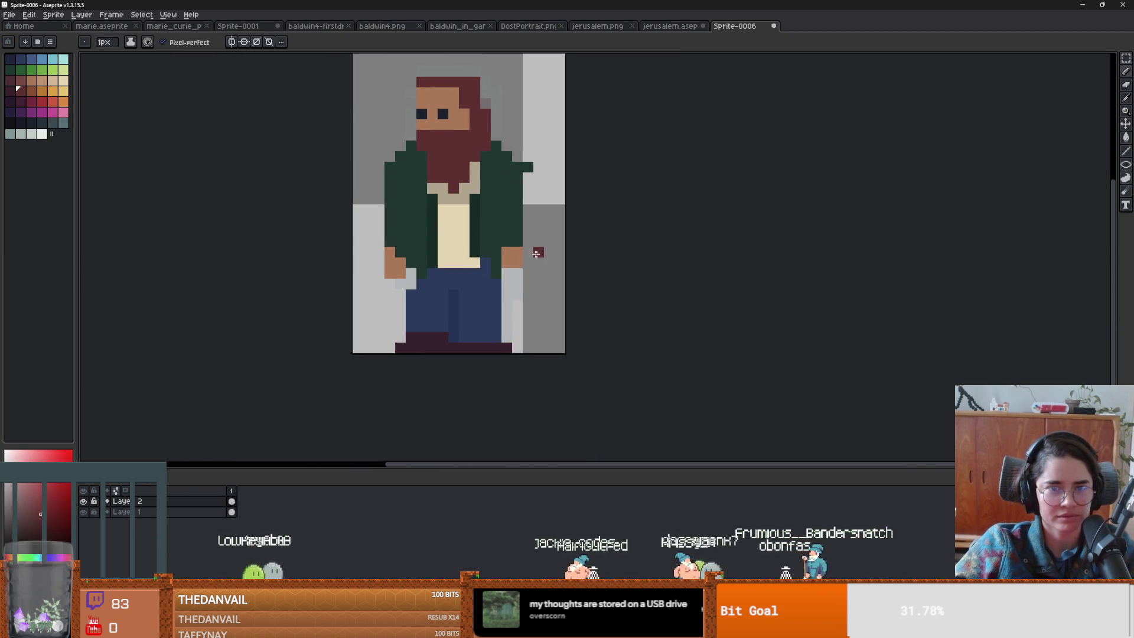
pyautogui.scroll(-1, 466, 234)
pyautogui.scroll(1, 467, 233)
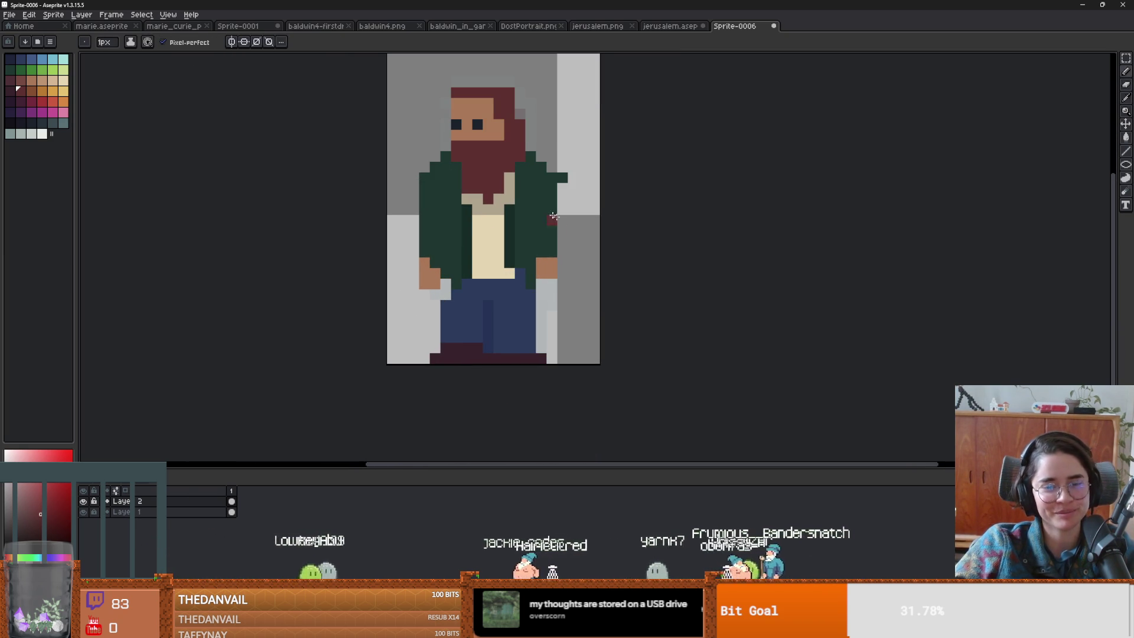
pyautogui.scroll(-1, 521, 278)
pyautogui.scroll(1, 521, 278)
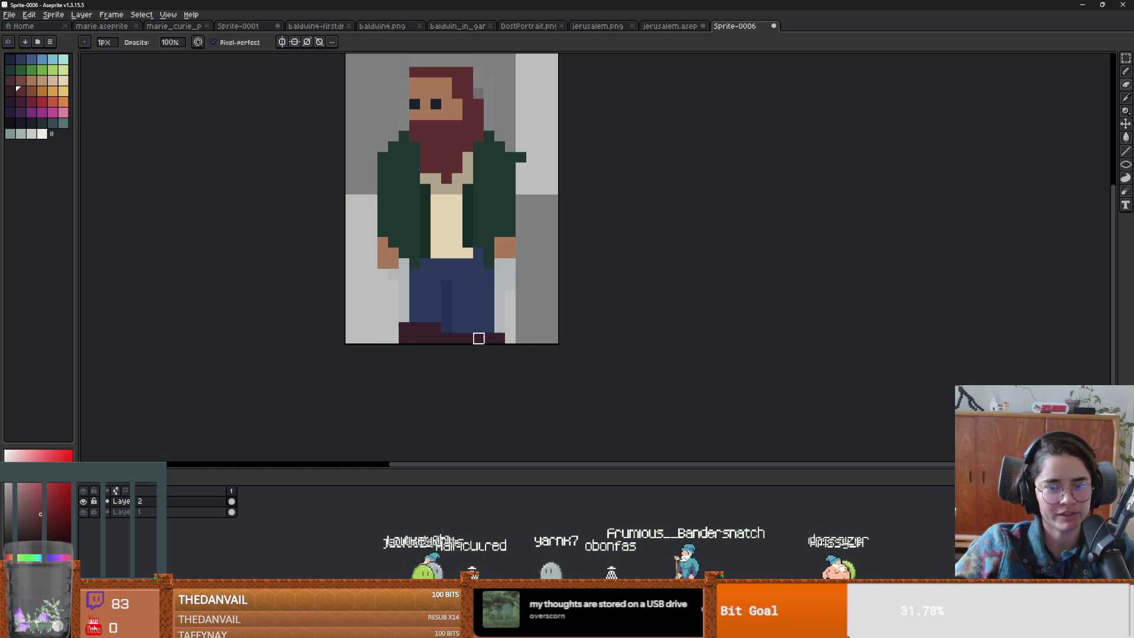
pyautogui.hotkey('alt', 'n')
pyautogui.hotkey('ctrl', 'z')
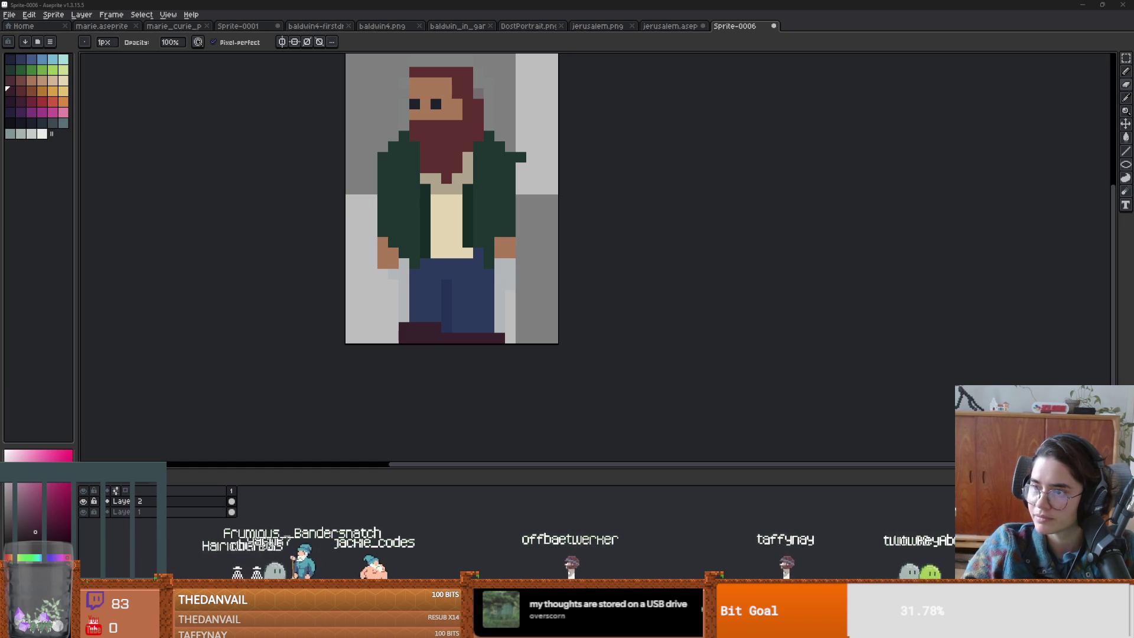
pyautogui.hotkey('alt', 'Tab')
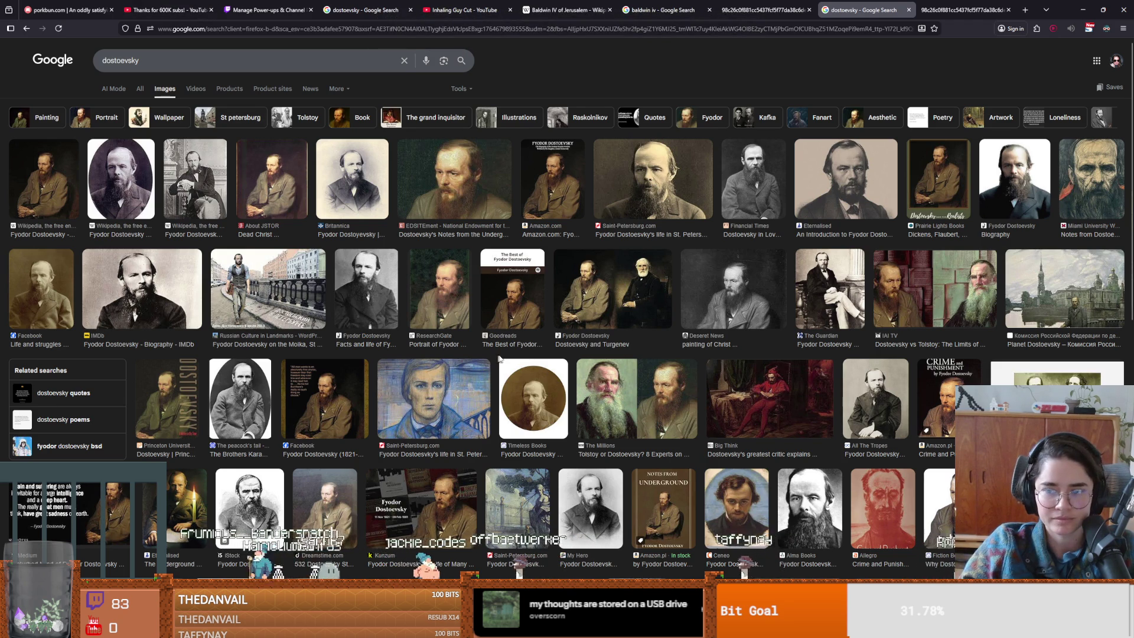
# - Preview the seated, Moika and candle-lit Dostoevsky photos, then return to Aseprite
pyautogui.click(840, 290)
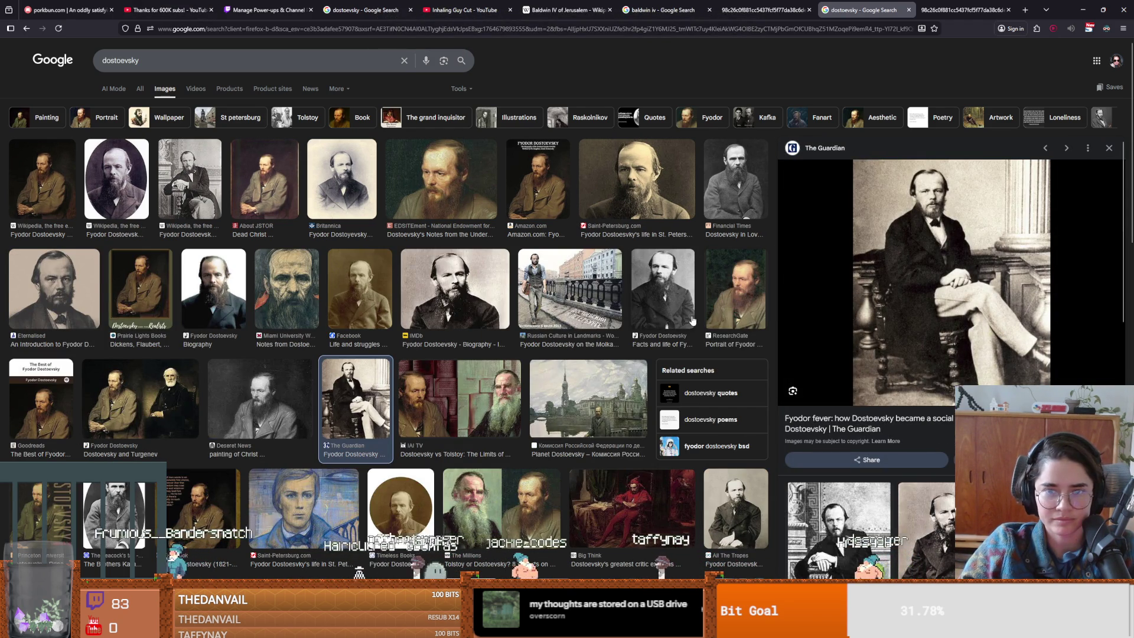
pyautogui.click(575, 294)
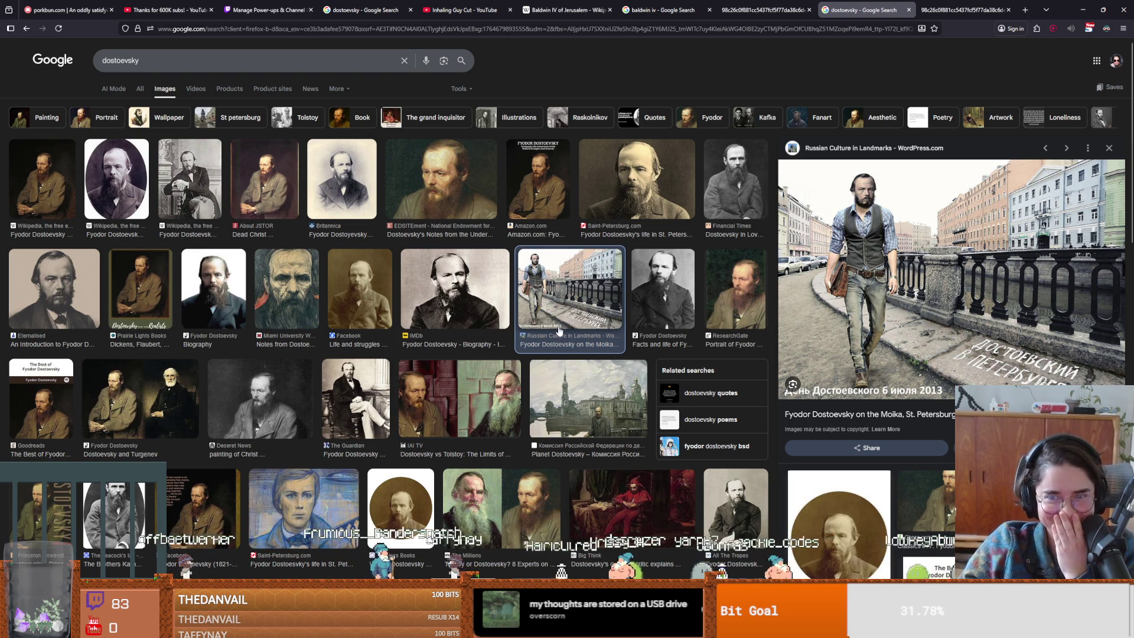
pyautogui.scroll(-4, 577, 369)
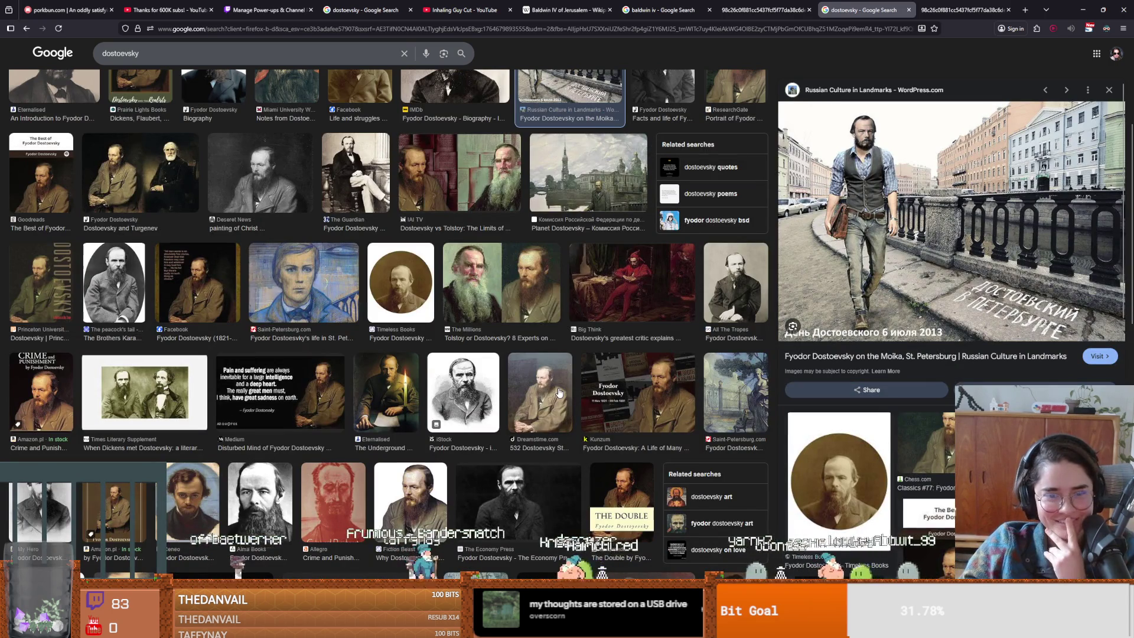
pyautogui.click(404, 423)
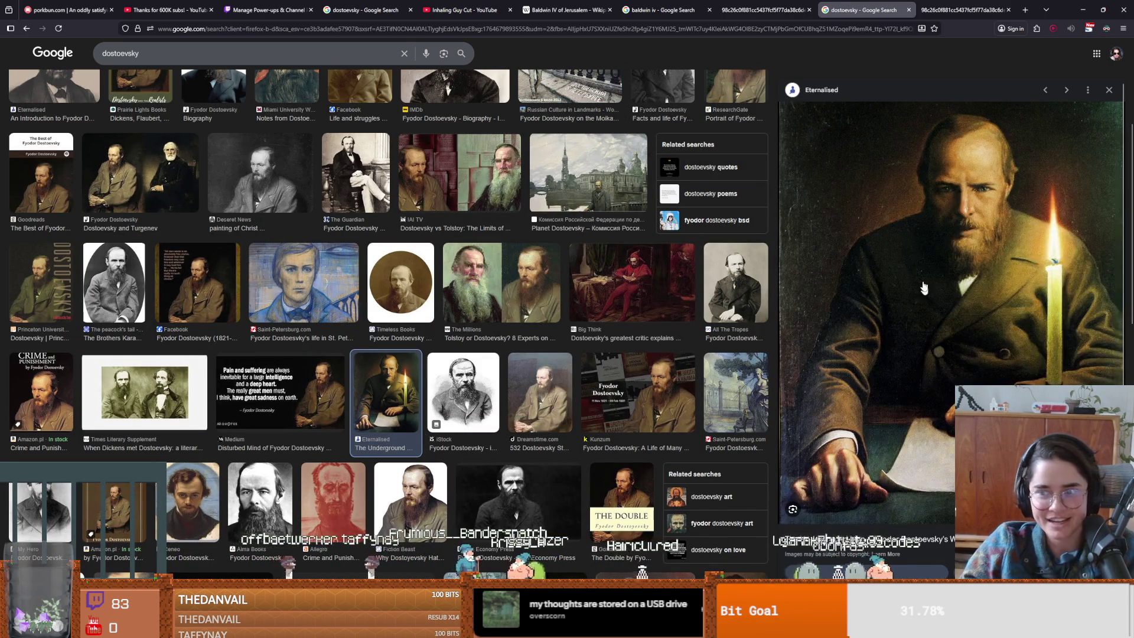
pyautogui.hotkey('alt', 'Tab')
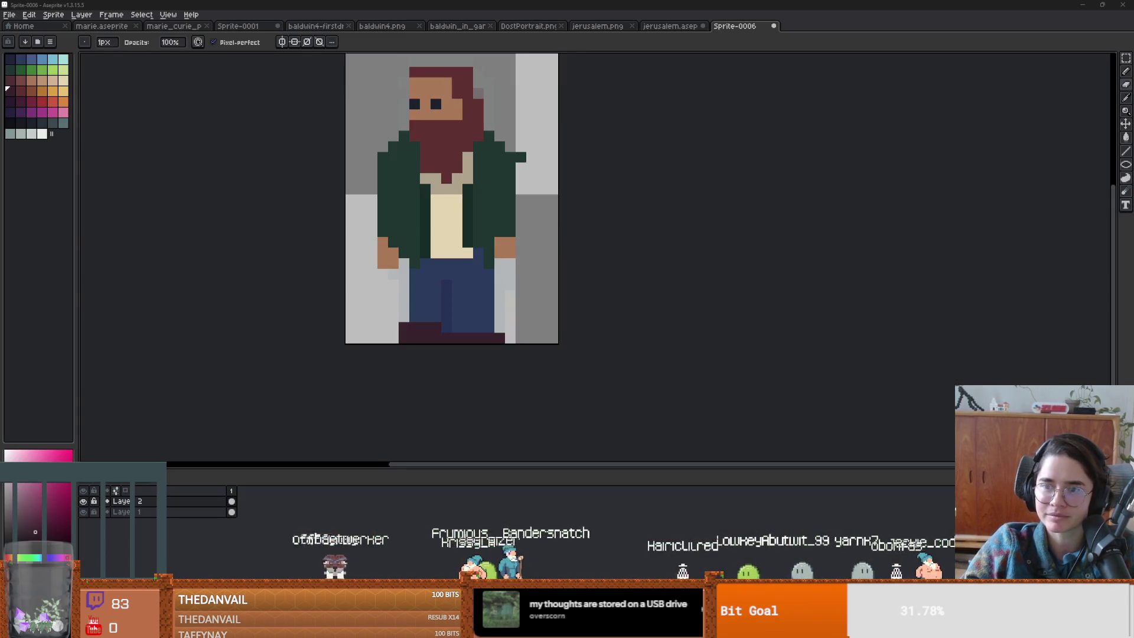
# - Draw a dark green collar and diagonal jacket folds across the cream shirt
pyautogui.keyDown('alt'); pyautogui.click(524, 177); pyautogui.keyUp('alt')
pyautogui.moveTo(480, 168)
pyautogui.mouseDown()
pyautogui.moveTo(459, 195)
pyautogui.moveTo(461, 228)
pyautogui.moveTo(488, 238)
pyautogui.mouseUp()
pyautogui.keyDown('alt'); pyautogui.click(506, 177); pyautogui.keyUp('alt')
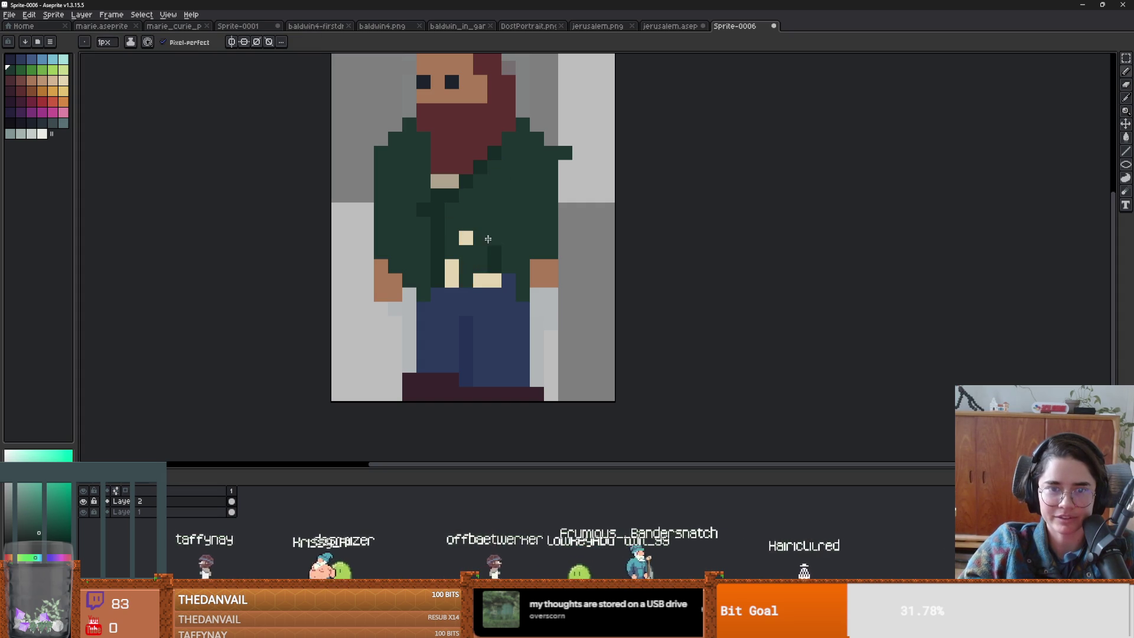
pyautogui.click(452, 266)
pyautogui.scroll(-1, 452, 267)
pyautogui.scroll(2, 419, 154)
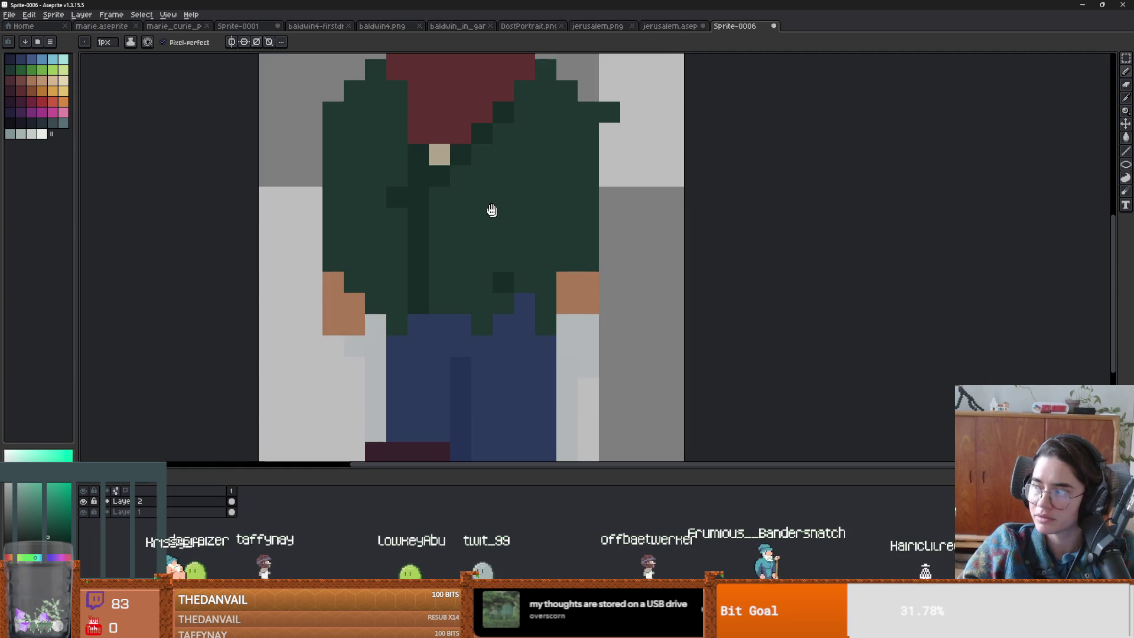
pyautogui.moveTo(392, 197); pyautogui.dragTo(502, 140)
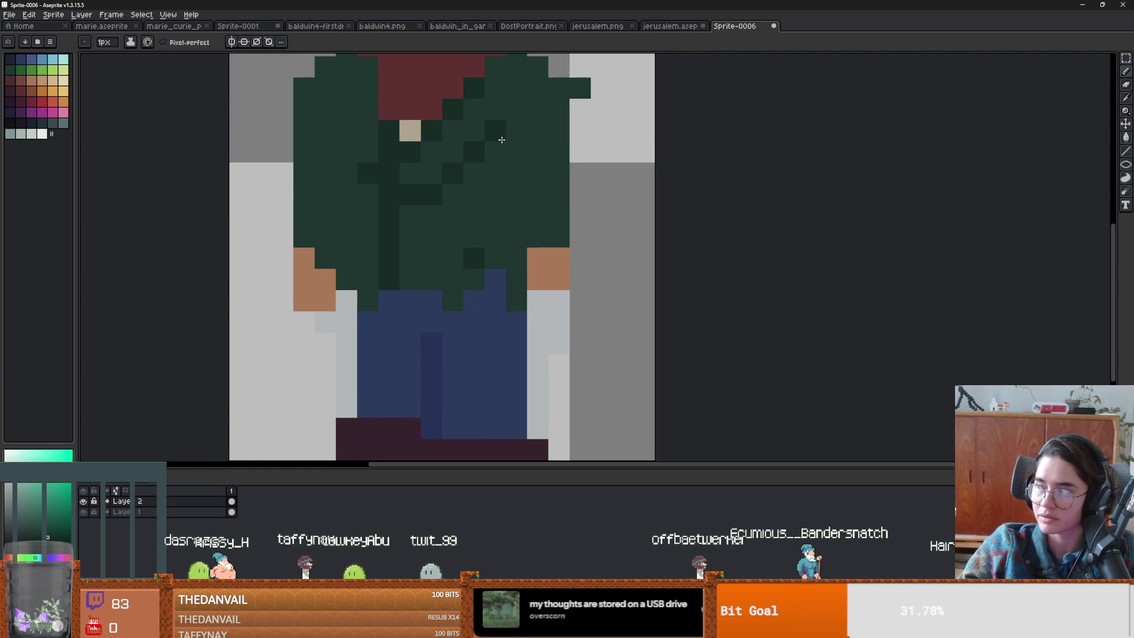
# - Erase the stray green pixel sticking out at the figure's shoulder
pyautogui.scroll(-3, 538, 81)
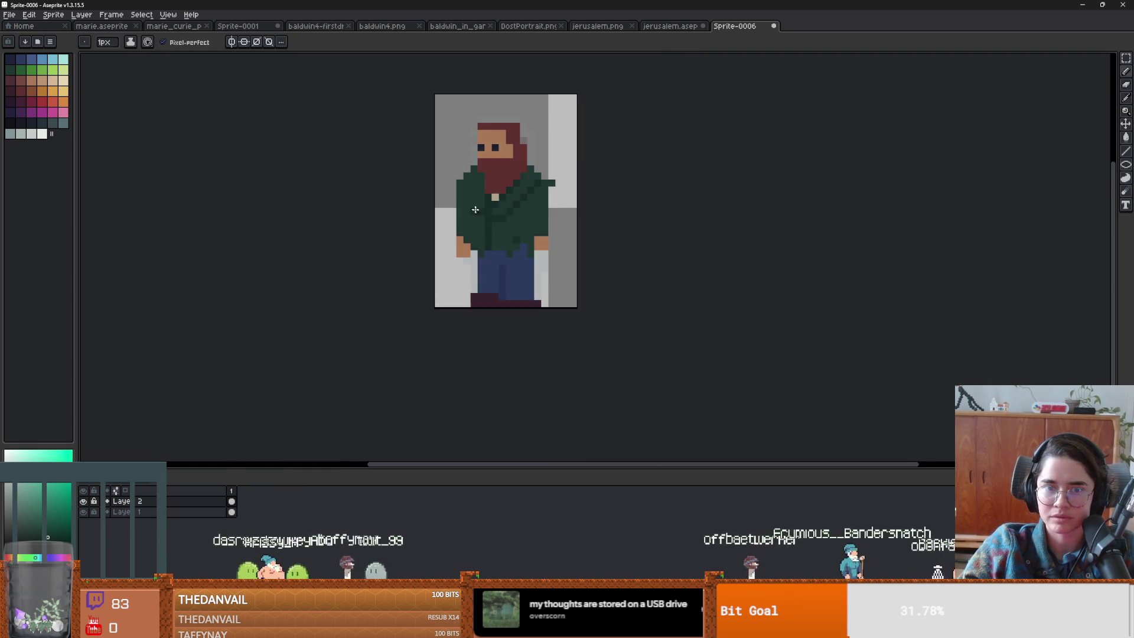
pyautogui.scroll(2, 509, 228)
pyautogui.scroll(-2, 509, 228)
pyautogui.scroll(2, 509, 228)
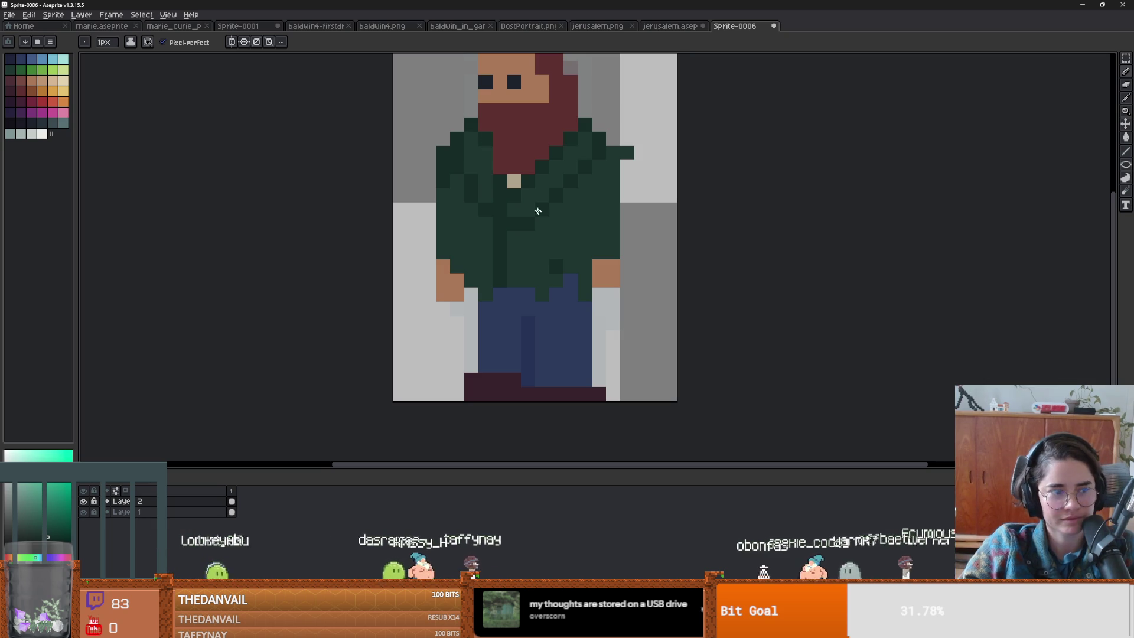
pyautogui.scroll(-2, 538, 211)
pyautogui.scroll(1, 595, 232)
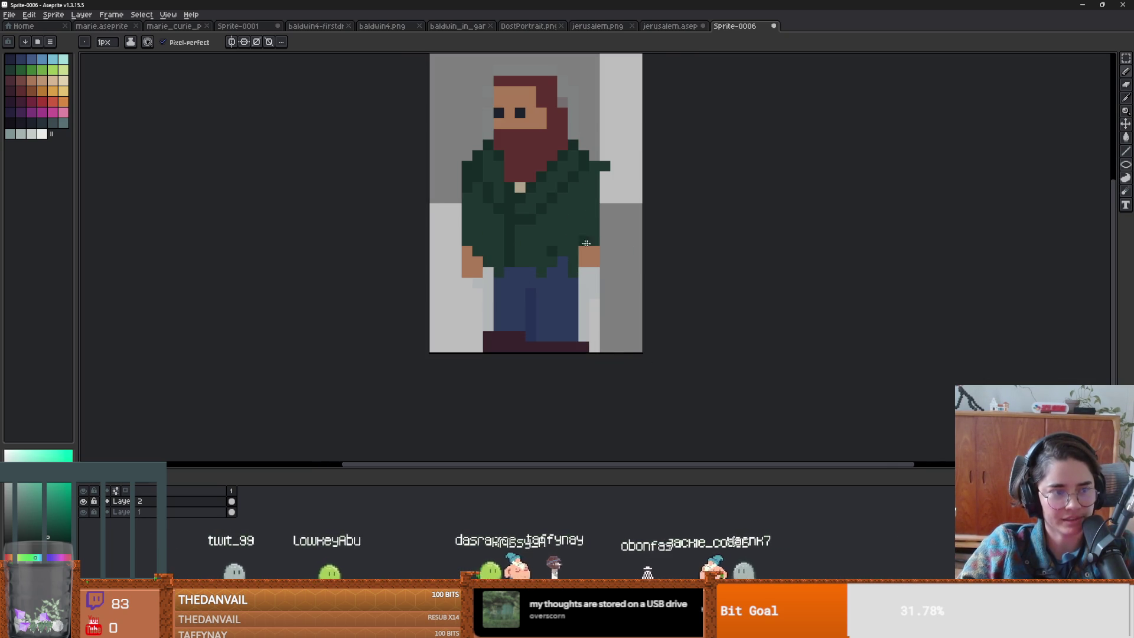
pyautogui.scroll(1, 575, 261)
pyautogui.press('e')
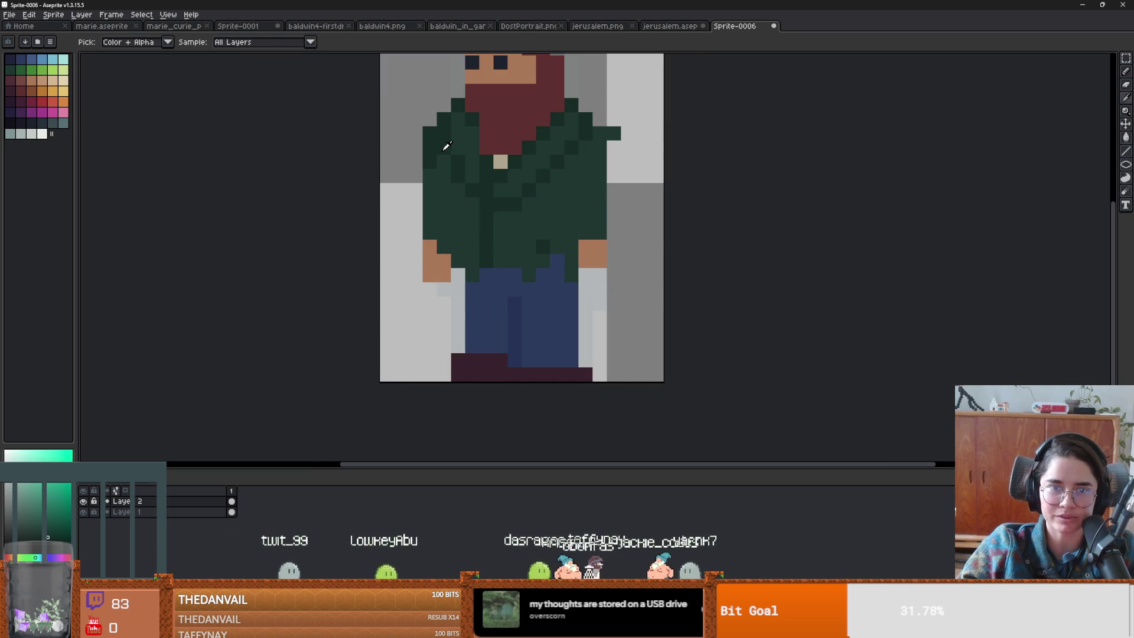
pyautogui.click(614, 133)
pyautogui.scroll(-2, 662, 288)
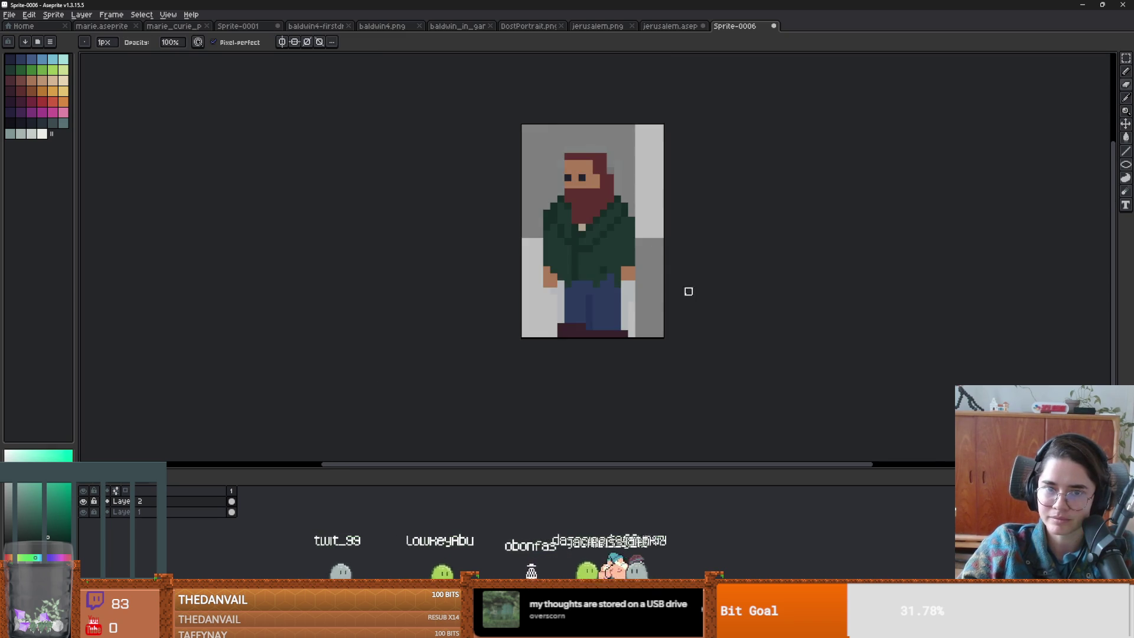
pyautogui.scroll(1, 658, 284)
# - Choose the maroon and dark green colours for the buttons, then bring up the browser reference portrait
pyautogui.keyDown('alt'); pyautogui.click(576, 260); pyautogui.keyUp('alt')
pyautogui.click(24, 92)
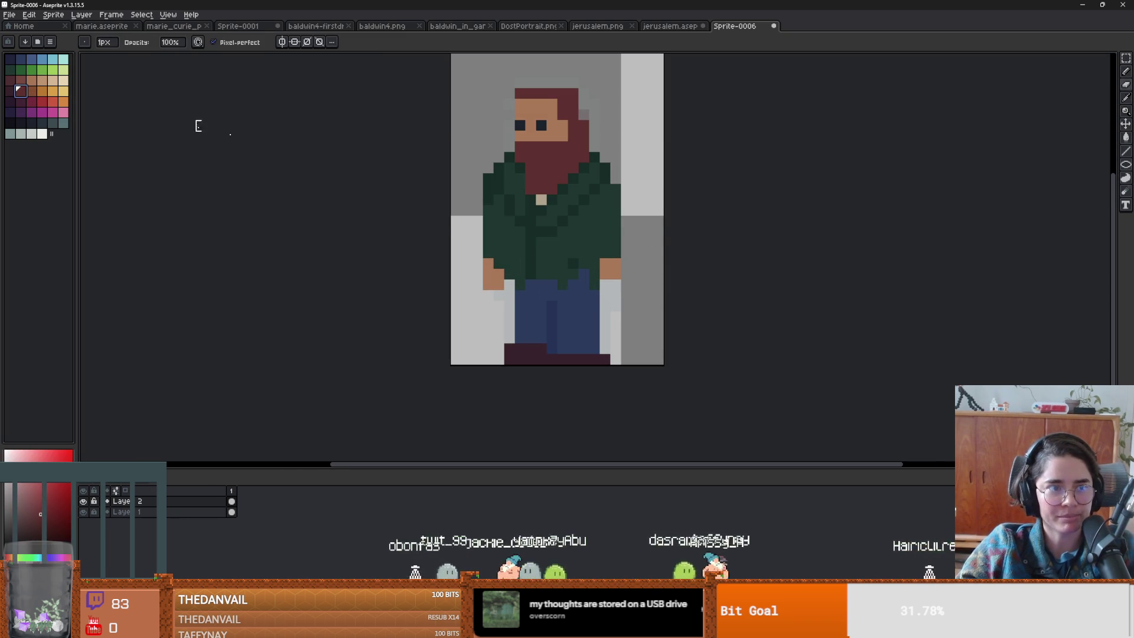
pyautogui.press('b')
pyautogui.scroll(-2, 581, 238)
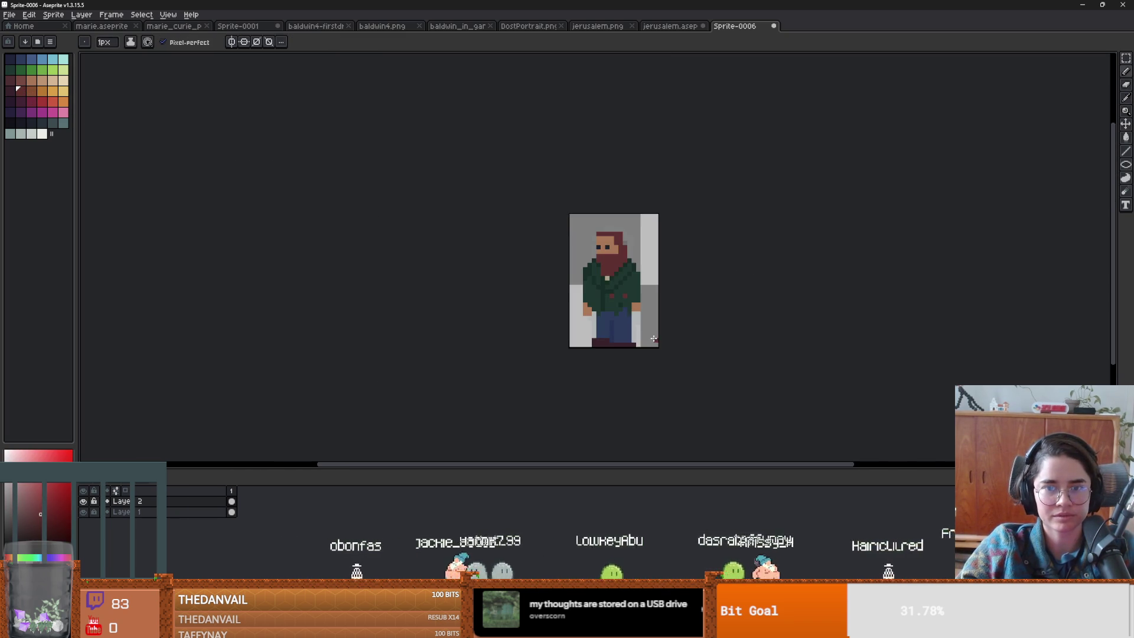
pyautogui.scroll(1, 561, 254)
pyautogui.keyDown('alt'); pyautogui.click(558, 264); pyautogui.keyUp('alt')
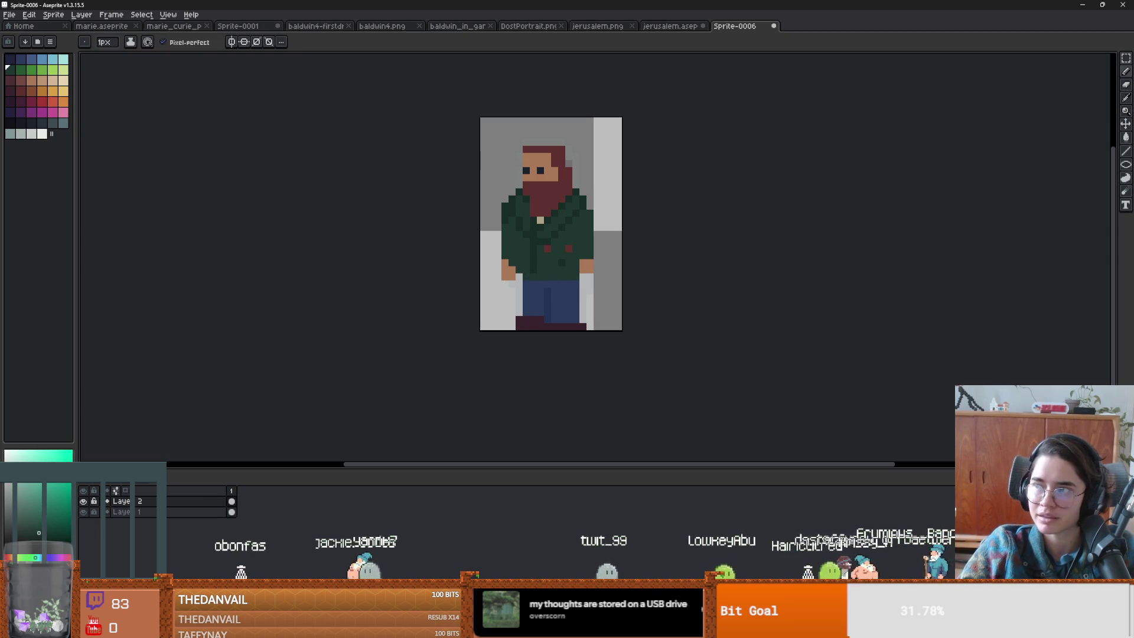
pyautogui.hotkey('alt', 'Tab')
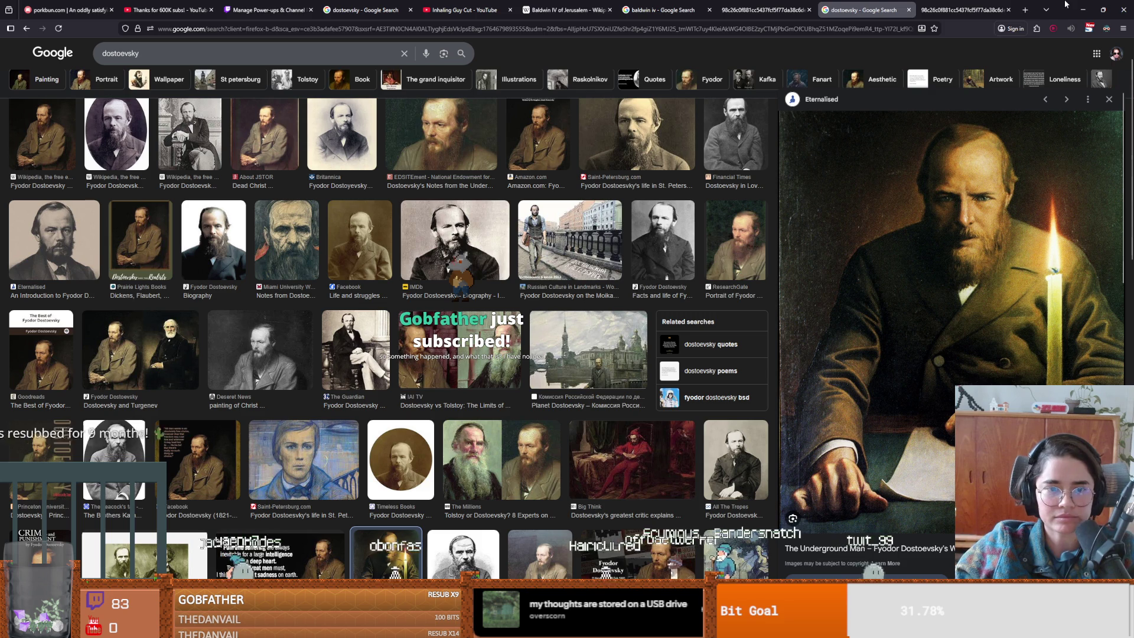
pyautogui.click(1083, 10)
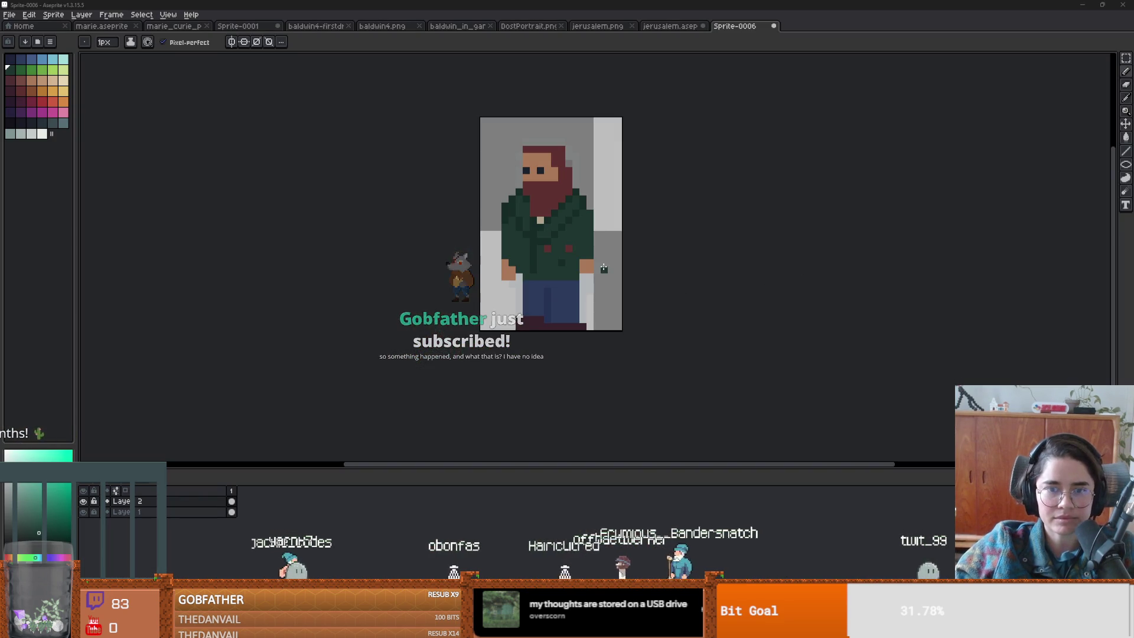
# - Fill the blue trousers with the cream colour
pyautogui.click(63, 81)
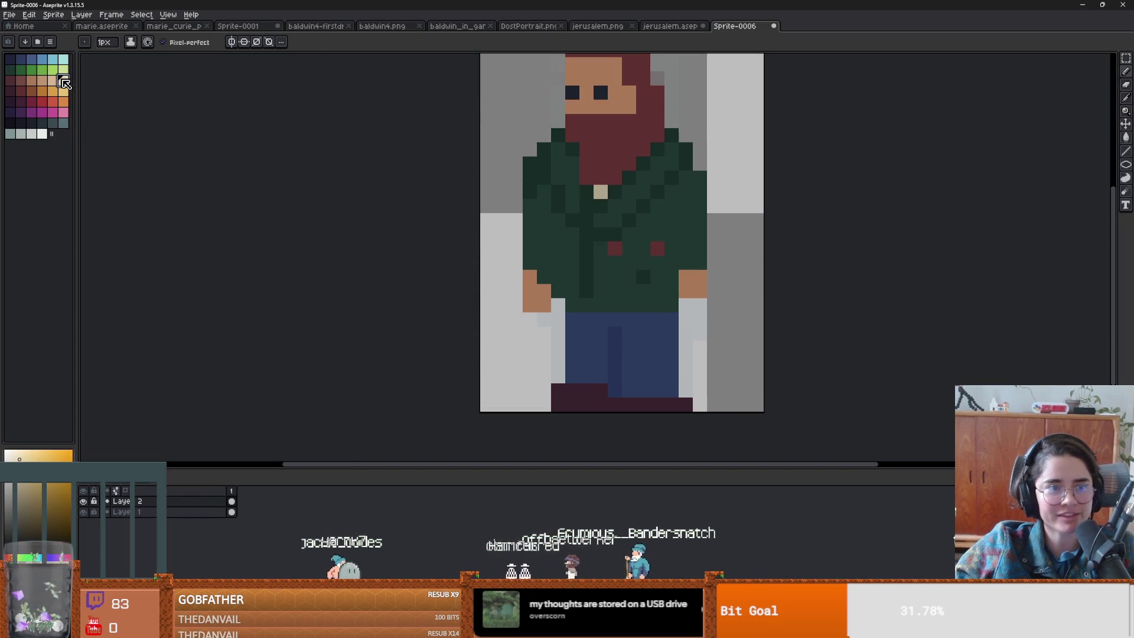
pyautogui.press('g')
pyautogui.click(633, 346)
pyautogui.scroll(-3, 633, 347)
pyautogui.scroll(3, 634, 346)
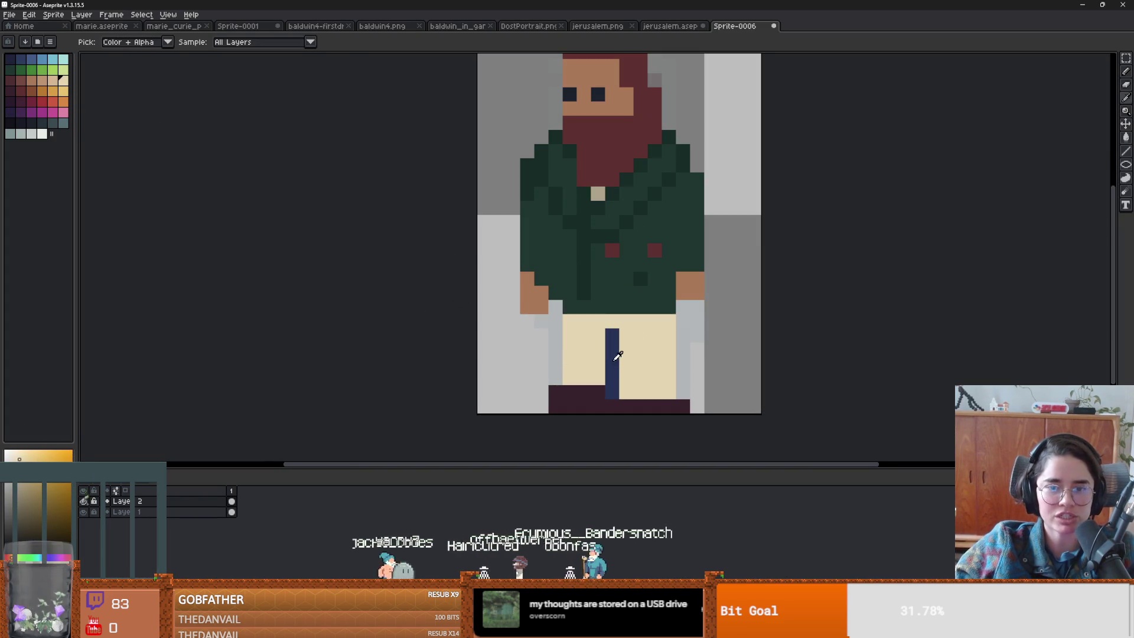
# - Try navy pixels beside the trouser stripe, then undo them all
pyautogui.keyDown('alt'); pyautogui.click(608, 340); pyautogui.keyUp('alt')
pyautogui.click(51, 530)
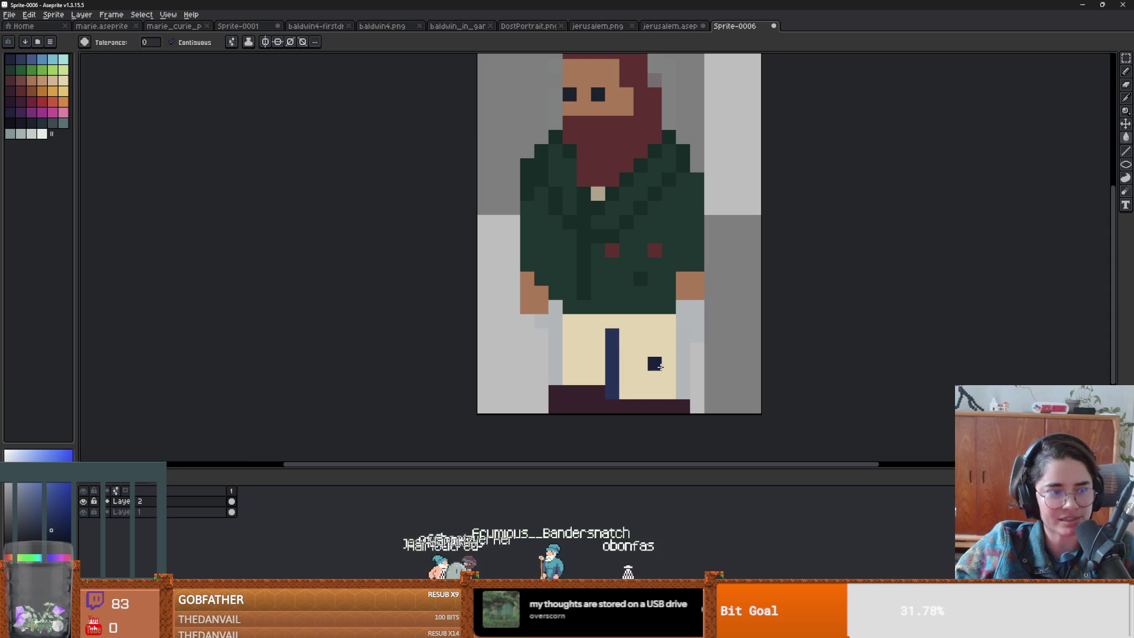
pyautogui.press('b')
pyautogui.click(645, 395)
pyautogui.hotkey('ctrl', 'z')
pyautogui.click(626, 363)
pyautogui.hotkey('ctrl', 'z')
pyautogui.click(643, 350)
pyautogui.hotkey('ctrl', 'z')
pyautogui.hotkey('ctrl', 'z')
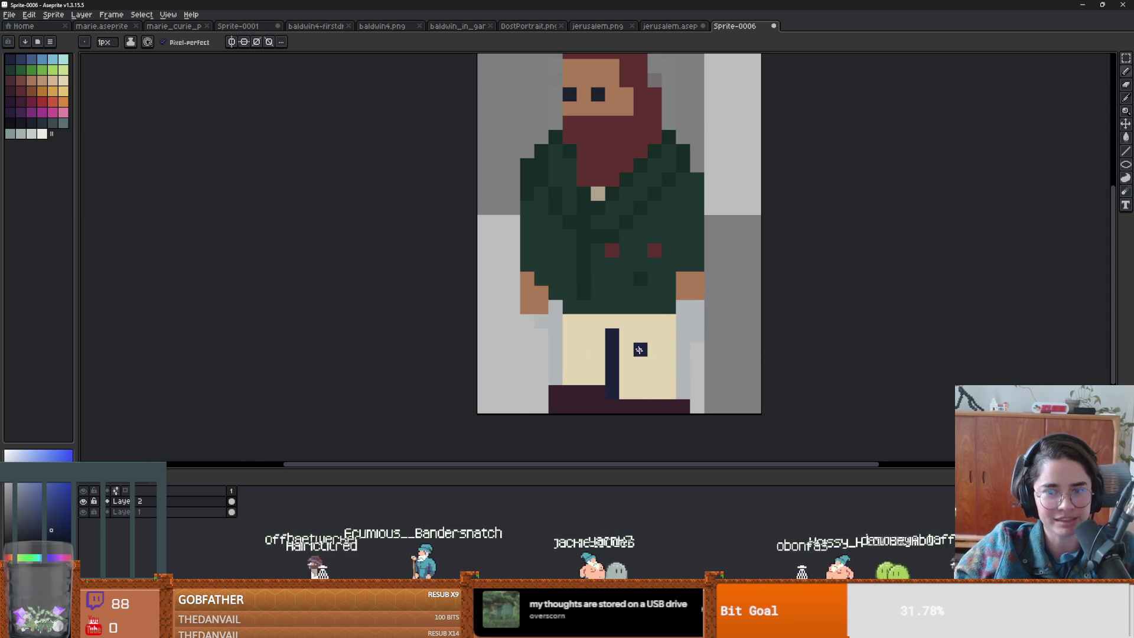
pyautogui.press('i')
# - Shade a tan band of pixels across the top of the trousers
pyautogui.click(639, 337)
pyautogui.press('b')
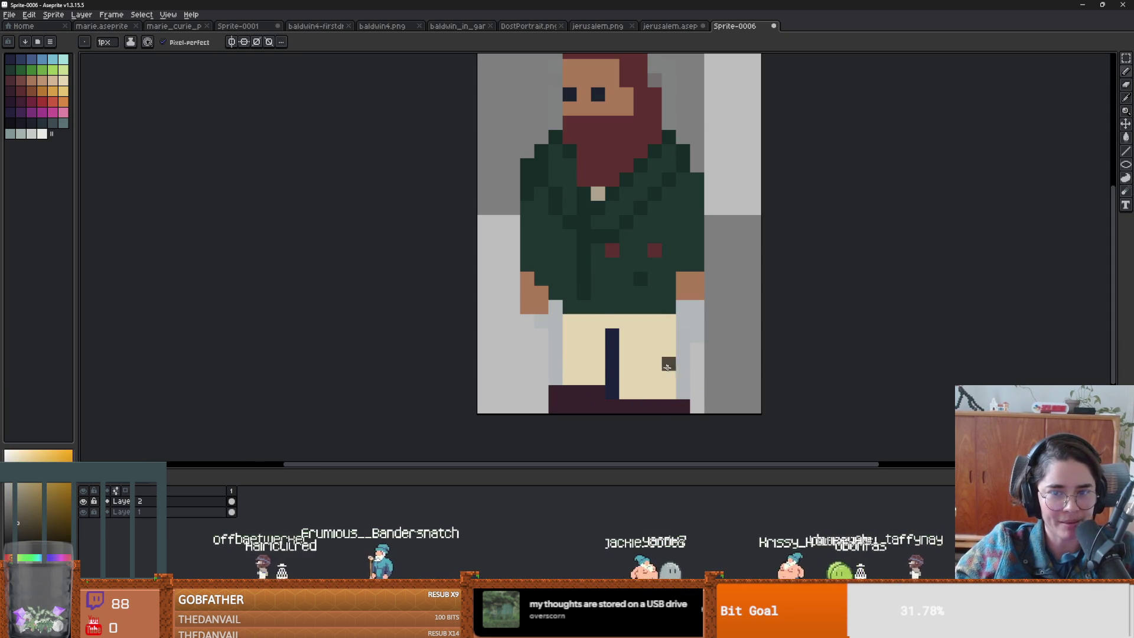
pyautogui.scroll(-3, 666, 436)
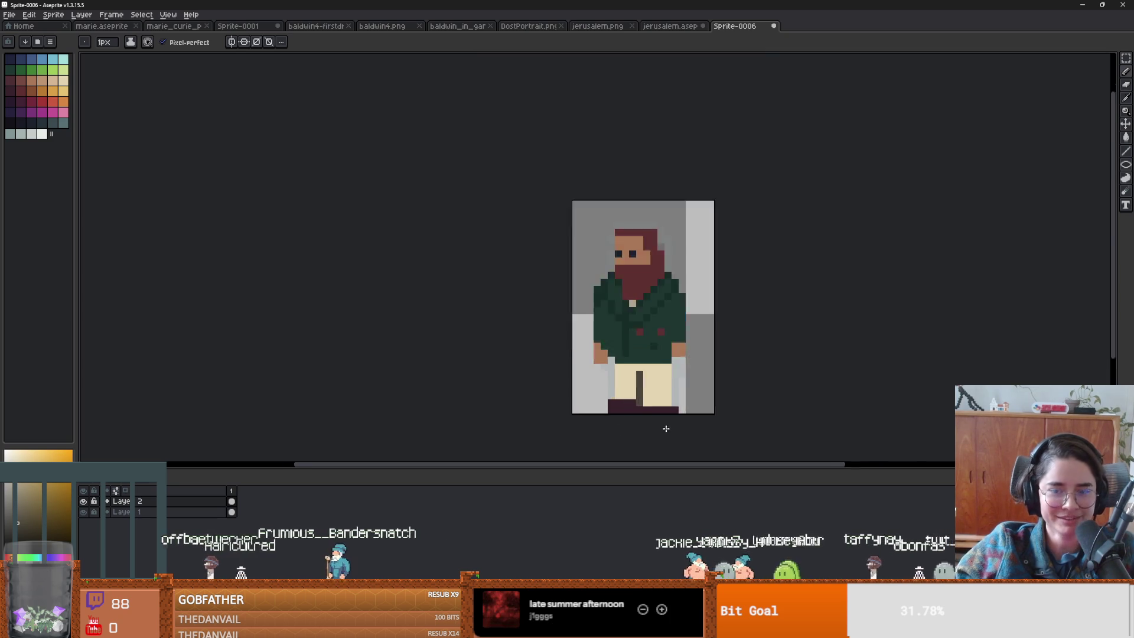
pyautogui.scroll(3, 666, 426)
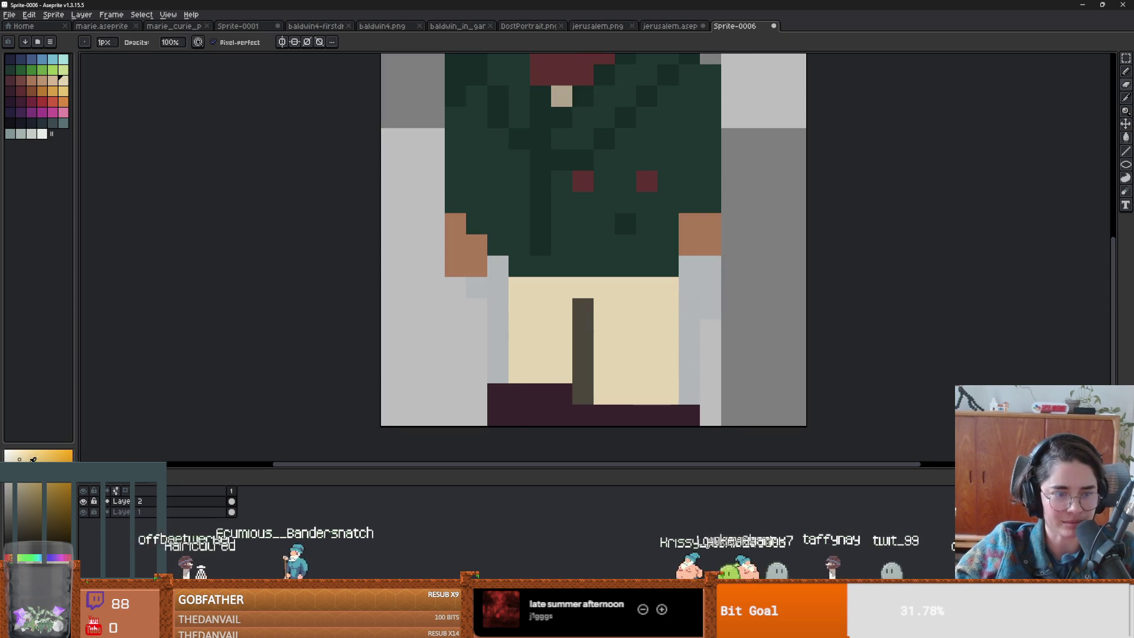
pyautogui.moveTo(668, 331)
pyautogui.mouseDown()
pyautogui.moveTo(547, 288)
pyautogui.moveTo(520, 305)
pyautogui.moveTo(519, 290)
pyautogui.mouseUp()
pyautogui.moveTo(646, 287); pyautogui.dragTo(631, 289)
pyautogui.click(668, 308)
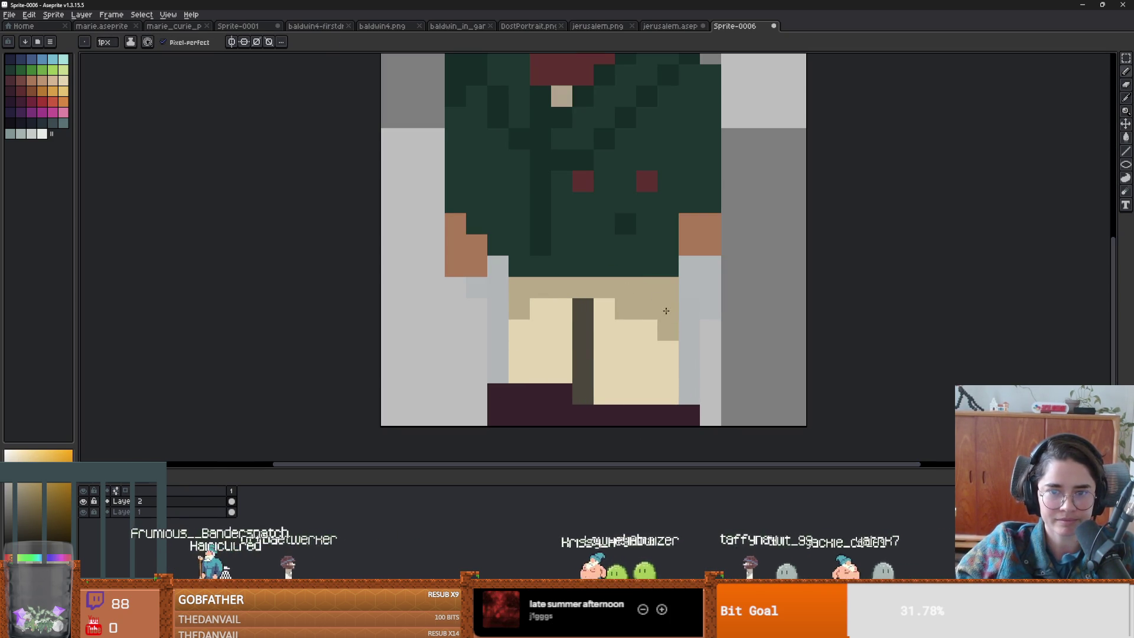
pyautogui.scroll(-2, 668, 308)
pyautogui.scroll(1, 671, 367)
pyautogui.scroll(-3, 673, 376)
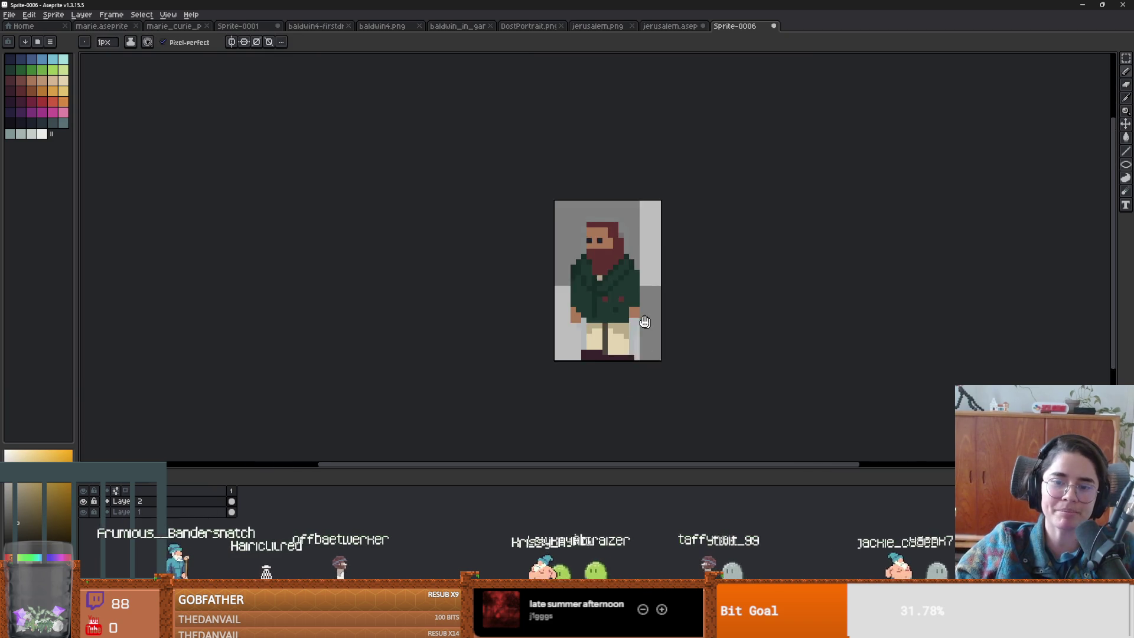
pyautogui.scroll(4, 567, 322)
# - Repaint the stray dark trouser pixels cream and start saving with Ctrl+S
pyautogui.keyDown('alt'); pyautogui.click(564, 318); pyautogui.keyUp('alt')
pyautogui.moveTo(564, 331); pyautogui.dragTo(521, 330)
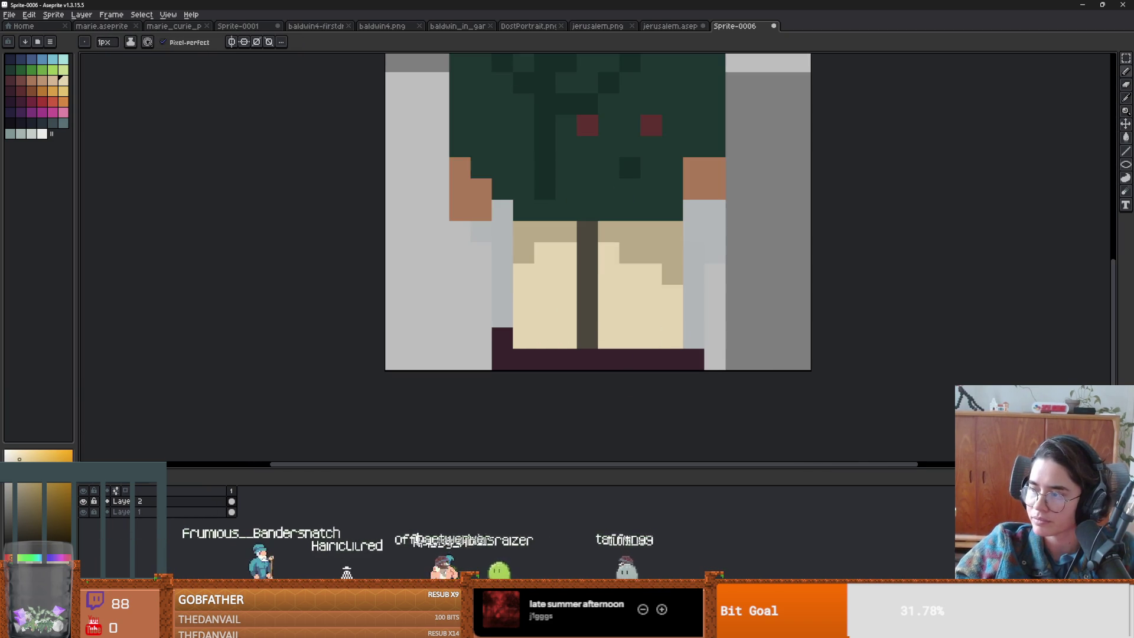
pyautogui.click(502, 336)
pyautogui.scroll(-3, 654, 385)
pyautogui.scroll(1, 563, 424)
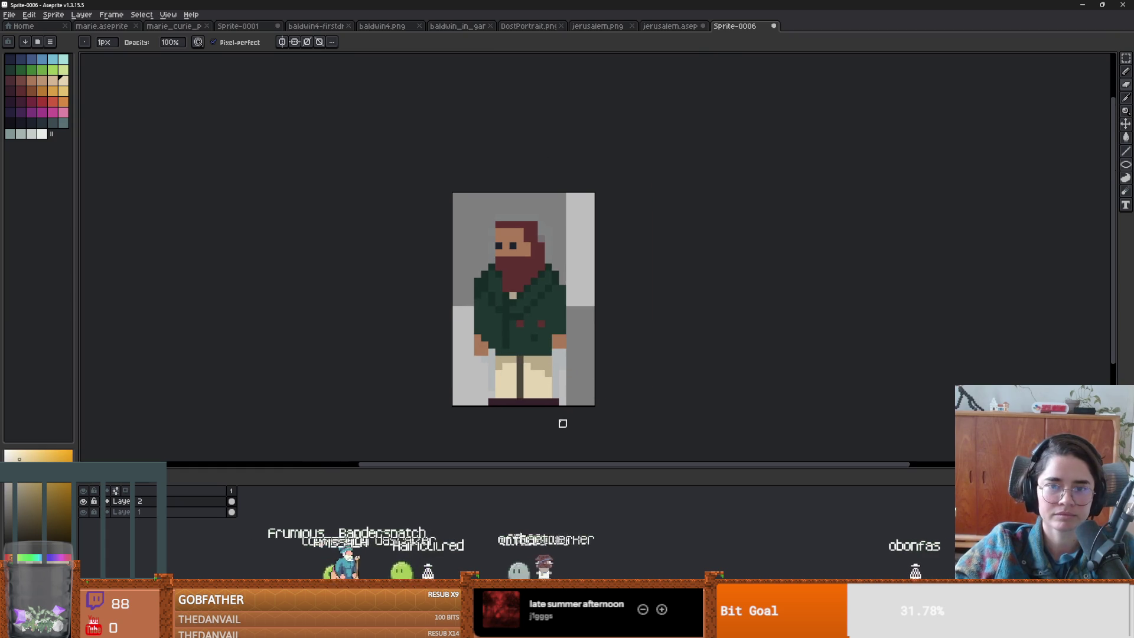
pyautogui.hotkey('ctrl', 's')
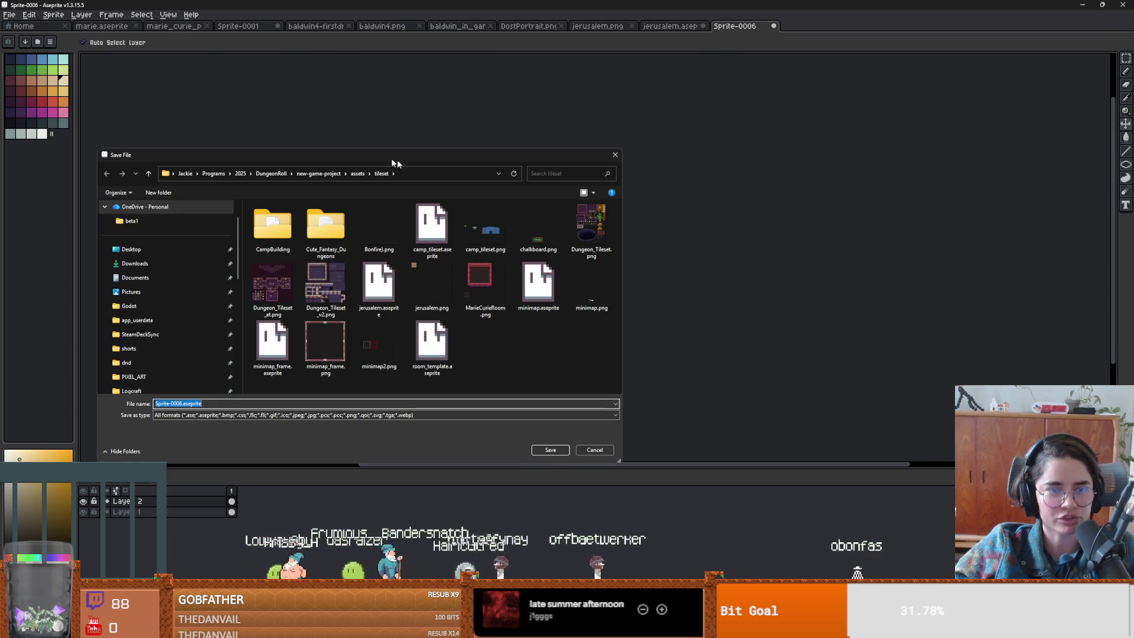
# - Save the sprite as Dost in new-game-project/Core/Actors/NPC/Icons/IconInstantiations/Dostoevsky
pyautogui.click(271, 173)
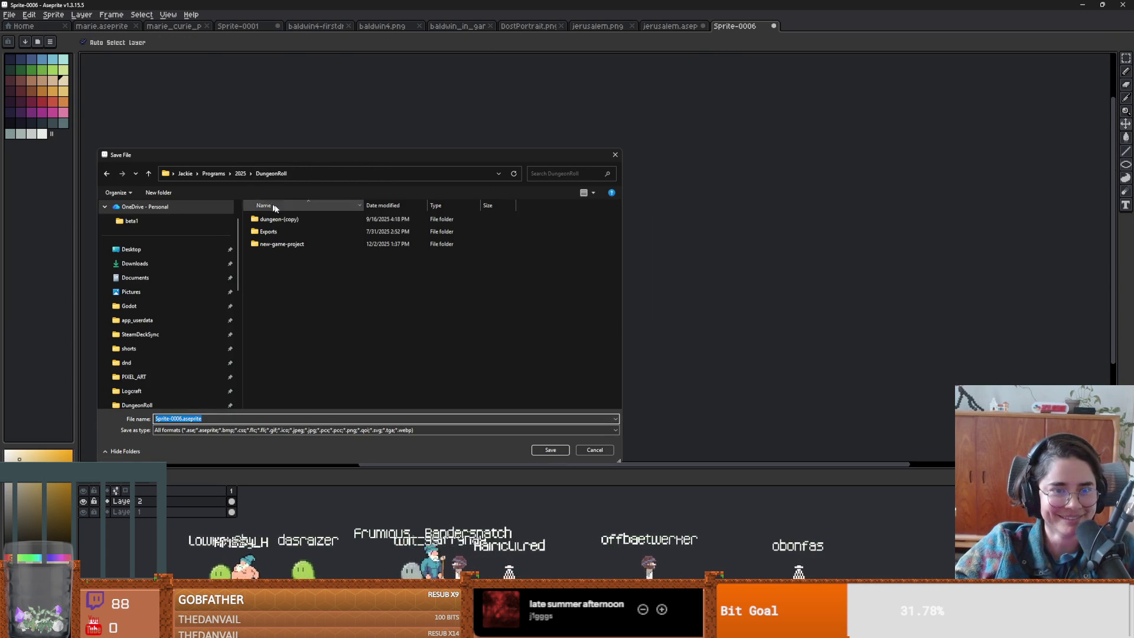
pyautogui.click(278, 244)
pyautogui.doubleClick(278, 244)
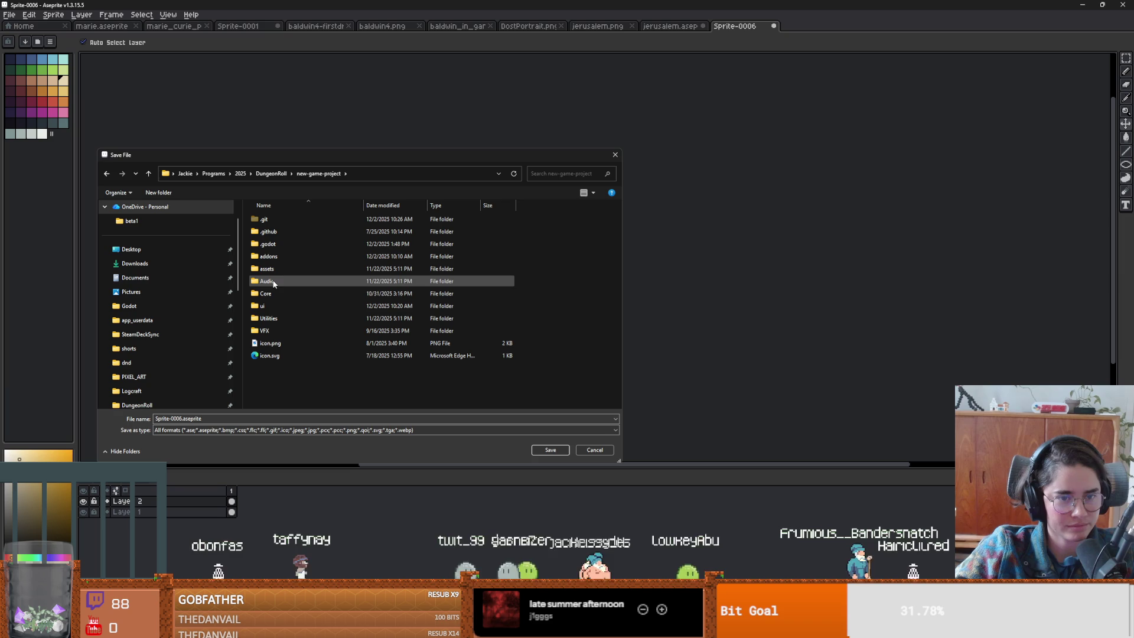
pyautogui.doubleClick(268, 293)
pyautogui.doubleClick(272, 220)
pyautogui.doubleClick(278, 242)
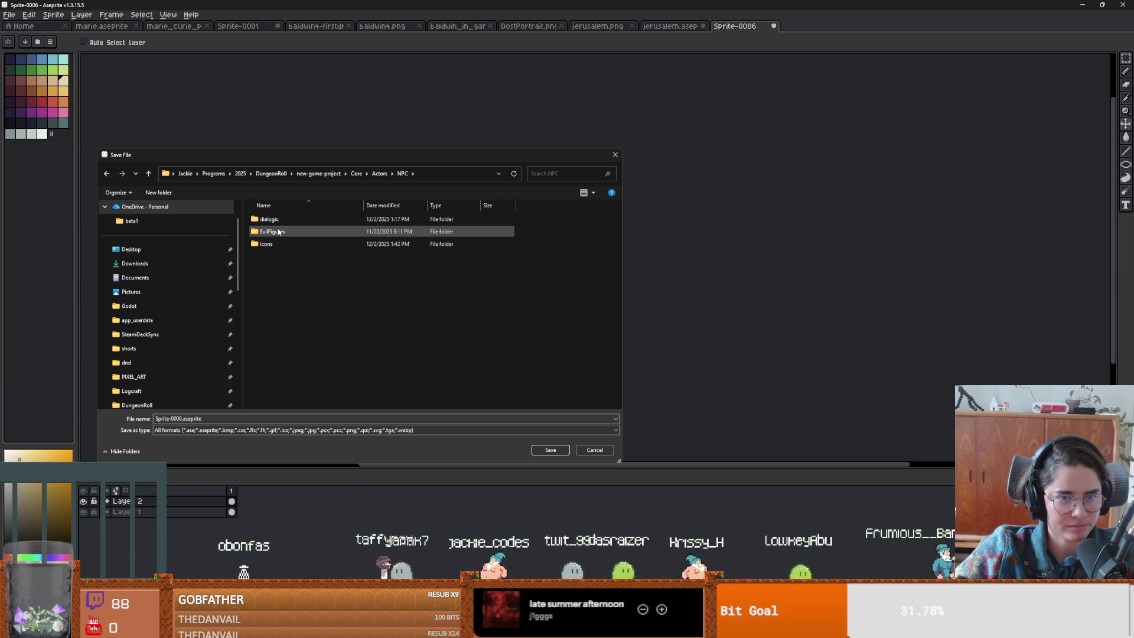
pyautogui.doubleClick(272, 234)
pyautogui.doubleClick(272, 219)
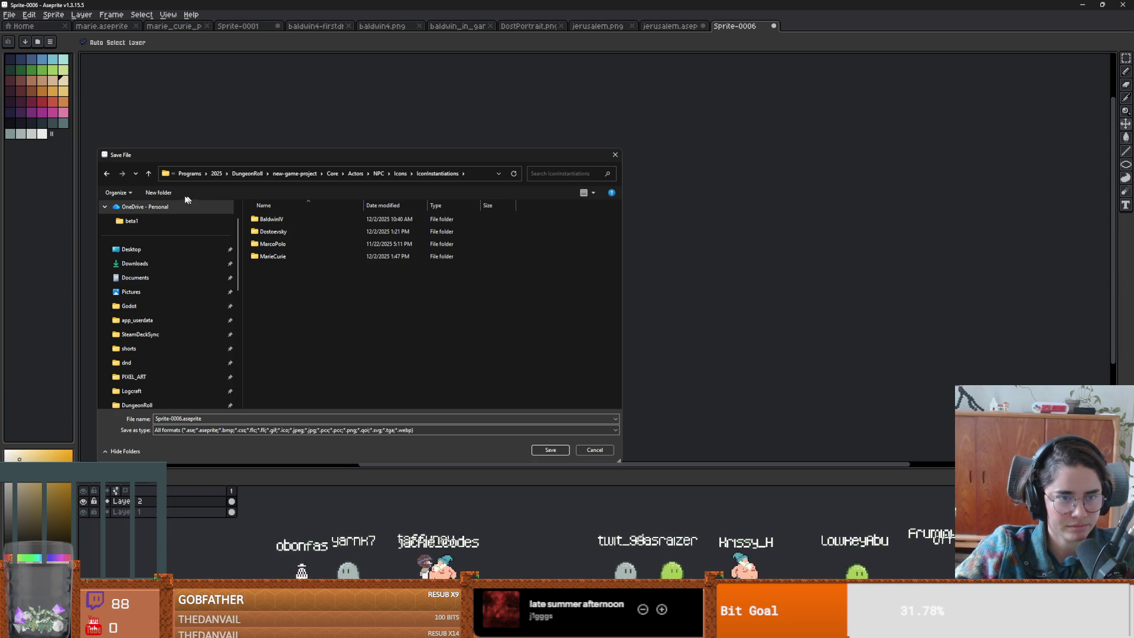
pyautogui.doubleClick(296, 229)
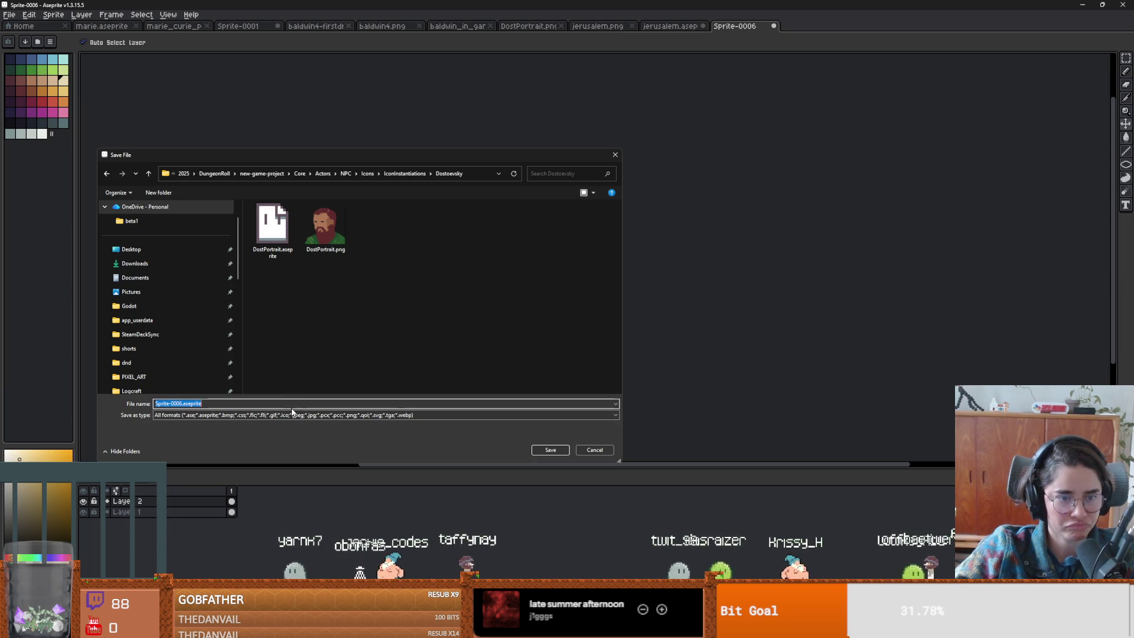
pyautogui.write('Dost')
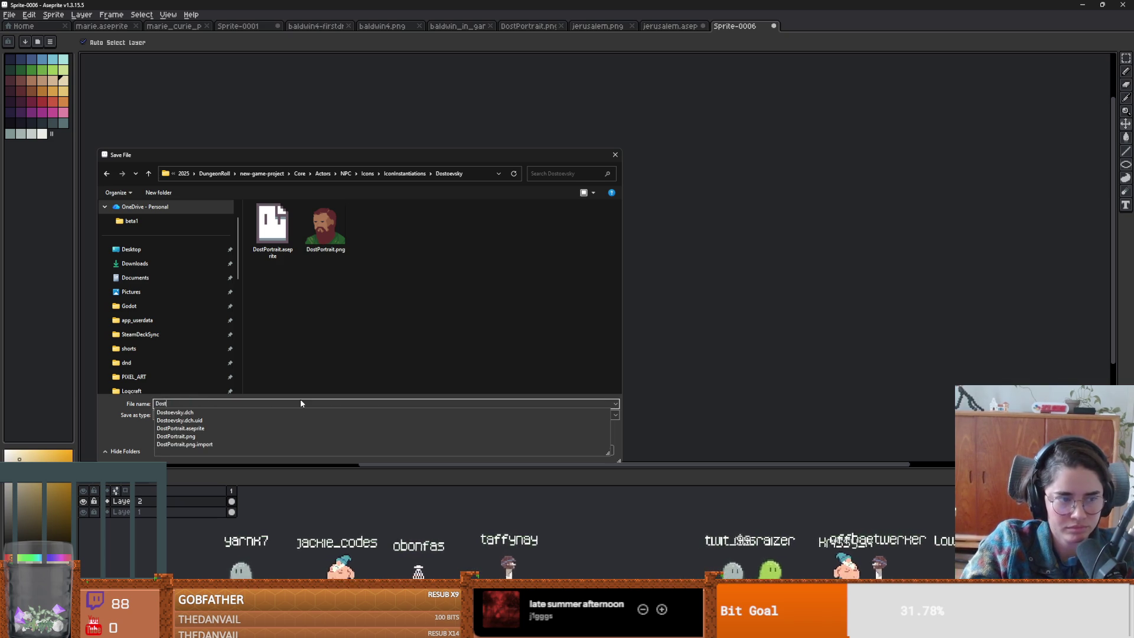
pyautogui.press('Return')
# - Save a PNG copy, Dost.png, accepting the flattened layers, then return to Godot
pyautogui.click(9, 15)
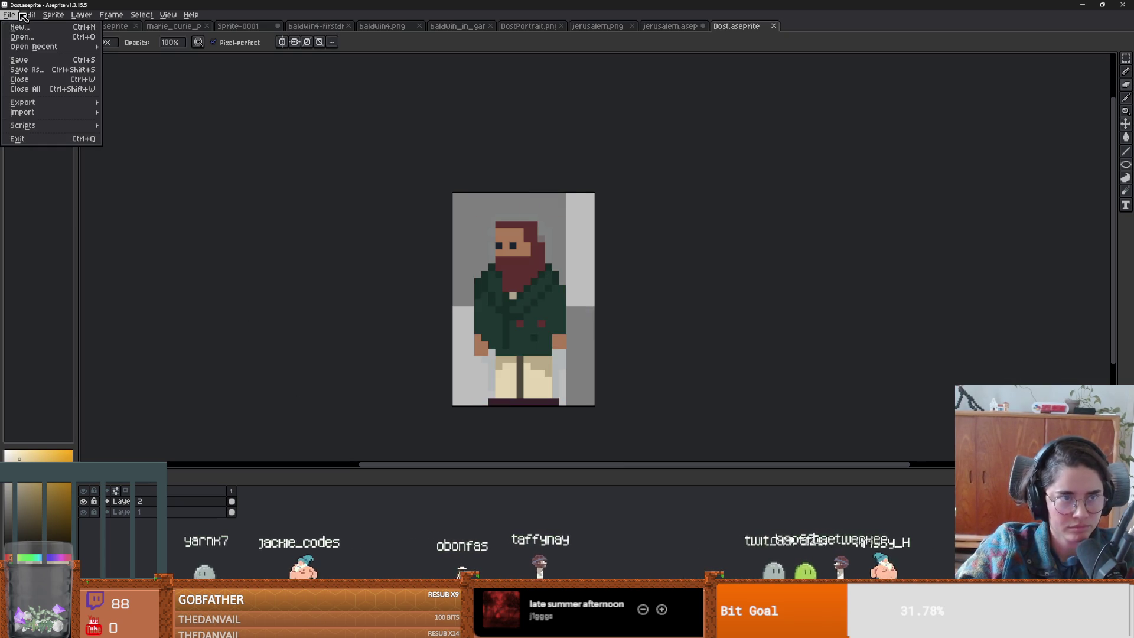
pyautogui.click(27, 70)
pyautogui.click(174, 415)
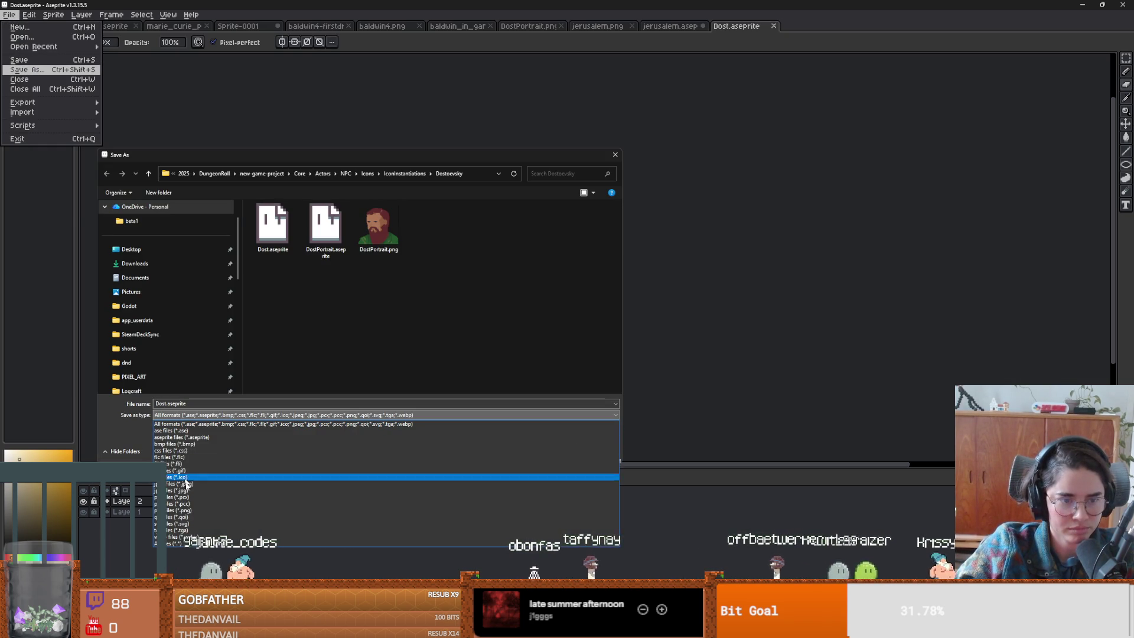
pyautogui.click(194, 509)
pyautogui.click(562, 449)
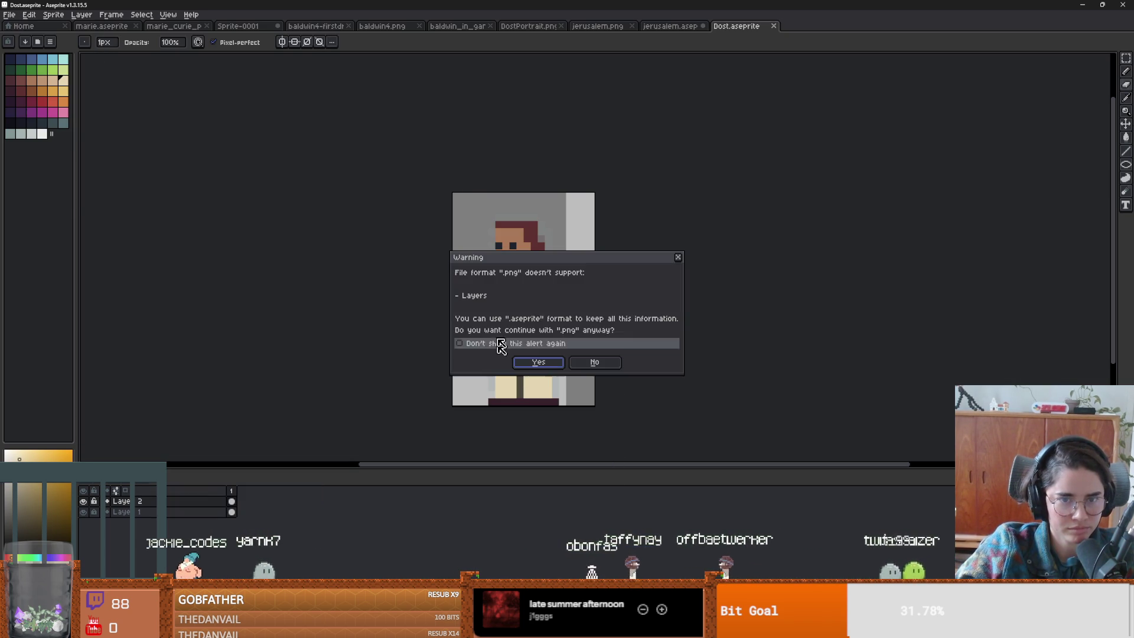
pyautogui.click(529, 364)
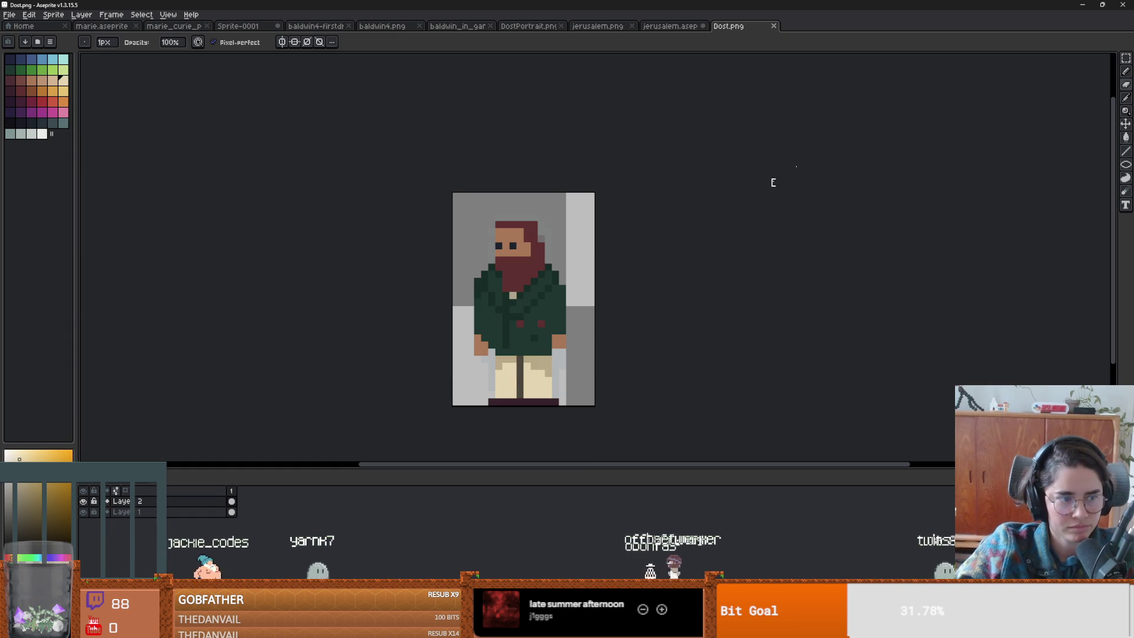
pyautogui.hotkey('alt', 'Tab')
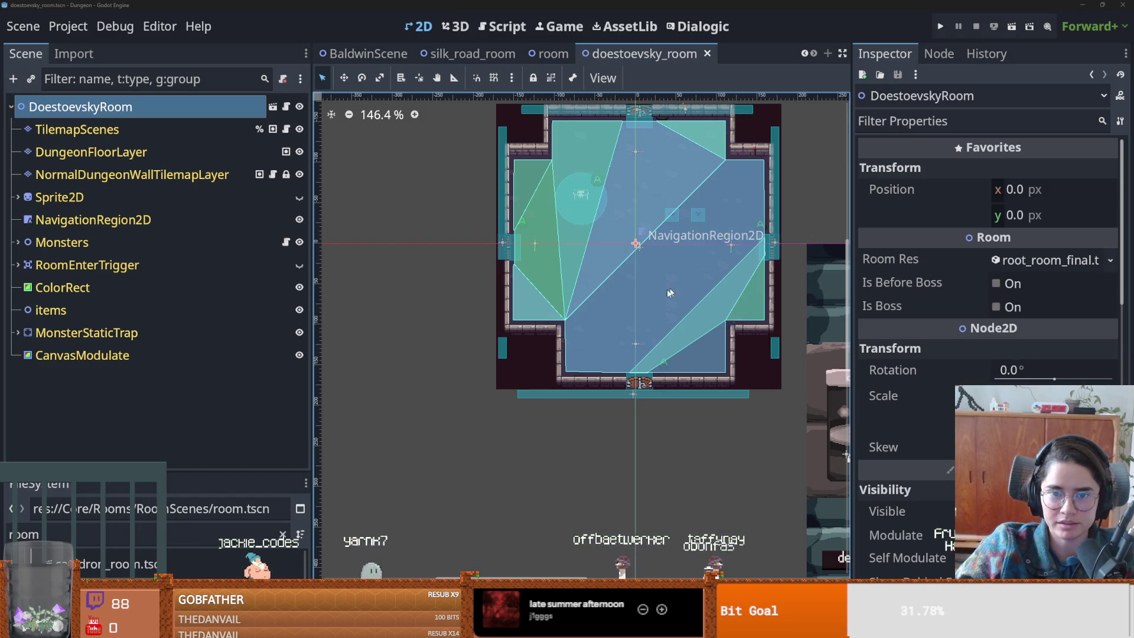
# - Run the game with F5, start a new game and choose the Warrior
pyautogui.scroll(4, 470, 310)
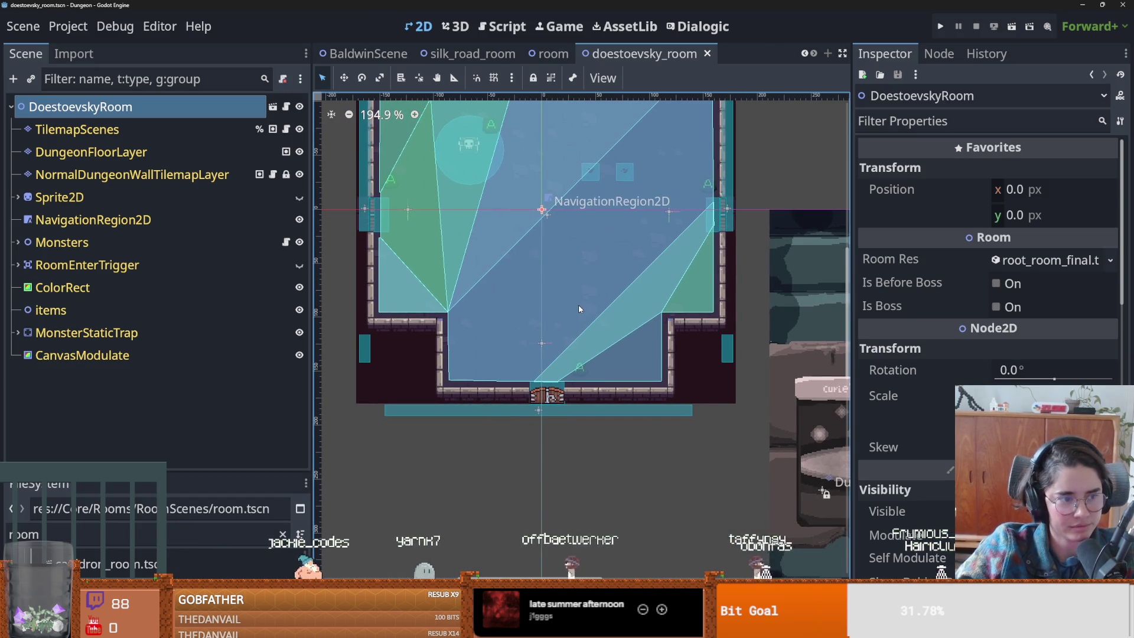
pyautogui.hscroll(-3, 620, 337)
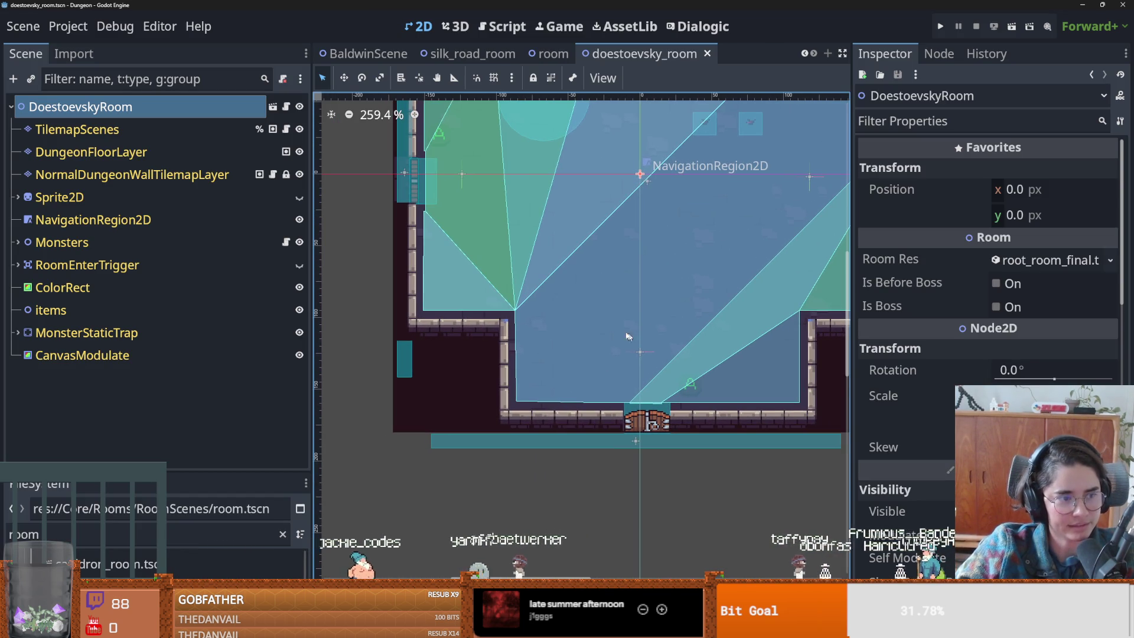
pyautogui.press('F5')
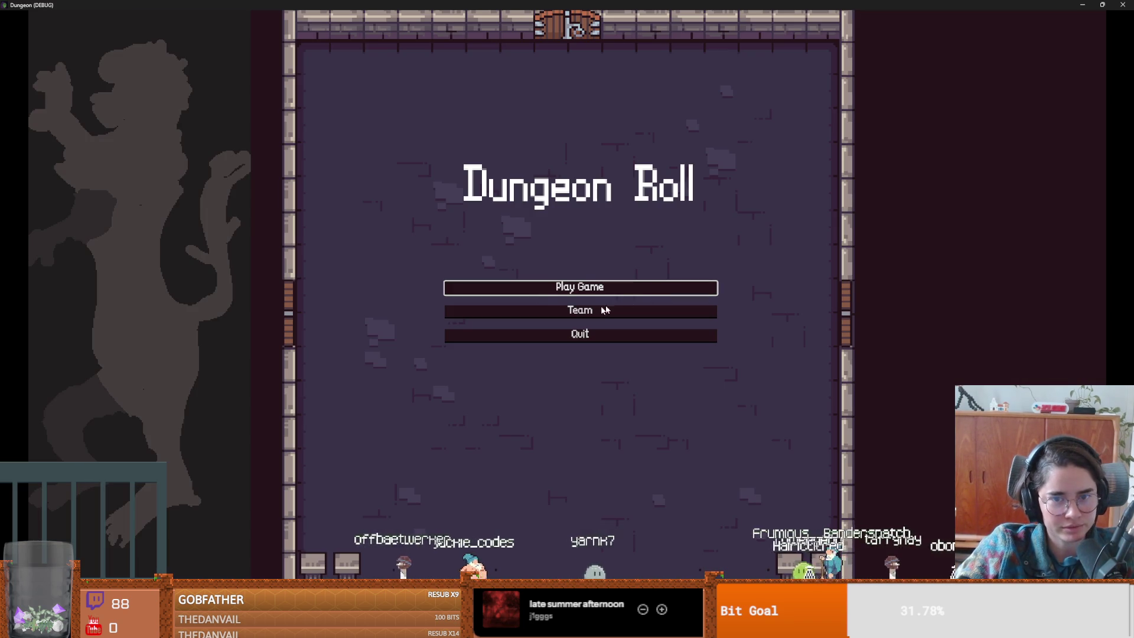
pyautogui.click(579, 288)
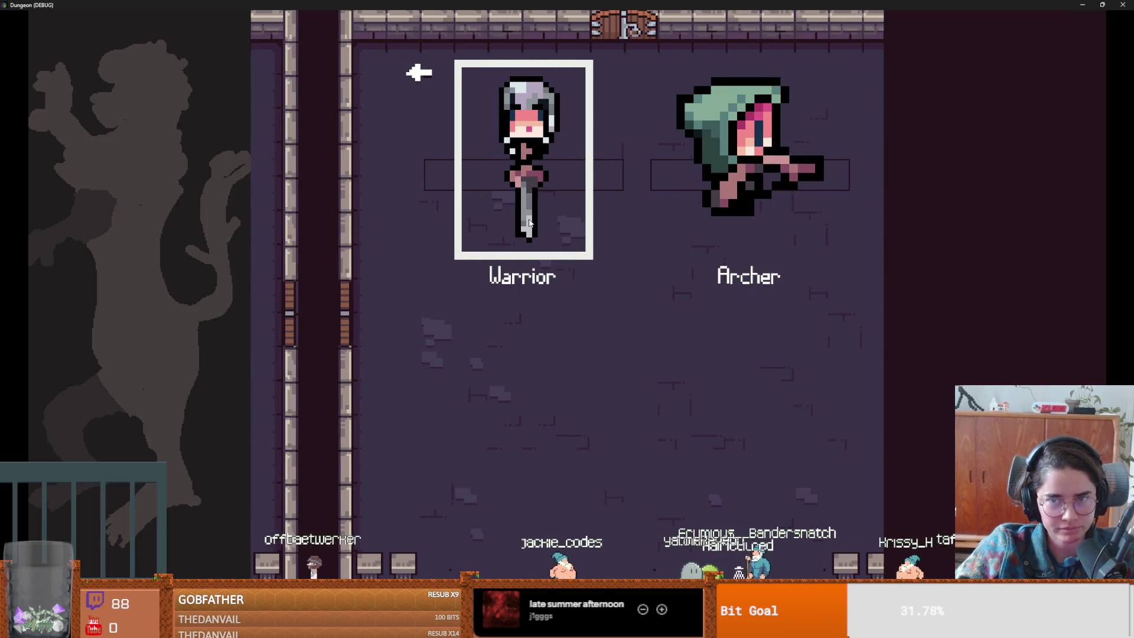
pyautogui.click(530, 223)
# - Walk the knight out the left door and enter the Cauldron Room
pyautogui.press('s')
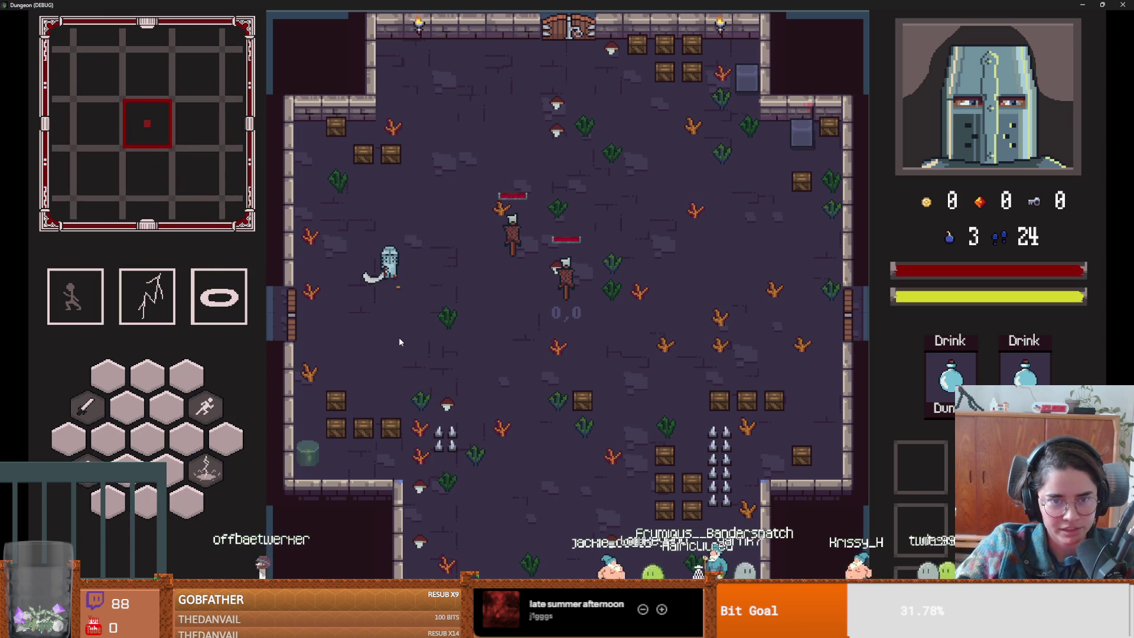
pyautogui.click(321, 413)
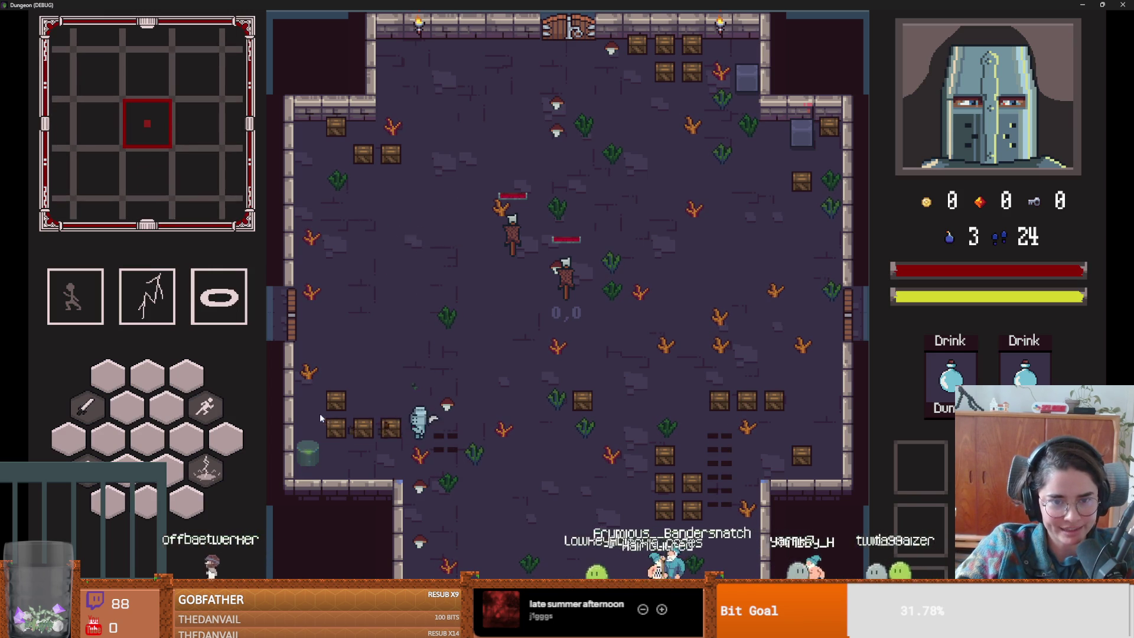
pyautogui.press('space')
pyautogui.press('a')
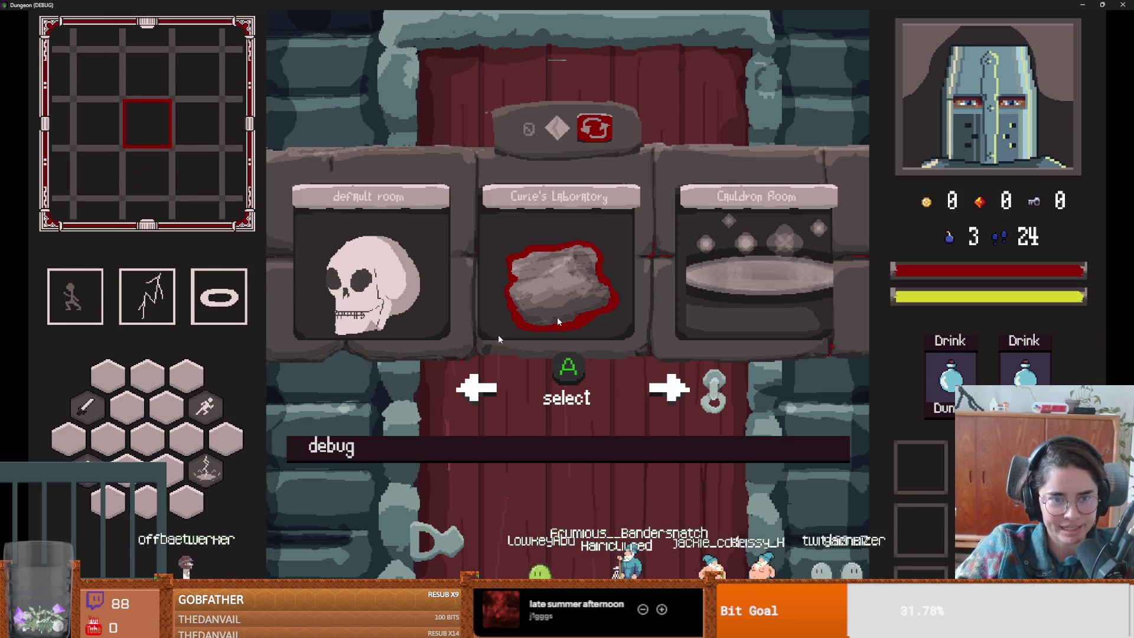
pyautogui.click(765, 257)
# - Walk to the cauldron and add a Mushroom and a Froggie with inc_inv_item console commands
pyautogui.press('d')
pyautogui.press('a')
pyautogui.press('s')
pyautogui.press('`')
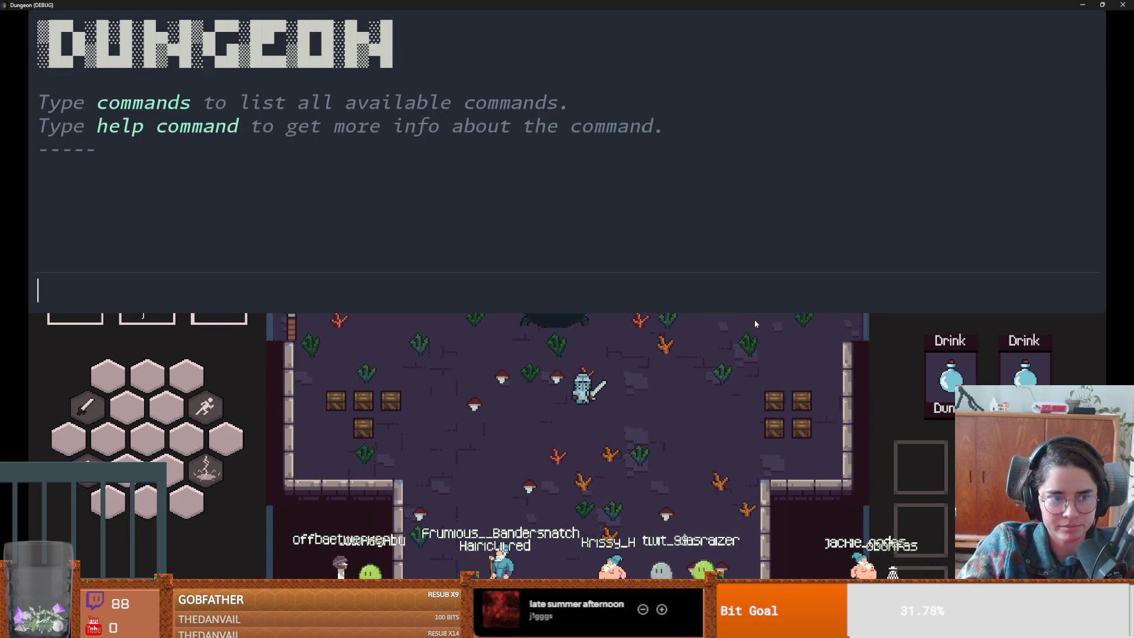
pyautogui.write('inc_inv_item ')
pyautogui.write('":')
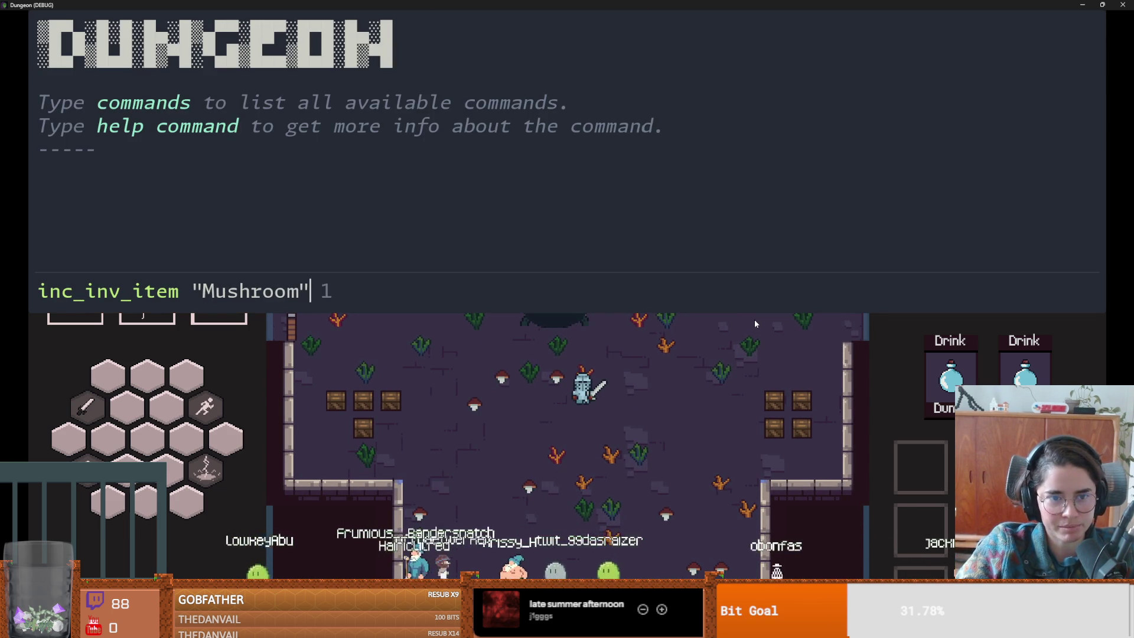
pyautogui.press('Return')
pyautogui.write('inv')
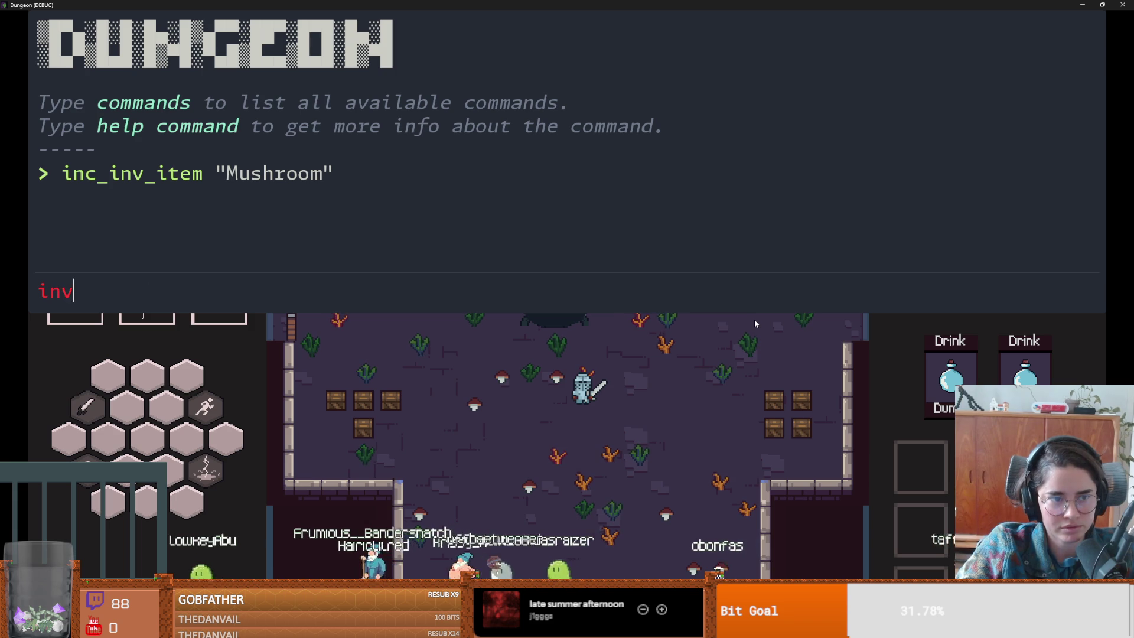
pyautogui.press('Tab')
pyautogui.write('"F')
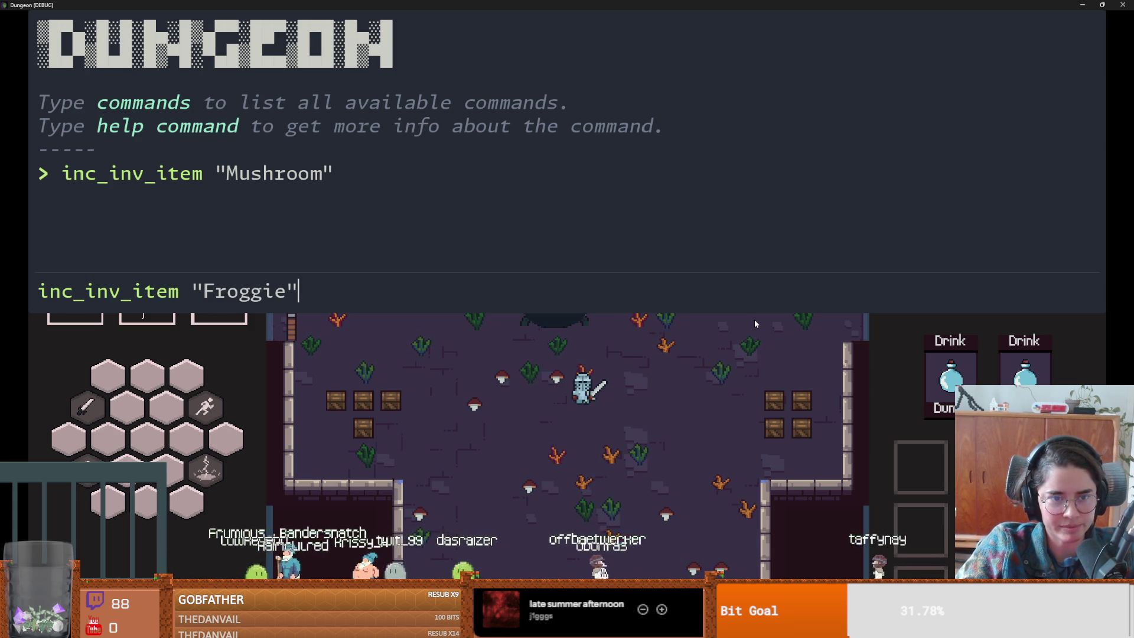
pyautogui.press('Return')
pyautogui.write('b')
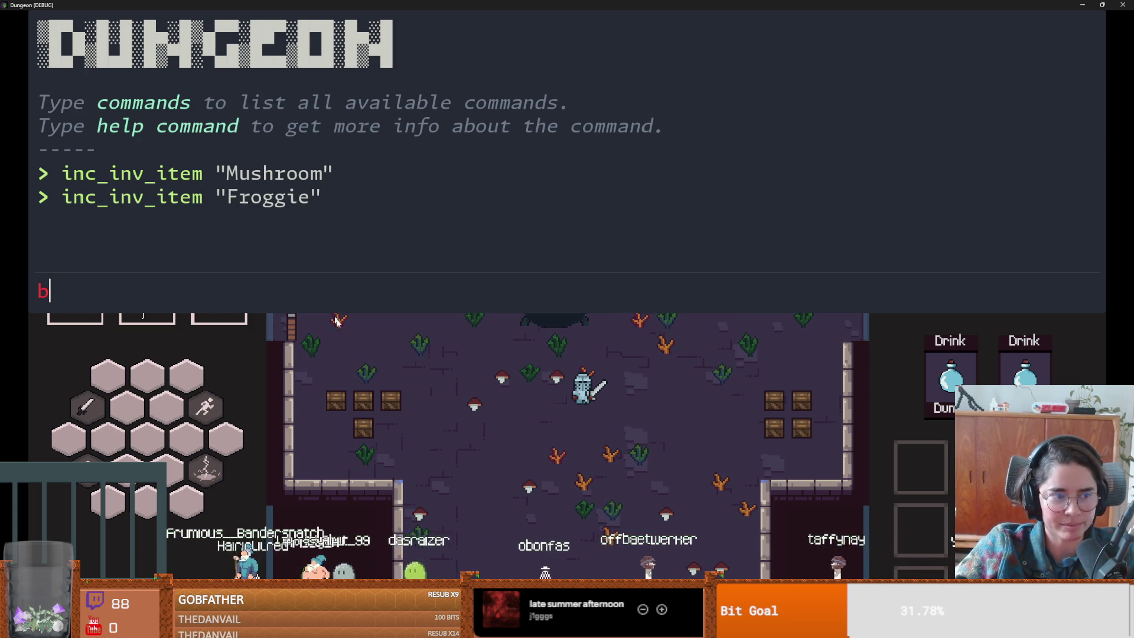
pyautogui.press('Escape')
# - Mix the Mushroom and Froggie into a potion at the cauldron, then close the panel
pyautogui.press('w')
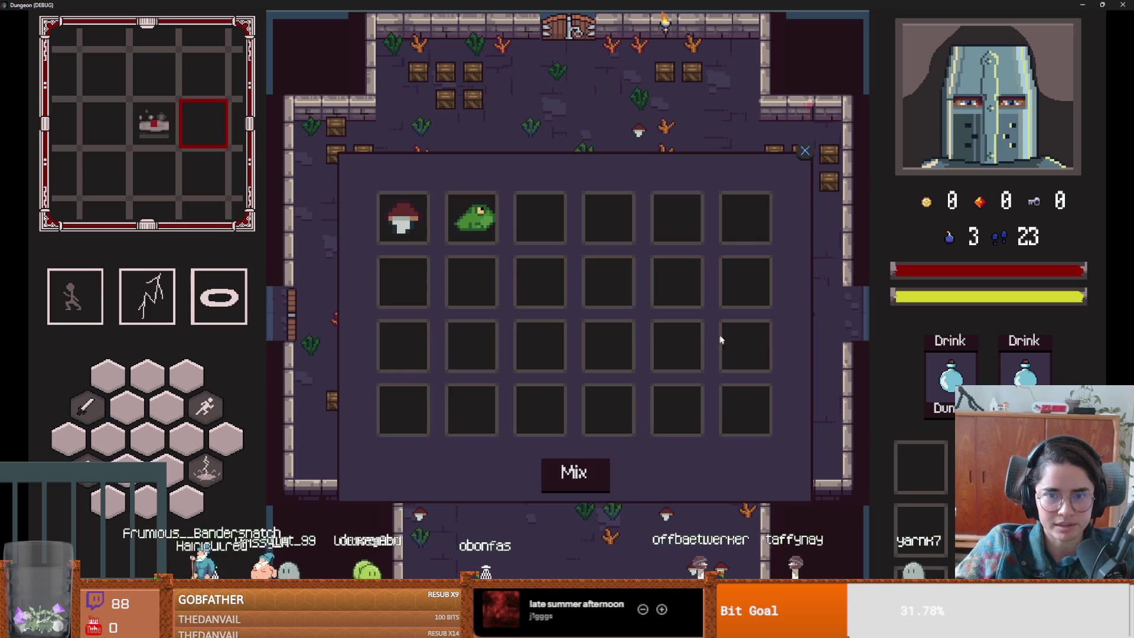
pyautogui.click(473, 224)
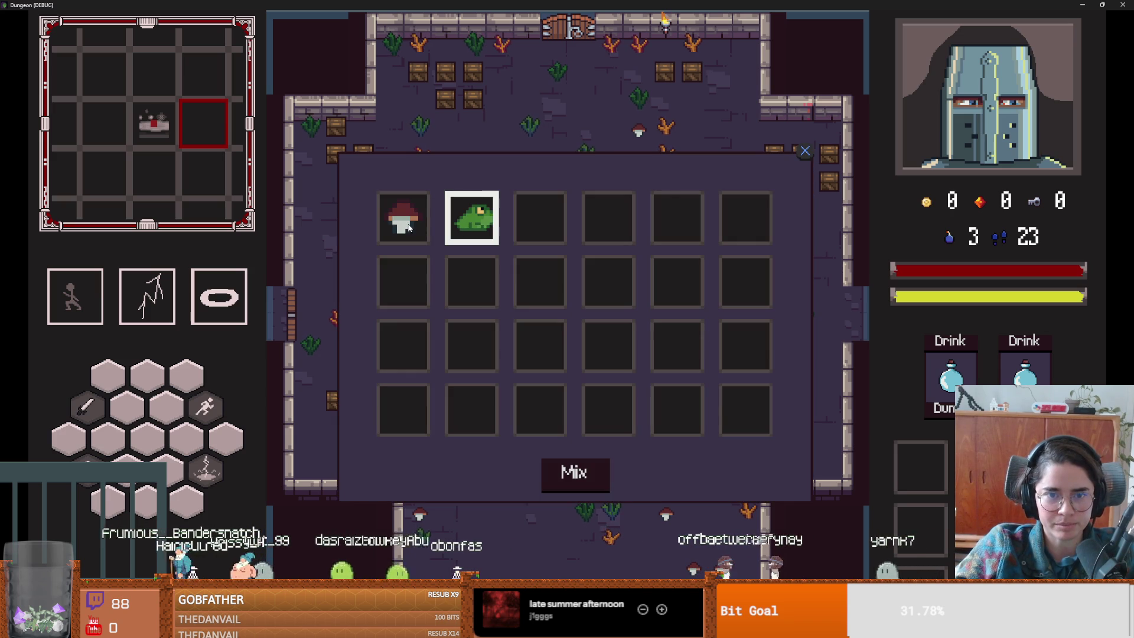
pyautogui.click(596, 478)
pyautogui.click(561, 355)
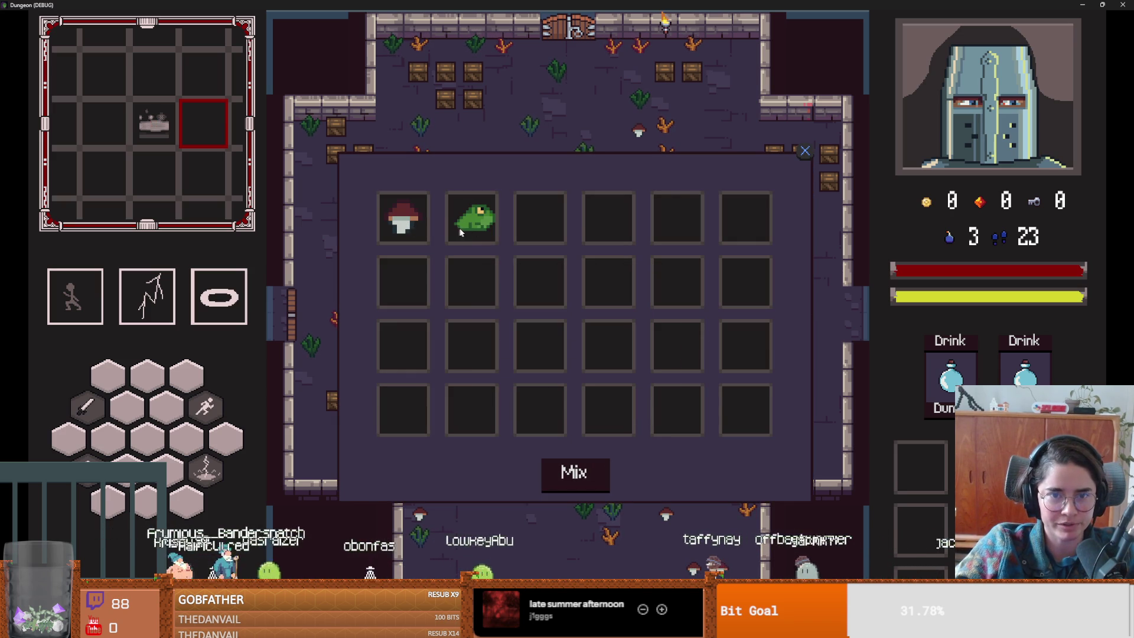
pyautogui.click(578, 476)
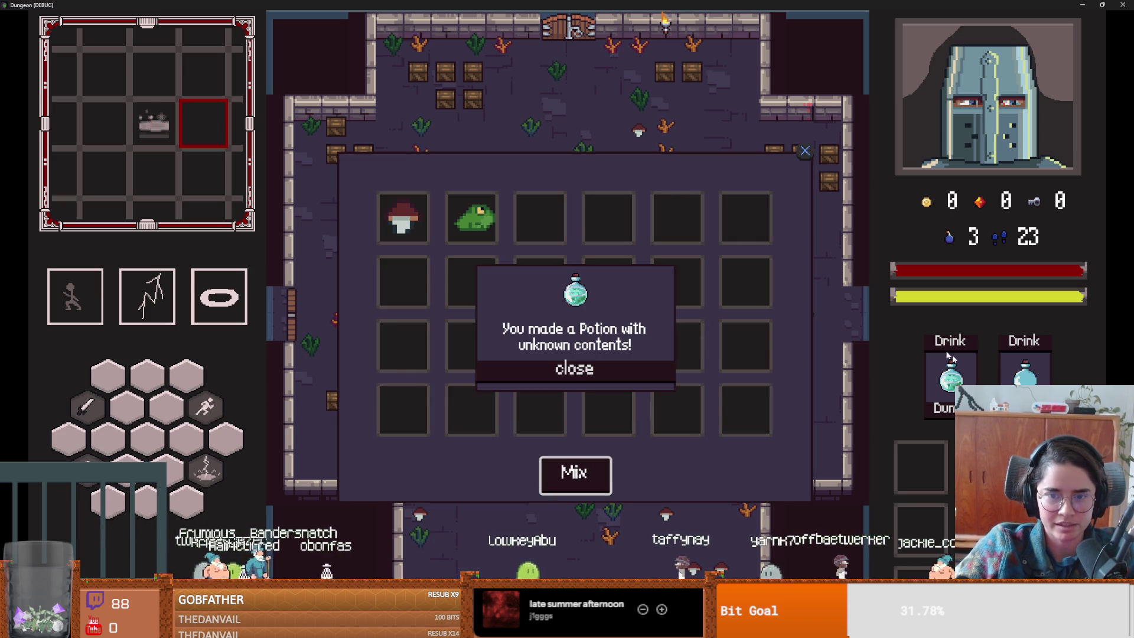
pyautogui.click(644, 376)
pyautogui.click(574, 481)
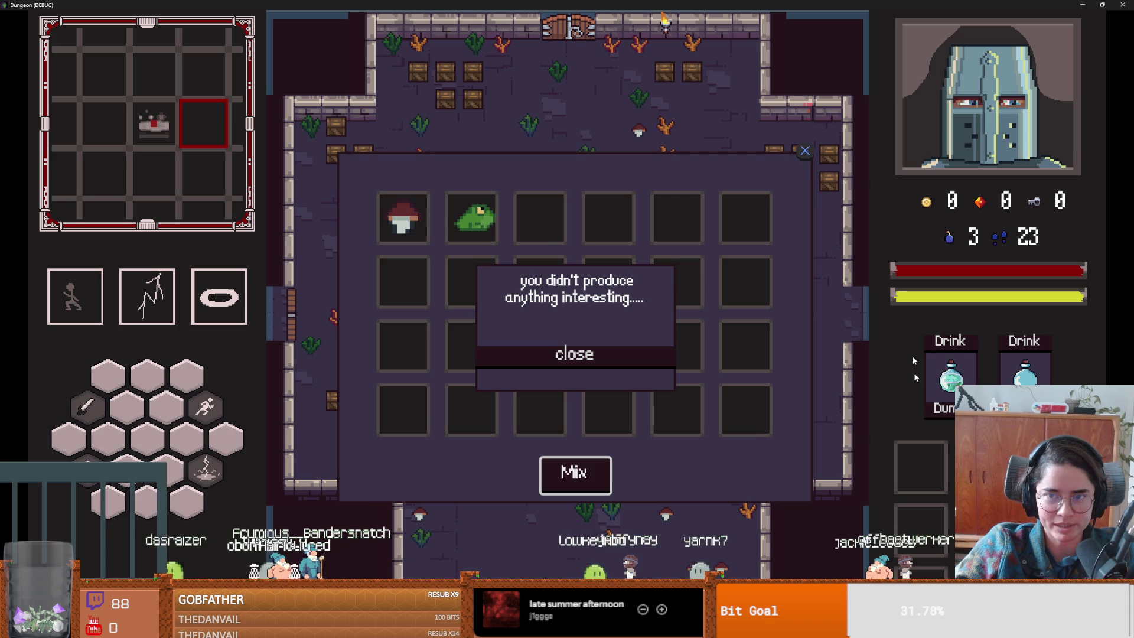
pyautogui.click(805, 153)
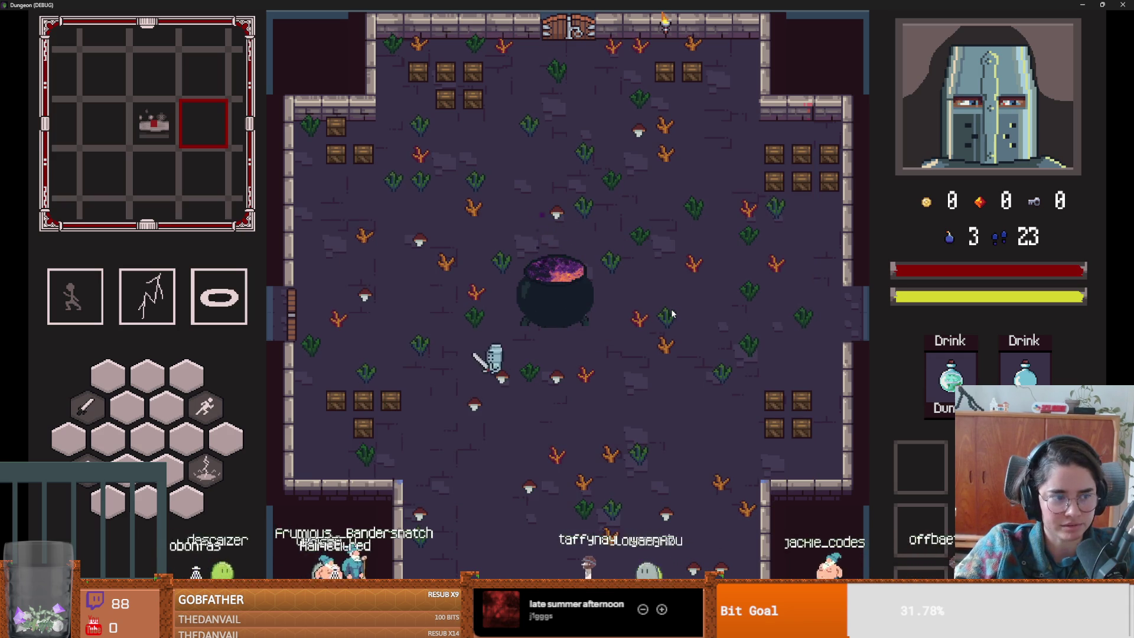
# - Run on_destroy_crates from the debug console and move the knight toward the dropped key
pyautogui.press('space')
pyautogui.press('w')
pyautogui.click(576, 227)
pyautogui.press('`')
pyautogui.write('bon')
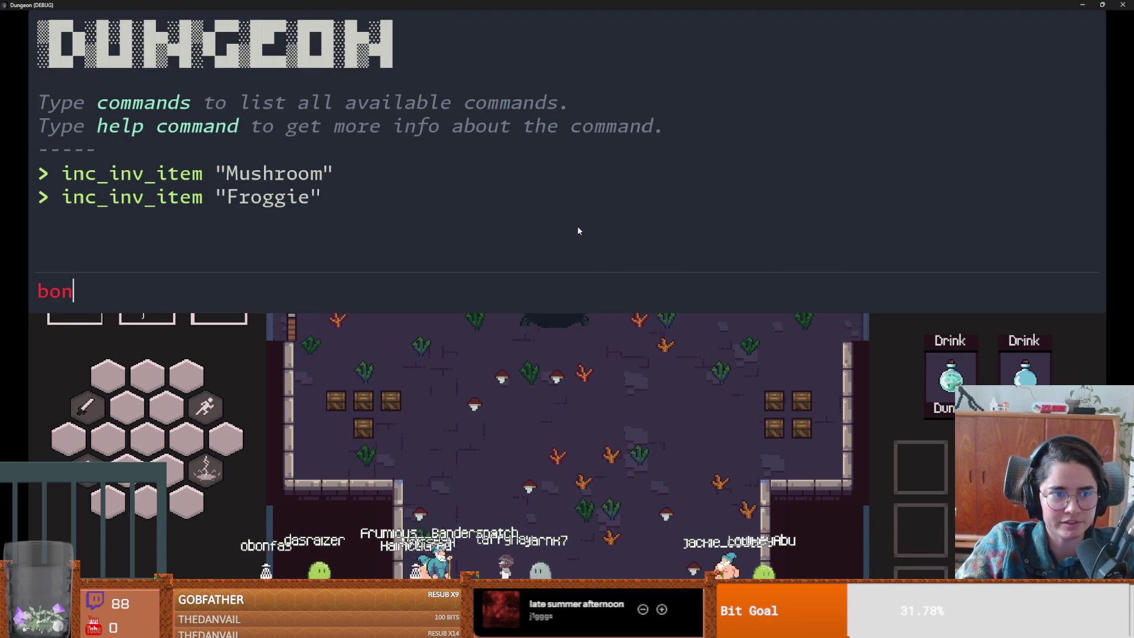
pyautogui.write('on')
pyautogui.press('Tab')
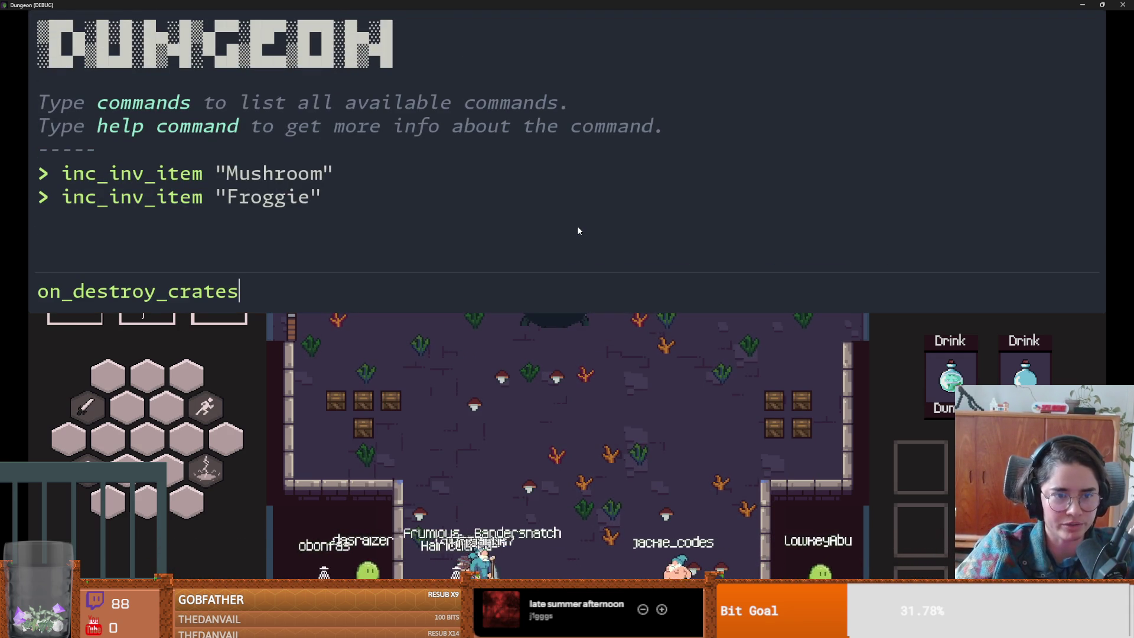
pyautogui.press('Return')
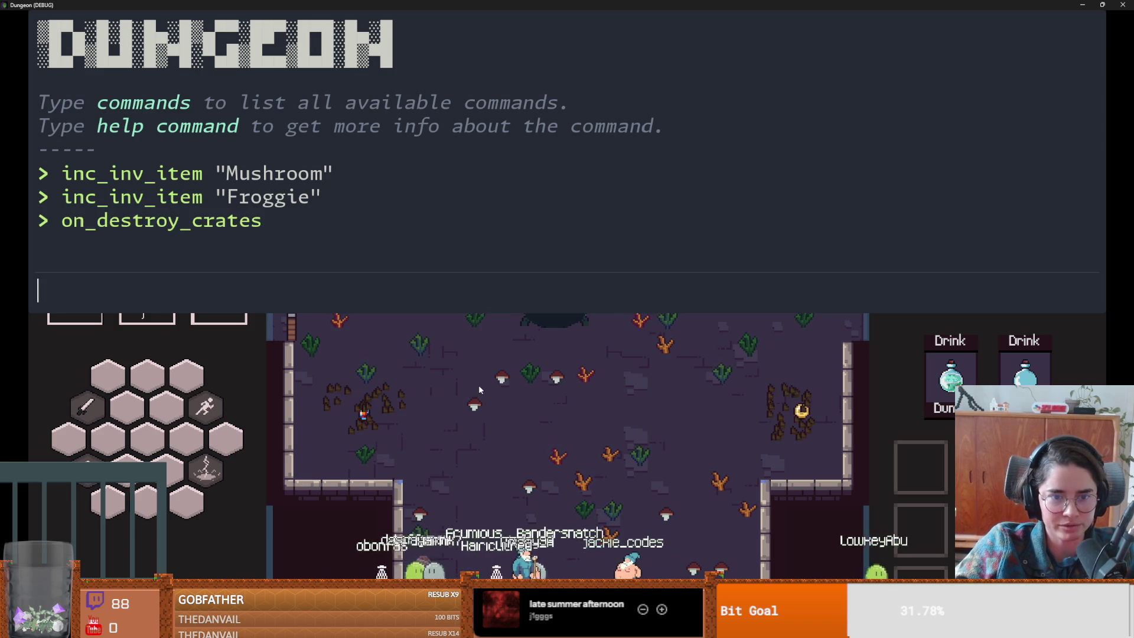
pyautogui.press('`')
pyautogui.press('a')
pyautogui.press('w')
pyautogui.click(434, 39)
pyautogui.click(435, 45)
# - Pick up the key and both potions in the cauldron room
pyautogui.press('w')
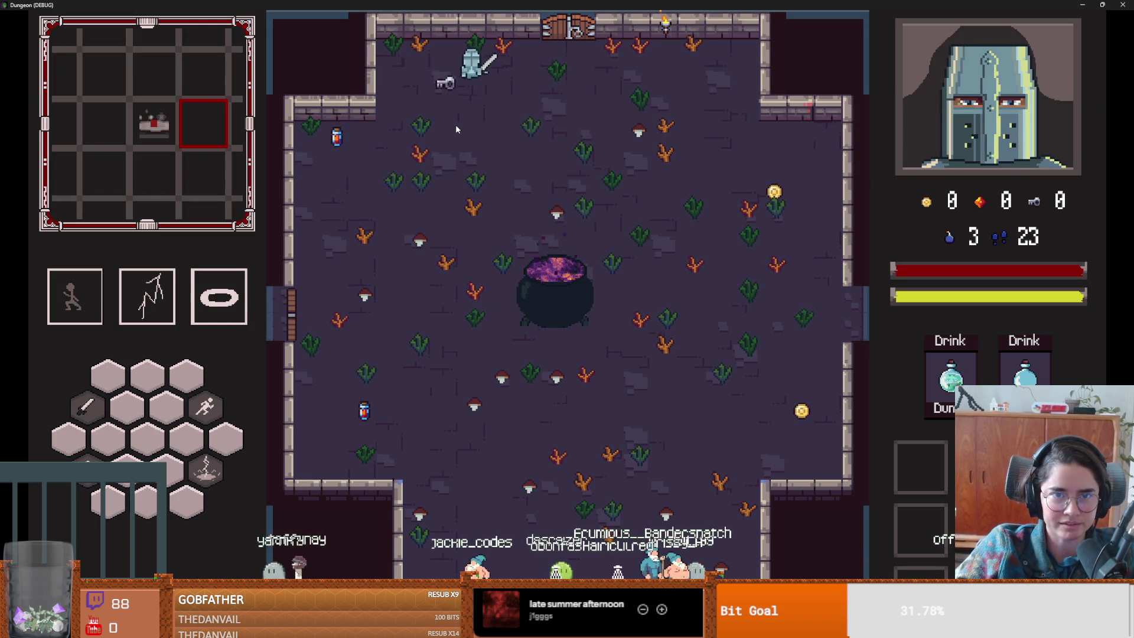
pyautogui.press('s')
pyautogui.press('d')
pyautogui.press('a')
pyautogui.press('w')
pyautogui.press('s')
pyautogui.press('s')
pyautogui.press('space')
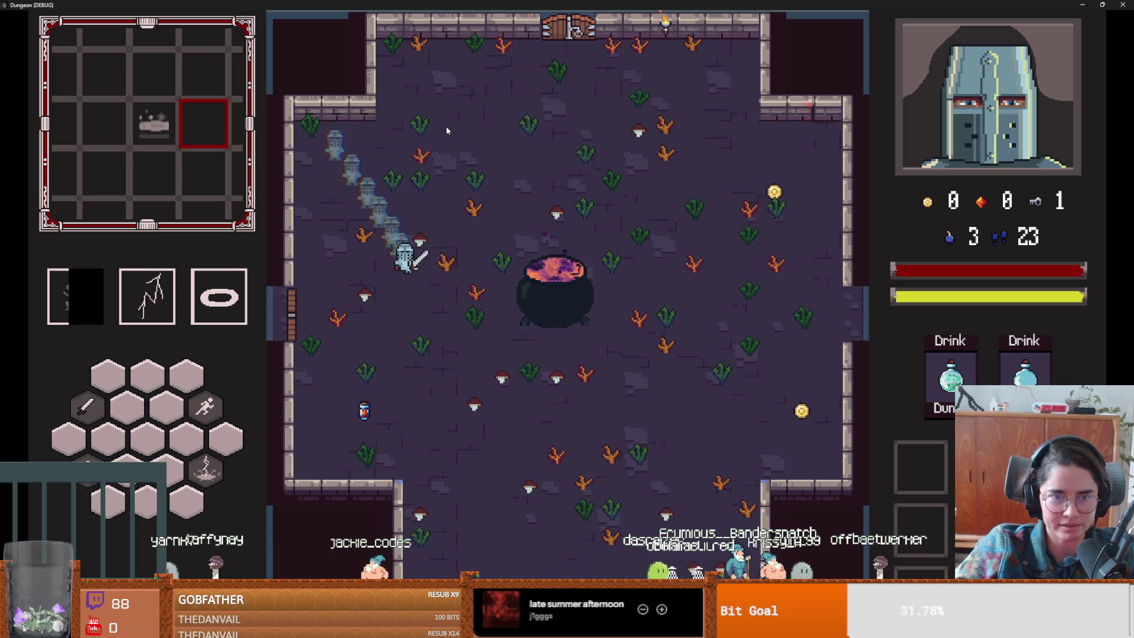
pyautogui.press('d')
# - Dash to the right side and collect the gold coins
pyautogui.press('space')
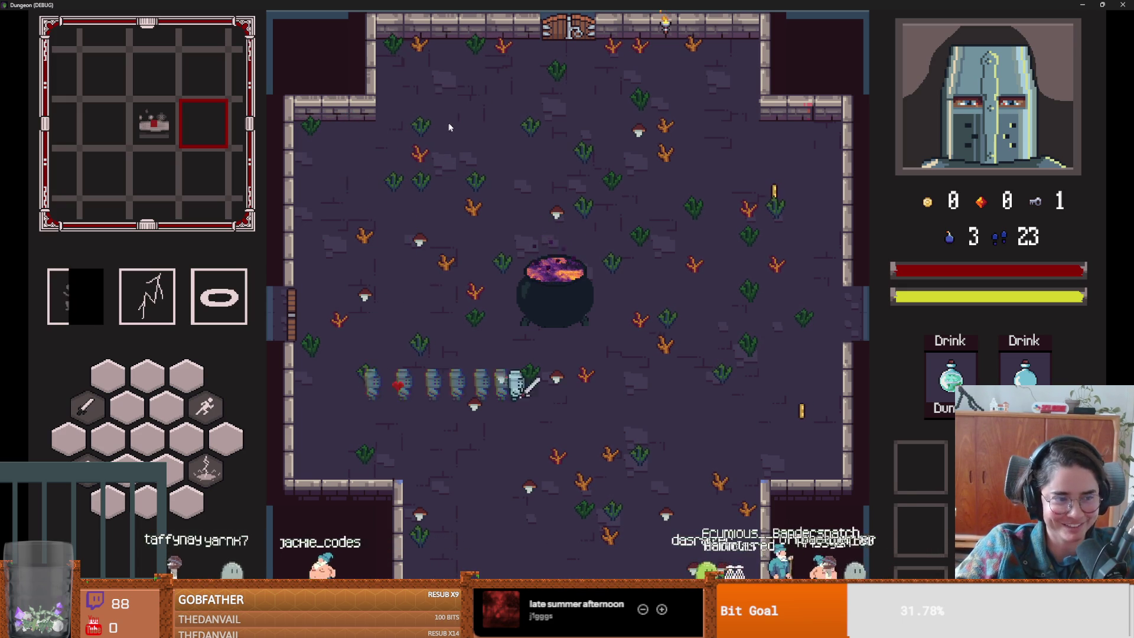
pyautogui.press('space')
pyautogui.press('d')
pyautogui.press('w')
pyautogui.press('space')
pyautogui.press('a')
# - Go through the top door into the Silk Road room and approach the merchant
pyautogui.press('w')
pyautogui.press('space')
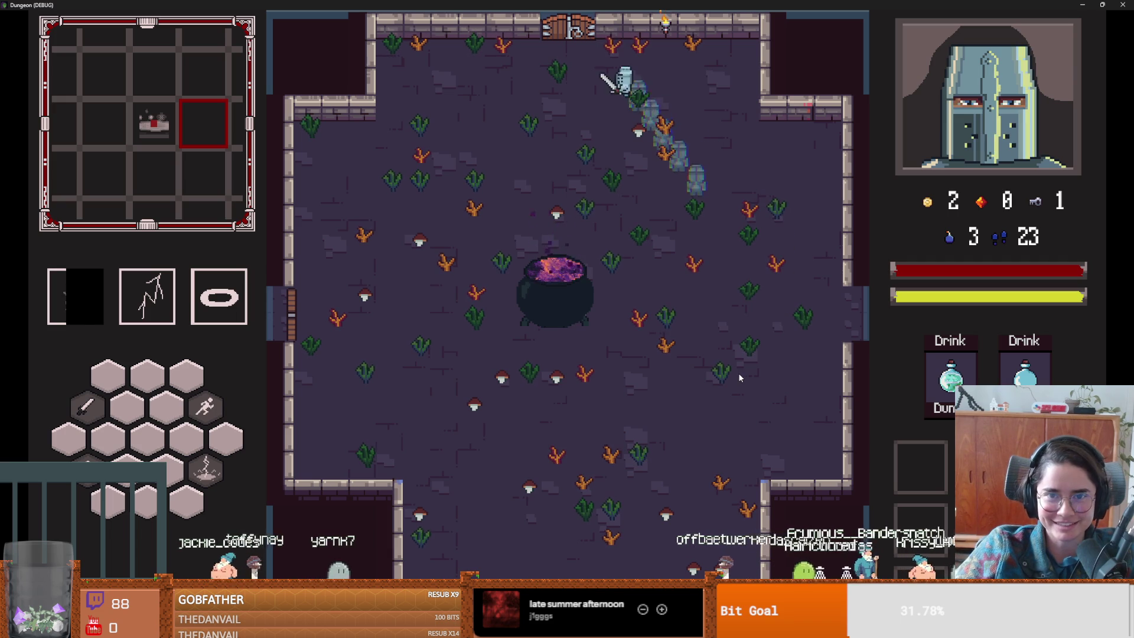
pyautogui.click(381, 263)
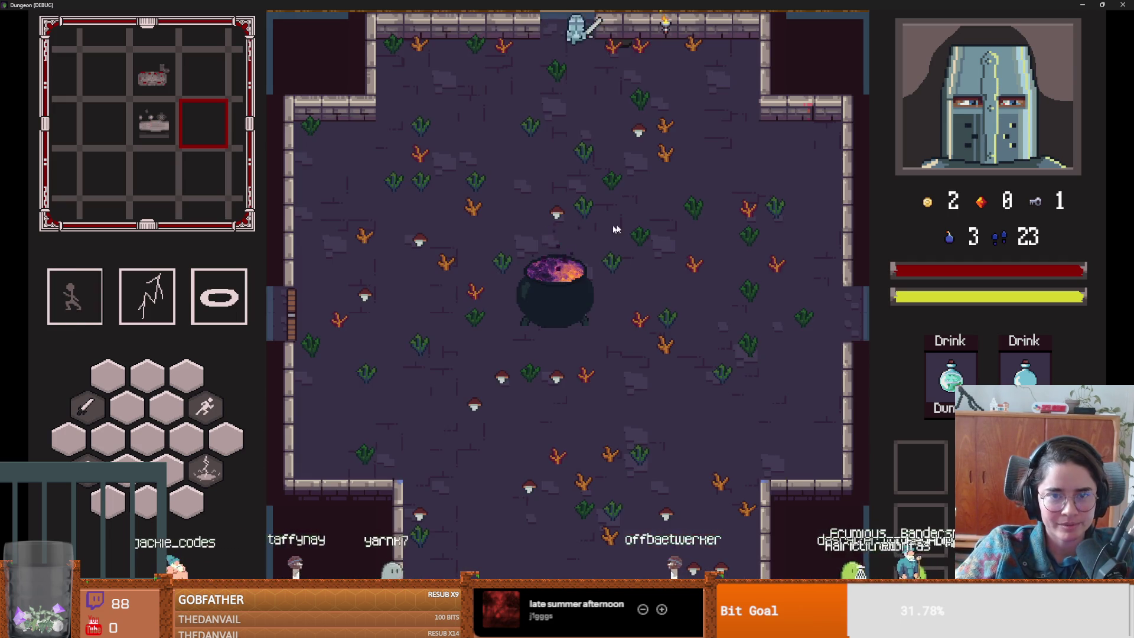
pyautogui.press('w')
pyautogui.press('space')
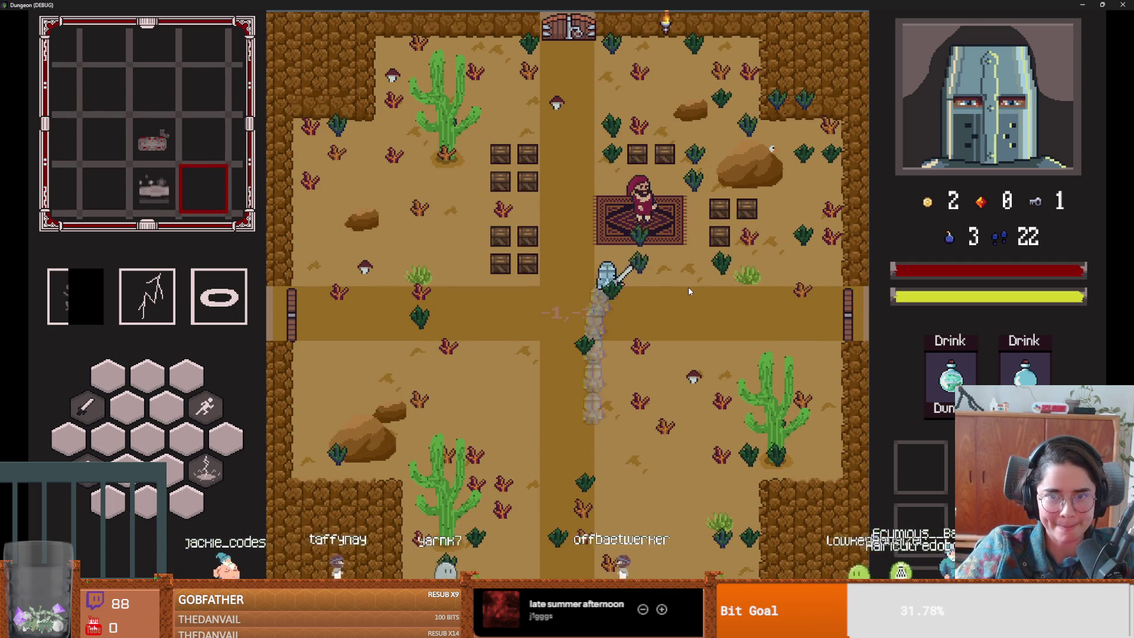
# - Talk to marco_polo, browse See Wares, then leave the shop
pyautogui.press('e')
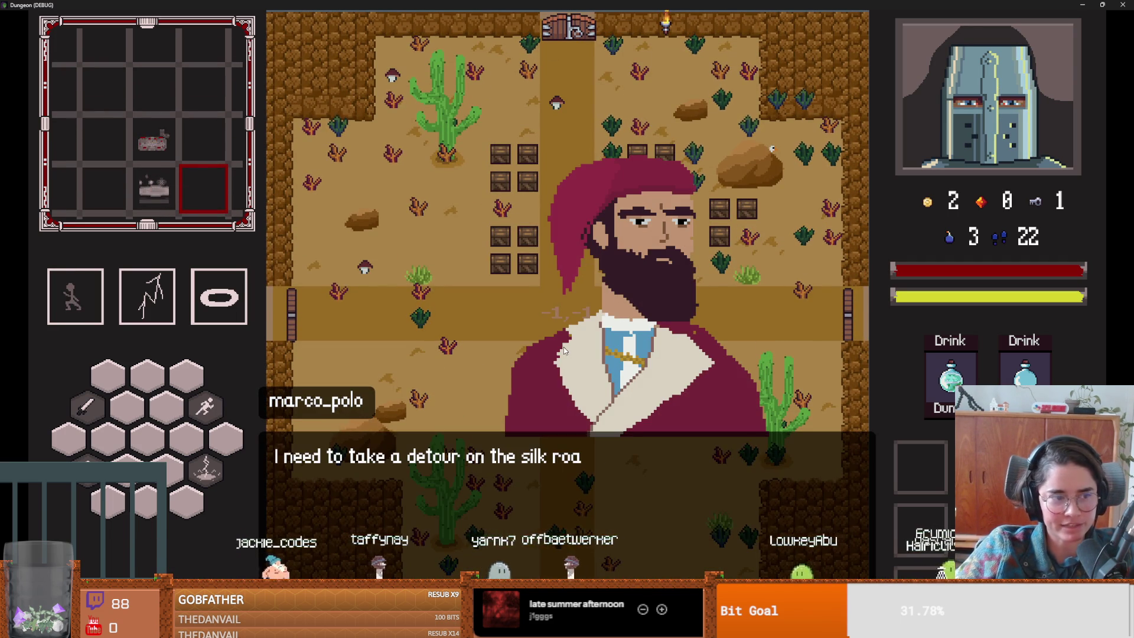
pyautogui.click(582, 301)
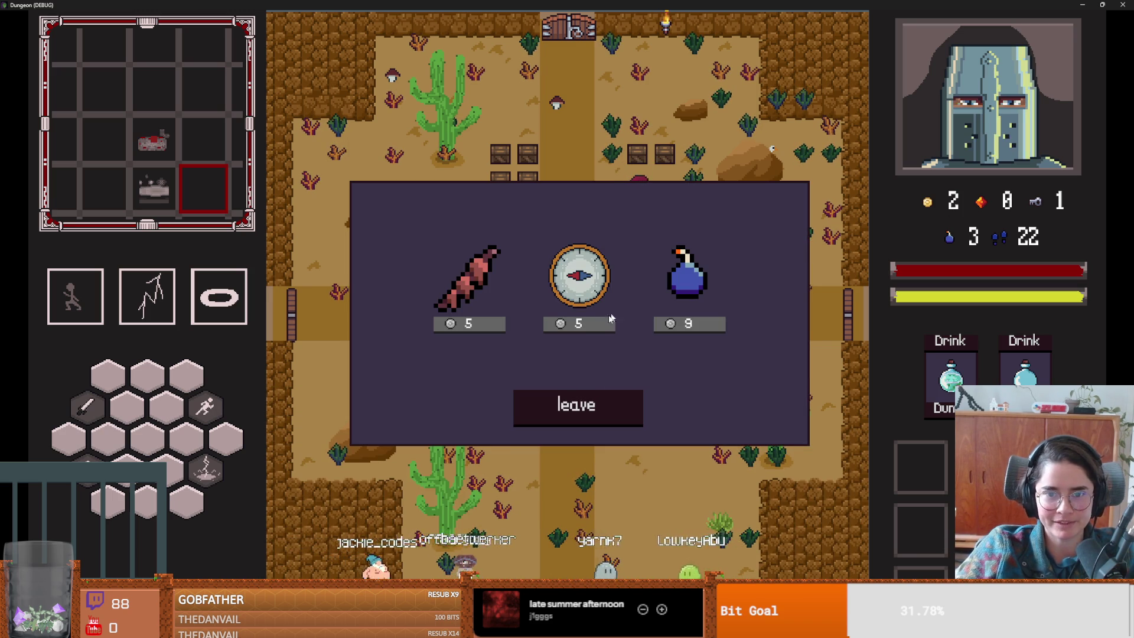
pyautogui.click(578, 412)
# - Bomb the crate stack beside the merchant and collect the dropped potion
pyautogui.press('s')
pyautogui.press('a')
pyautogui.press('a')
pyautogui.press('space')
pyautogui.press('a')
pyautogui.press('w')
pyautogui.press('w')
pyautogui.press('d')
pyautogui.press('a')
pyautogui.press('s')
pyautogui.press('s')
pyautogui.press('d')
pyautogui.press('w')
pyautogui.press('d')
pyautogui.press('shift')
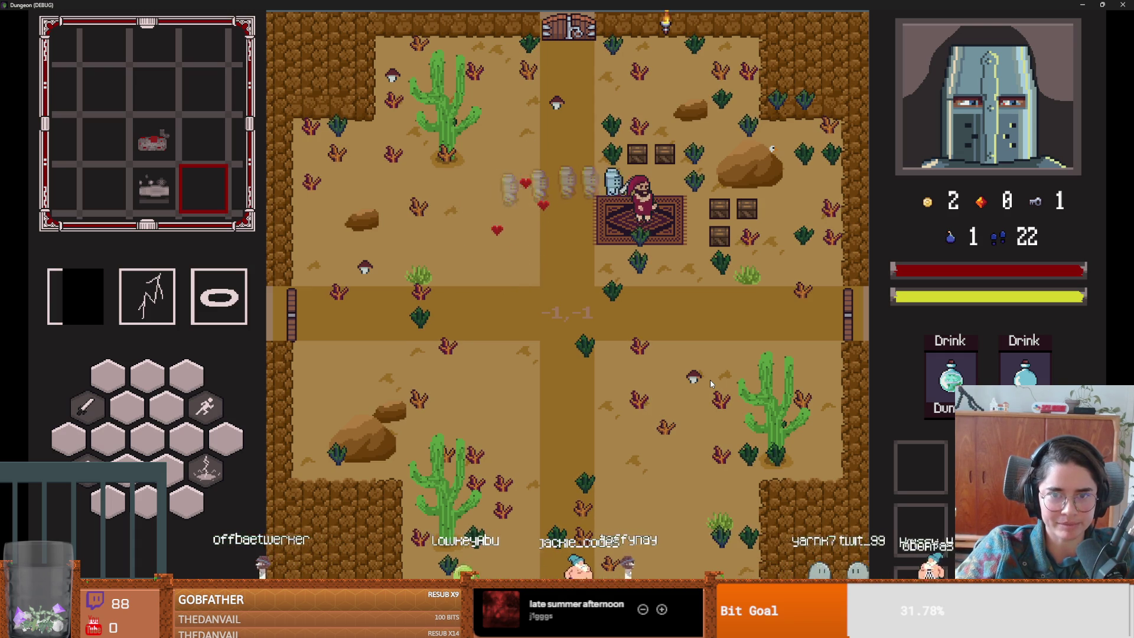
pyautogui.press('w')
# - Unlock the top door with the key and enter Curie's Laboratory
pyautogui.press('f')
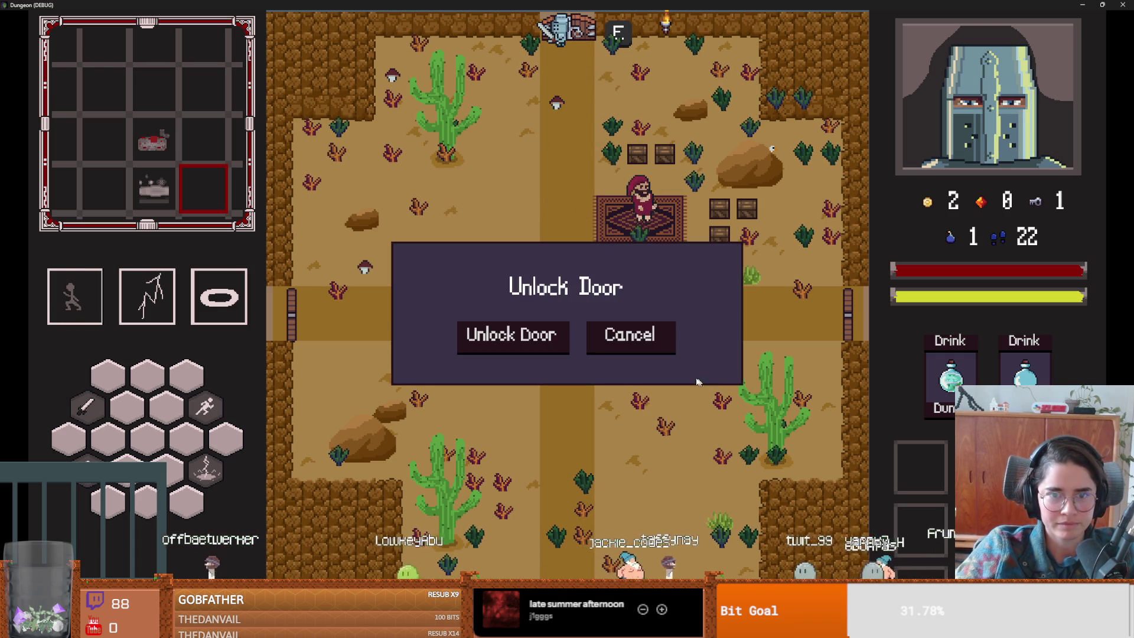
pyautogui.click(540, 345)
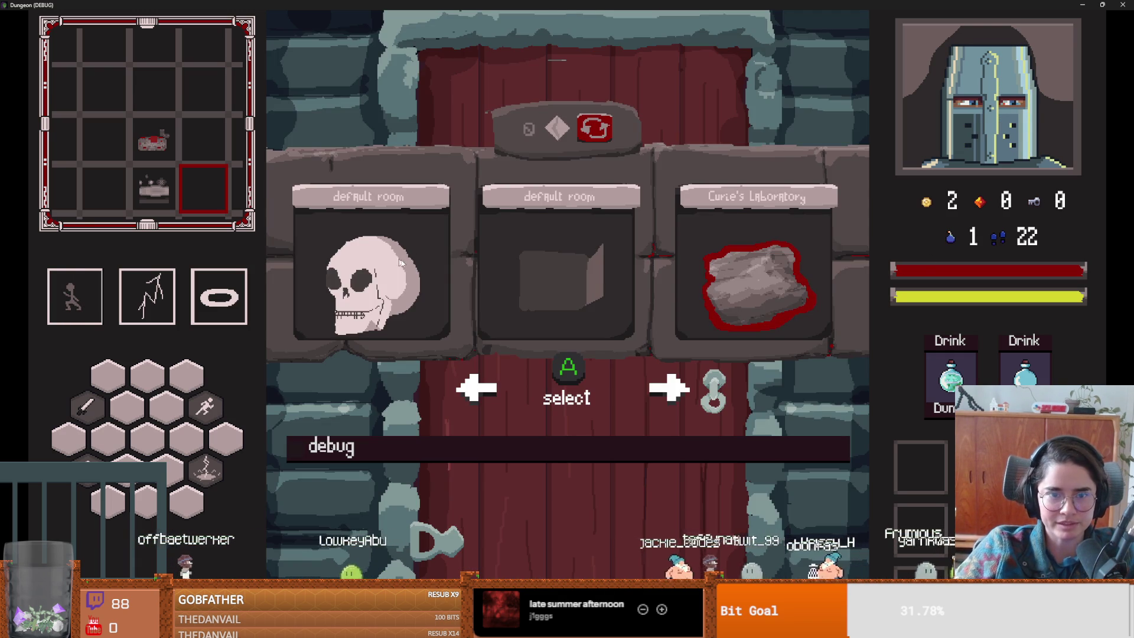
pyautogui.click(723, 264)
pyautogui.press('w')
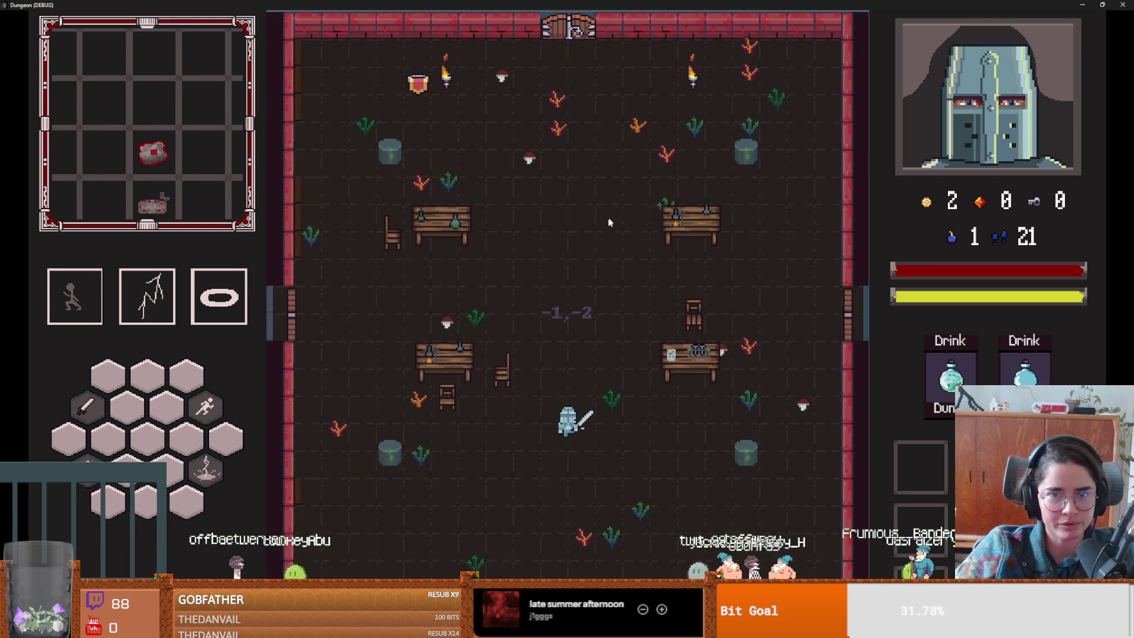
# - Fight the laboratory goblin with lightning, sword strikes, a spin attack and dashes
pyautogui.click(618, 335)
pyautogui.press('s')
pyautogui.click(566, 476)
pyautogui.press('a')
pyautogui.click(514, 455)
pyautogui.press('e')
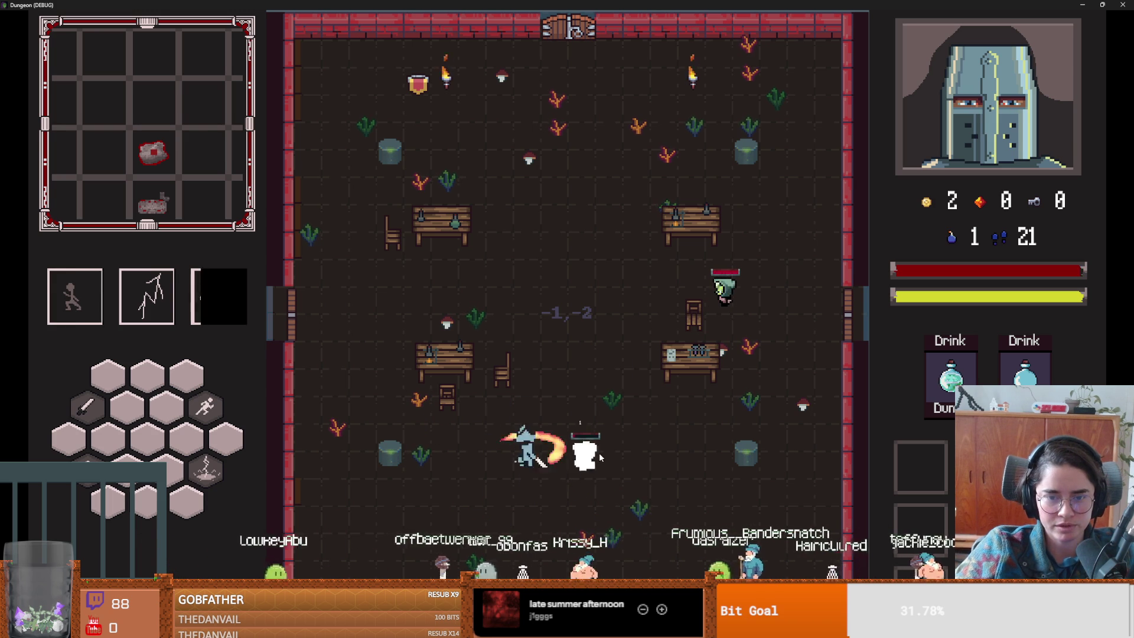
pyautogui.press('space')
pyautogui.press('space')
pyautogui.press('space')
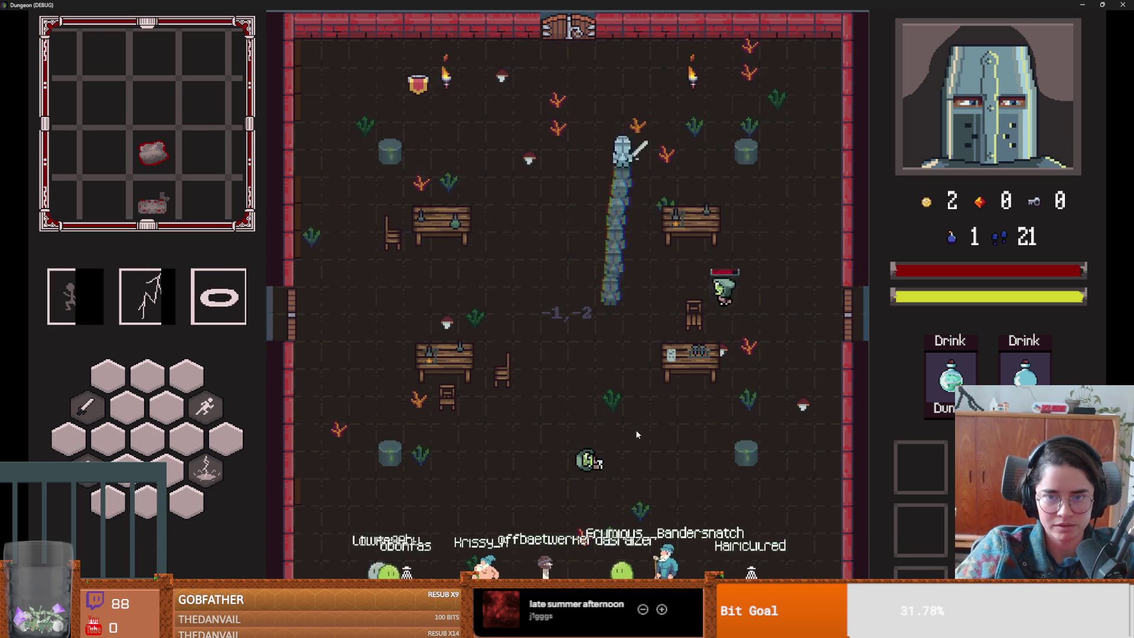
# - Dodge down the laboratory, hit the goblin with a whirlwind, then shrink the game window
pyautogui.press('space')
pyautogui.press('s')
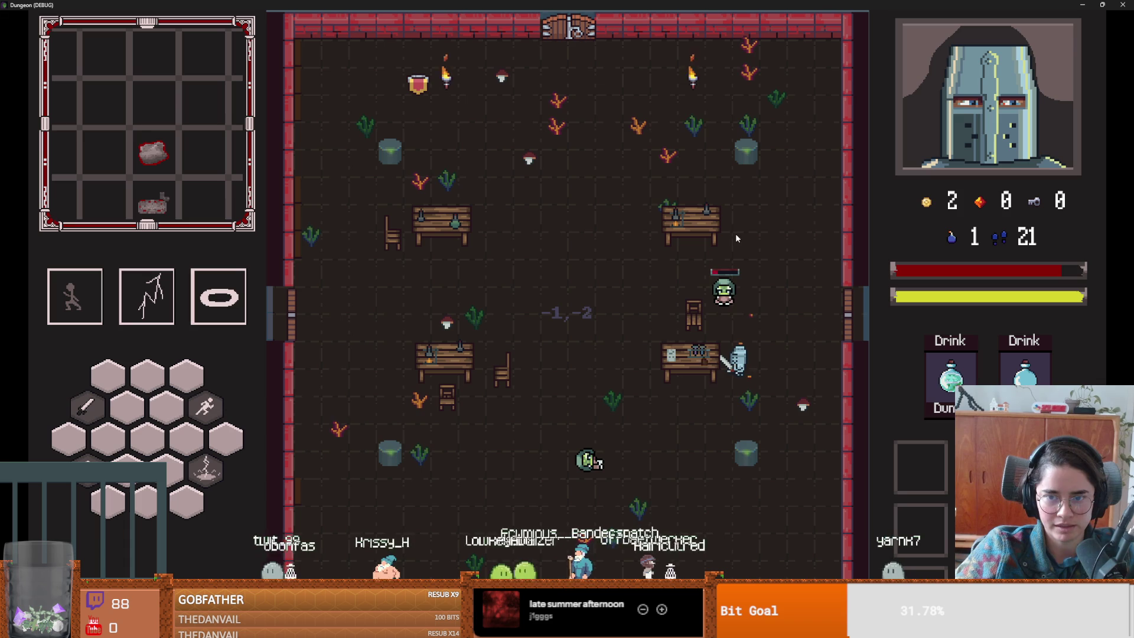
pyautogui.click(734, 312)
pyautogui.press('s')
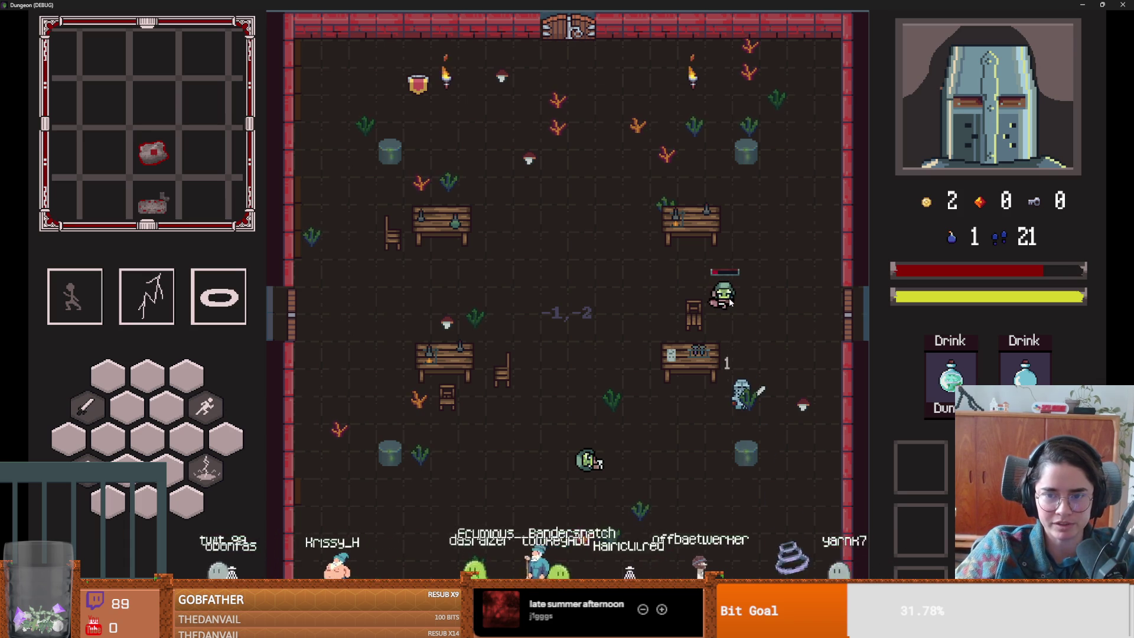
pyautogui.press('s')
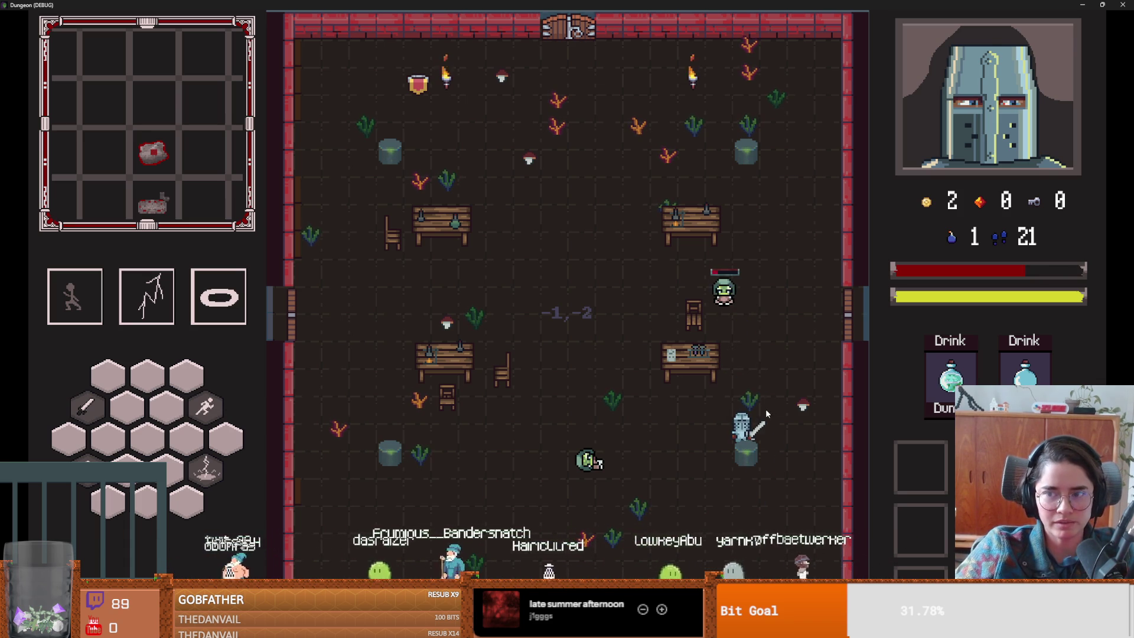
pyautogui.press('s')
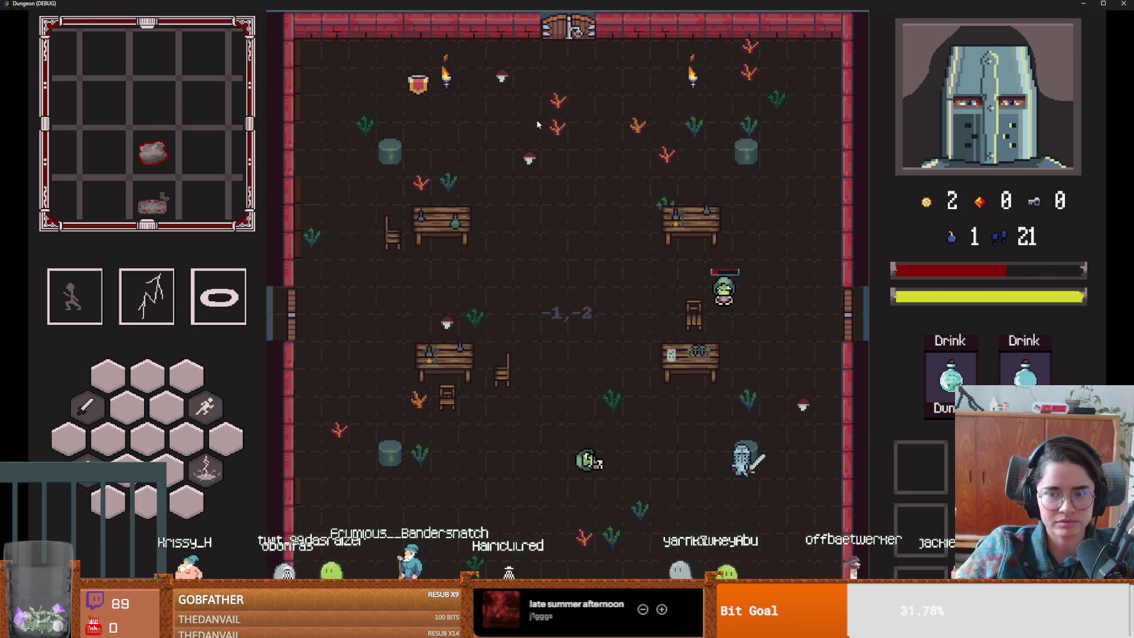
pyautogui.press('s')
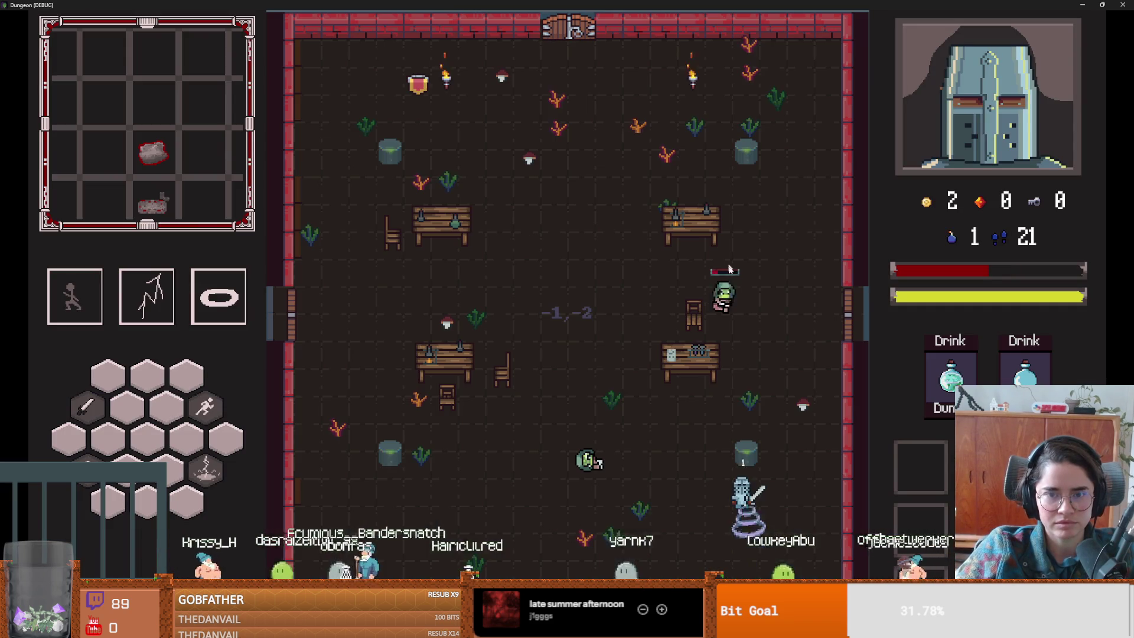
pyautogui.press('s')
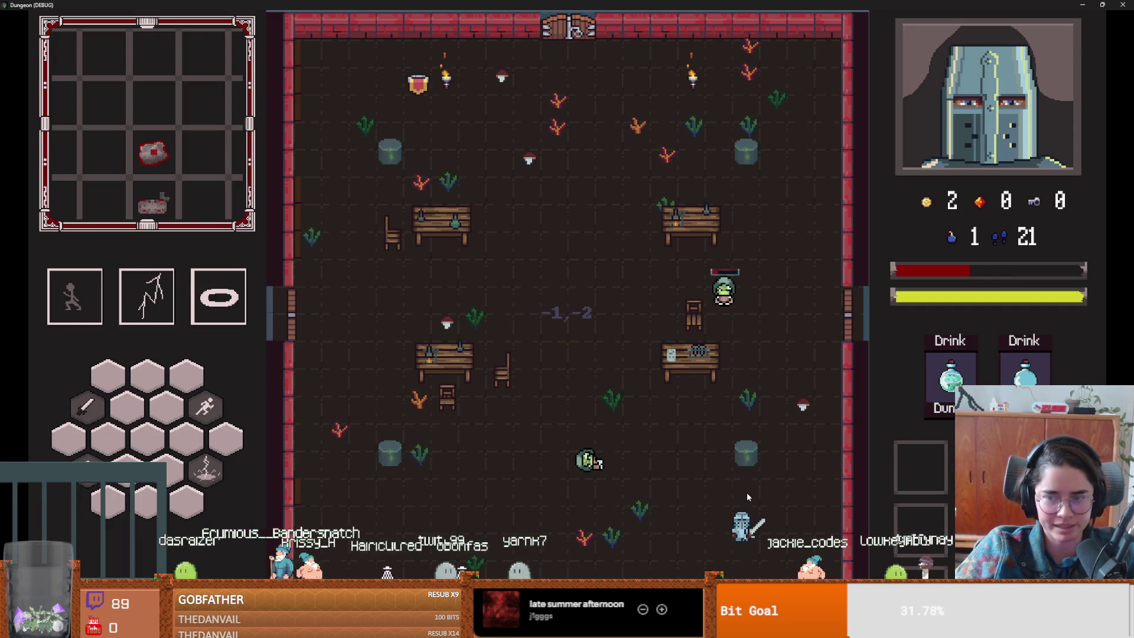
pyautogui.doubleClick(718, 4)
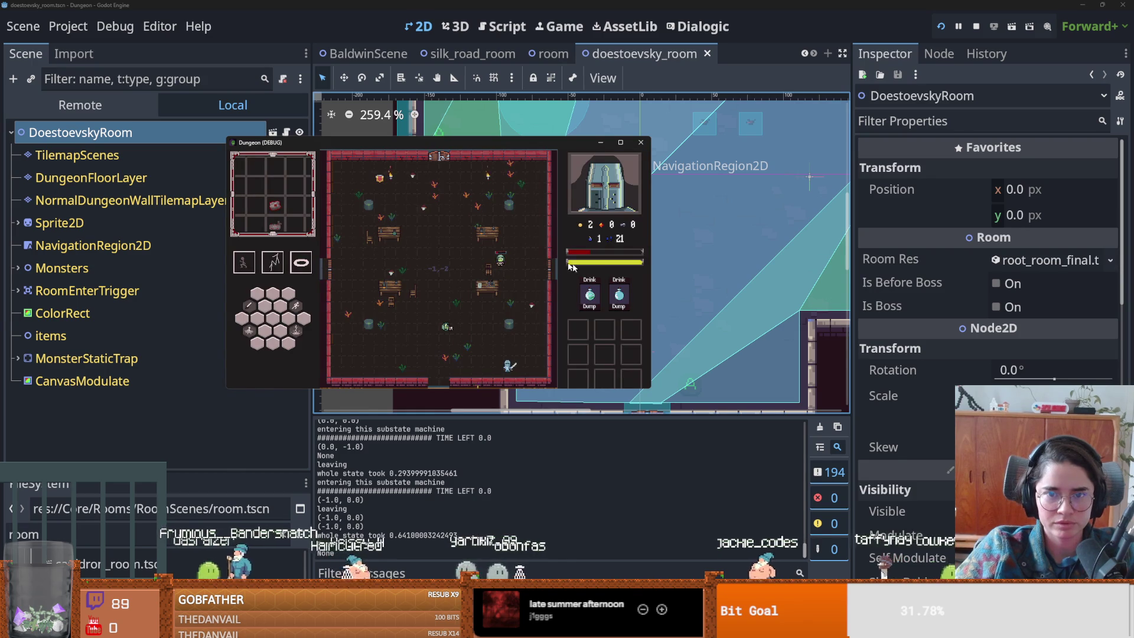
# - Pause the game, filter FileSystem for 'layer', then open and save player.tscn
pyautogui.press('Escape')
pyautogui.press('Escape')
pyautogui.click(957, 27)
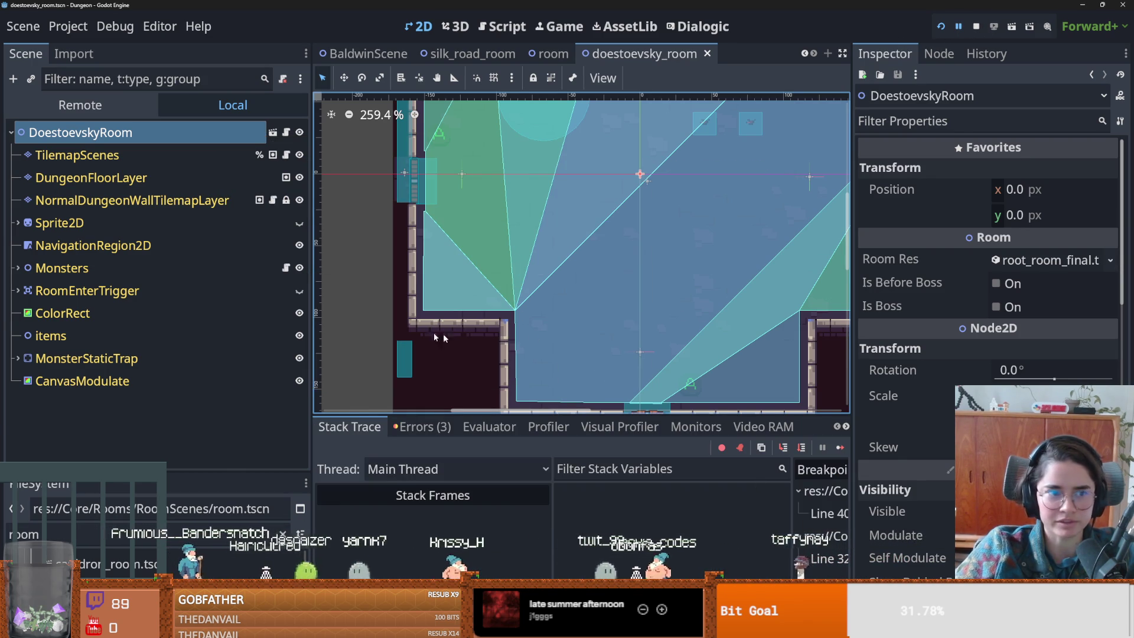
pyautogui.click(36, 534)
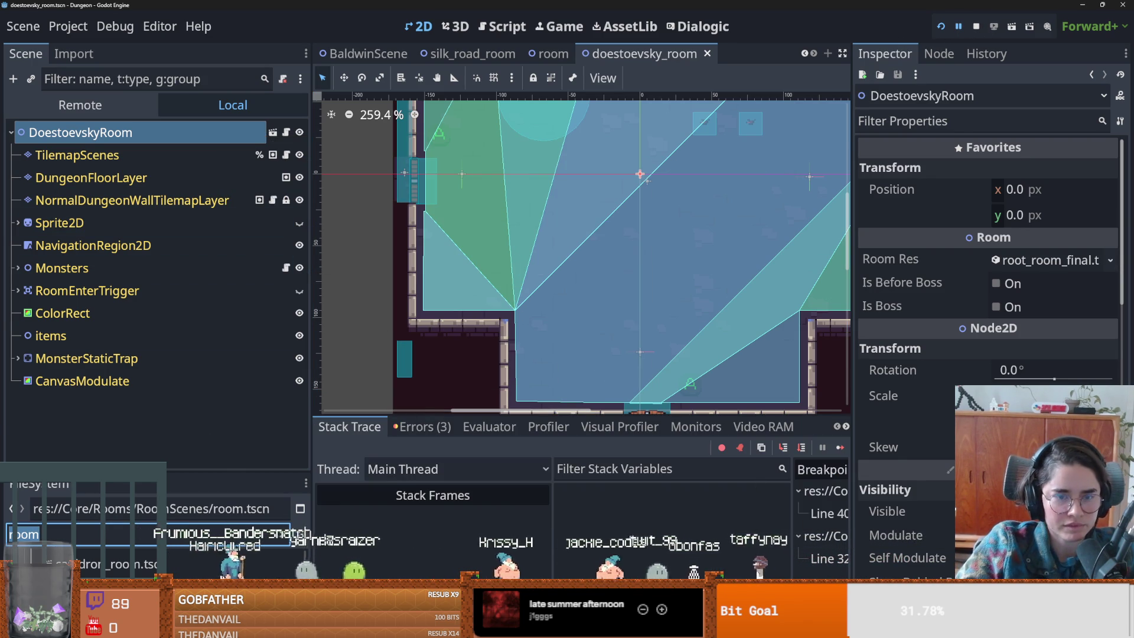
pyautogui.write('player')
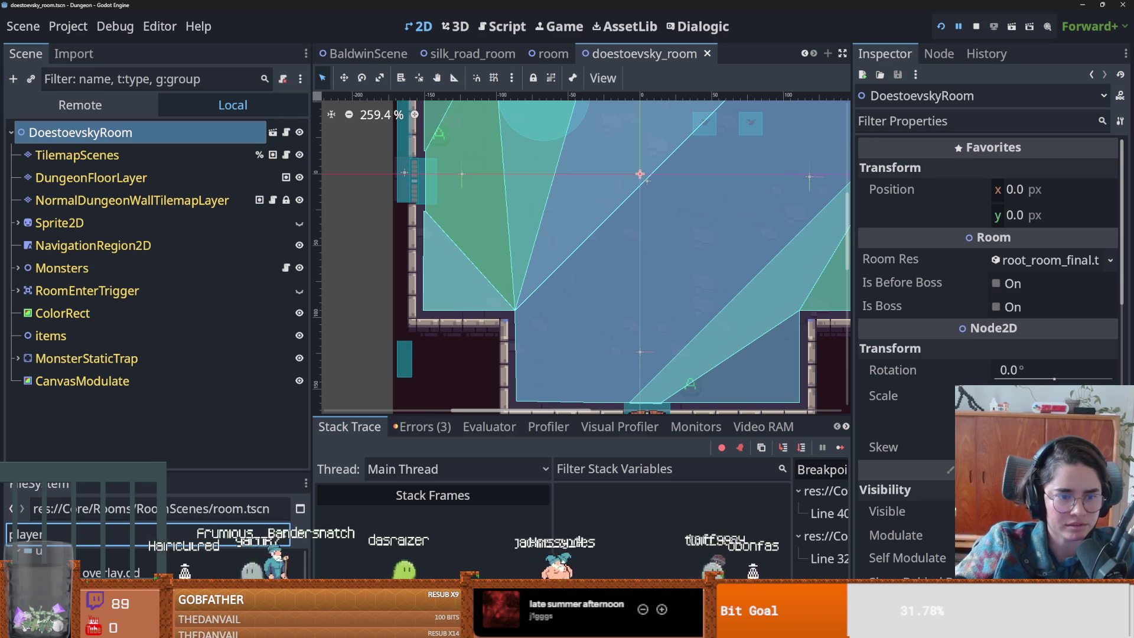
pyautogui.moveTo(170, 471); pyautogui.dragTo(170, 287)
pyautogui.scroll(3, 88, 473)
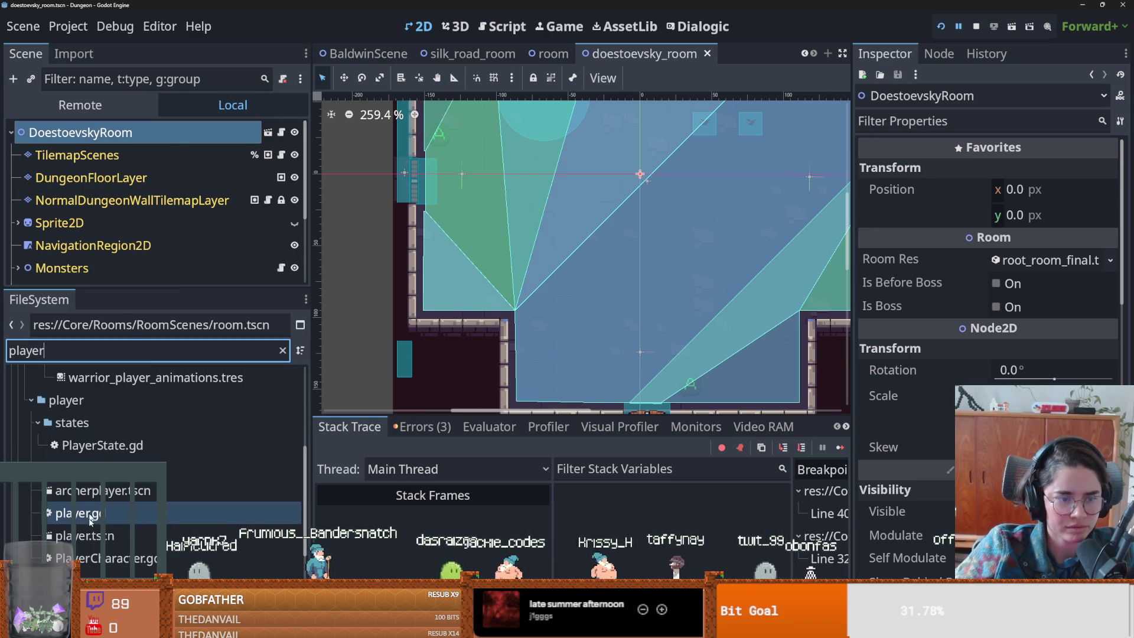
pyautogui.click(89, 536)
pyautogui.doubleClick(89, 536)
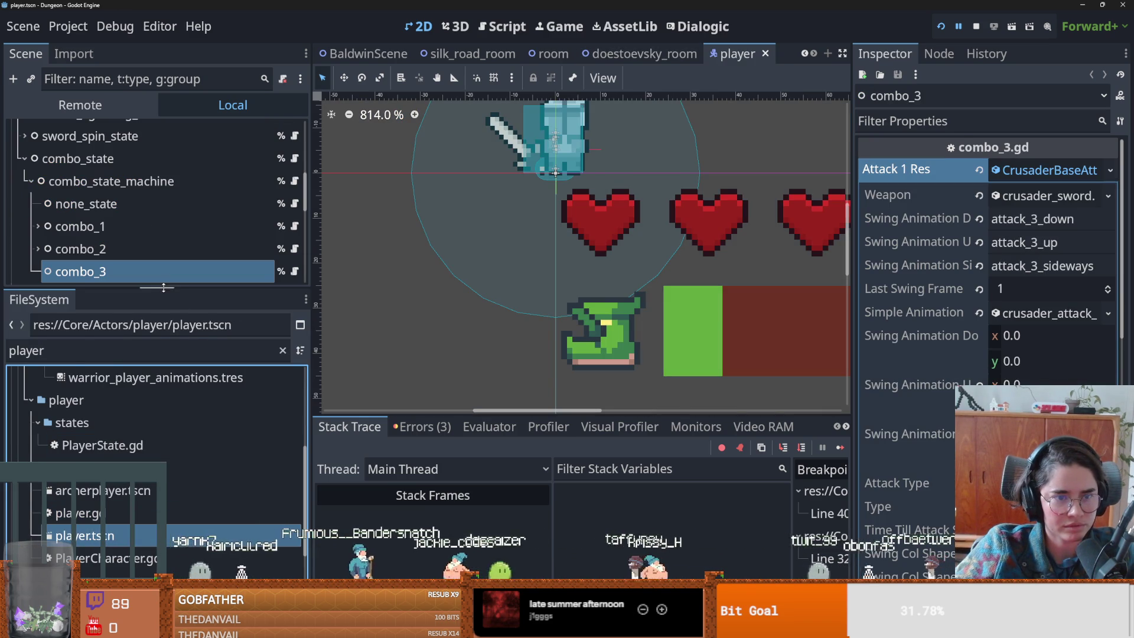
pyautogui.moveTo(163, 288); pyautogui.dragTo(163, 529)
pyautogui.hotkey('ctrl', 's')
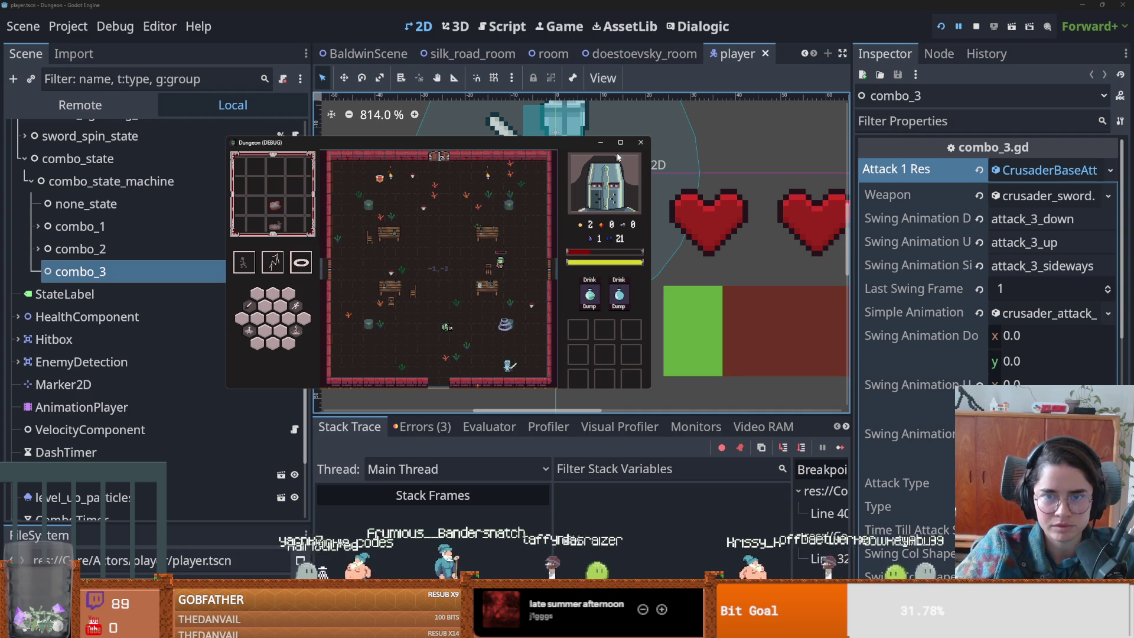
# - Jump from the Errors list to the add_inv_item error at PlayerCharacter.gd:77
pyautogui.click(957, 27)
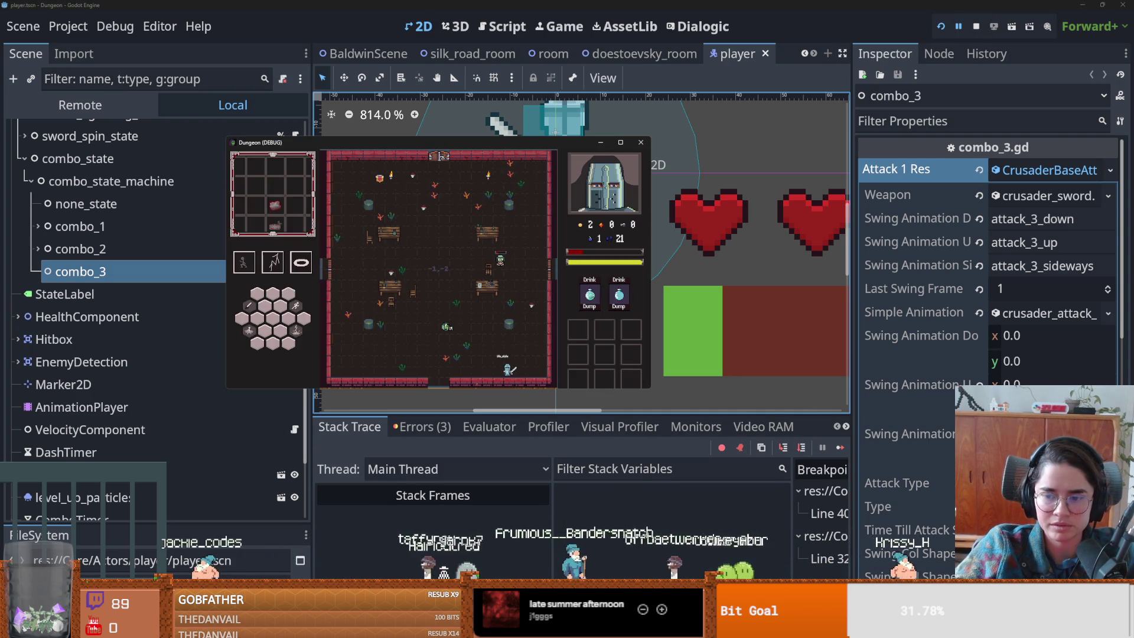
pyautogui.click(960, 28)
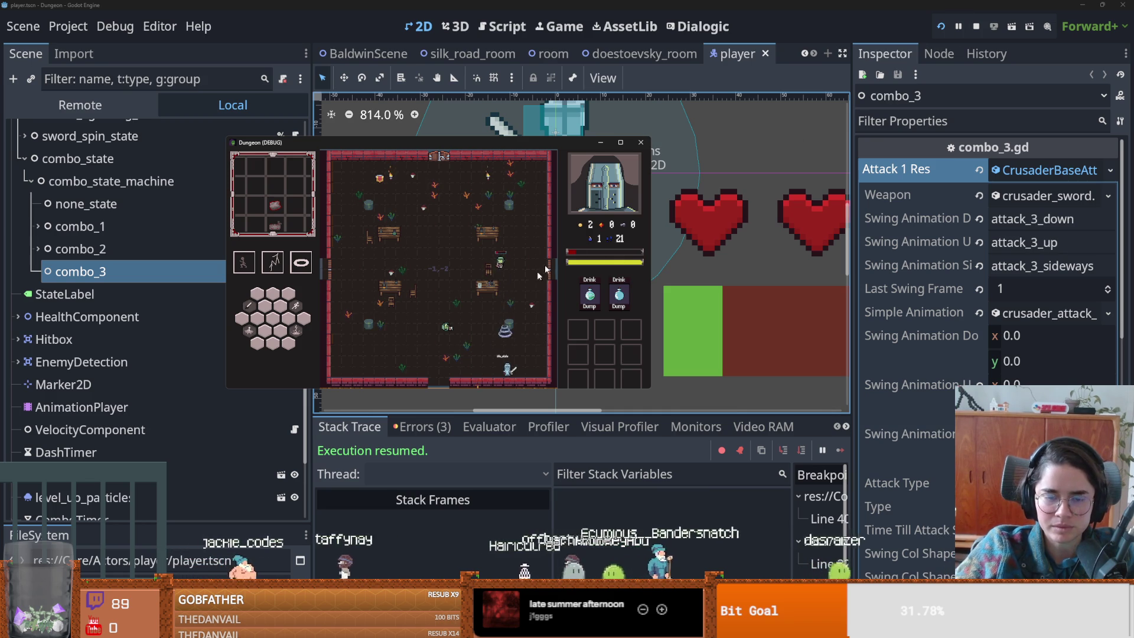
pyautogui.click(963, 24)
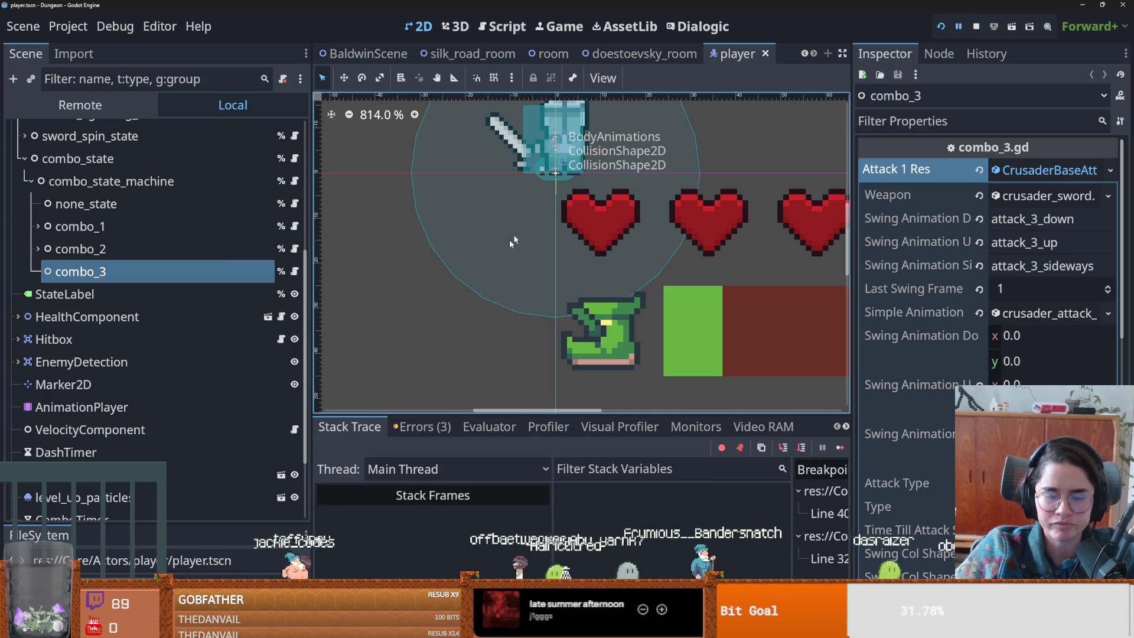
pyautogui.click(422, 426)
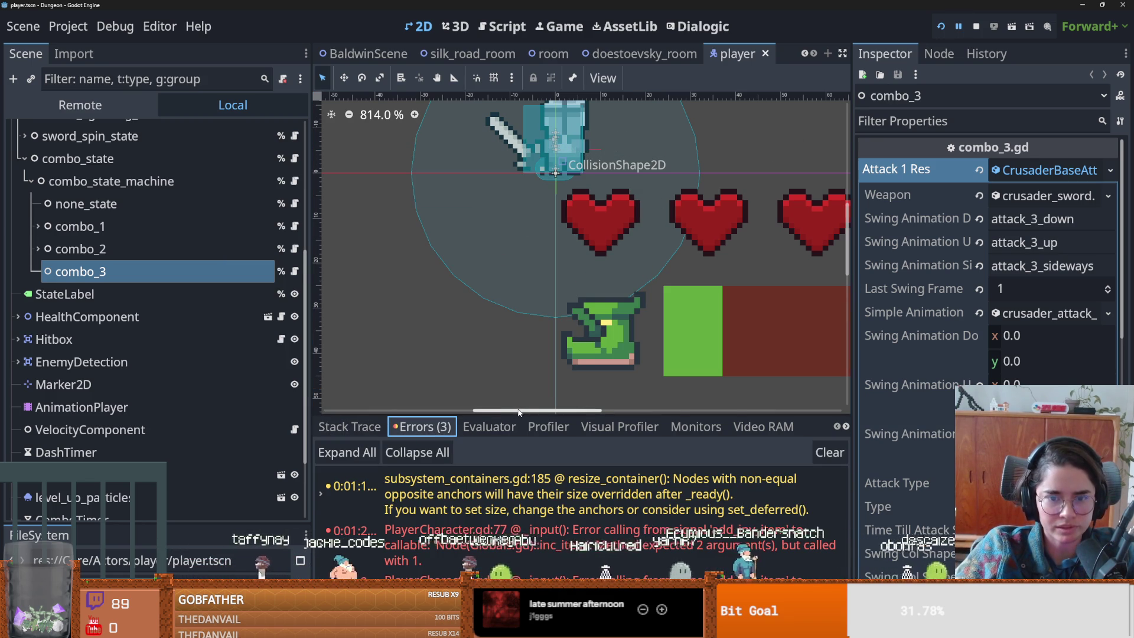
pyautogui.moveTo(519, 414); pyautogui.dragTo(520, 284)
pyautogui.click(639, 366)
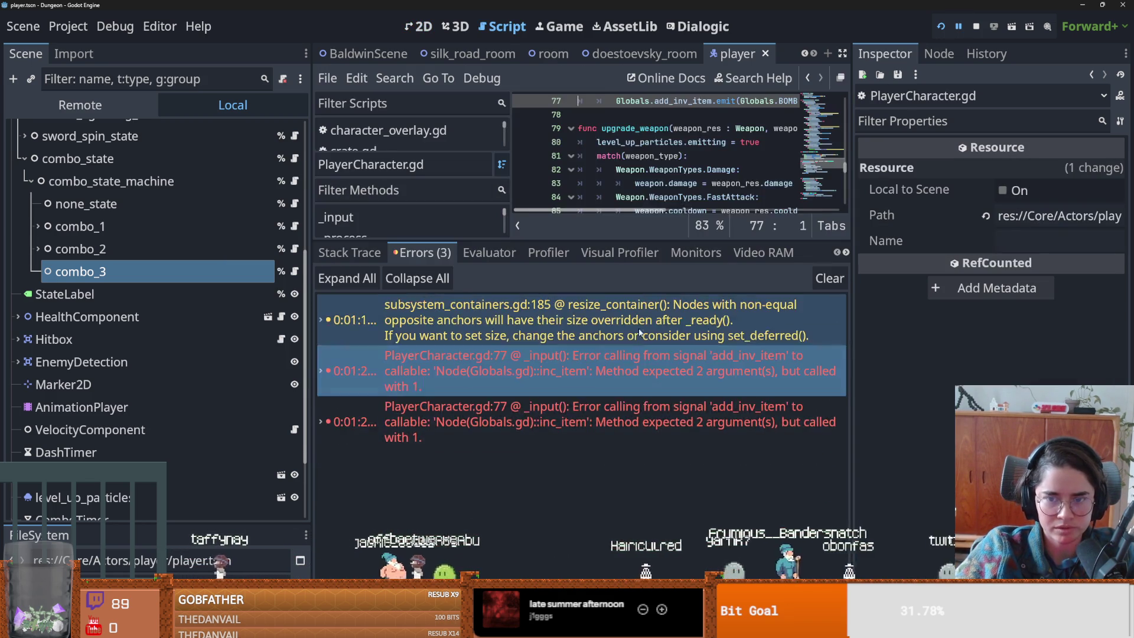
pyautogui.moveTo(601, 239); pyautogui.dragTo(611, 471)
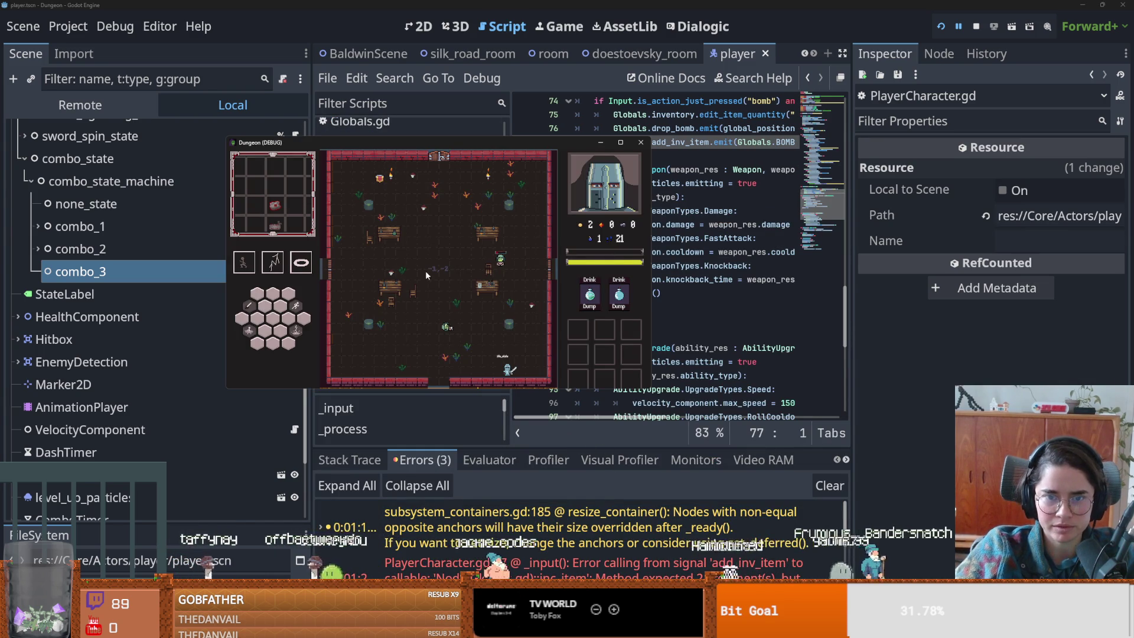
pyautogui.click(621, 143)
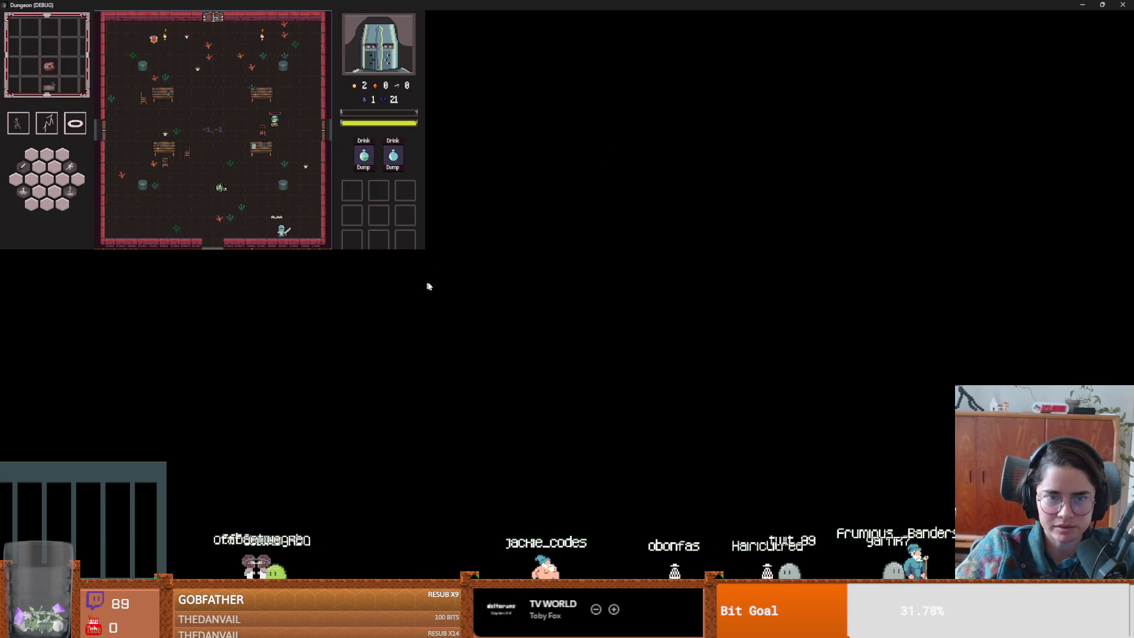
pyautogui.doubleClick(571, 10)
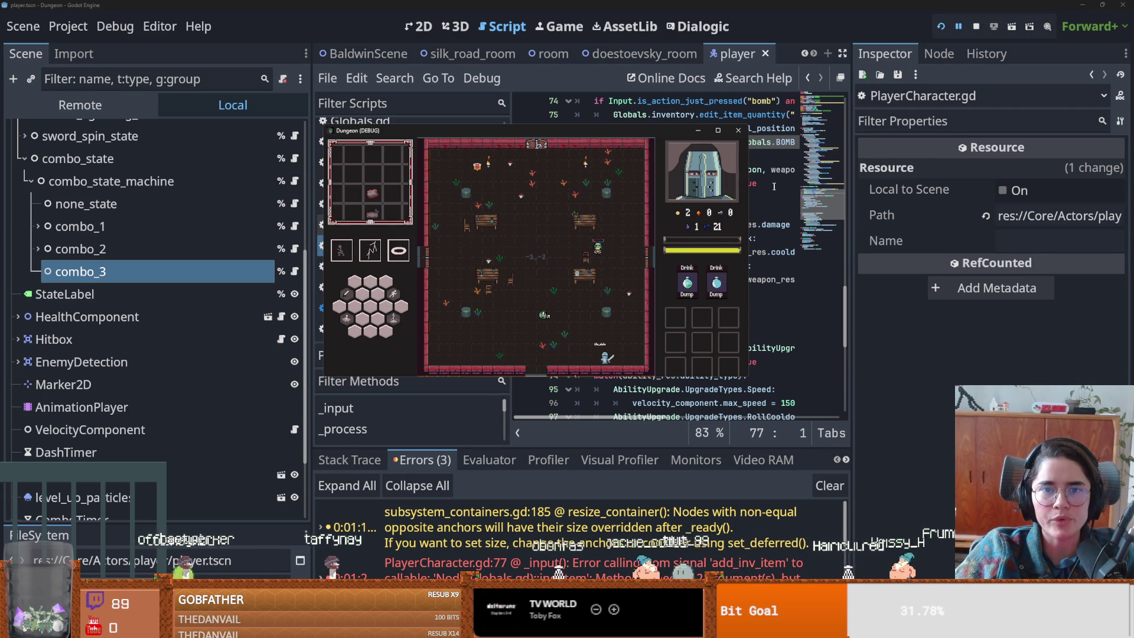
# - Filter FileSystem for 'arche' and open archer_enemy.tscn
pyautogui.moveTo(120, 523); pyautogui.dragTo(129, 296)
pyautogui.doubleClick(98, 352)
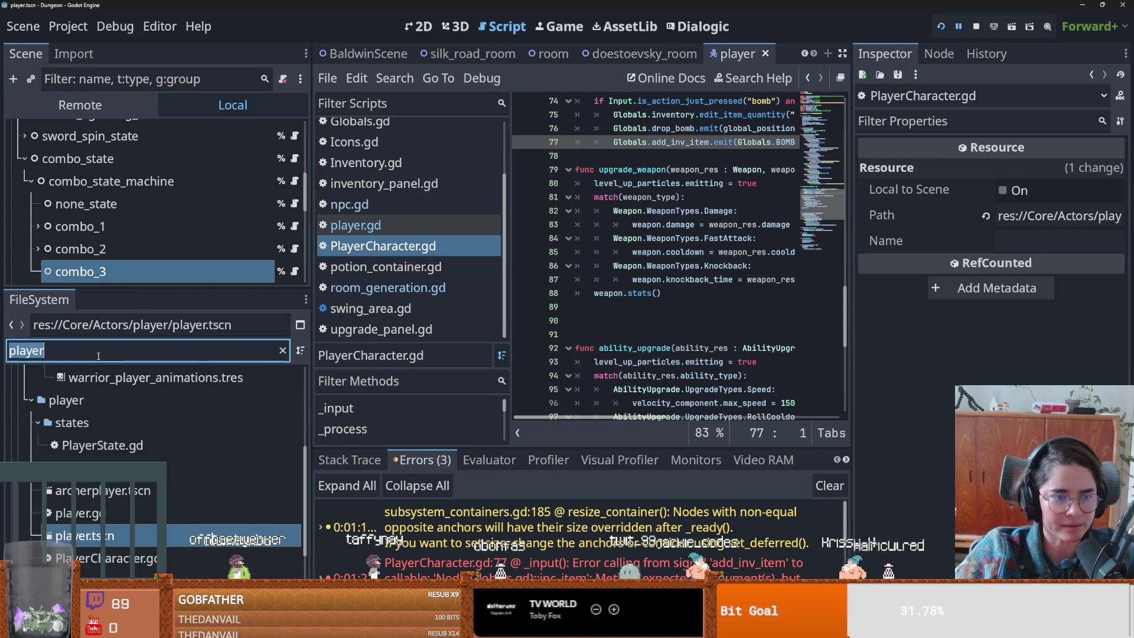
pyautogui.write('arche')
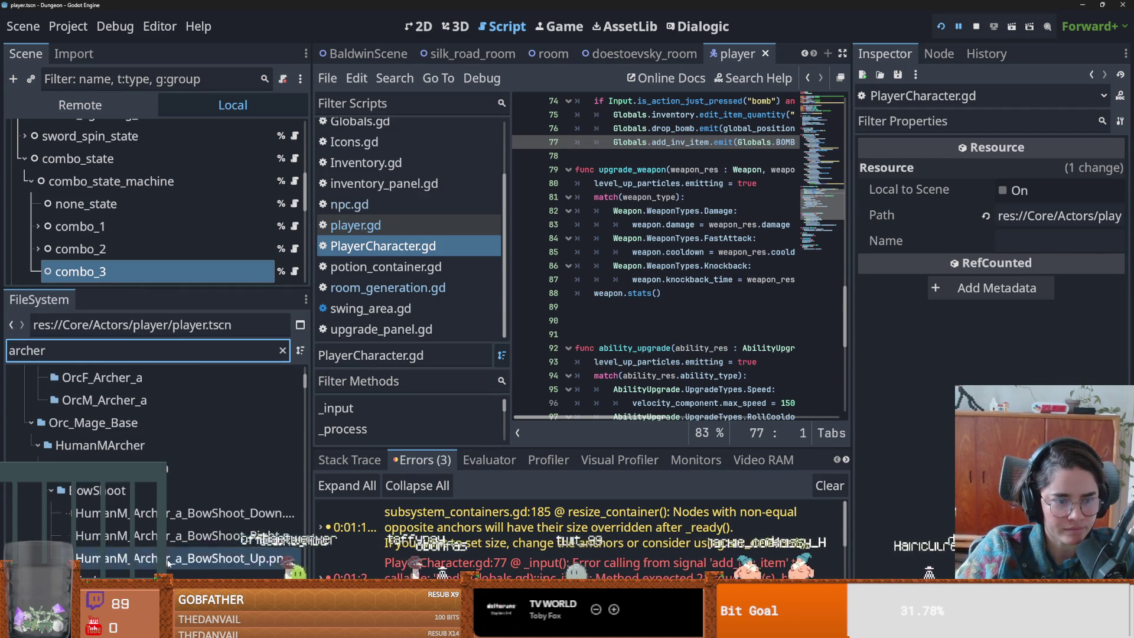
pyautogui.scroll(-10, 207, 555)
pyautogui.scroll(1, 207, 555)
pyautogui.scroll(-1, 207, 556)
pyautogui.click(207, 550)
pyautogui.scroll(1, 153, 509)
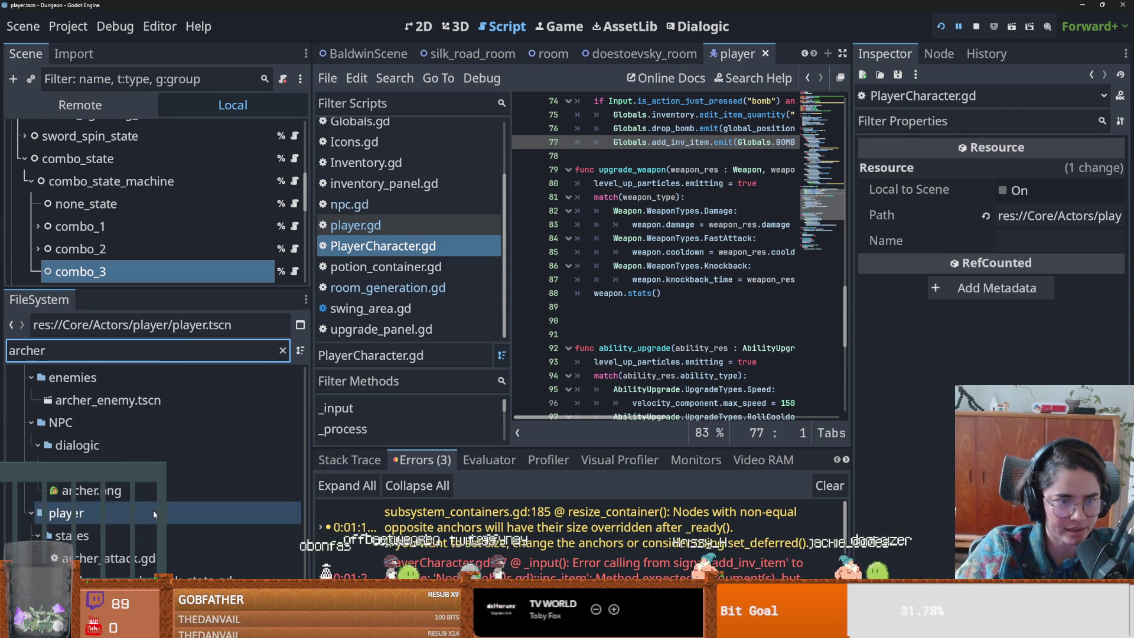
pyautogui.doubleClick(106, 400)
pyautogui.moveTo(128, 288); pyautogui.dragTo(129, 473)
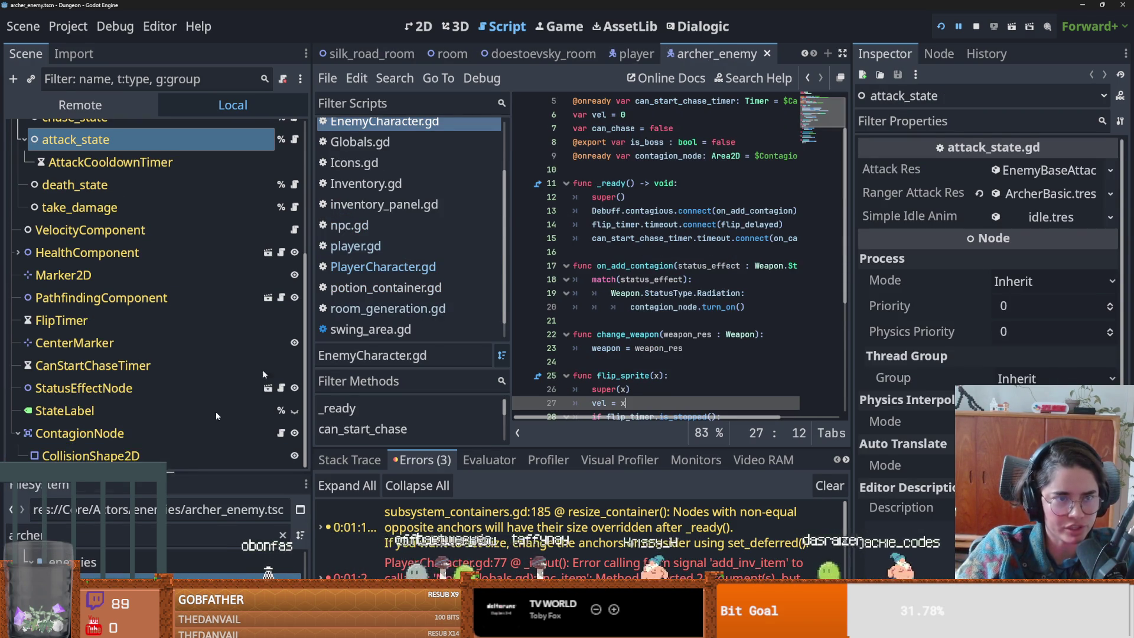
# - In 2D view, expand the ArcherBasic.tres ranged attack and its arrow_1.tres weapon in the Inspector
pyautogui.hotkey('ctrl', 'F1')
pyautogui.scroll(5, 68, 235)
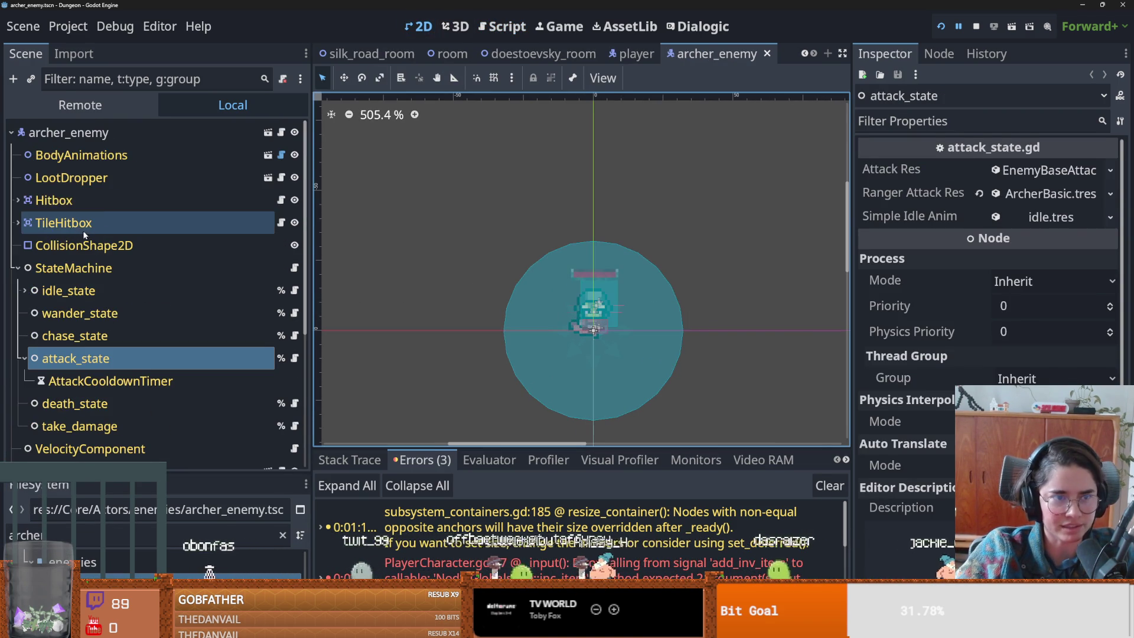
pyautogui.click(1036, 194)
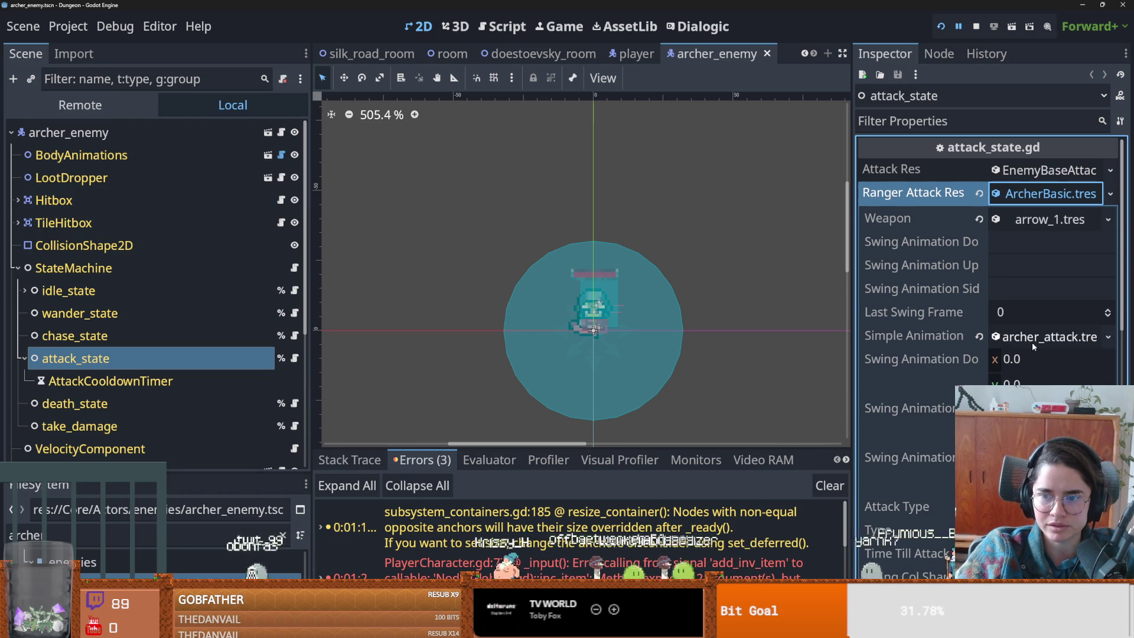
pyautogui.click(1047, 221)
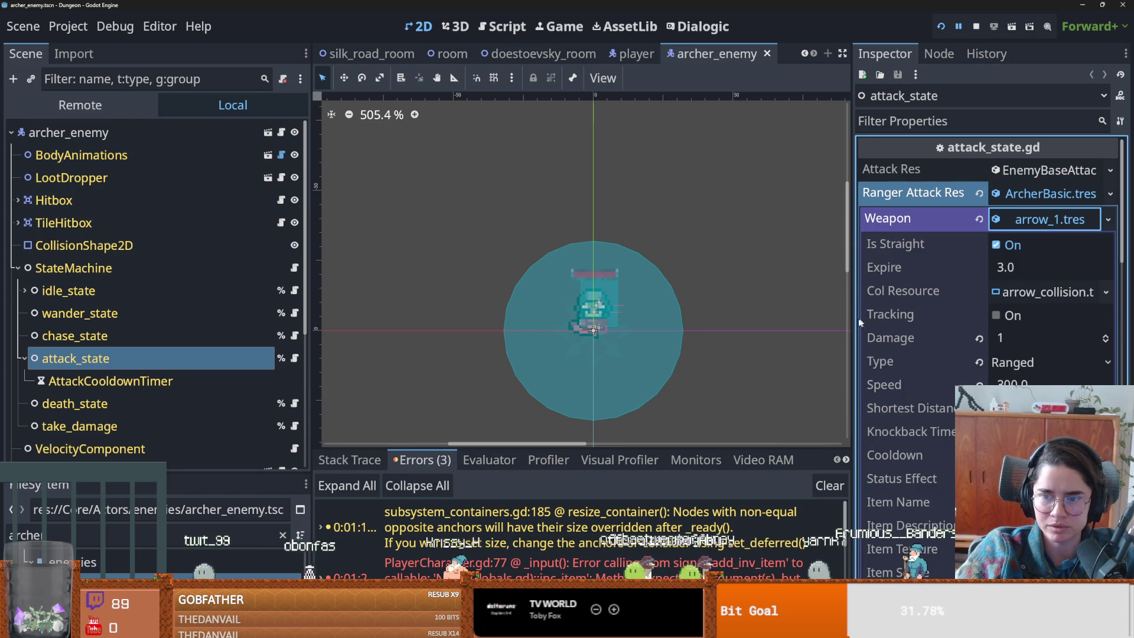
pyautogui.moveTo(851, 319); pyautogui.dragTo(750, 320)
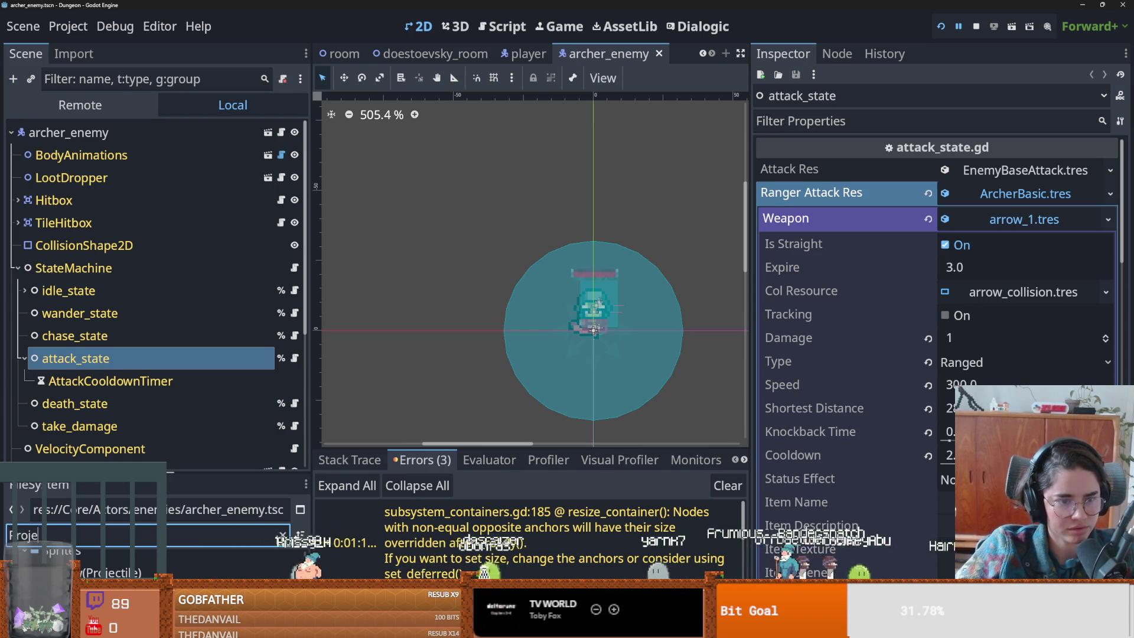
pyautogui.moveTo(170, 472); pyautogui.dragTo(173, 155)
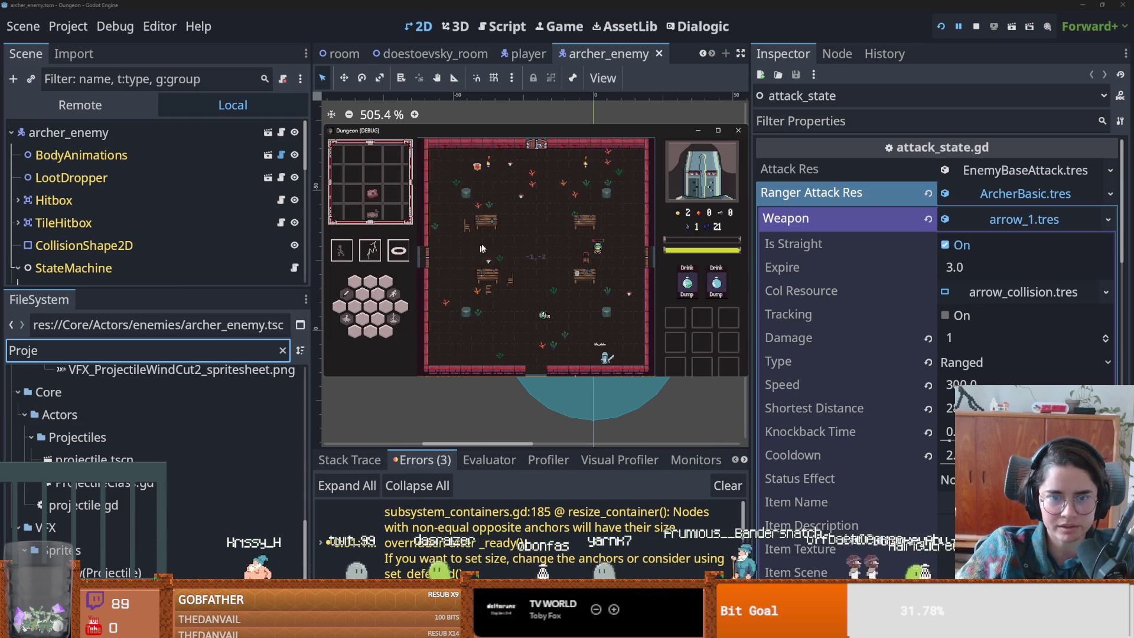
# - Reposition the Dungeon (DEBUG) window and enlarge it over the editor
pyautogui.click(717, 131)
pyautogui.moveTo(960, 8); pyautogui.dragTo(739, 156)
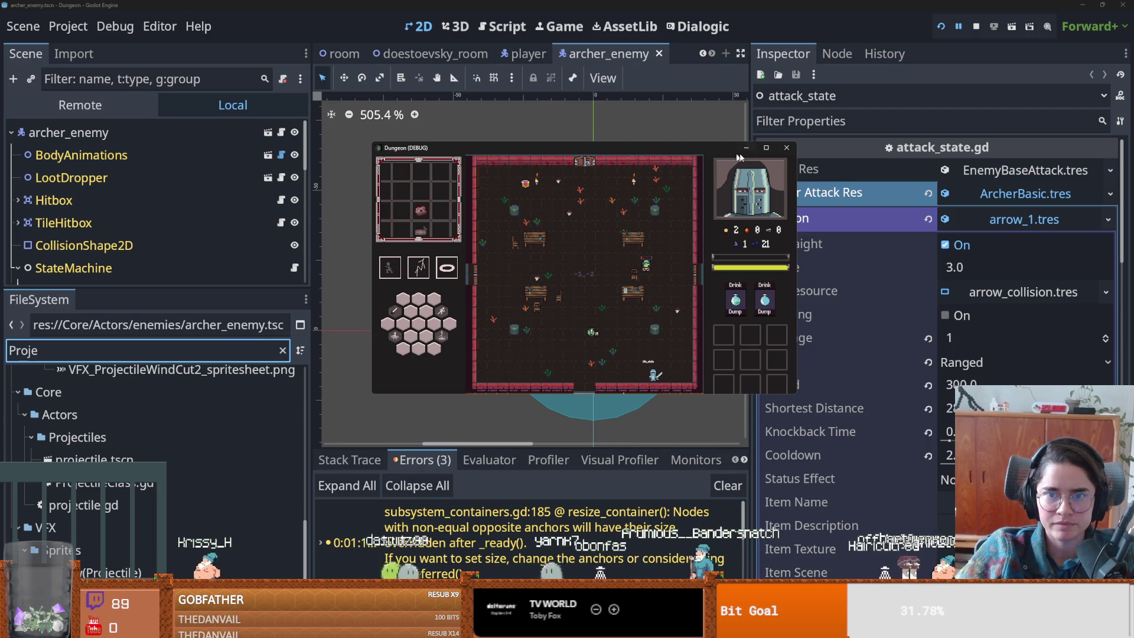
pyautogui.click(768, 153)
pyautogui.moveTo(747, 8); pyautogui.dragTo(661, 199)
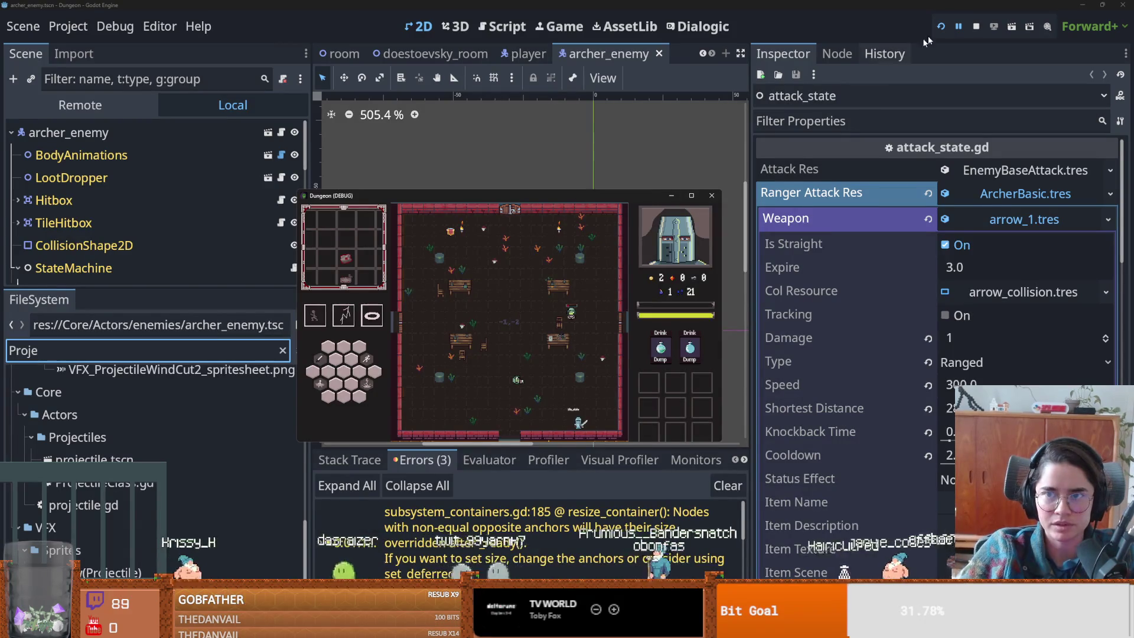
pyautogui.click(691, 195)
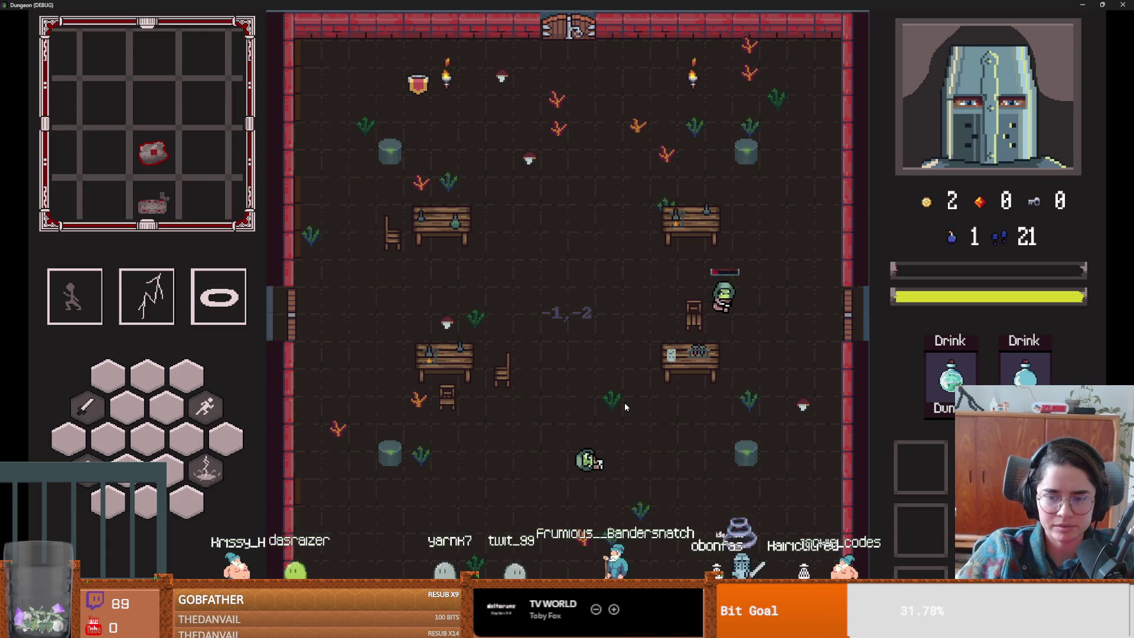
# - Restart the run and teleport to the pre-boss room with the tp_to_before_boss console command
pyautogui.press('`')
pyautogui.press('`')
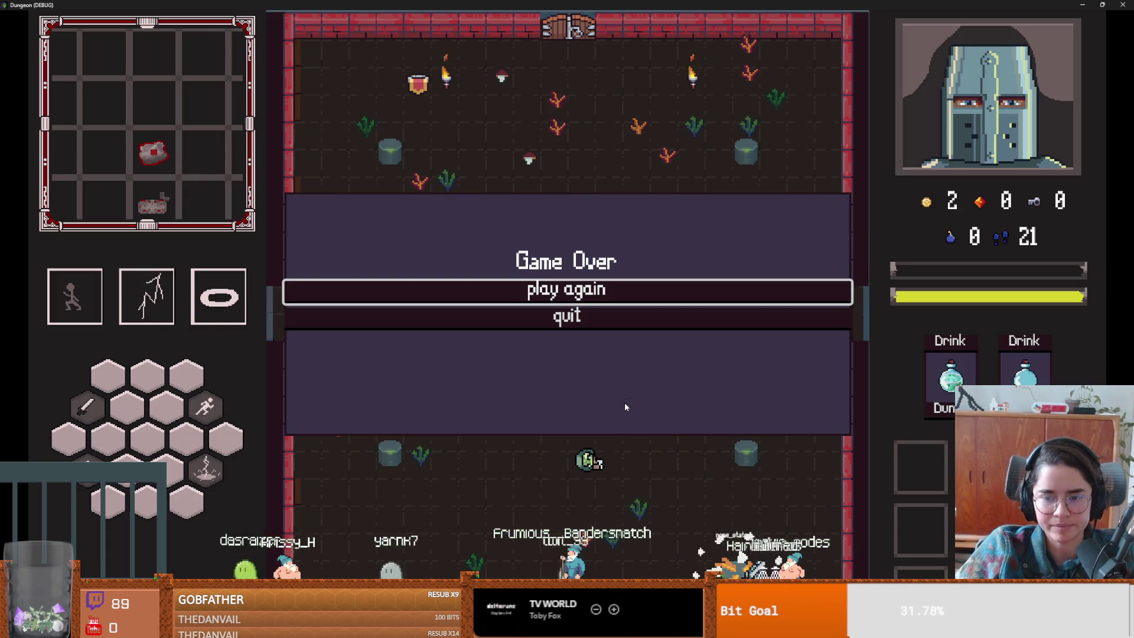
pyautogui.click(587, 299)
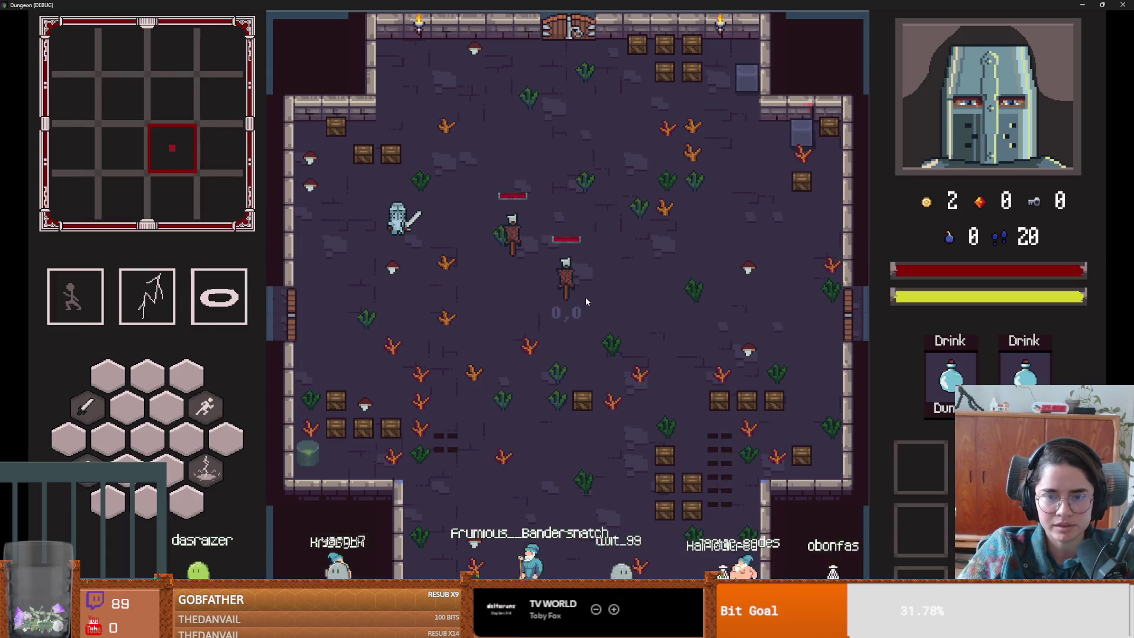
pyautogui.press('`')
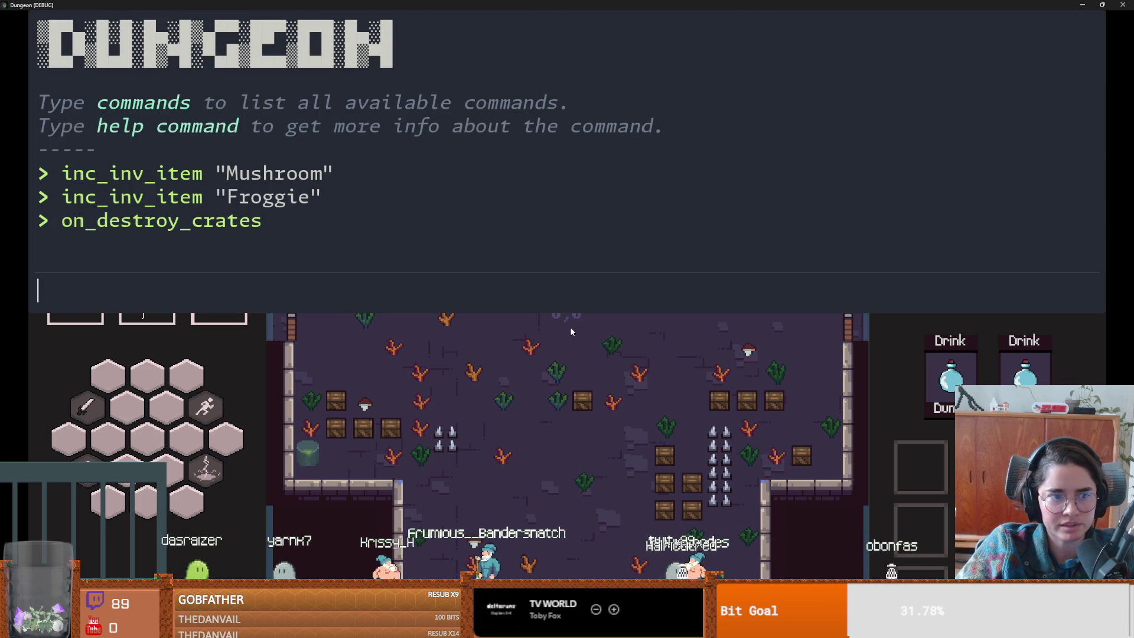
pyautogui.write('tp')
pyautogui.press('Tab')
pyautogui.press('Return')
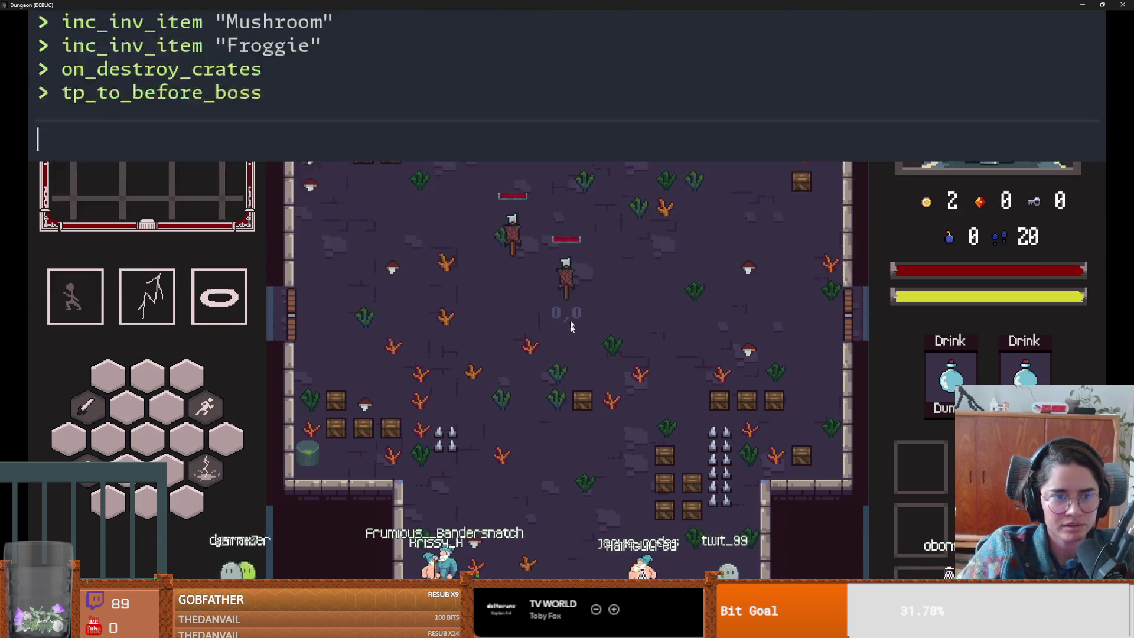
pyautogui.press('`')
pyautogui.press('space')
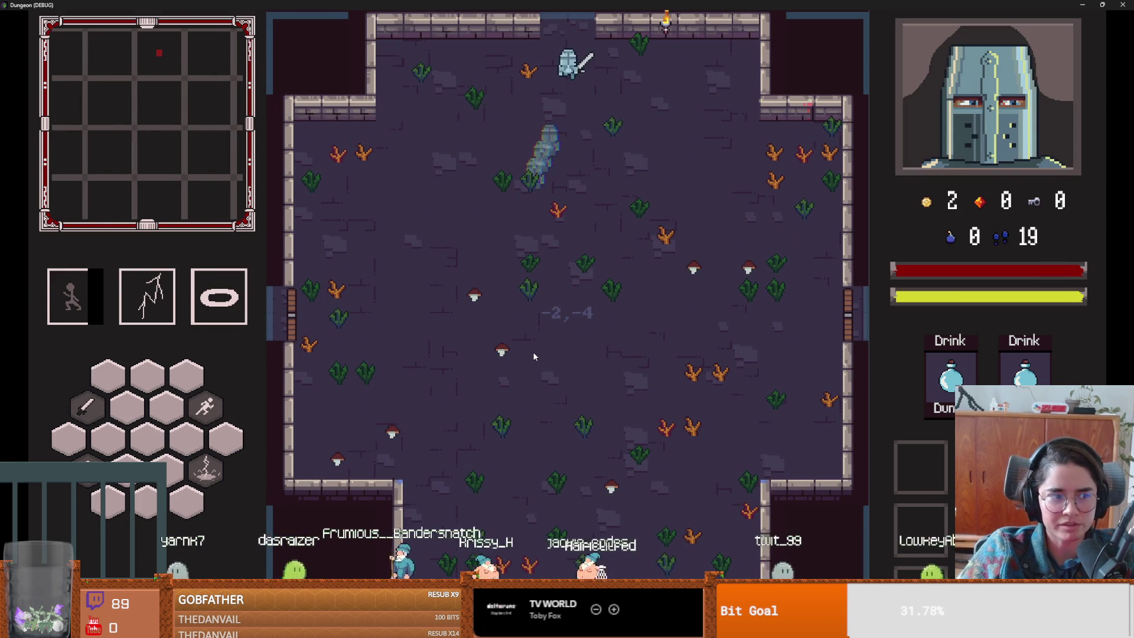
# - Enter the boss room, skip Vlad's greeting and land a sword strike on him
pyautogui.press('w')
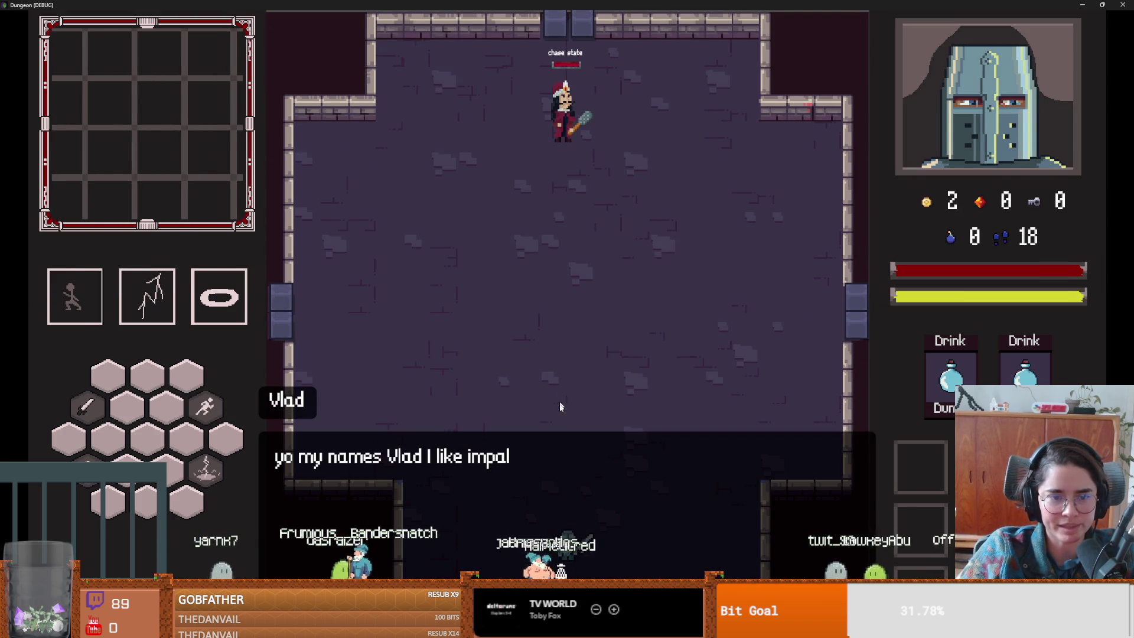
pyautogui.click(561, 407)
pyautogui.press('w')
pyautogui.press('d')
pyautogui.press('space')
pyautogui.press('w')
pyautogui.press('a')
pyautogui.click(551, 339)
# - Dash around Vlad to dodge his bats
pyautogui.press('a')
pyautogui.press('s')
pyautogui.press('space')
pyautogui.press('d')
pyautogui.press('w')
pyautogui.press('a')
pyautogui.press('space')
pyautogui.press('w')
pyautogui.press('d')
pyautogui.press('space')
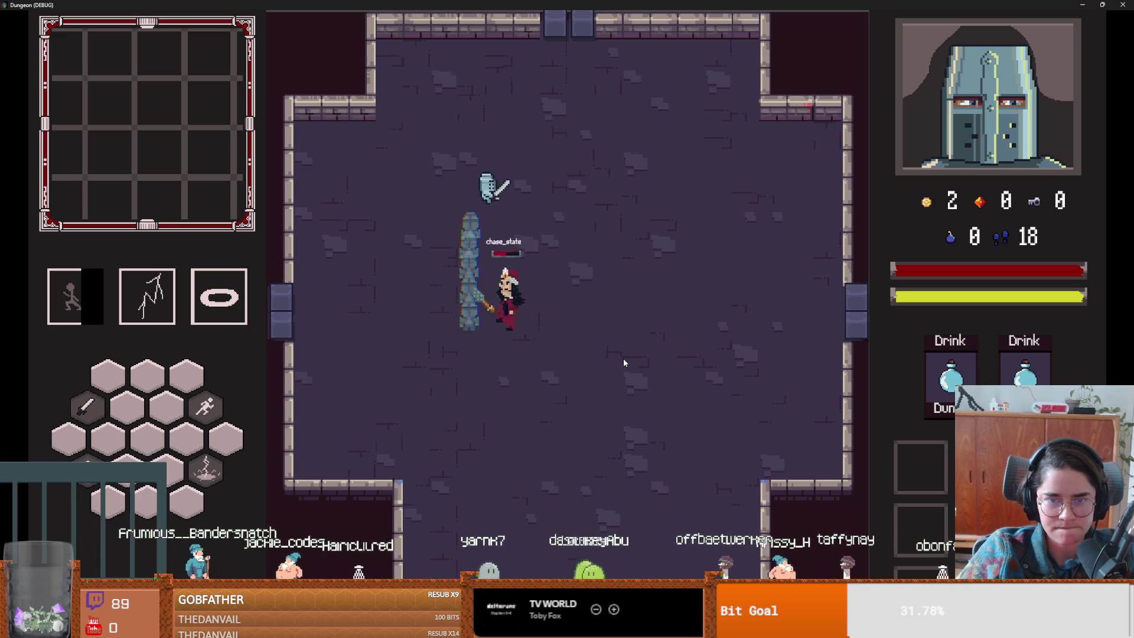
pyautogui.press('d')
pyautogui.press('s')
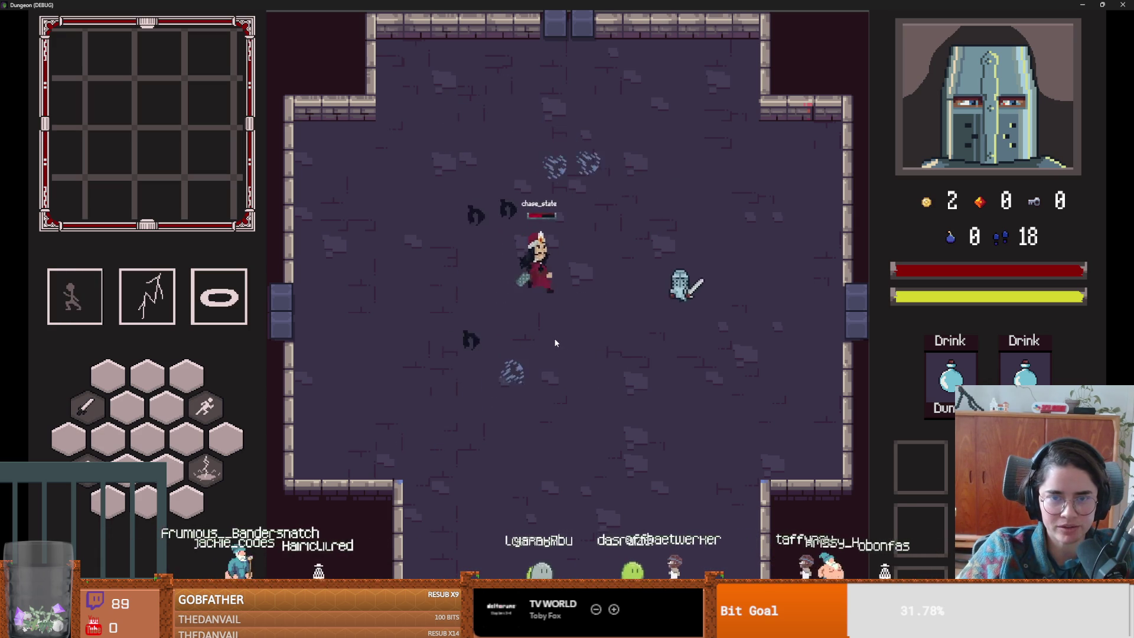
pyautogui.press('s')
pyautogui.press('space')
pyautogui.press('a')
pyautogui.press('space')
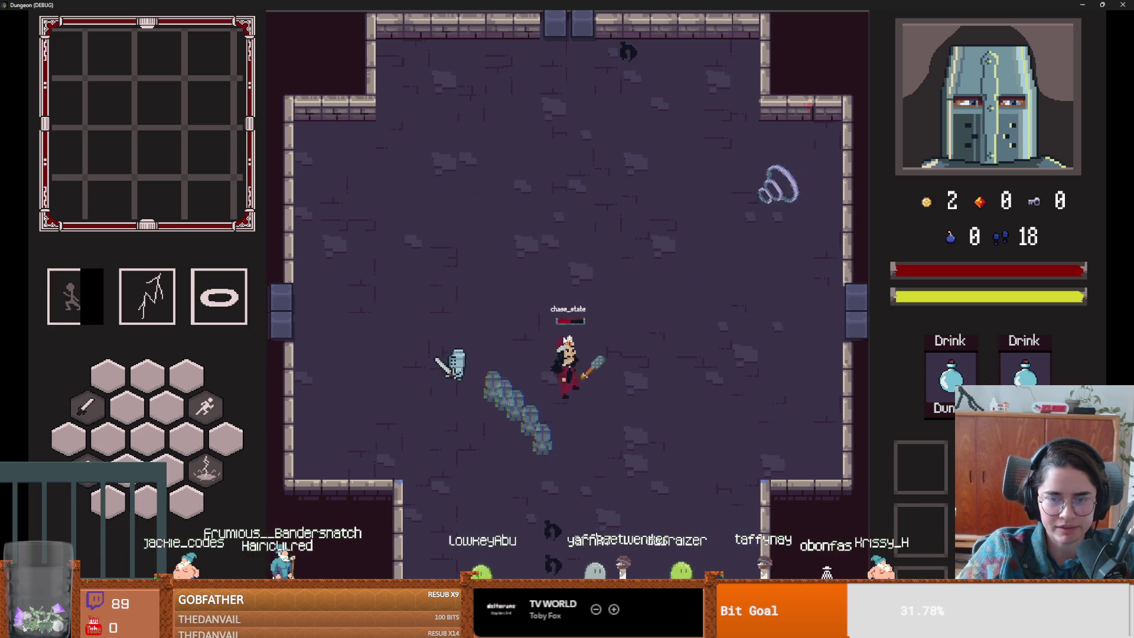
# - Keep circling and dashing away from Vlad, then shrink the game back to a window
pyautogui.press('a')
pyautogui.press('w')
pyautogui.press('d')
pyautogui.press('space')
pyautogui.press('d')
pyautogui.press('s')
pyautogui.press('a')
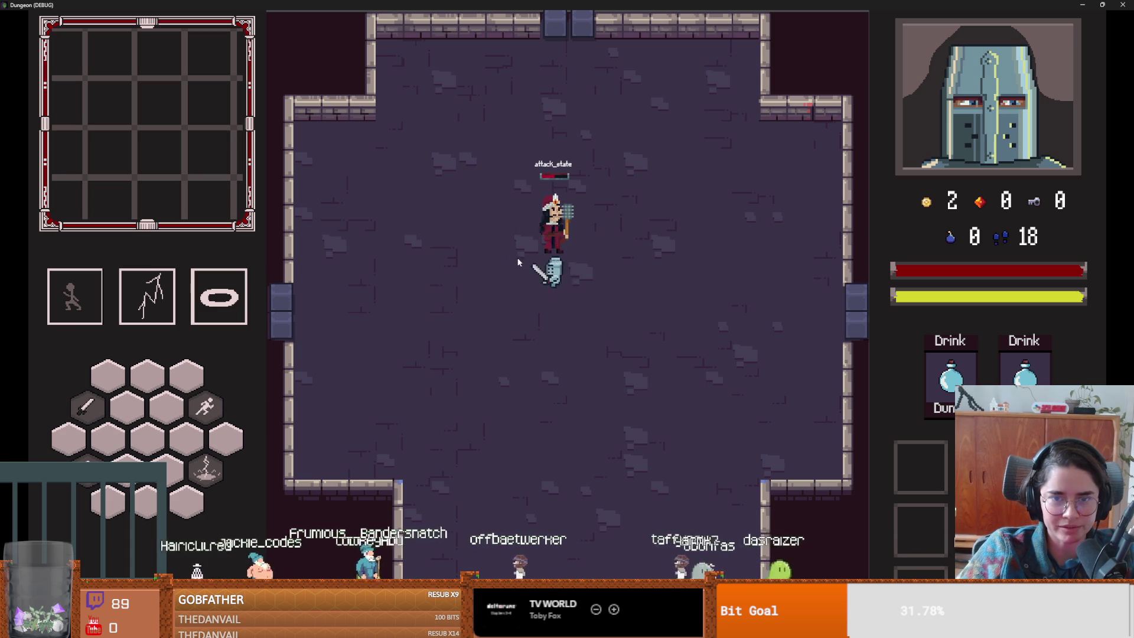
pyautogui.press('a')
pyautogui.press('w')
pyautogui.press('s')
pyautogui.press('d')
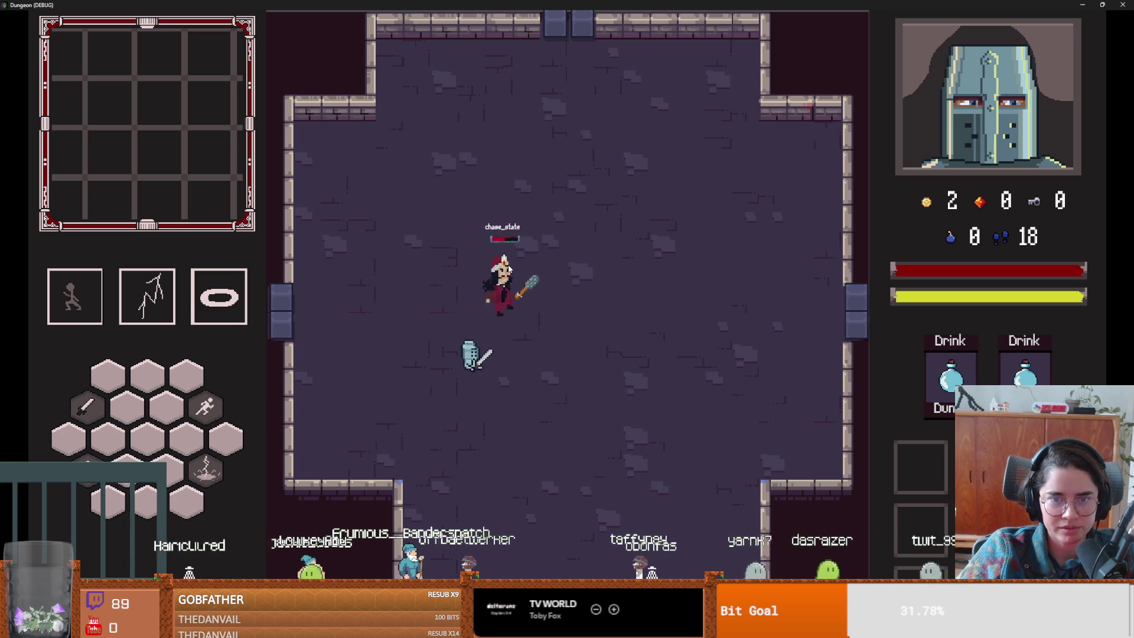
pyautogui.press('space')
pyautogui.press('d')
pyautogui.press('w')
pyautogui.press('d')
pyautogui.press('w')
pyautogui.press('w')
pyautogui.press('space')
pyautogui.press('a')
pyautogui.press('s')
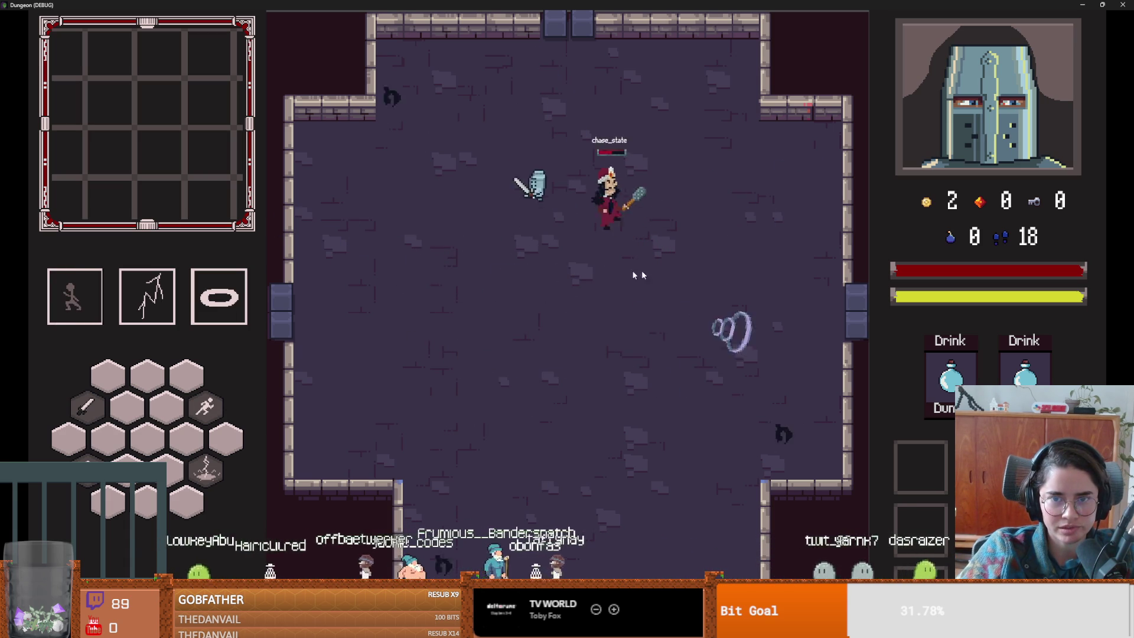
pyautogui.press('s')
pyautogui.press('super+Down')
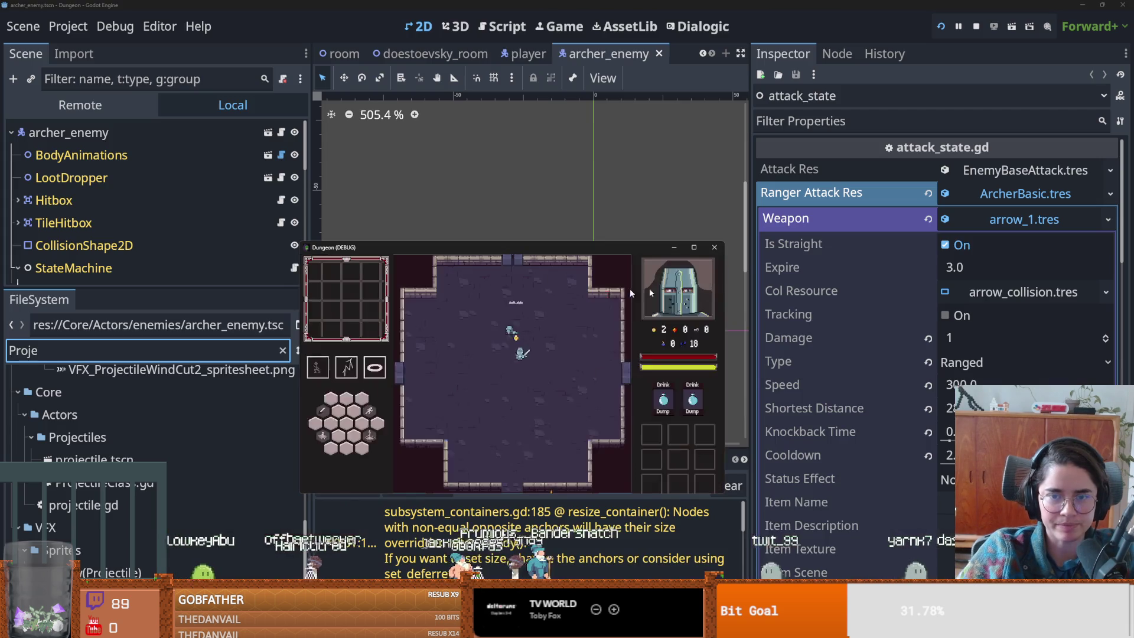
# - Close the game and relaunch it for a new Warrior run
pyautogui.click(715, 248)
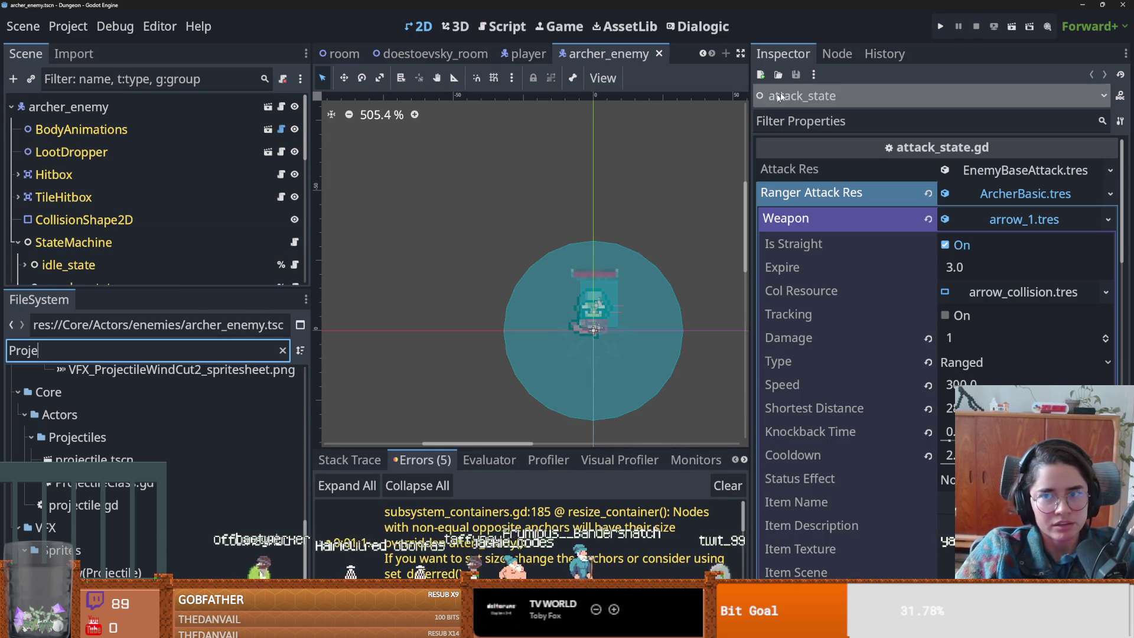
pyautogui.click(941, 27)
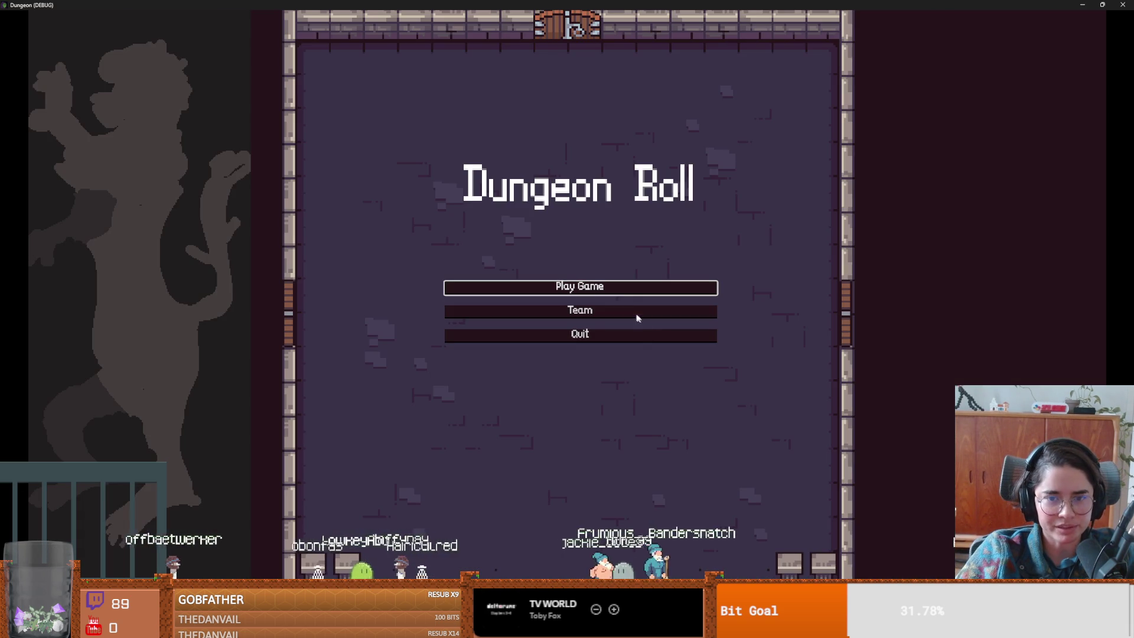
pyautogui.click(605, 291)
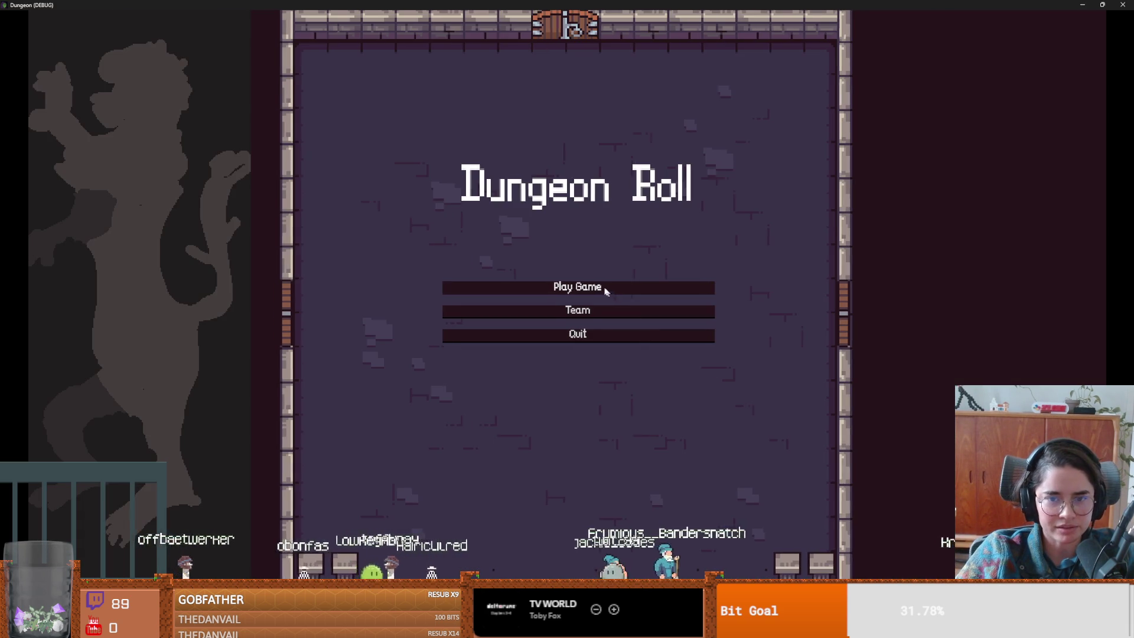
pyautogui.click(464, 235)
# - Check the dungeon map, then close the game to stop debugging
pyautogui.press('m')
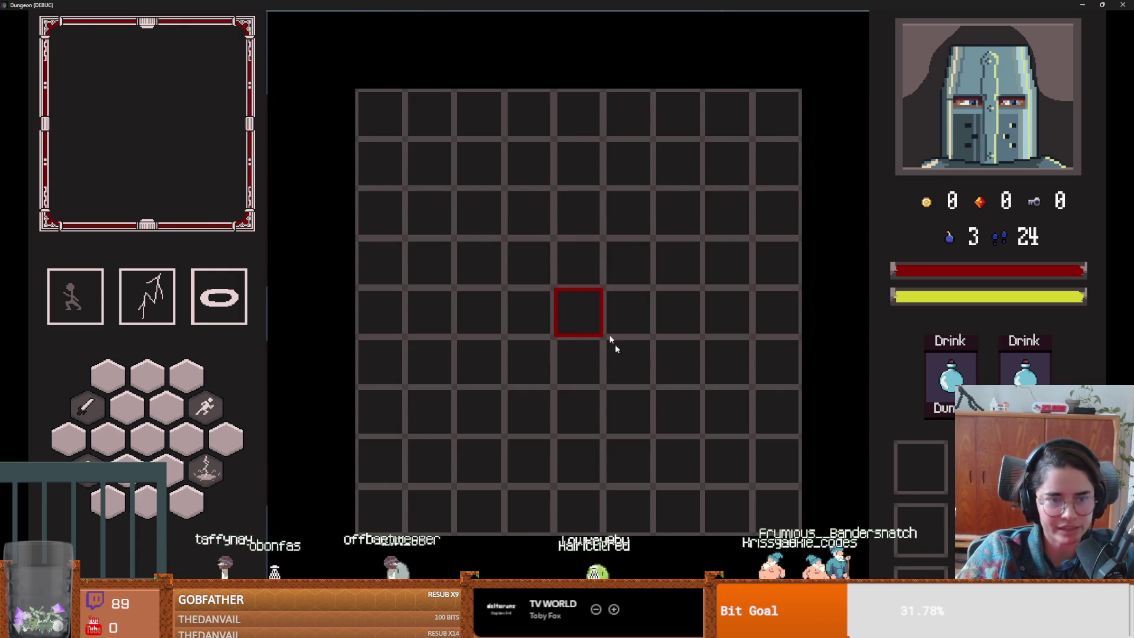
pyautogui.press('m')
pyautogui.press('m')
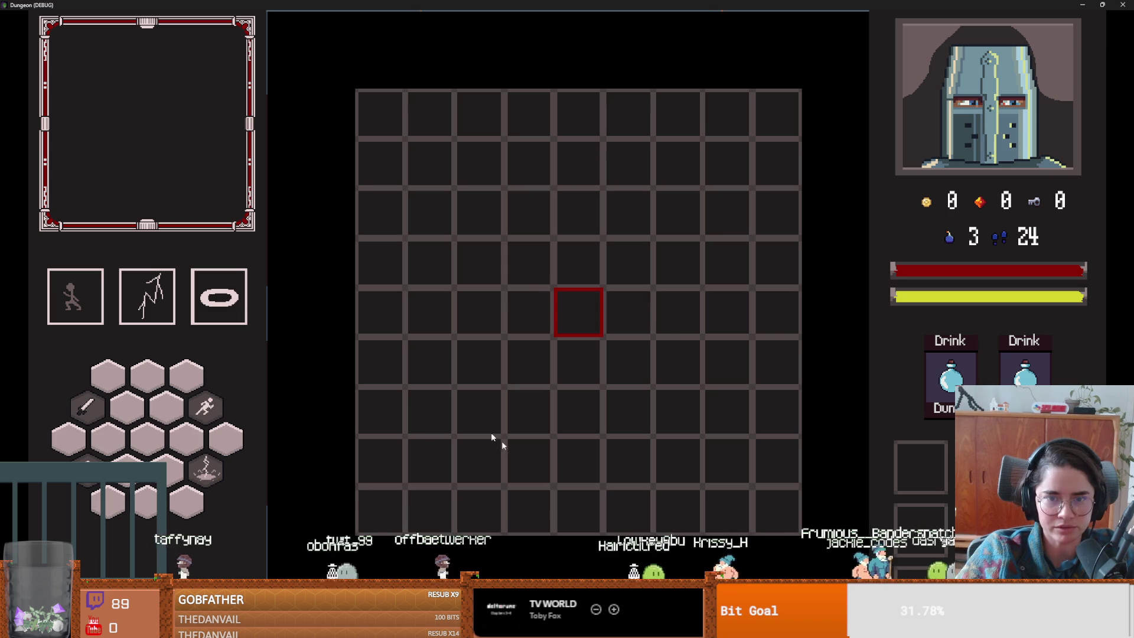
pyautogui.press('m')
pyautogui.press('super+Down')
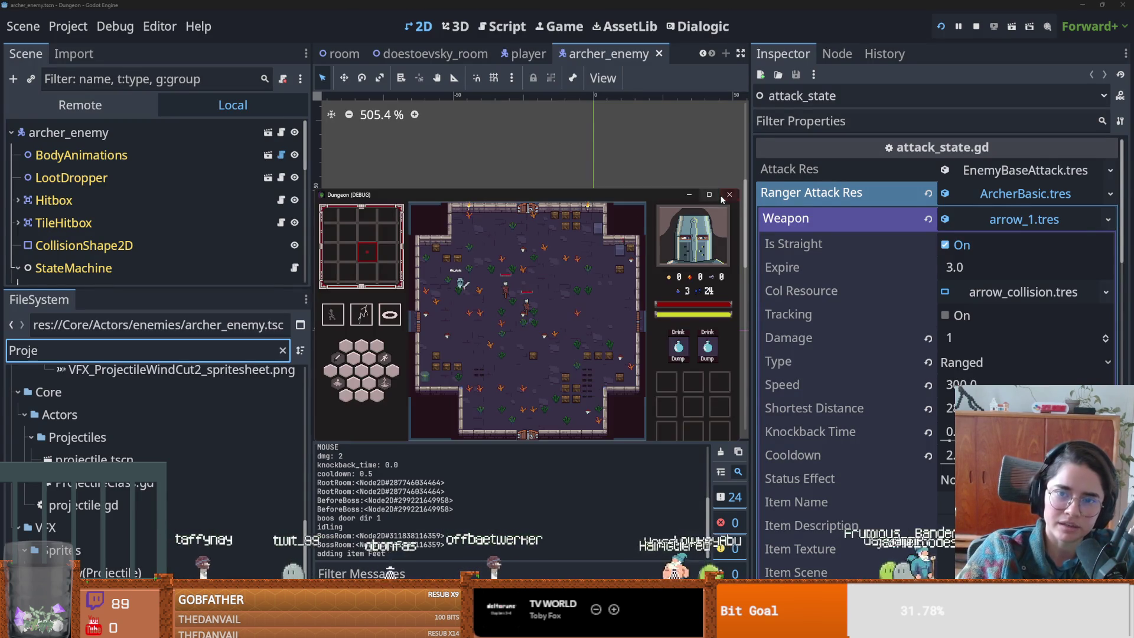
pyautogui.click(729, 195)
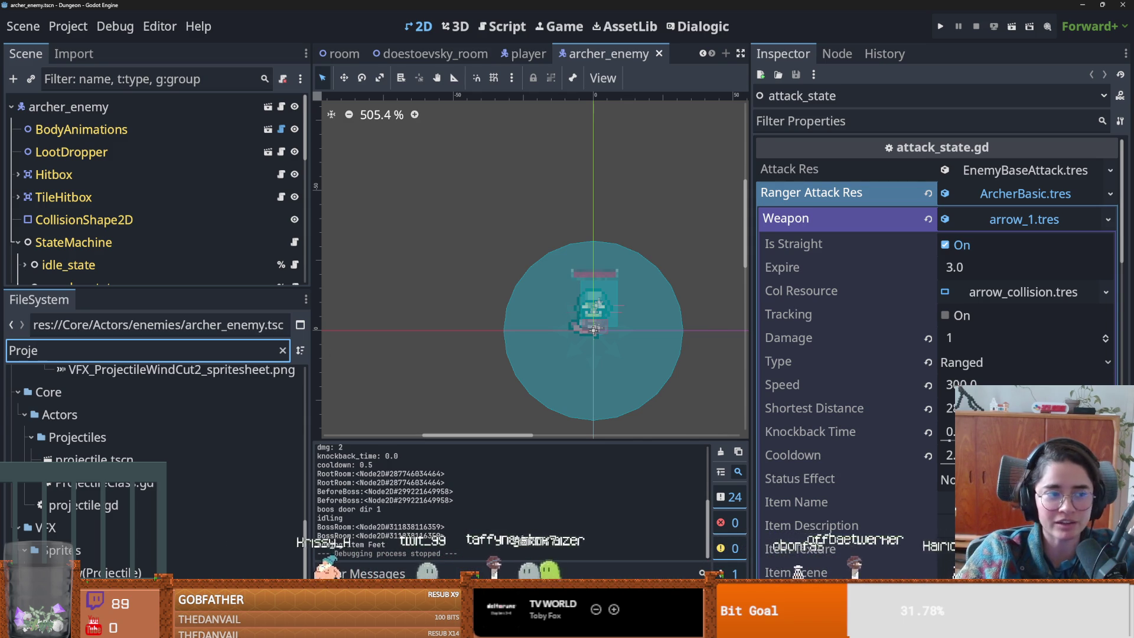
pyautogui.scroll(2, 574, 325)
# - Save, switch to doestoevsky_room, and select its items node to review the room's nodes
pyautogui.hotkey('ctrl', 's')
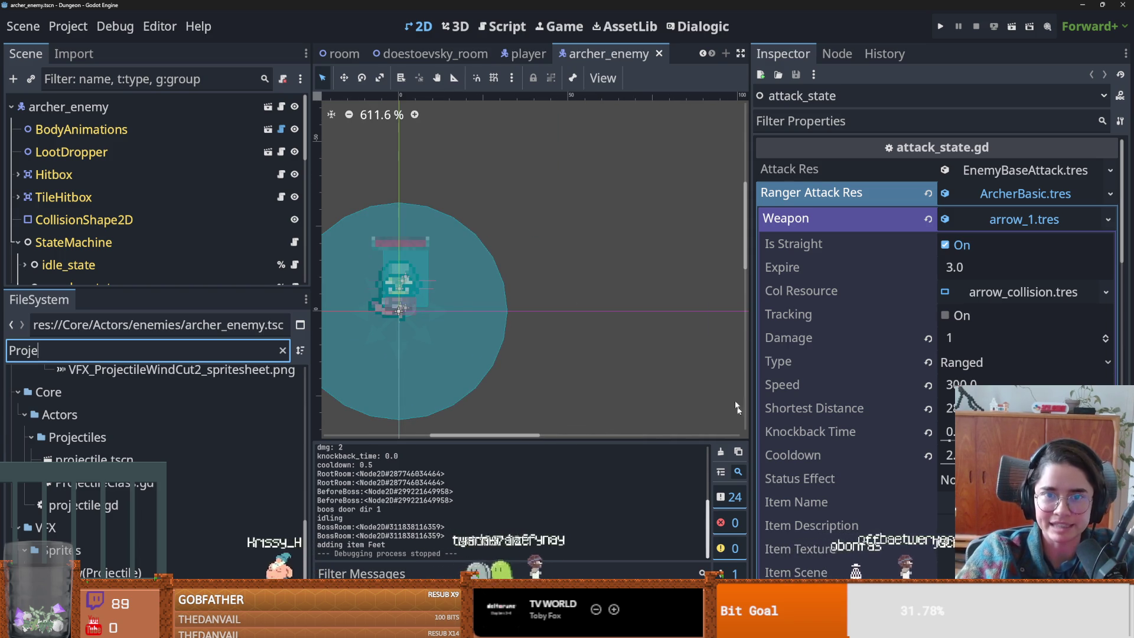
pyautogui.click(430, 59)
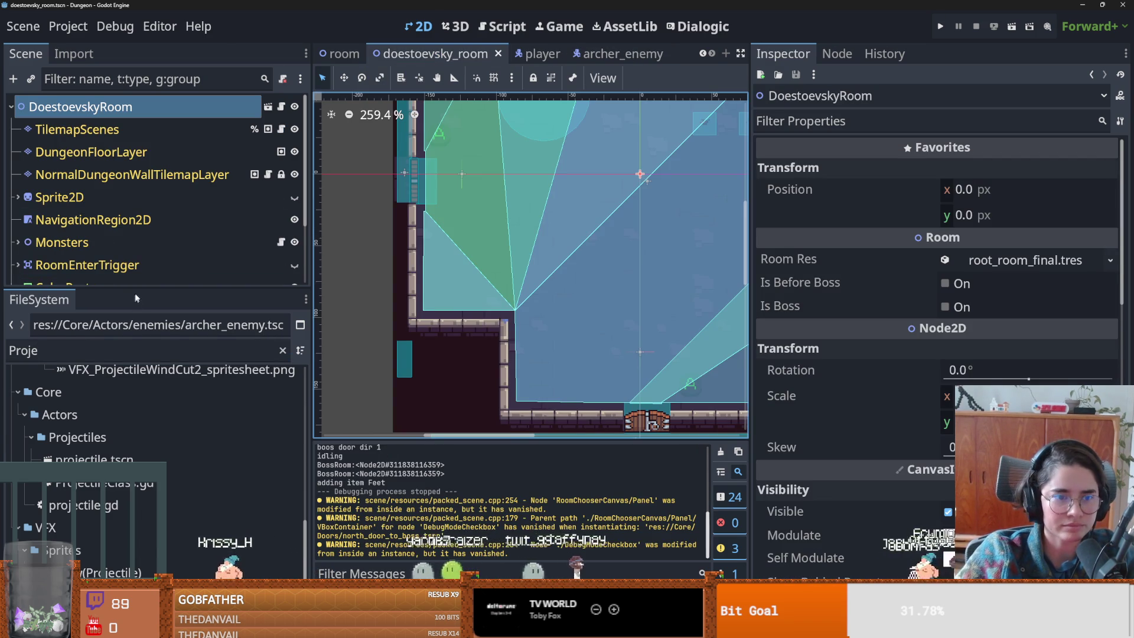
pyautogui.moveTo(143, 288); pyautogui.dragTo(143, 476)
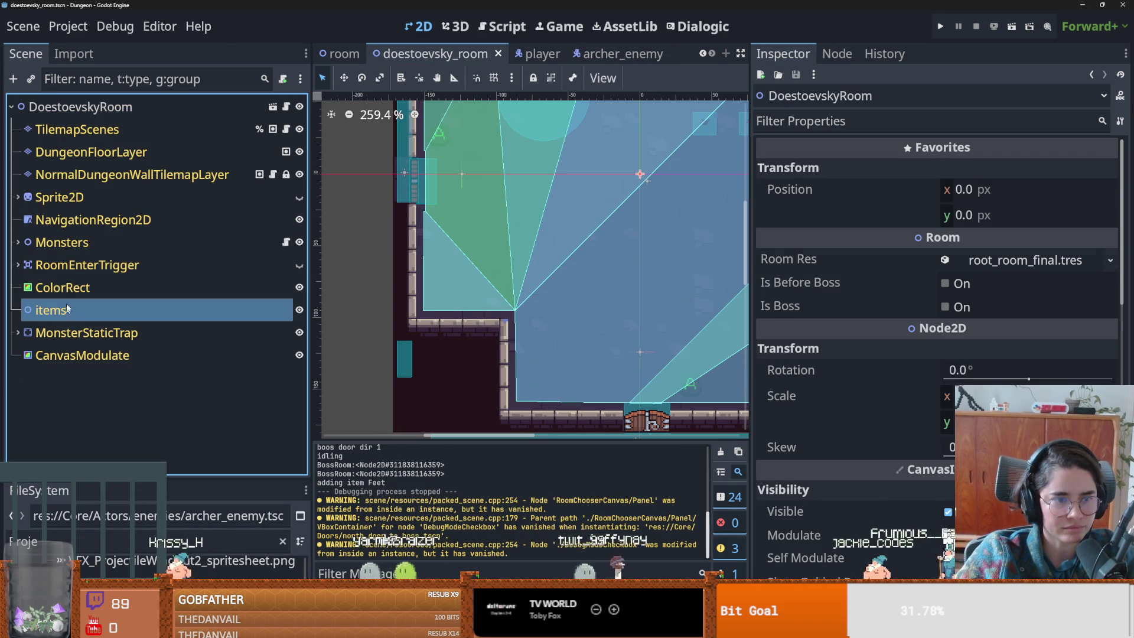
pyautogui.click(88, 310)
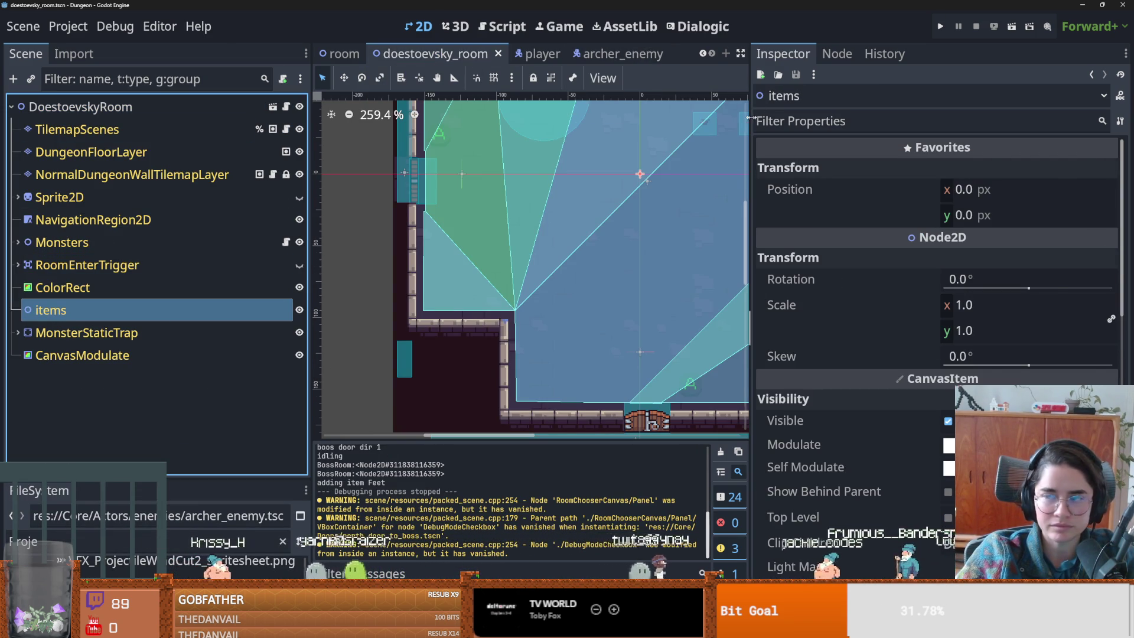
pyautogui.moveTo(749, 118); pyautogui.dragTo(985, 118)
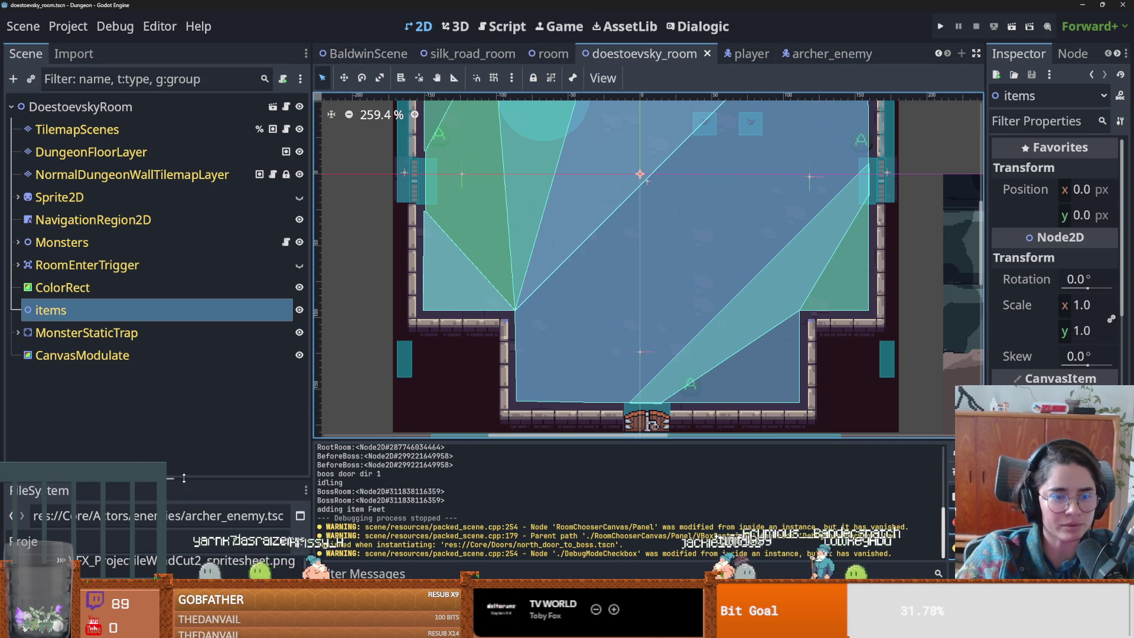
# - Filter the FileSystem by 'npc' and open npc.tscn
pyautogui.moveTo(184, 478); pyautogui.dragTo(183, 287)
pyautogui.click(100, 352)
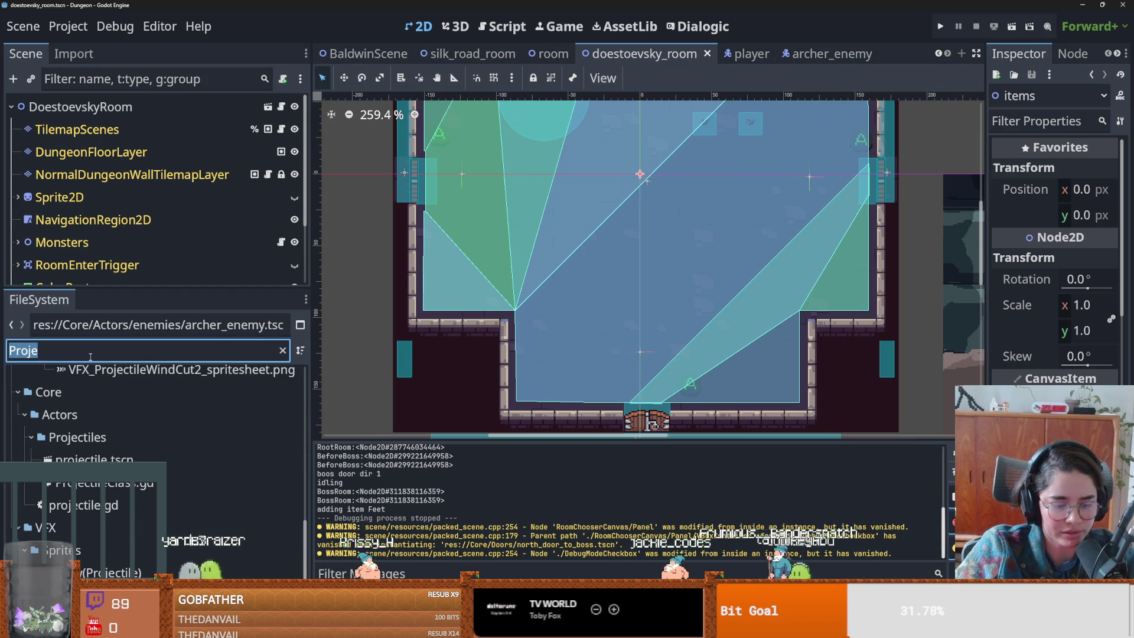
pyautogui.write('npc')
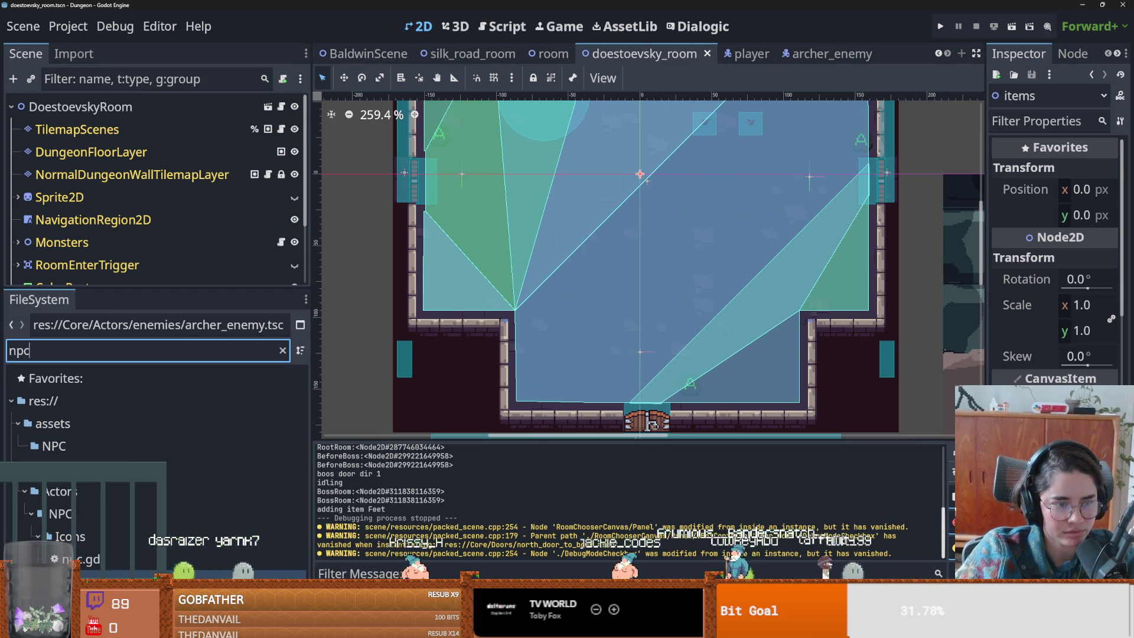
pyautogui.press('Return')
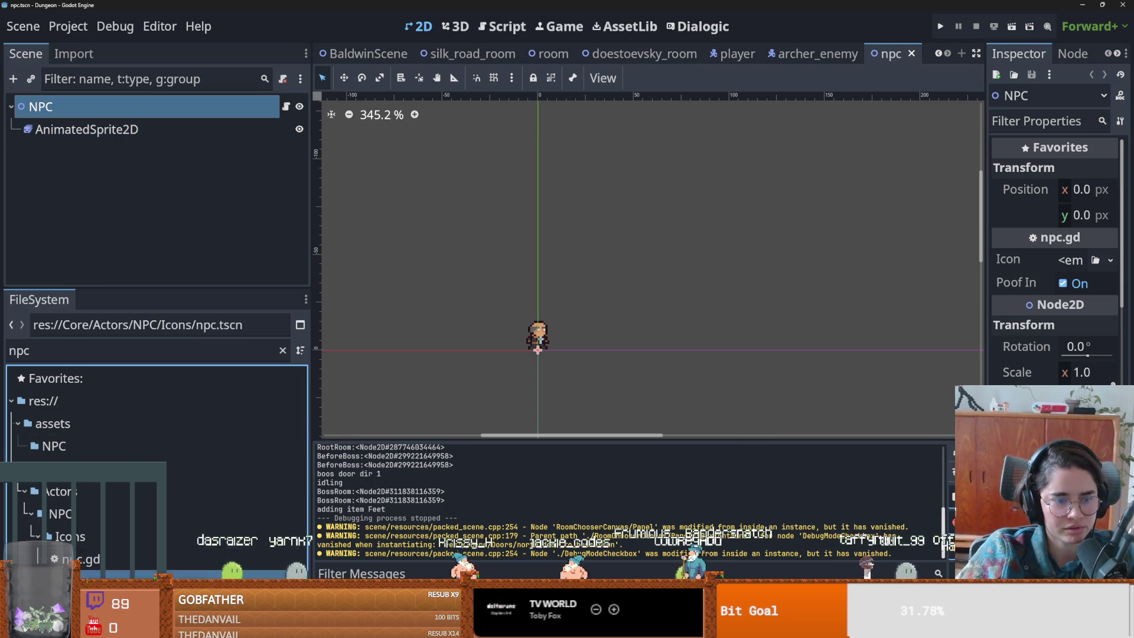
# - Create a new scene inheriting npc.tscn and bring up Save Scene As for it
pyautogui.rightClick(70, 560)
pyautogui.click(139, 242)
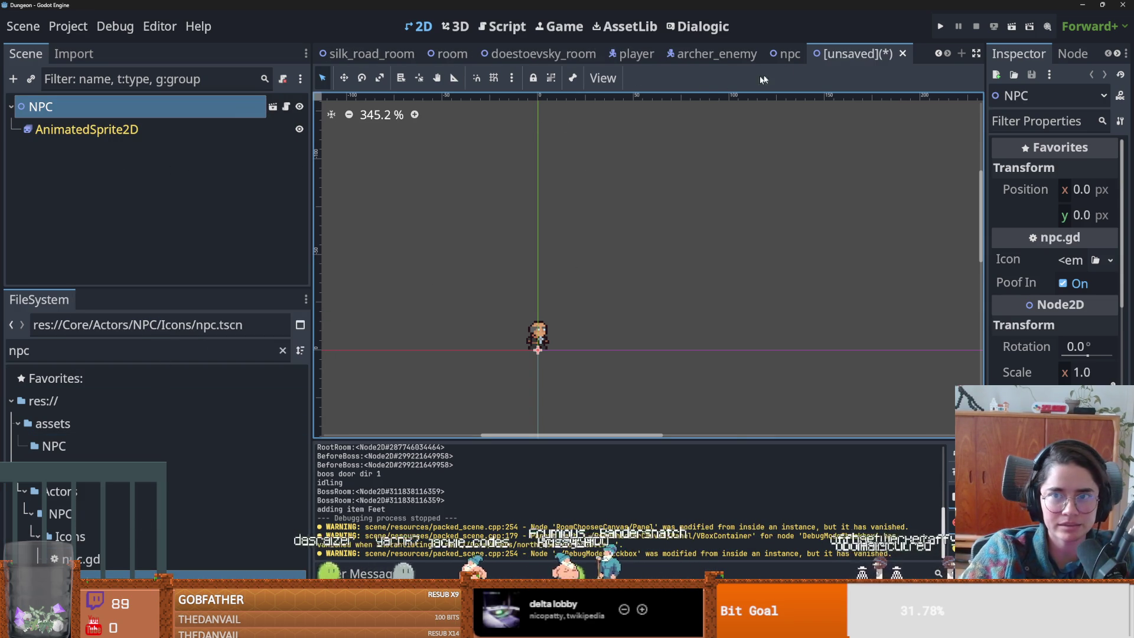
pyautogui.rightClick(864, 53)
pyautogui.click(909, 93)
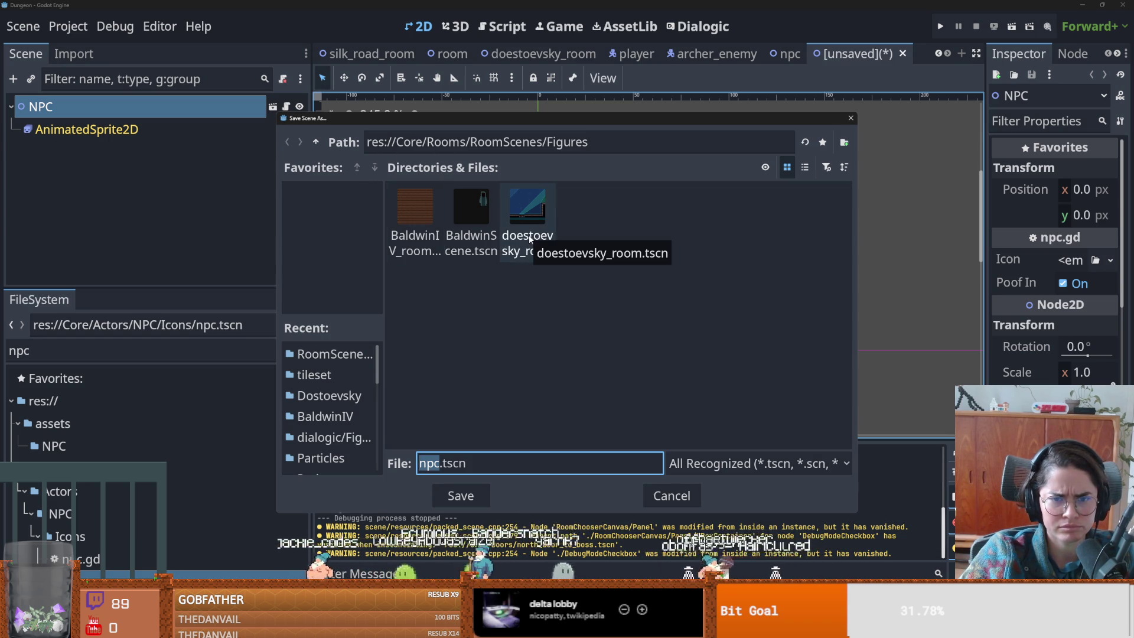
# - Look through the Figures and People folders, then go up to the Core folder
pyautogui.click(316, 142)
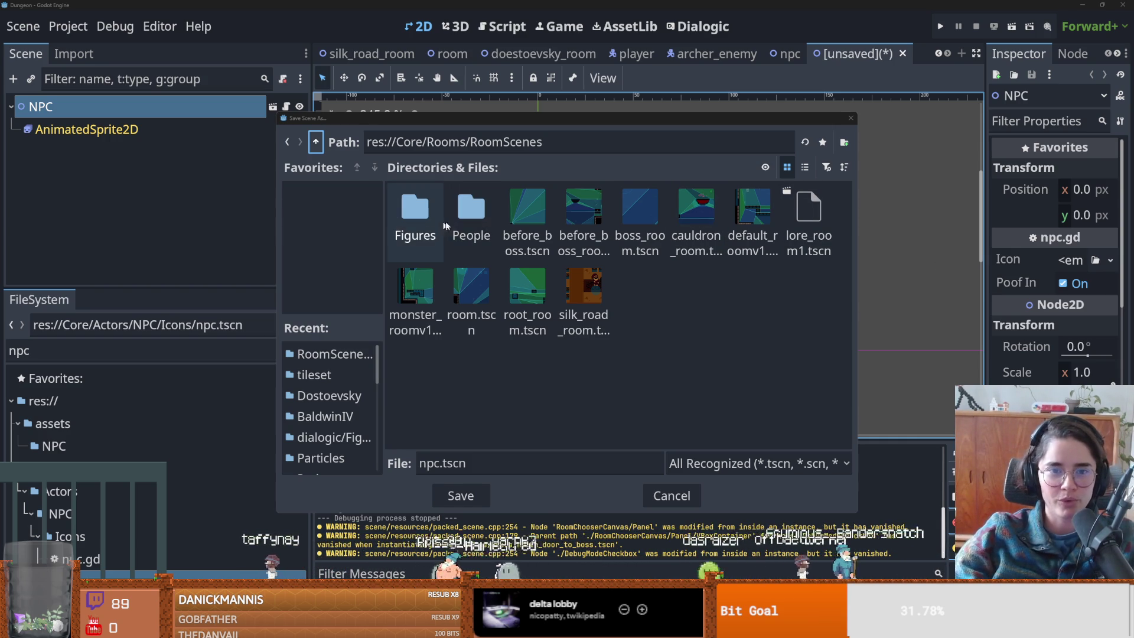
pyautogui.doubleClick(435, 205)
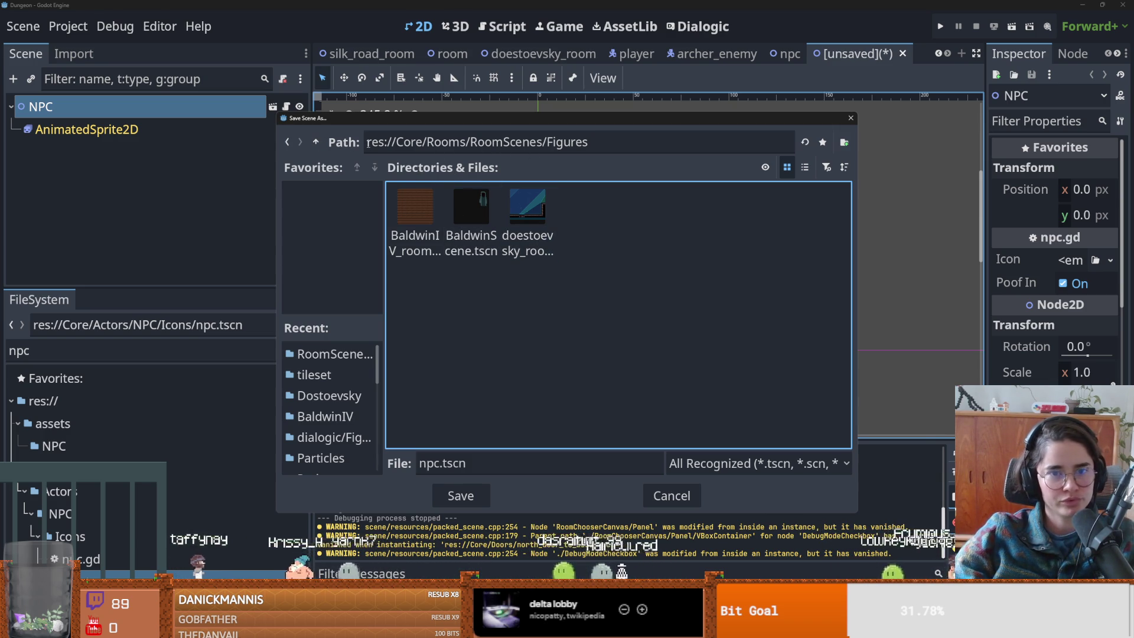
pyautogui.click(317, 142)
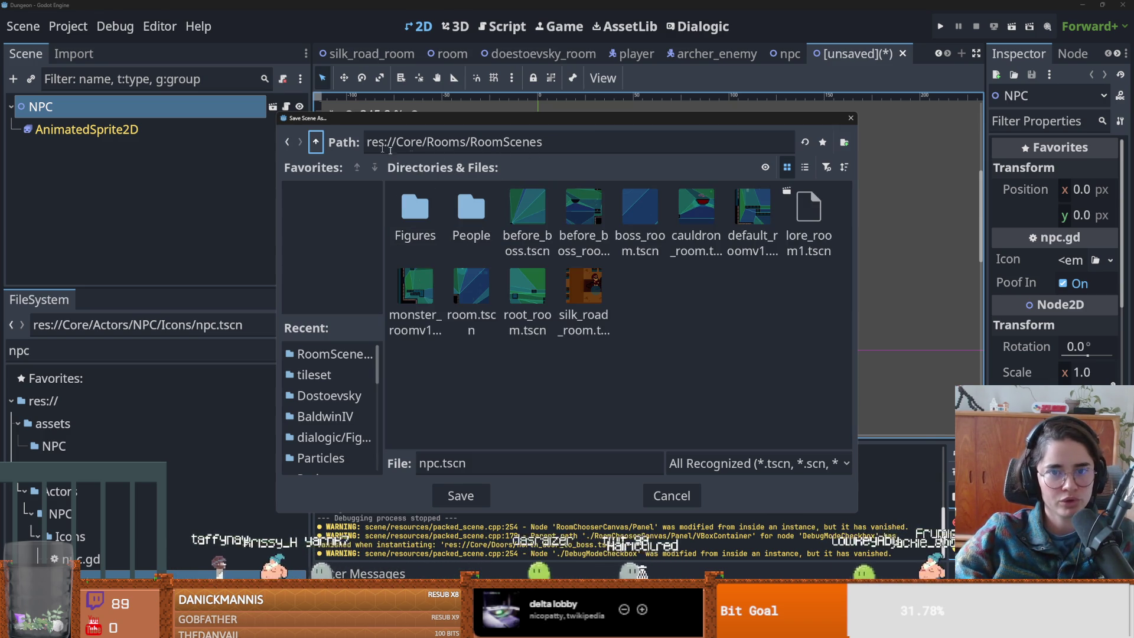
pyautogui.doubleClick(471, 216)
pyautogui.click(316, 141)
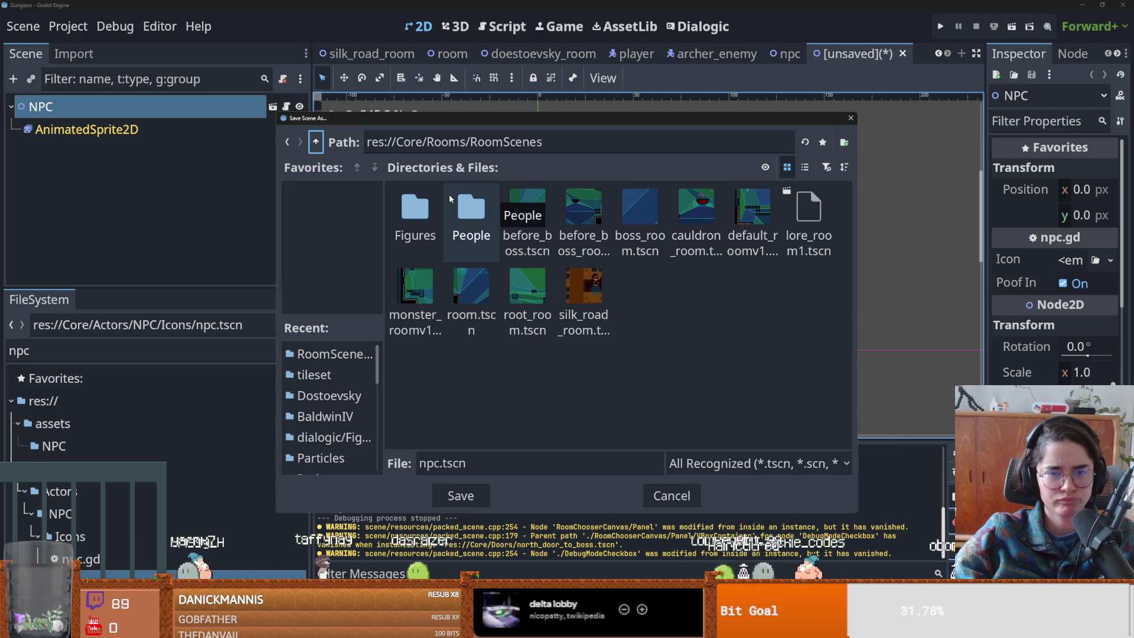
pyautogui.click(317, 142)
pyautogui.click(316, 142)
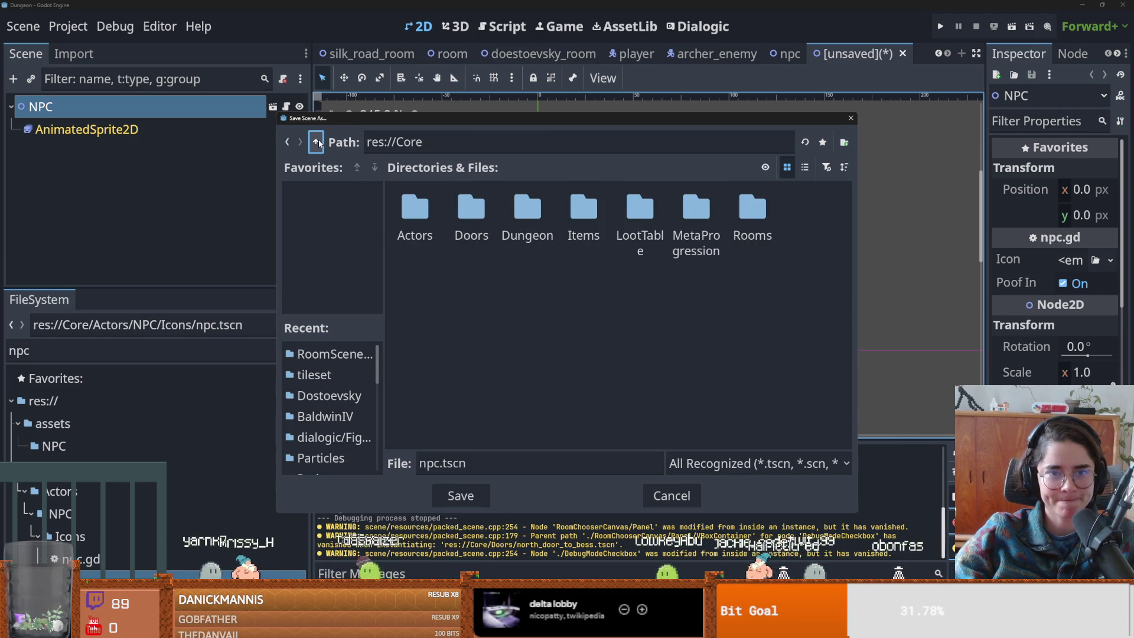
# - Navigate into Actors/NPC/Icons/IconInstantiations/Dostoevsky in the save dialog
pyautogui.doubleClick(424, 207)
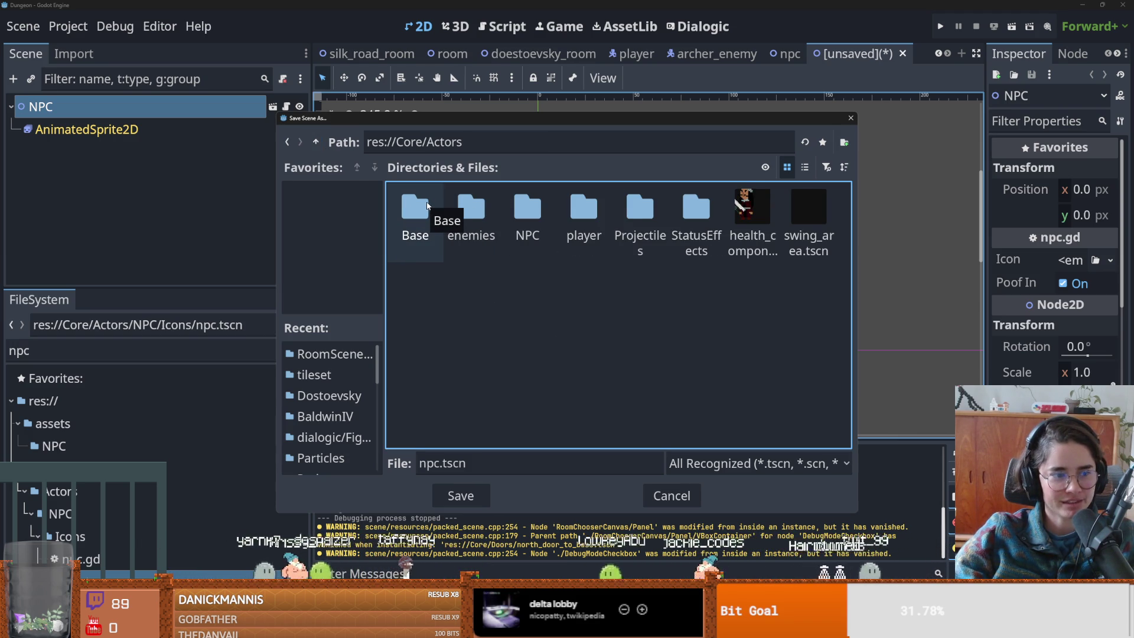
pyautogui.doubleClick(525, 211)
pyautogui.doubleClick(520, 212)
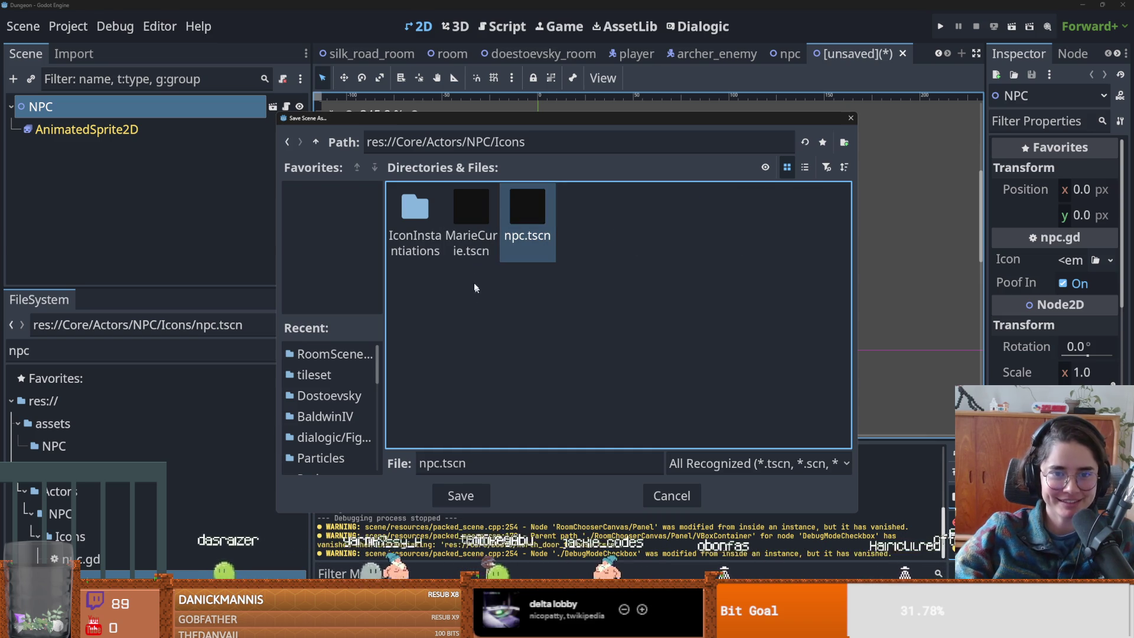
pyautogui.doubleClick(417, 216)
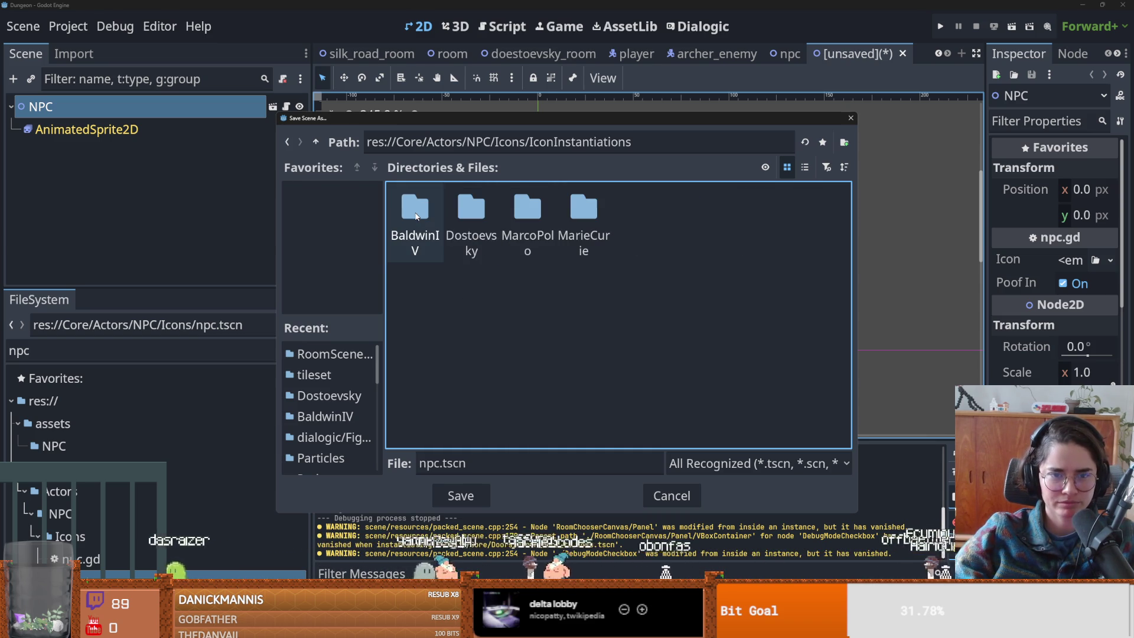
pyautogui.doubleClick(453, 225)
# - Save the inherited scene as Dostoevsky.tscn
pyautogui.click(447, 464)
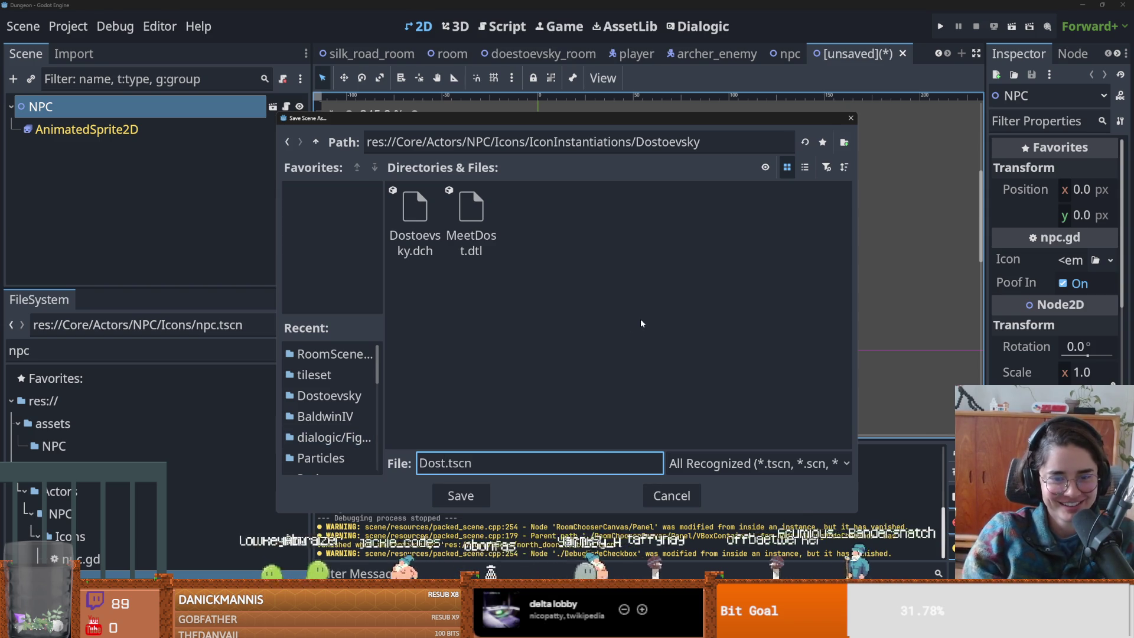
pyautogui.write('ky')
pyautogui.press('Return')
pyautogui.click(119, 103)
pyautogui.write('Dostoev')
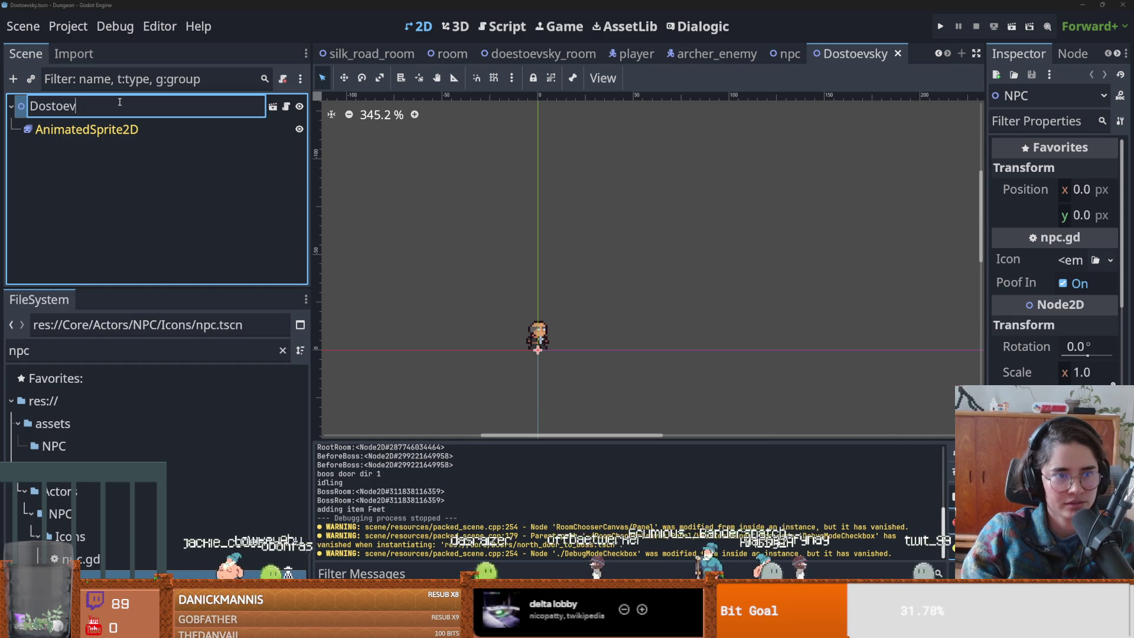
# - Rename the root node to Dostoevsky and save the scene
pyautogui.write('sky')
pyautogui.press('Return')
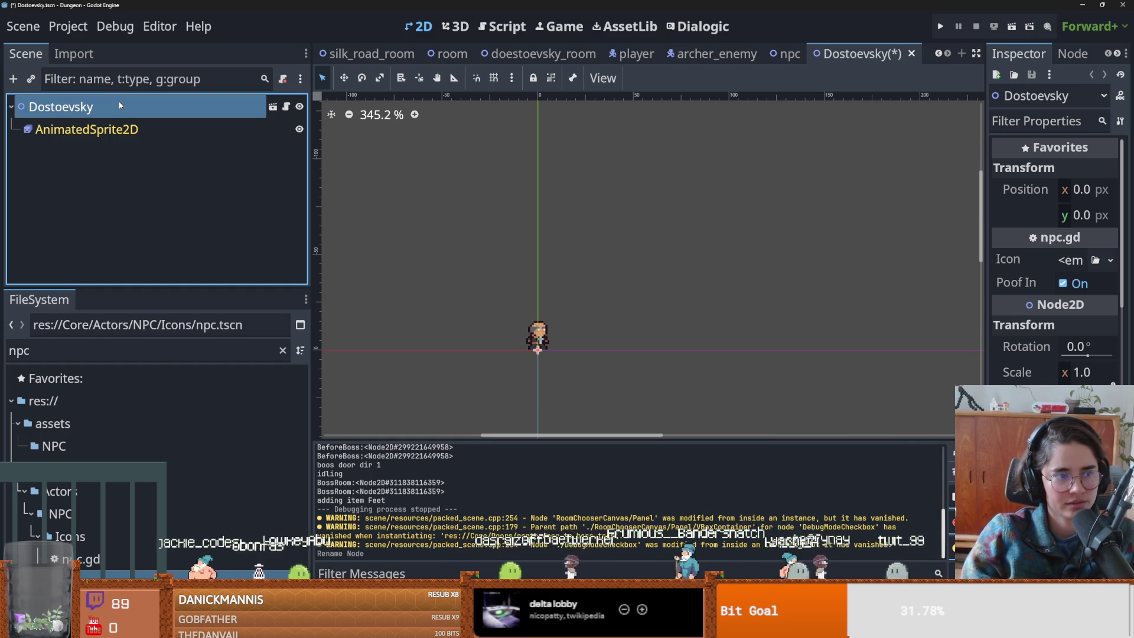
pyautogui.scroll(1, 490, 181)
pyautogui.hotkey('ctrl', 's')
# - Edit the AnimatedSprite2D's SpriteFrames and delete the old animation frame
pyautogui.click(152, 134)
pyautogui.moveTo(986, 266); pyautogui.dragTo(850, 266)
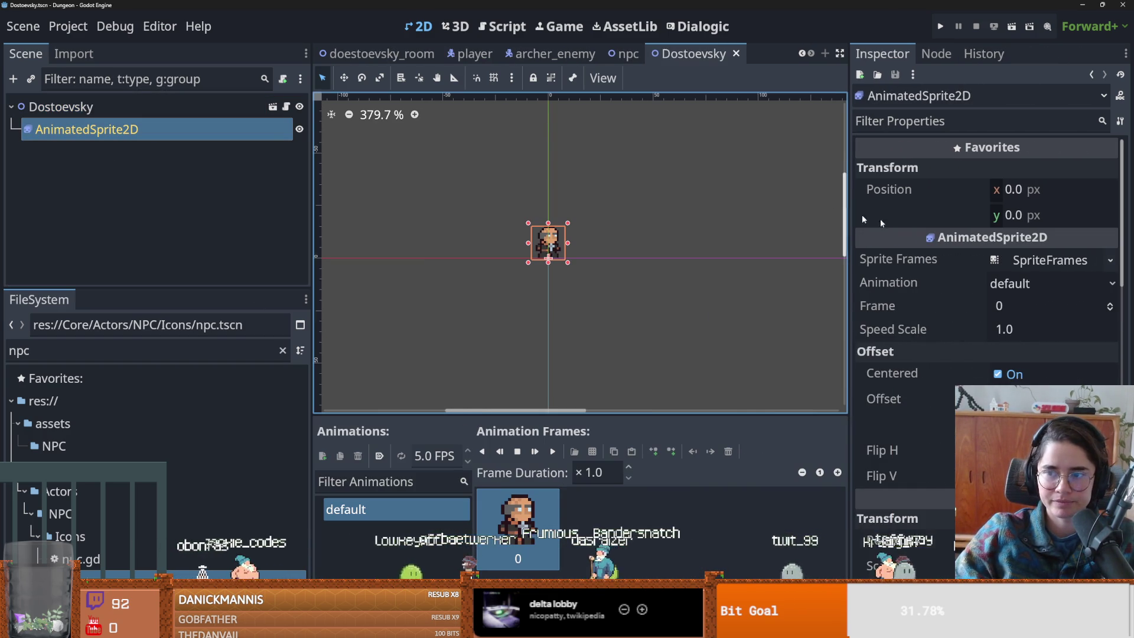
pyautogui.click(1111, 260)
pyautogui.click(1047, 372)
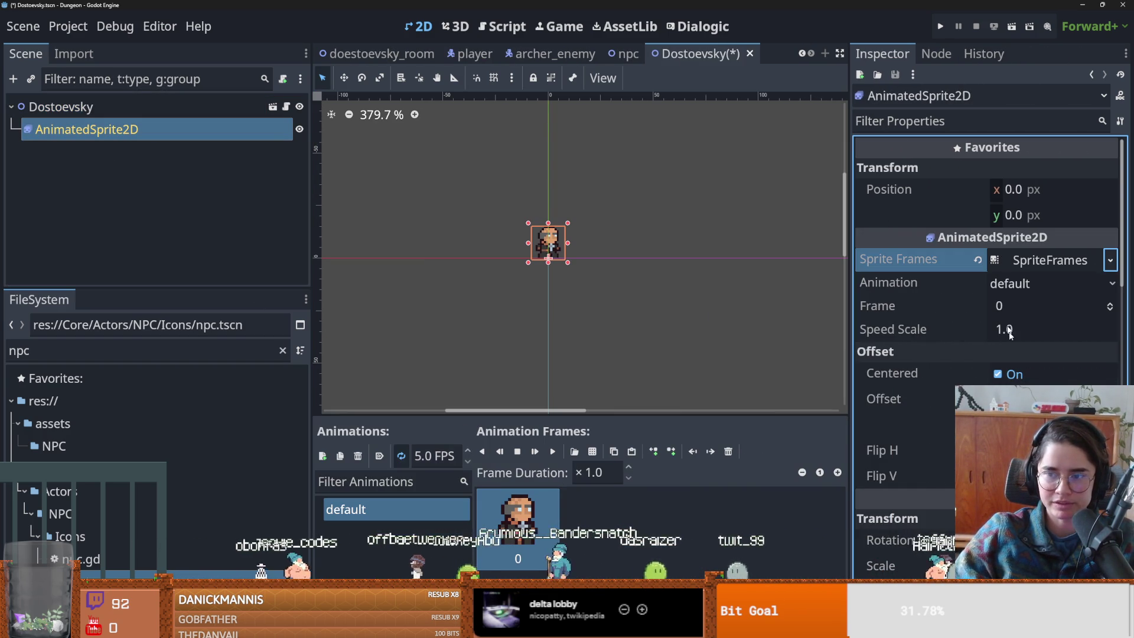
pyautogui.click(728, 453)
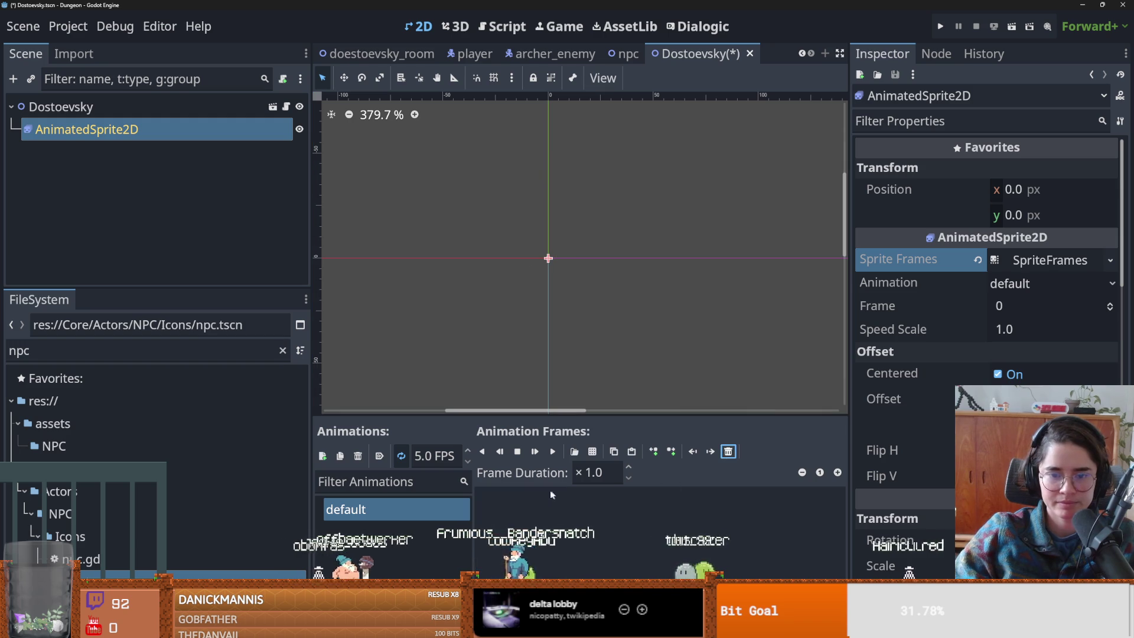
# - Add Dost.png from the Dostoevsky folder as the animation's single frame
pyautogui.click(592, 451)
pyautogui.click(316, 141)
pyautogui.doubleClick(471, 210)
pyautogui.doubleClick(435, 208)
pyautogui.click(501, 317)
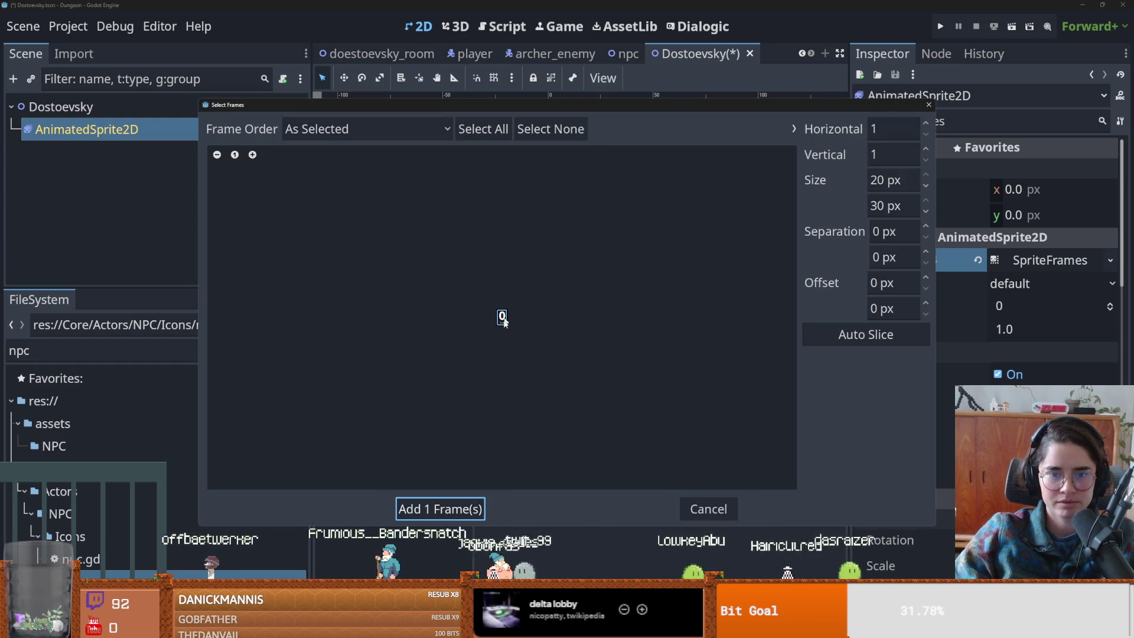
pyautogui.press('Return')
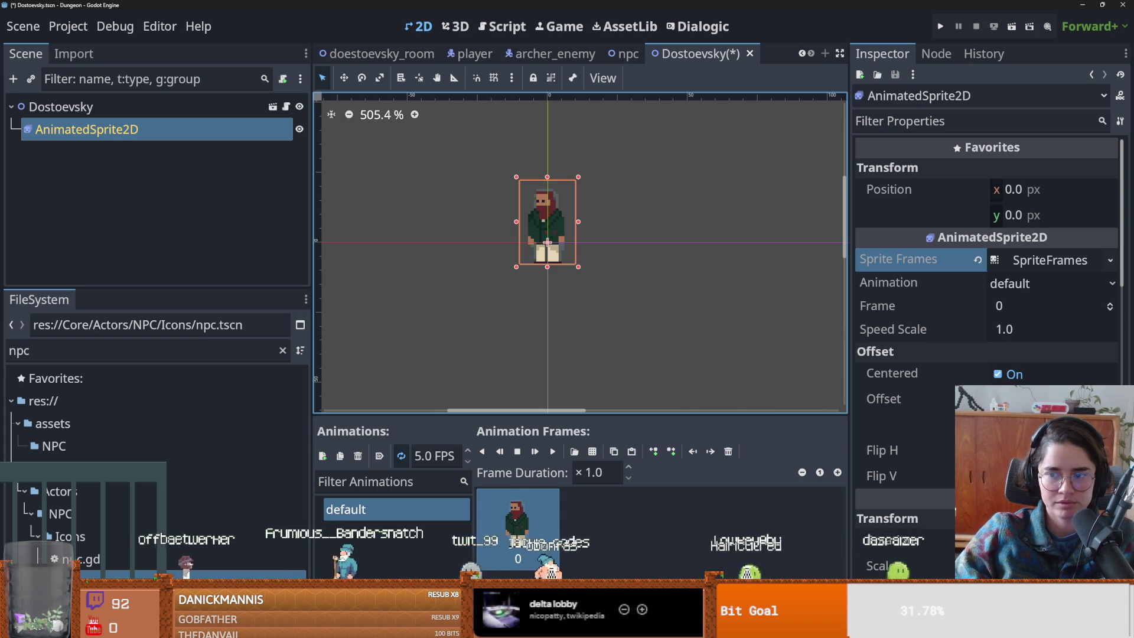
# - Raise the sprite's offset so its feet rest on the origin, then save
pyautogui.moveTo(1016, 424); pyautogui.dragTo(1001, 424)
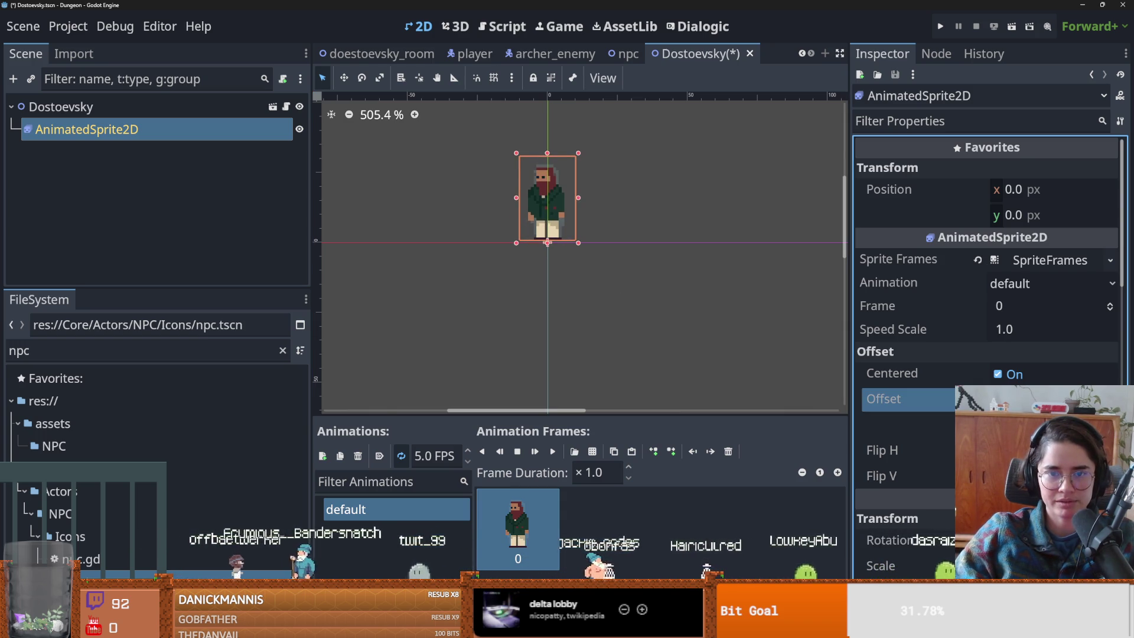
pyautogui.hotkey('ctrl', 's')
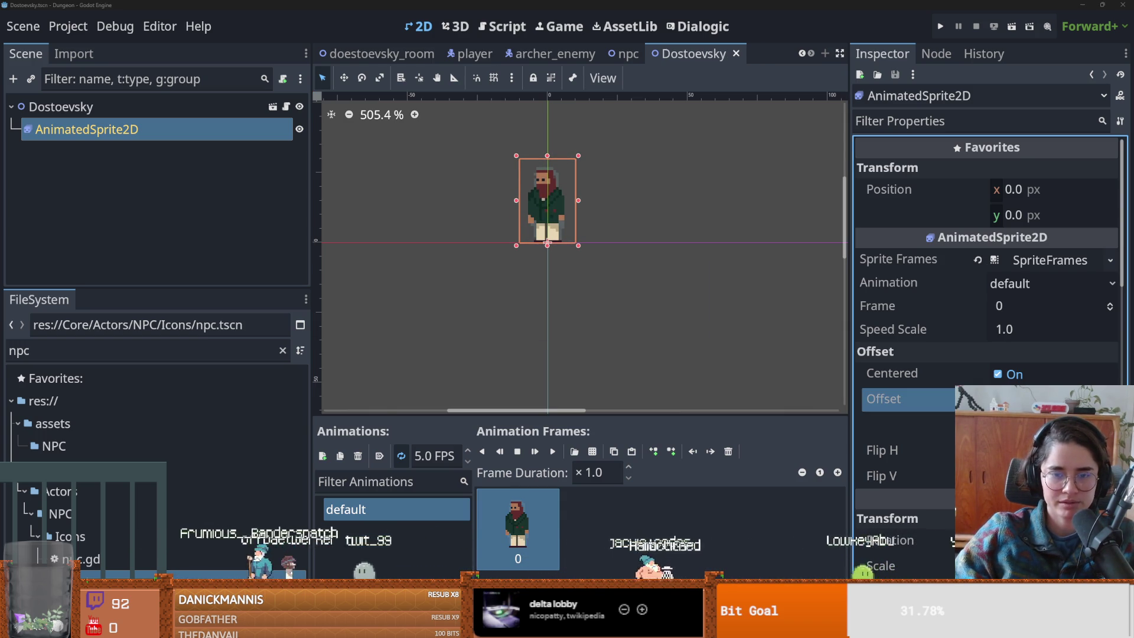
pyautogui.hotkey('alt', 'Tab')
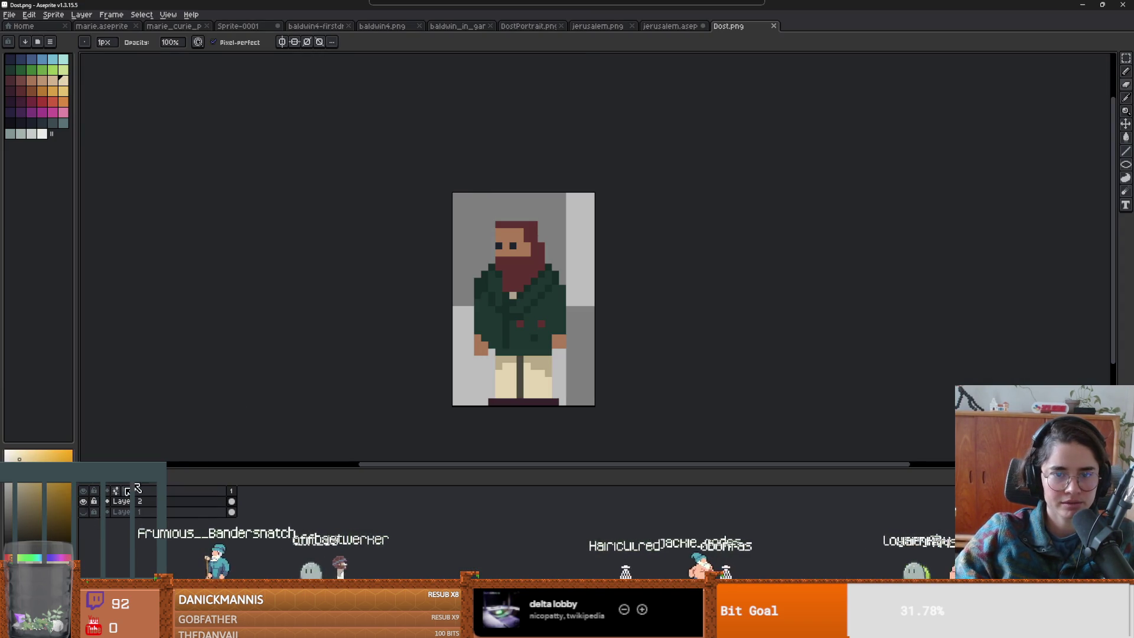
# - Save Dost.png in Aseprite, accepting the flattened-layers PNG warning, and return to Godot
pyautogui.hotkey('ctrl', 's')
pyautogui.click(538, 361)
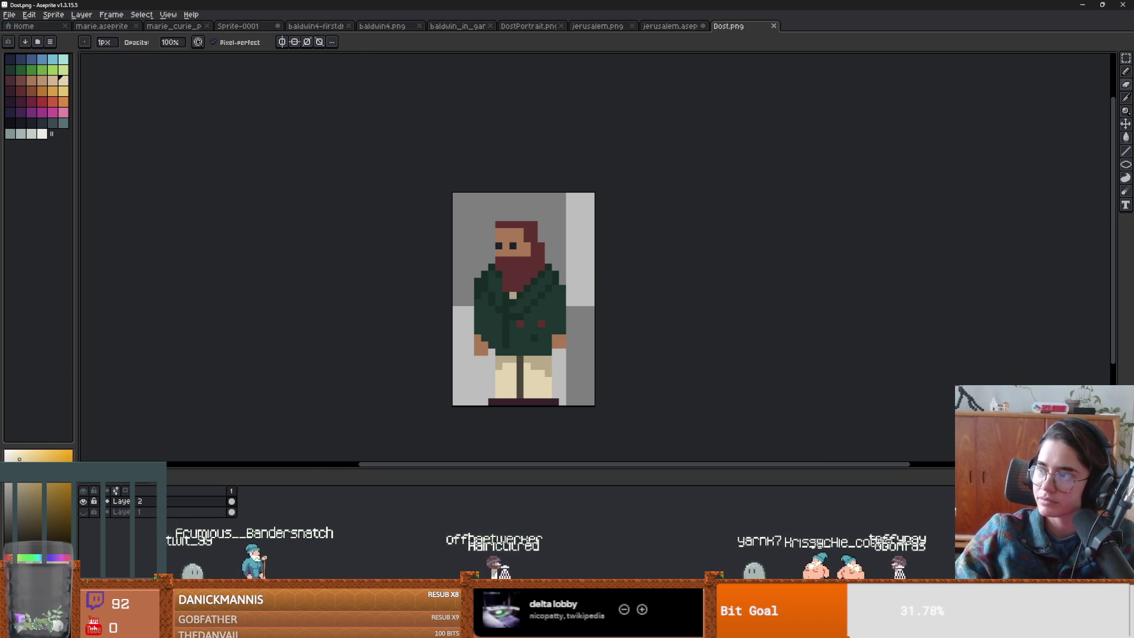
pyautogui.hotkey('alt', 'Tab')
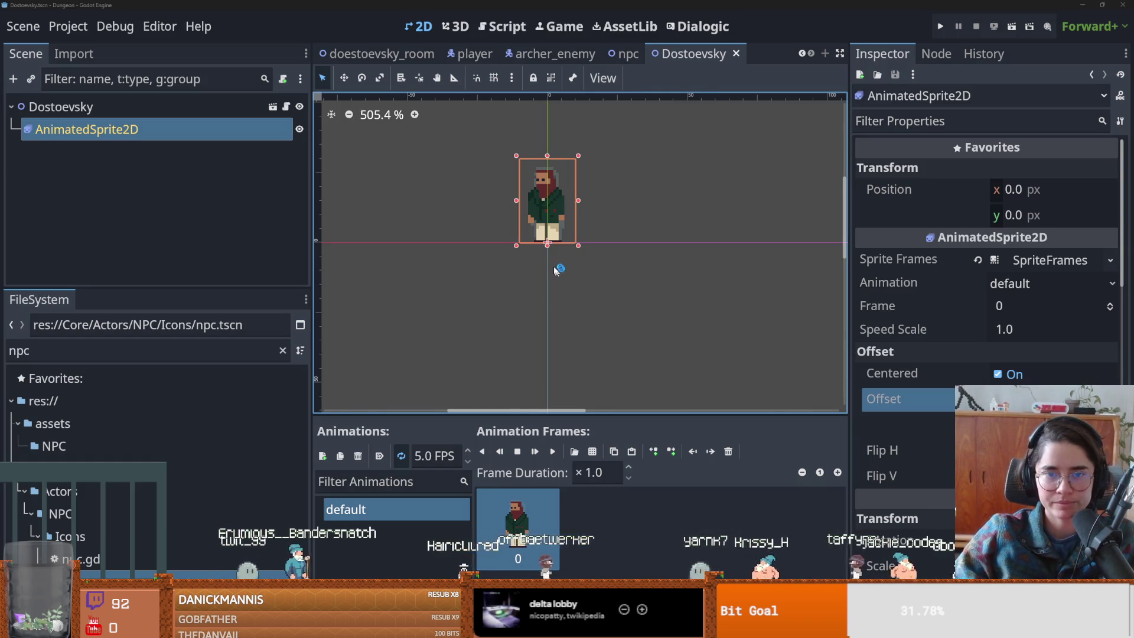
# - Return to the doestoevsky_room scene tab
pyautogui.scroll(1, 549, 325)
pyautogui.scroll(2, 597, 278)
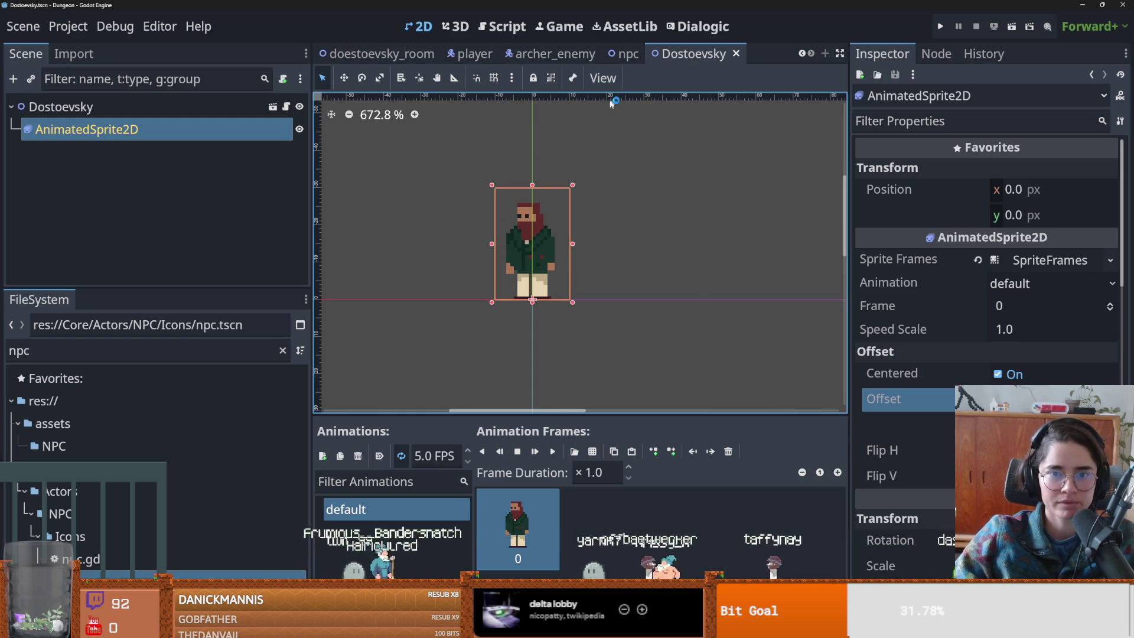
pyautogui.click(802, 54)
pyautogui.click(402, 54)
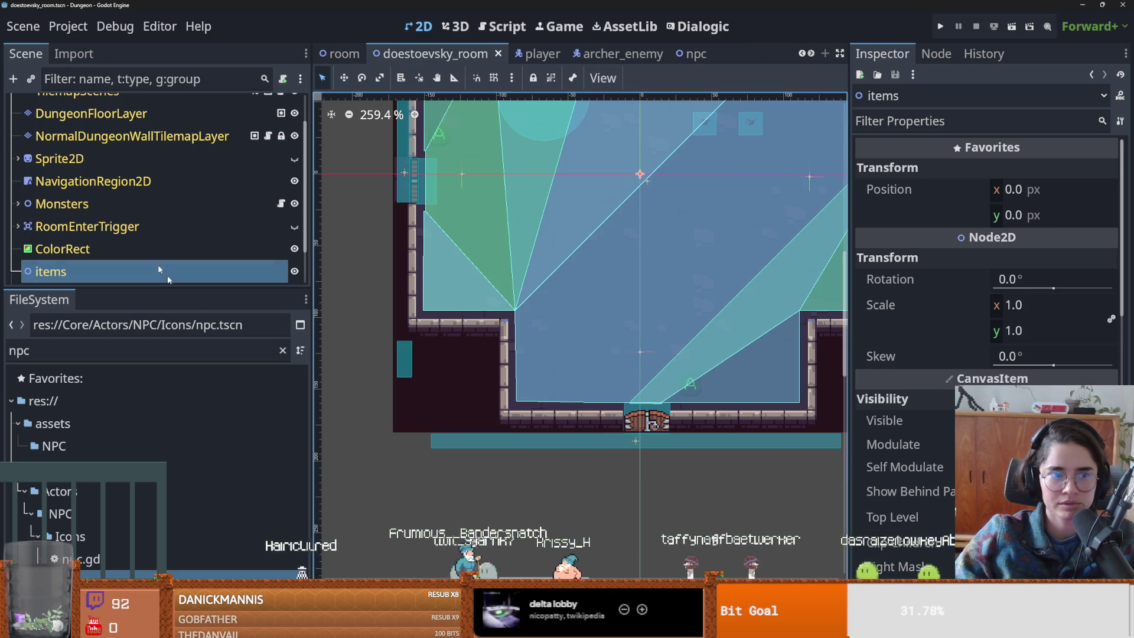
# - Instance Dostoevsky.tscn under items, move it up to y -97, and save the room
pyautogui.click(31, 79)
pyautogui.write('dos')
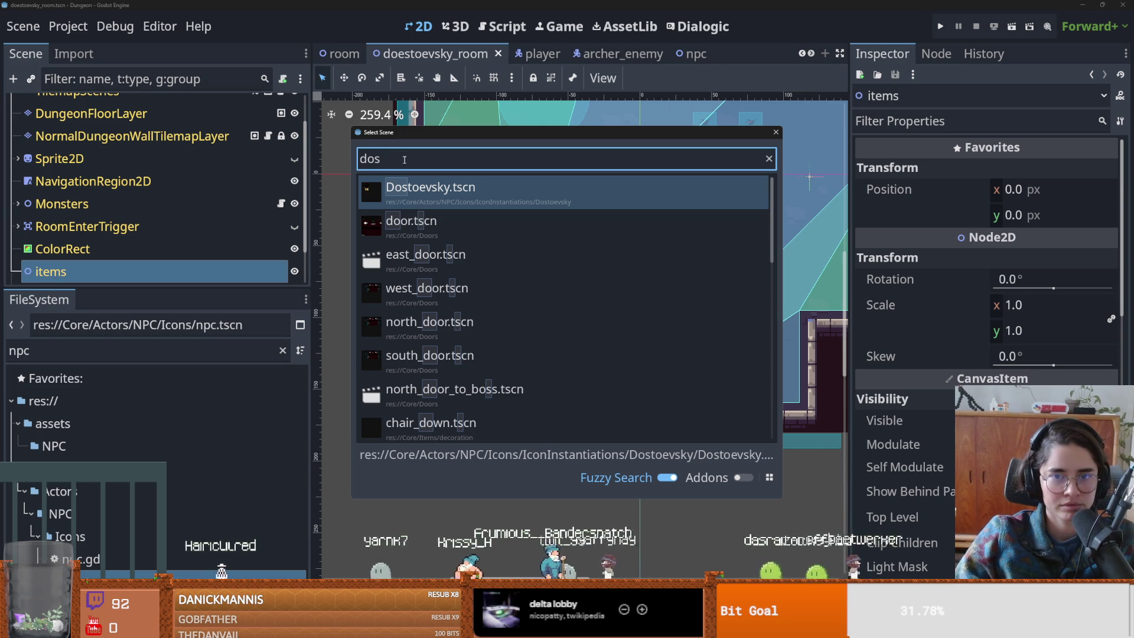
pyautogui.press('Return')
pyautogui.moveTo(613, 200)
pyautogui.mouseDown()
pyautogui.moveTo(415, 318)
pyautogui.moveTo(440, 136)
pyautogui.moveTo(440, 148)
pyautogui.mouseUp()
pyautogui.hotkey('ctrl', 's')
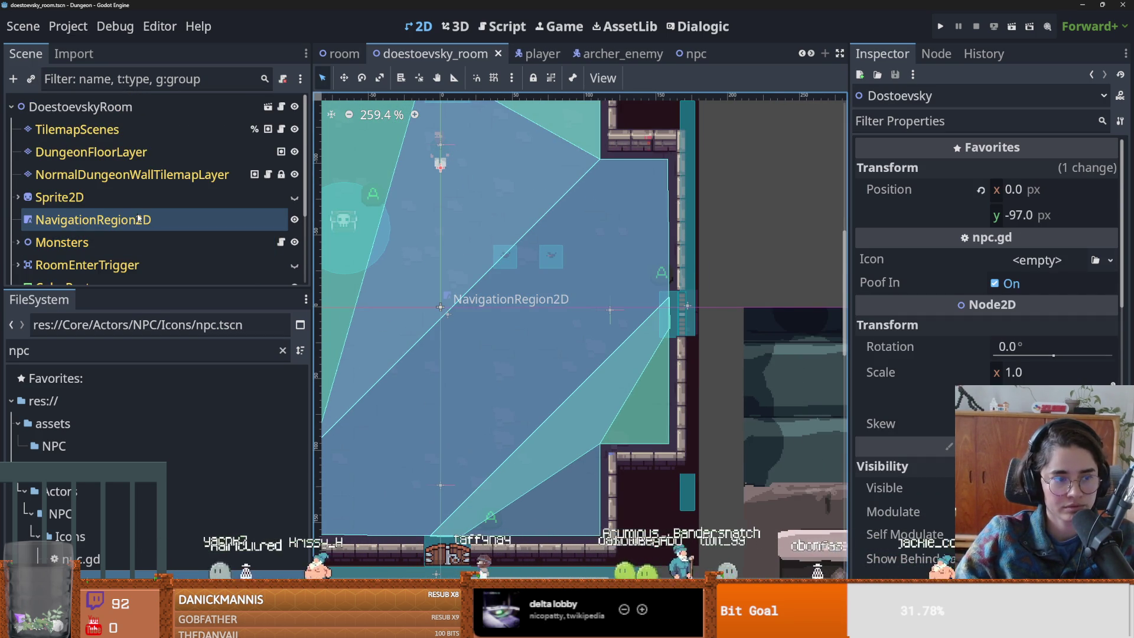
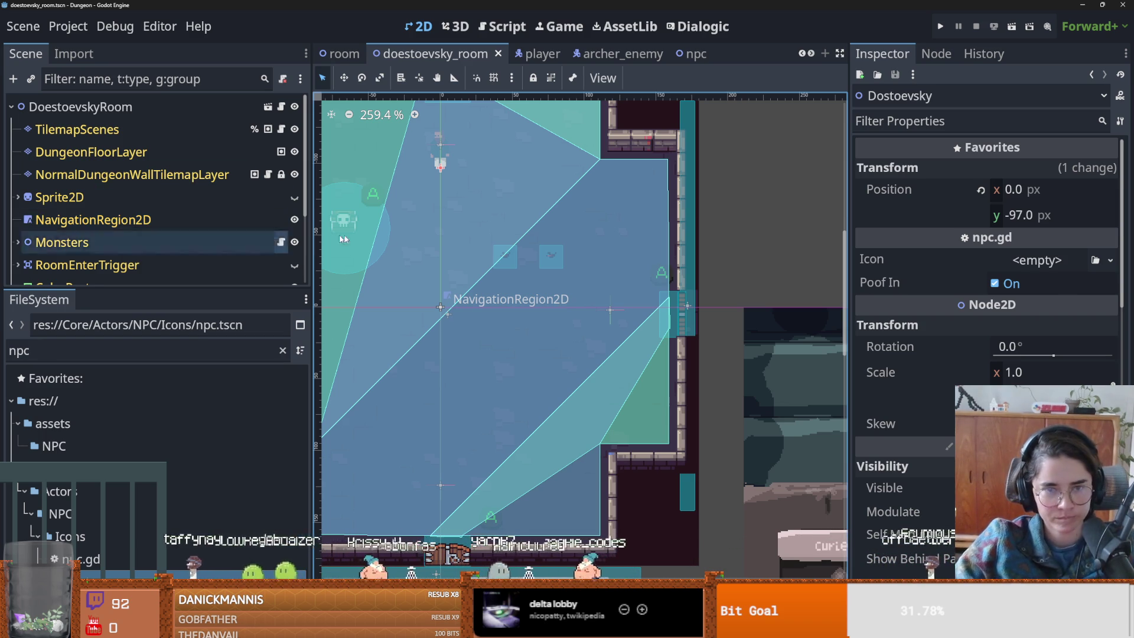
# - Undo the last change and save the room scene
pyautogui.click(157, 221)
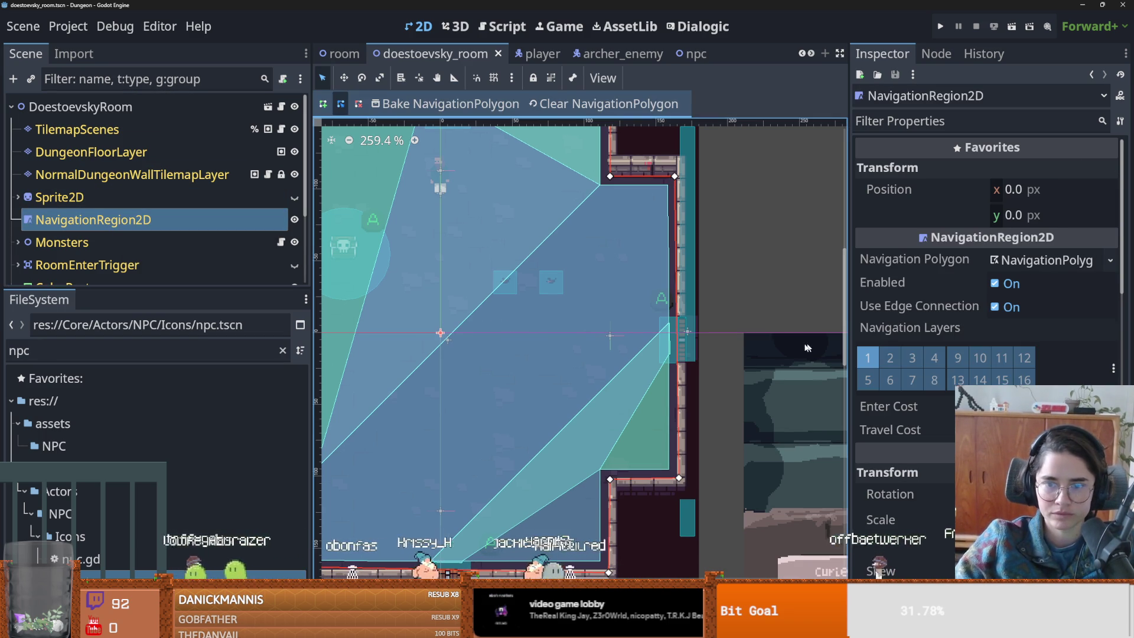
pyautogui.hotkey('ctrl', 'z')
pyautogui.hotkey('ctrl', 's')
pyautogui.moveTo(435, 264)
pyautogui.mouseDown()
pyautogui.moveTo(747, 215)
pyautogui.moveTo(541, 285)
pyautogui.mouseUp()
pyautogui.scroll(-1, 540, 285)
pyautogui.scroll(1, 541, 287)
# - Erase the two teal bird tiles and the teal skull-circle tile from TilemapScenes
pyautogui.press('Up')
pyautogui.press('Up')
pyautogui.press('Up')
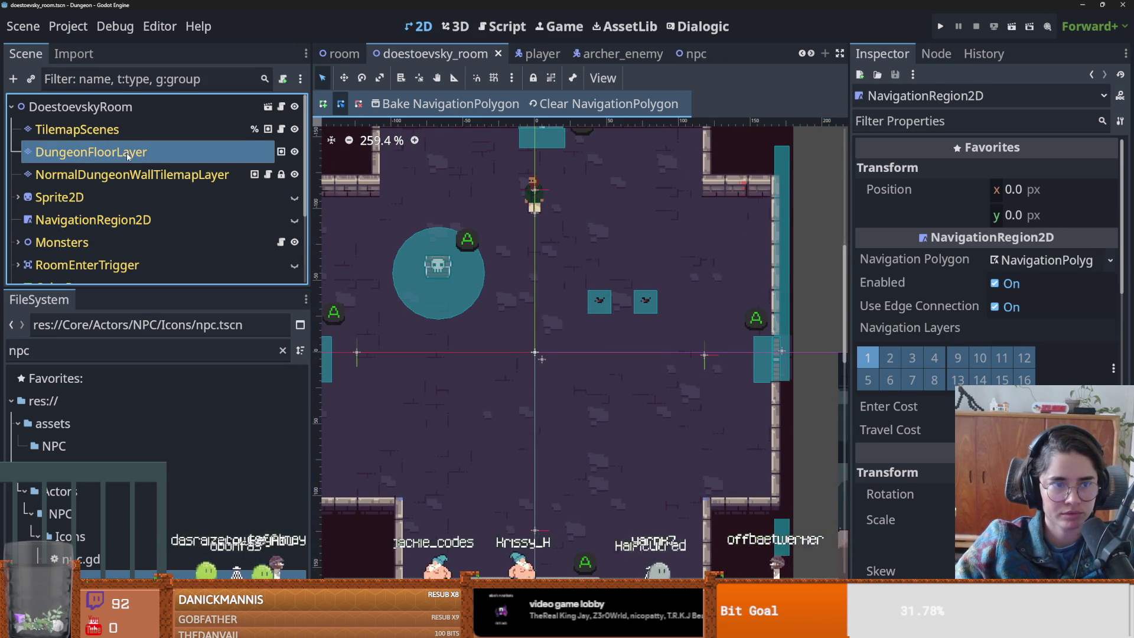
pyautogui.click(600, 276)
pyautogui.moveTo(439, 236); pyautogui.dragTo(438, 260)
pyautogui.moveTo(656, 266); pyautogui.dragTo(582, 319)
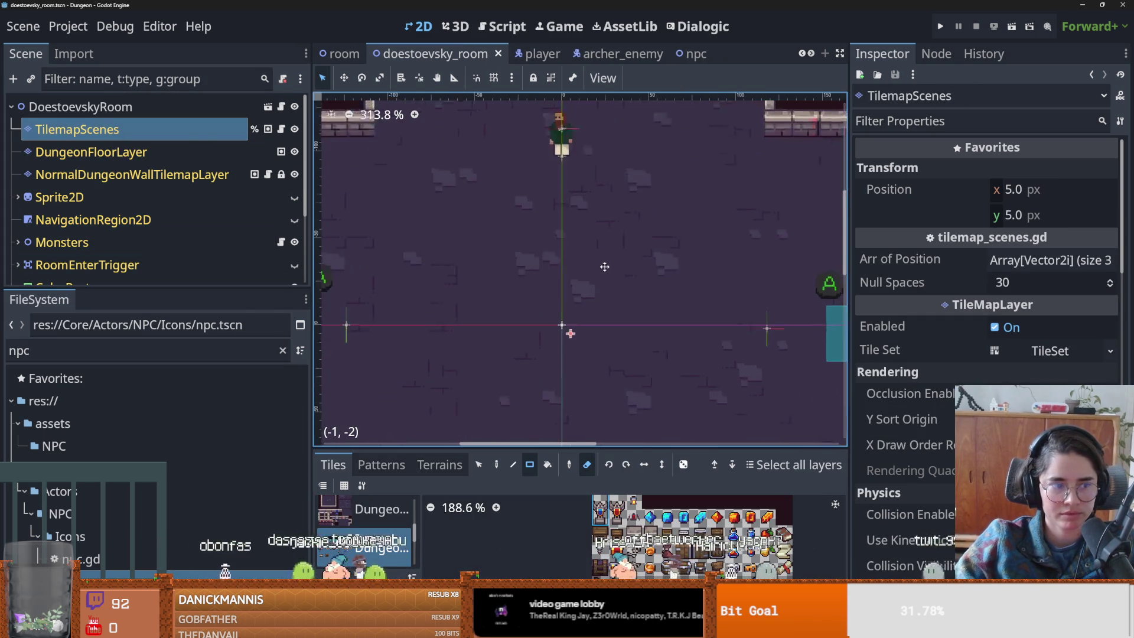
pyautogui.scroll(-2, 567, 266)
pyautogui.scroll(1, 522, 151)
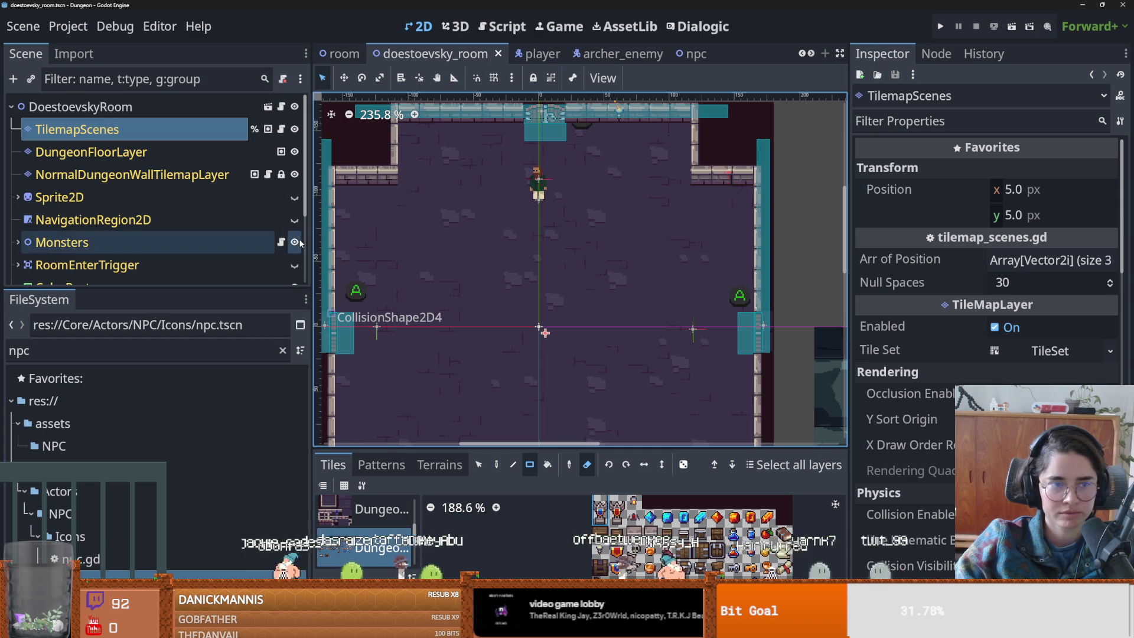
pyautogui.scroll(-2, 178, 236)
# - In the Dostoevsky scene, add a dialogic_trigger.tscn instance as a child of the root node
pyautogui.click(268, 227)
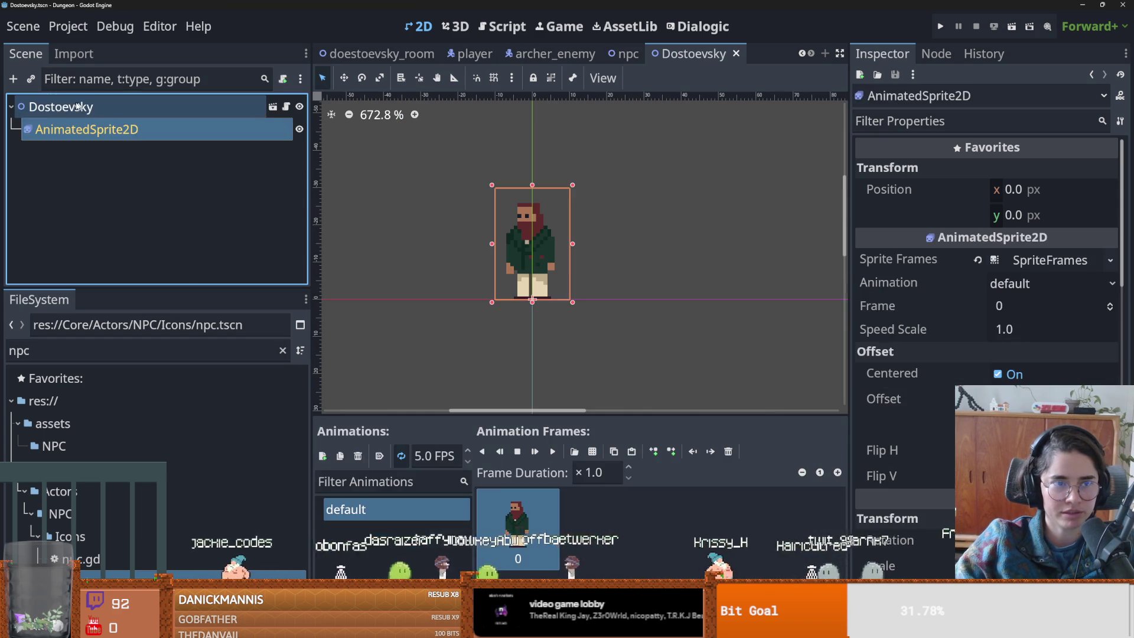
pyautogui.click(61, 107)
pyautogui.click(31, 79)
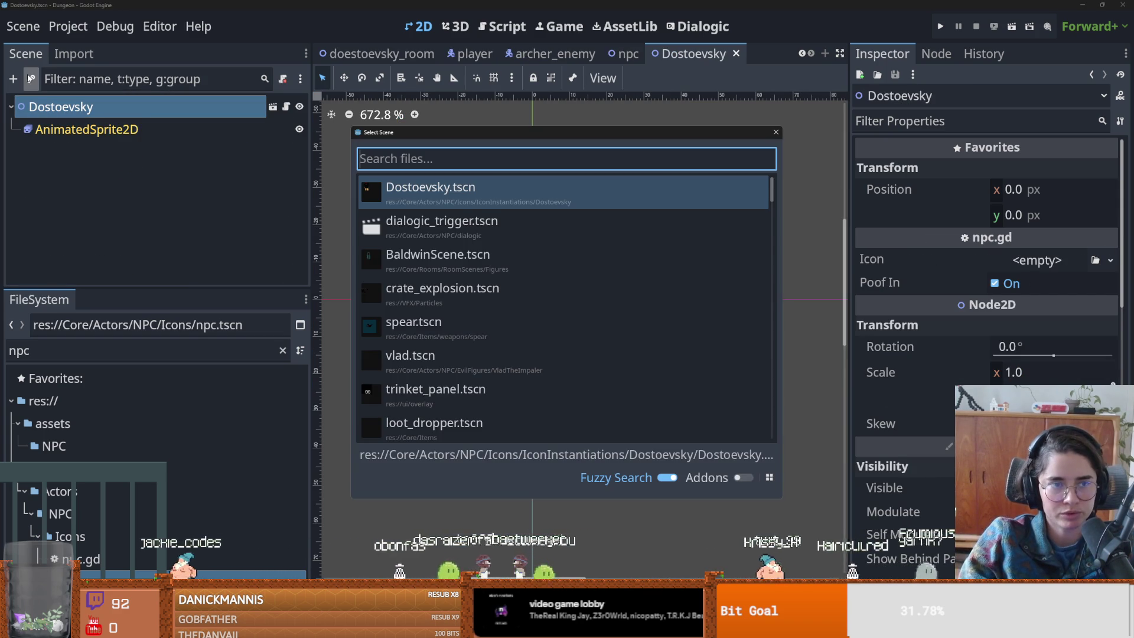
pyautogui.press('Down')
pyautogui.press('Return')
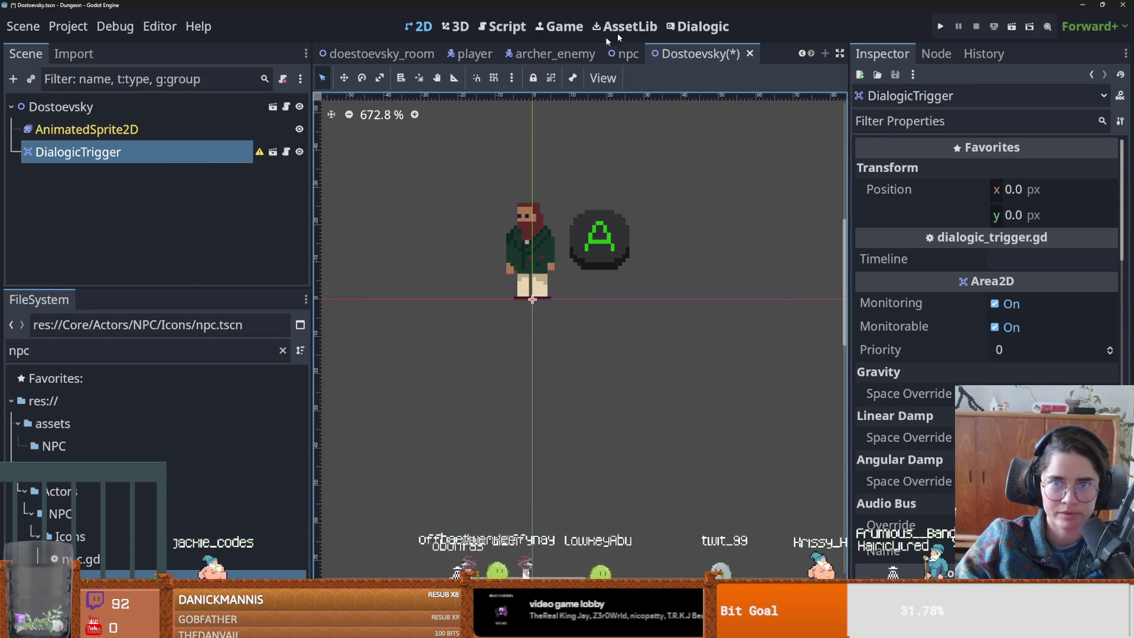
# - Save the Dostoevsky scene and open the MeetDost timeline in Dialogic
pyautogui.click(700, 26)
pyautogui.hotkey('ctrl', 's')
pyautogui.click(386, 267)
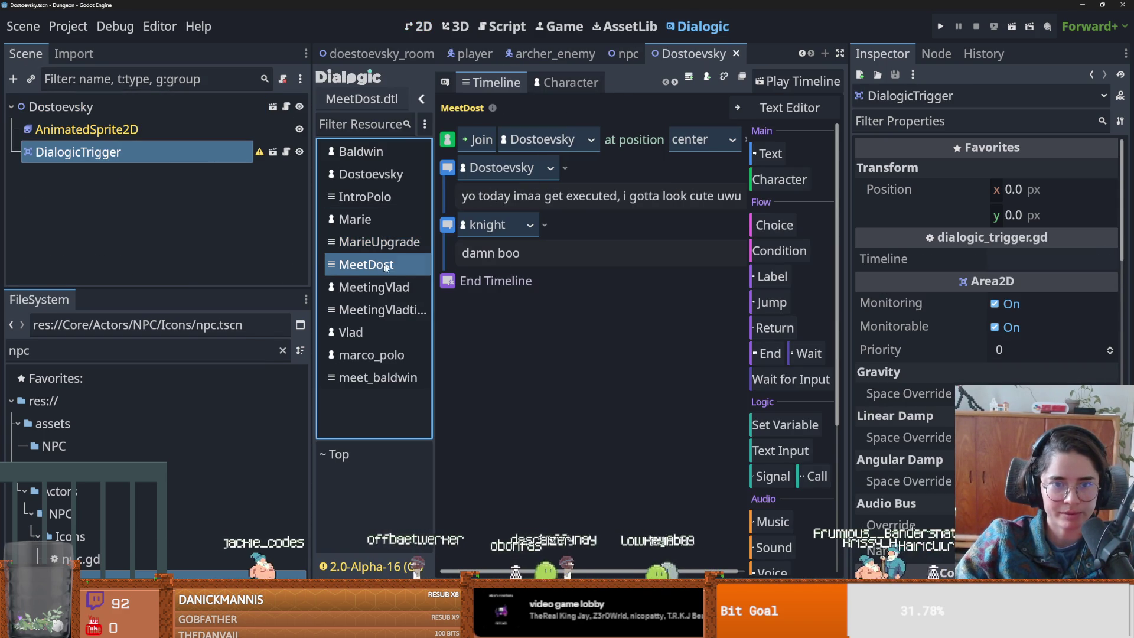
# - Remove MeetDost from the Dialogic resource list and view the Dostoevsky character settings
pyautogui.click(378, 242)
pyautogui.click(376, 267)
pyautogui.rightClick(375, 267)
pyautogui.click(413, 281)
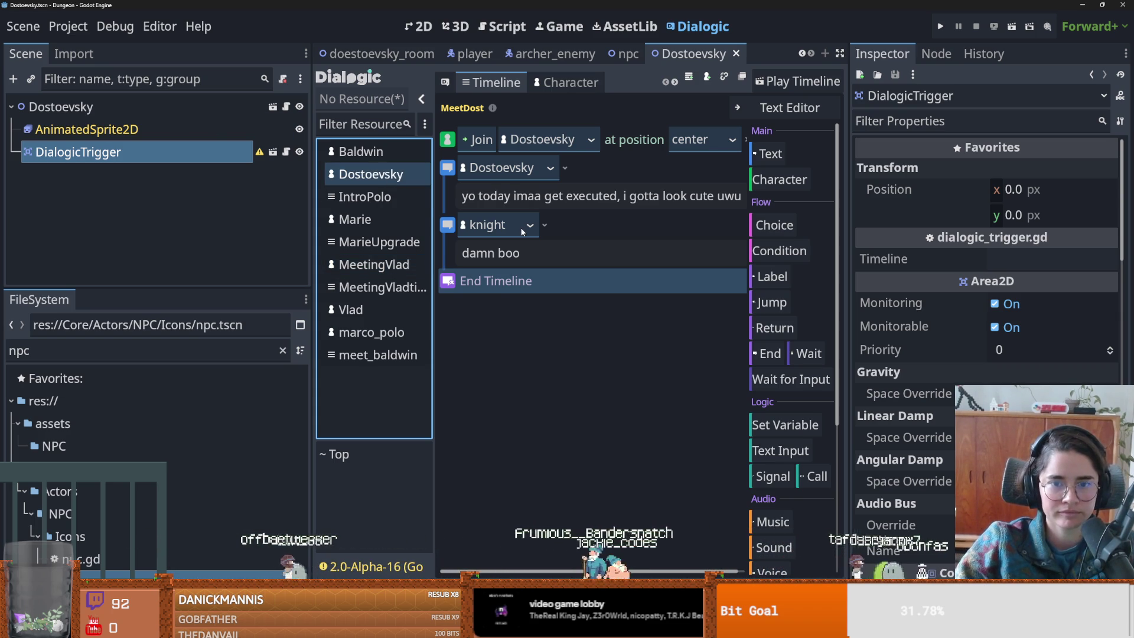
pyautogui.click(371, 174)
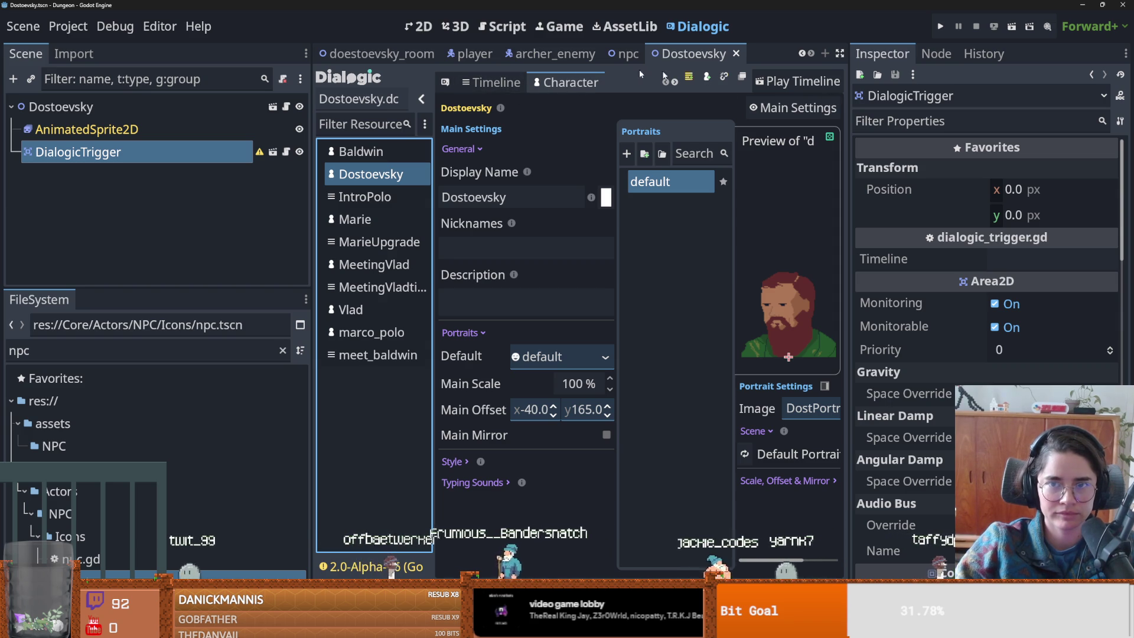
# - Filter the FileSystem for 'meet' to locate the MeetDost timeline file
pyautogui.click(135, 347)
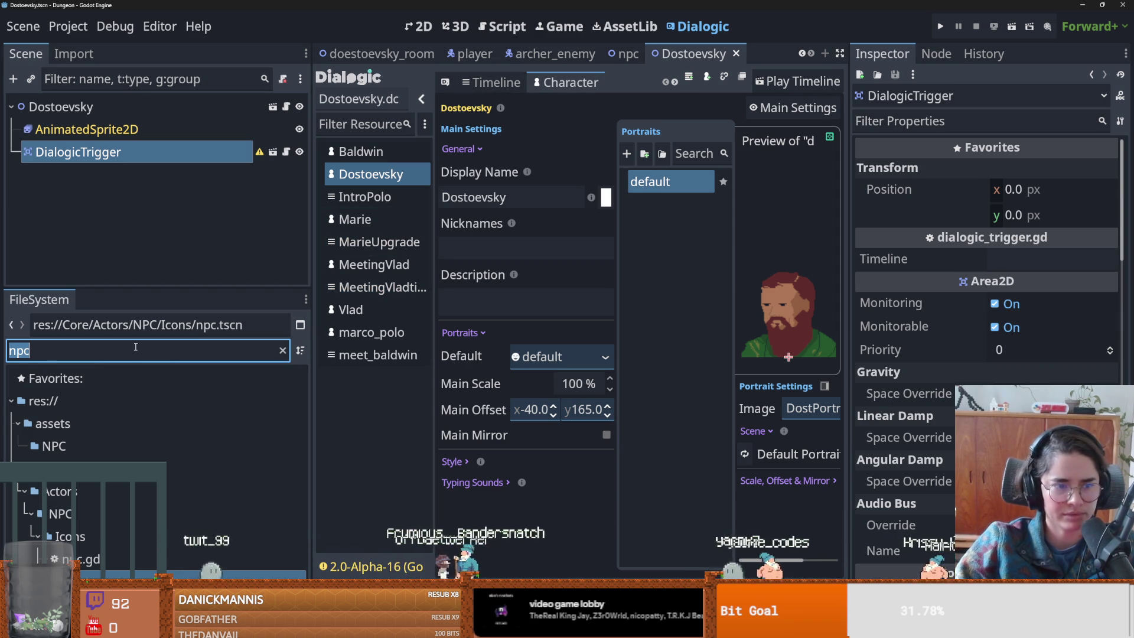
pyautogui.write('meet')
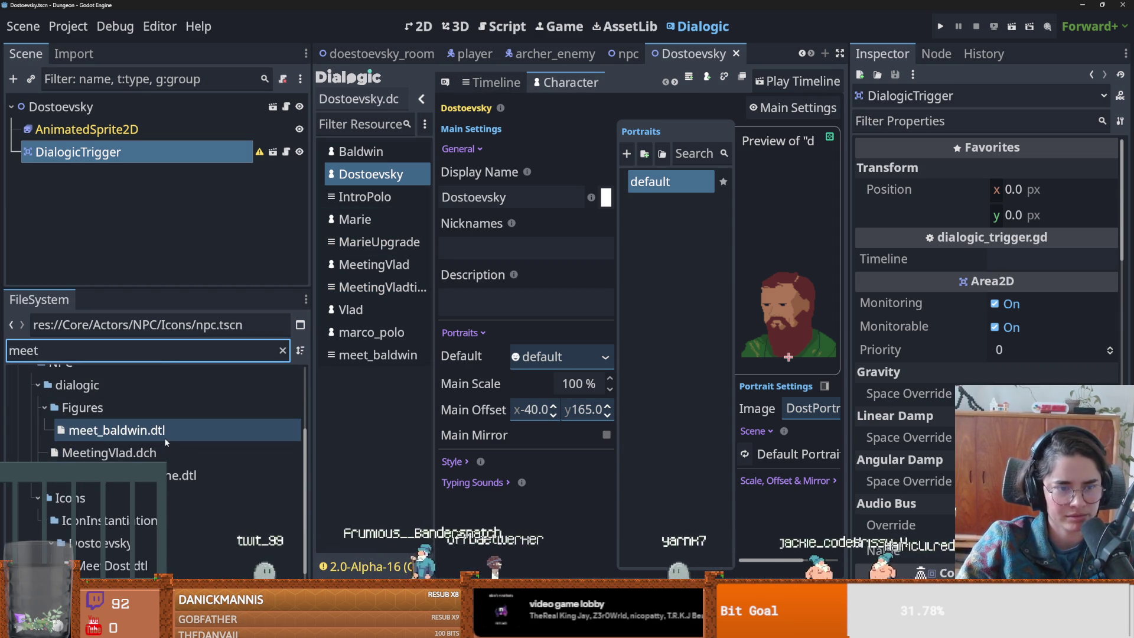
pyautogui.click(138, 566)
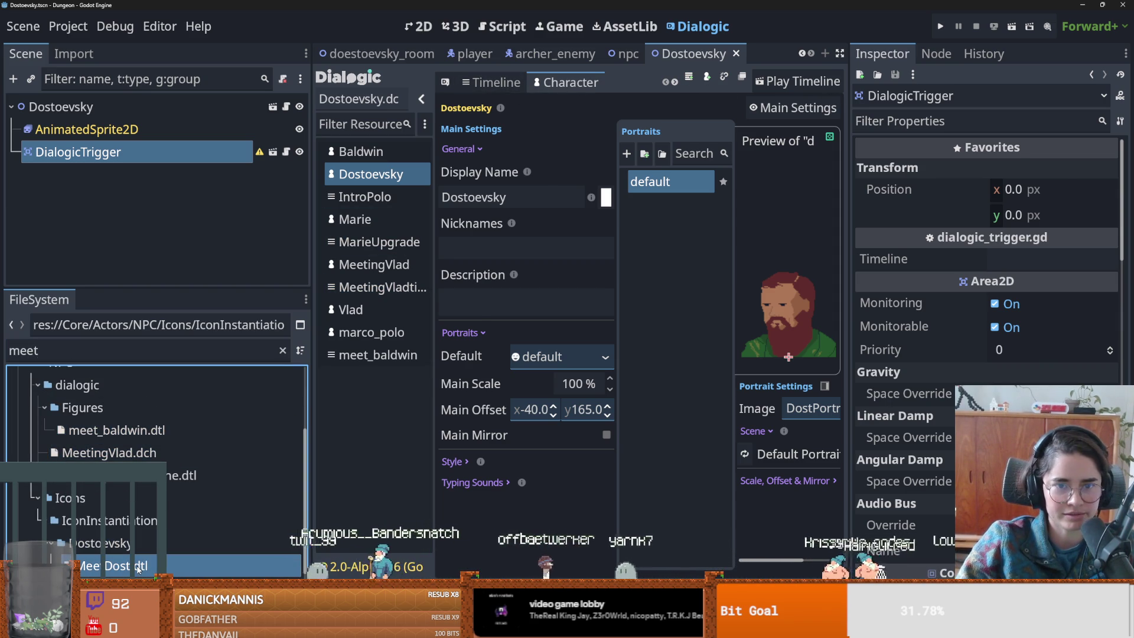
pyautogui.doubleClick(138, 567)
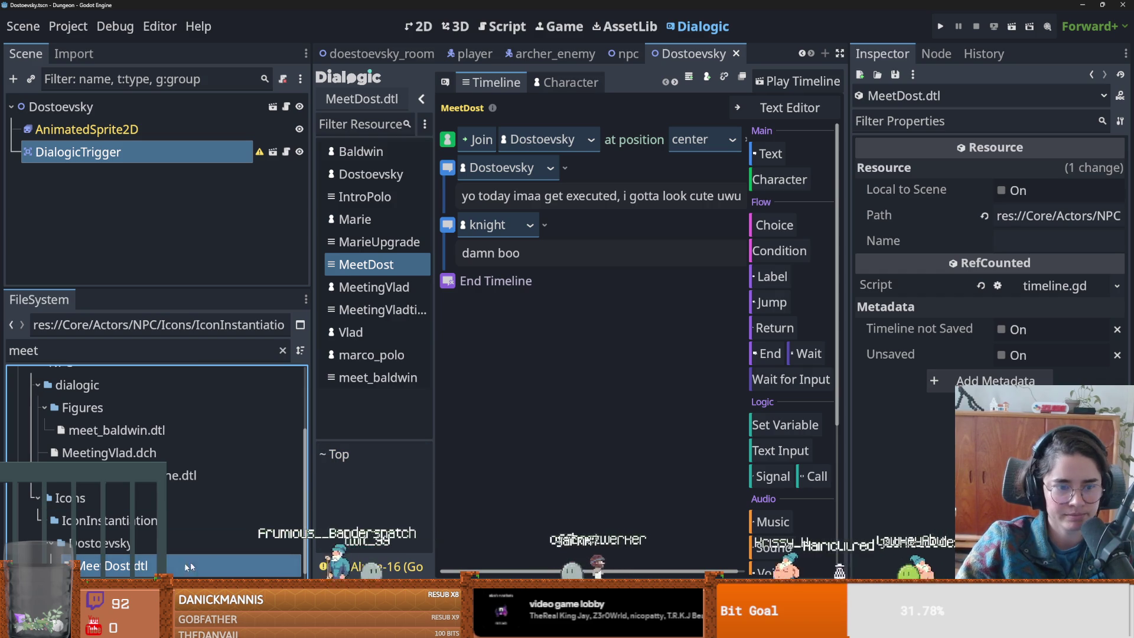
pyautogui.rightClick(145, 566)
pyautogui.click(192, 451)
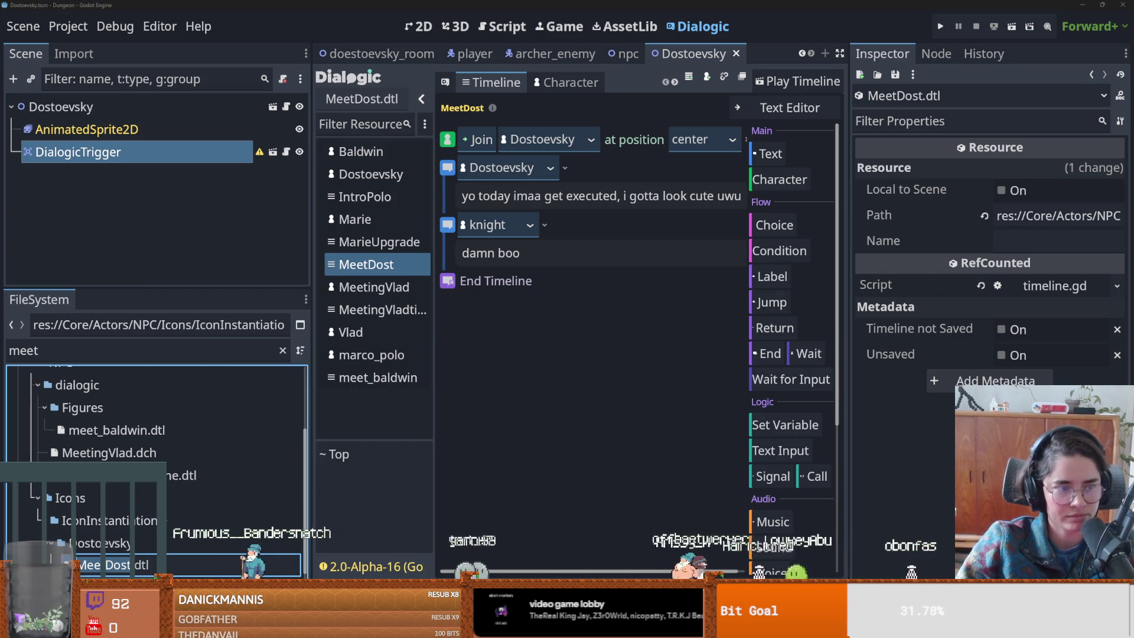
pyautogui.click(120, 155)
# - Assign MeetDost.dtl as the DialogicTrigger's Timeline and save the Dostoevsky scene
pyautogui.moveTo(112, 566); pyautogui.dragTo(1051, 260)
pyautogui.hotkey('ctrl', 's')
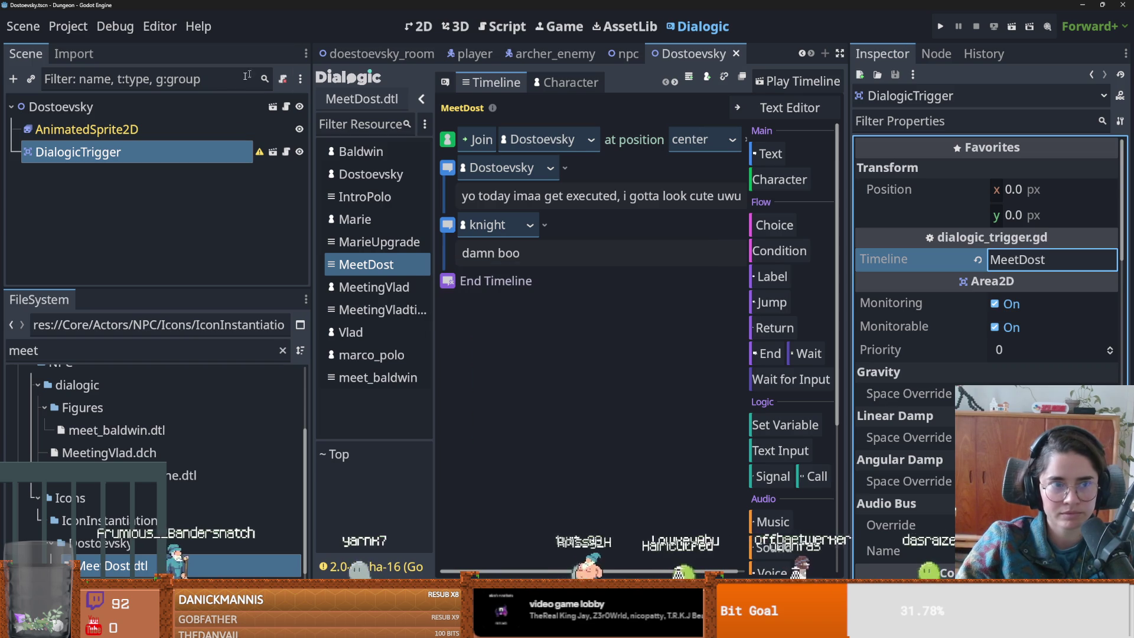
pyautogui.click(185, 111)
pyautogui.hotkey('ctrl', 's')
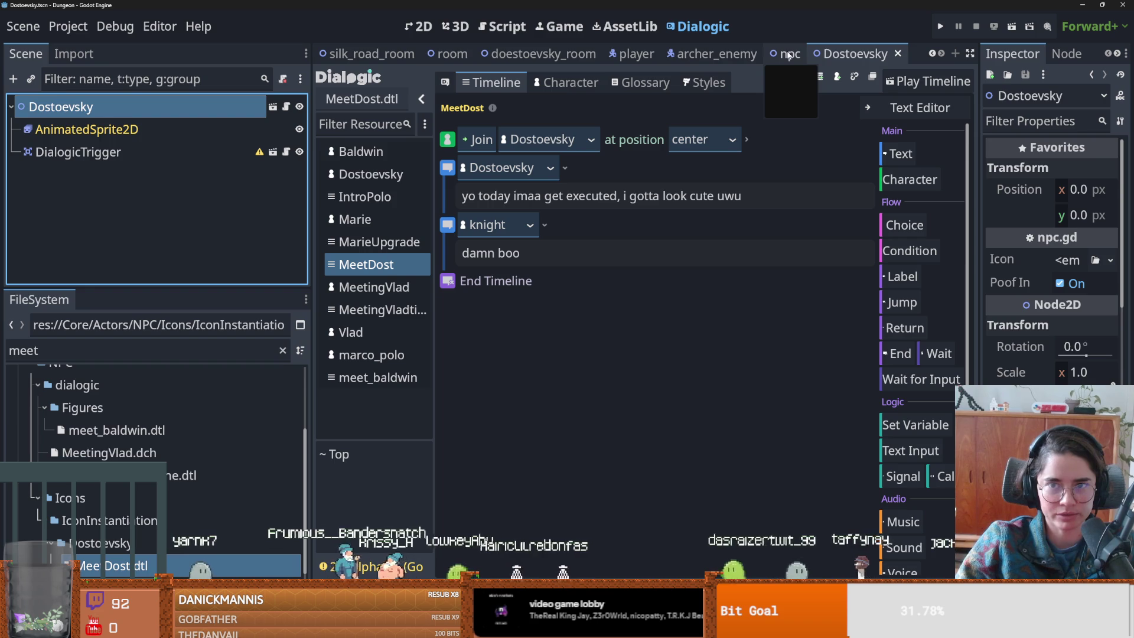
# - On the archer_enemy scene, filter the FileSystem for 'lootta' and open RoomLootTable.tres
pyautogui.click(717, 54)
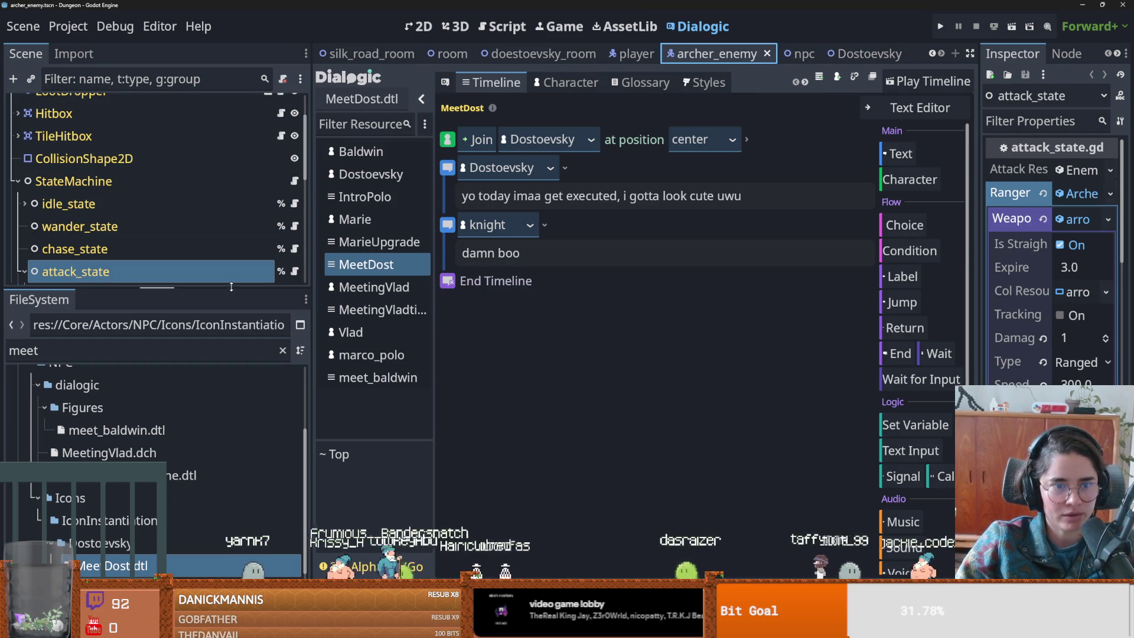
pyautogui.click(104, 348)
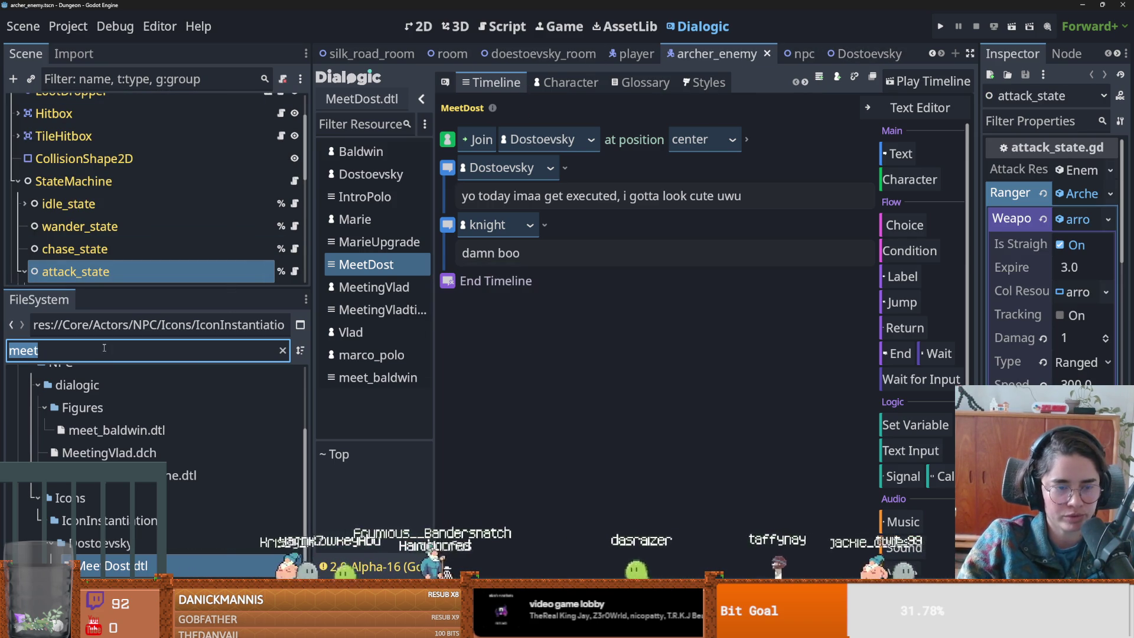
pyautogui.write('lootta')
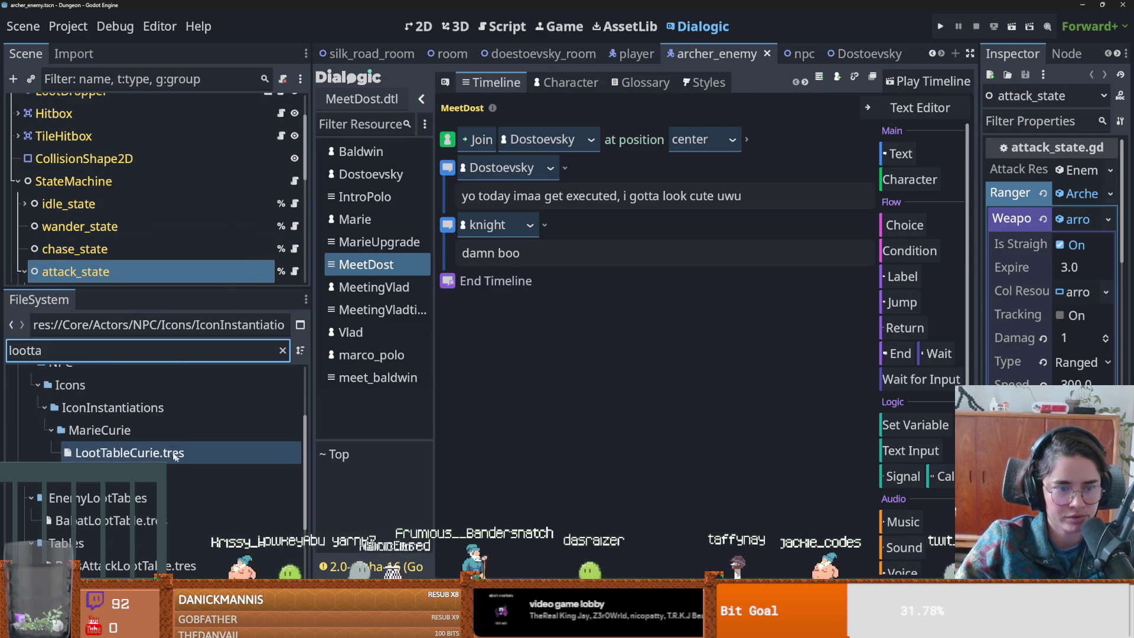
pyautogui.doubleClick(175, 454)
pyautogui.scroll(-5, 141, 437)
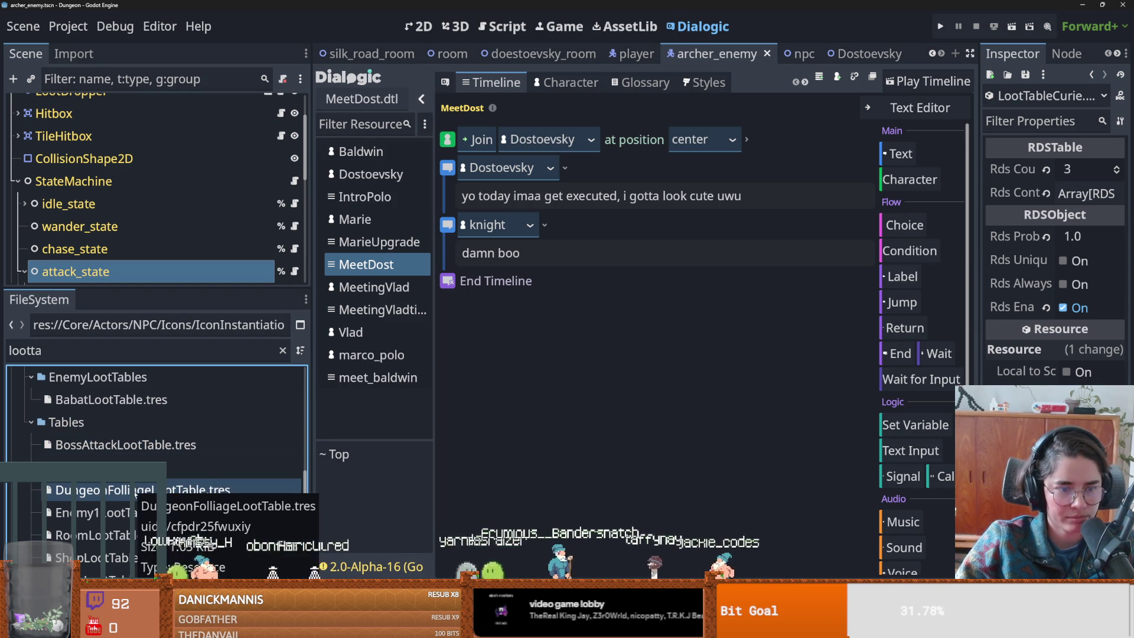
pyautogui.doubleClick(139, 536)
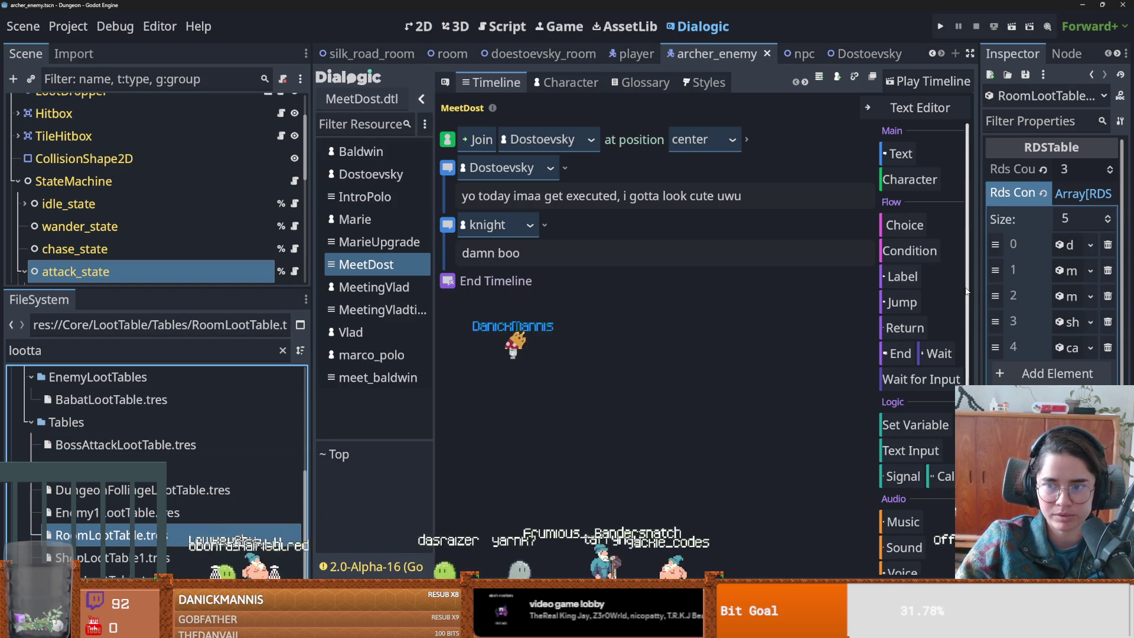
# - Raise RoomLootTable's Rds Contents from 5 to 7, leaving the two new slots empty
pyautogui.moveTo(979, 285); pyautogui.dragTo(679, 286)
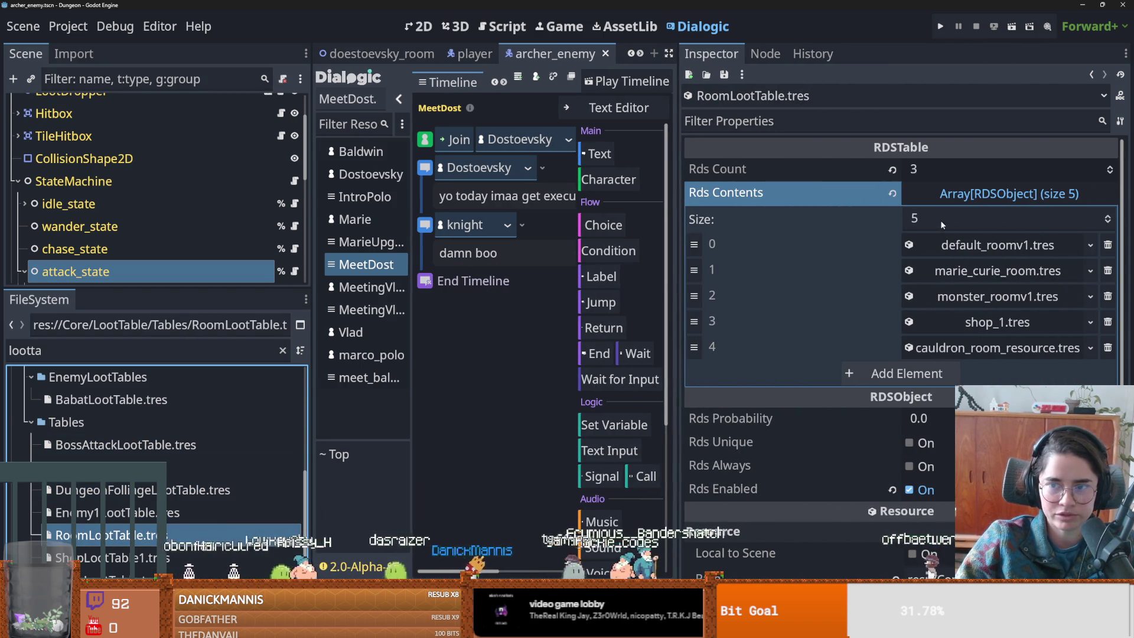
pyautogui.click(1102, 216)
pyautogui.click(1101, 216)
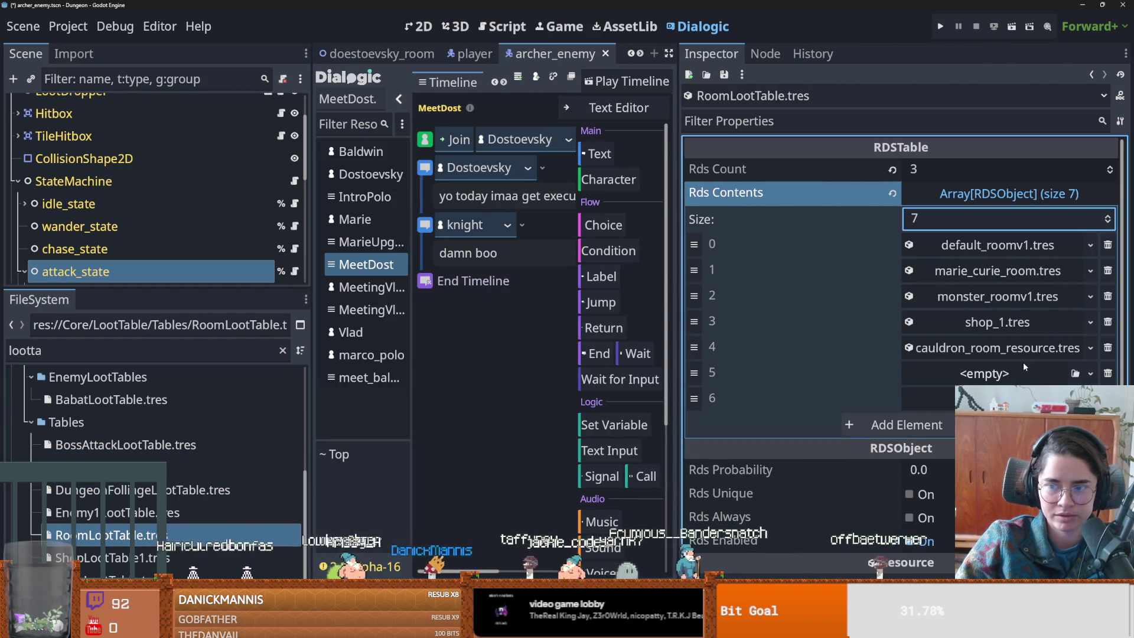
pyautogui.click(1091, 374)
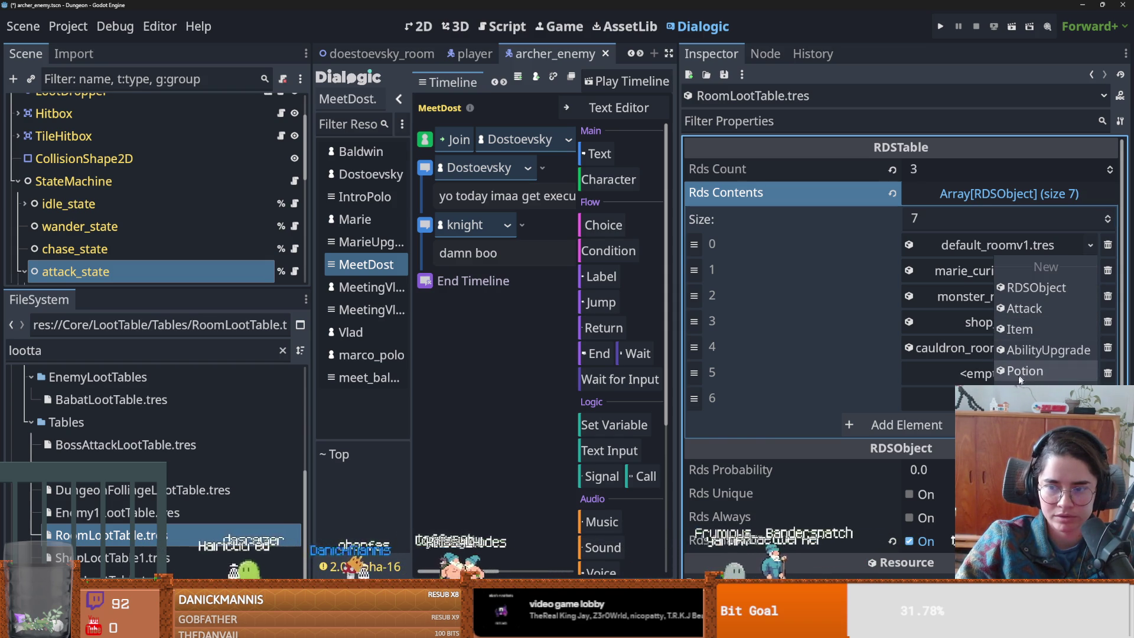
pyautogui.click(955, 363)
pyautogui.click(963, 350)
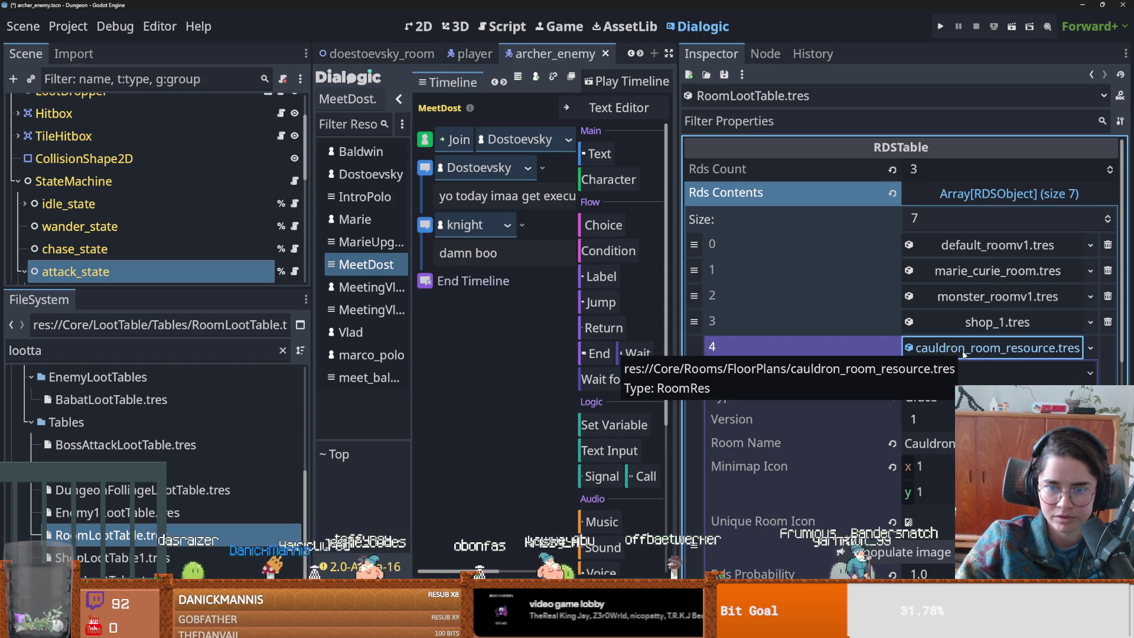
pyautogui.click(963, 349)
pyautogui.click(984, 373)
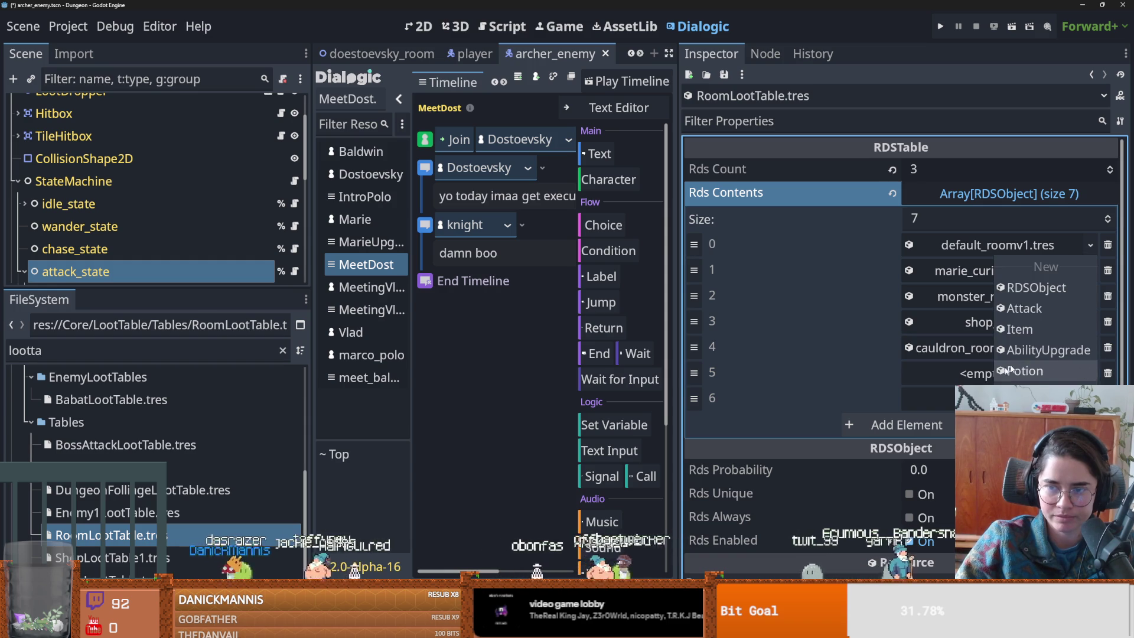
pyautogui.press('Escape')
pyautogui.scroll(3, 140, 161)
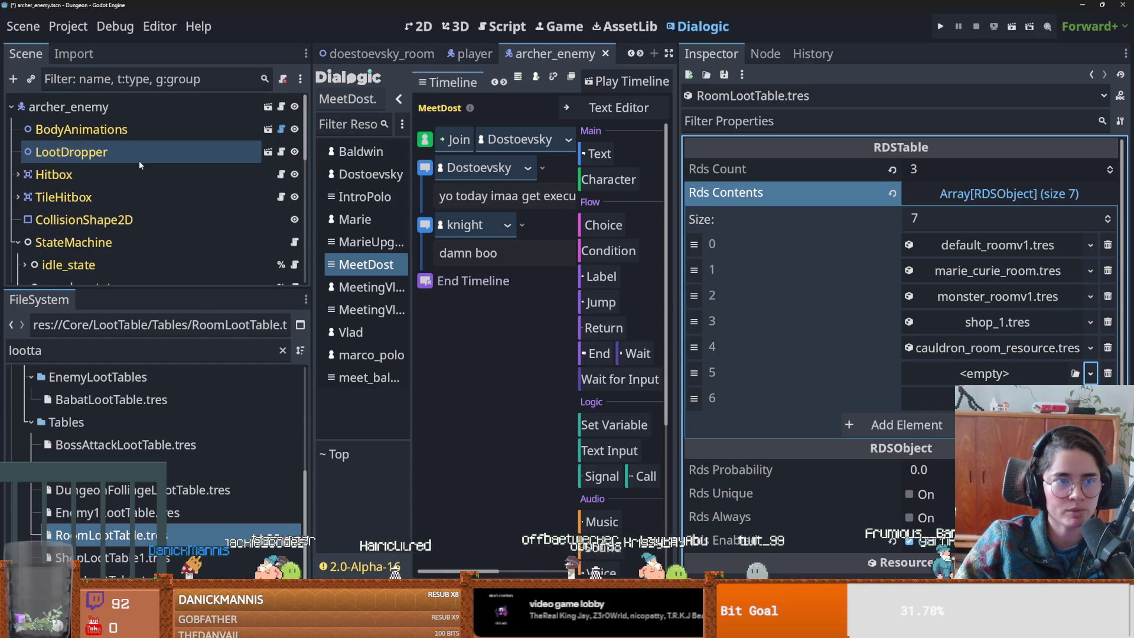
pyautogui.click(195, 103)
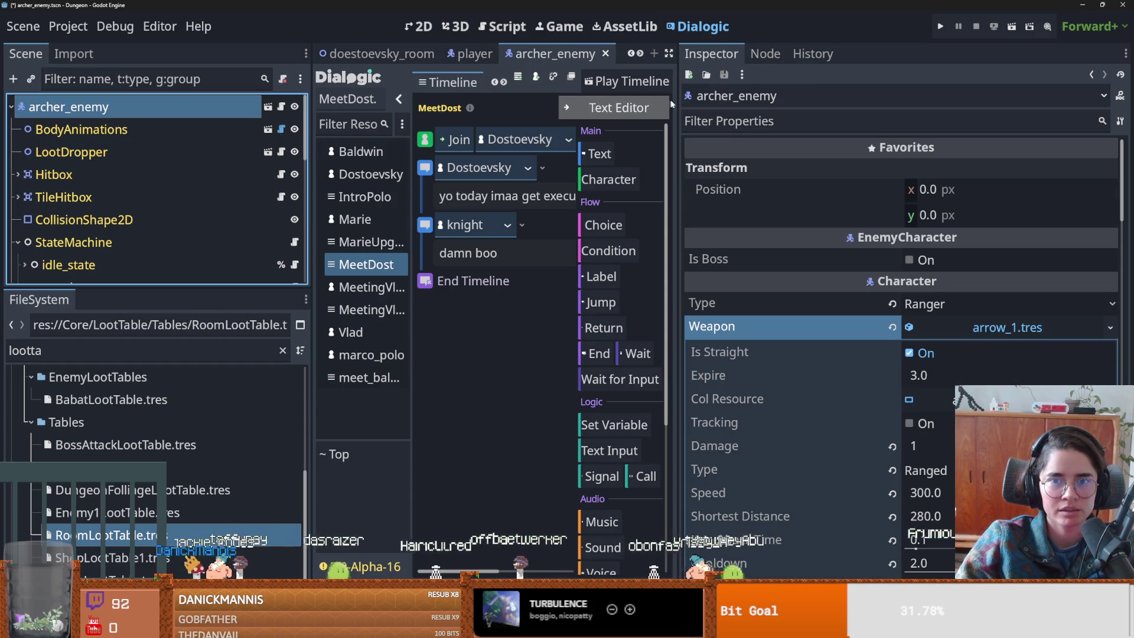
# - On doestoevsky_room, inspect the DoestoevskyRoom's Room Res details and save the scene
pyautogui.click(372, 53)
pyautogui.scroll(1, 197, 129)
pyautogui.click(177, 107)
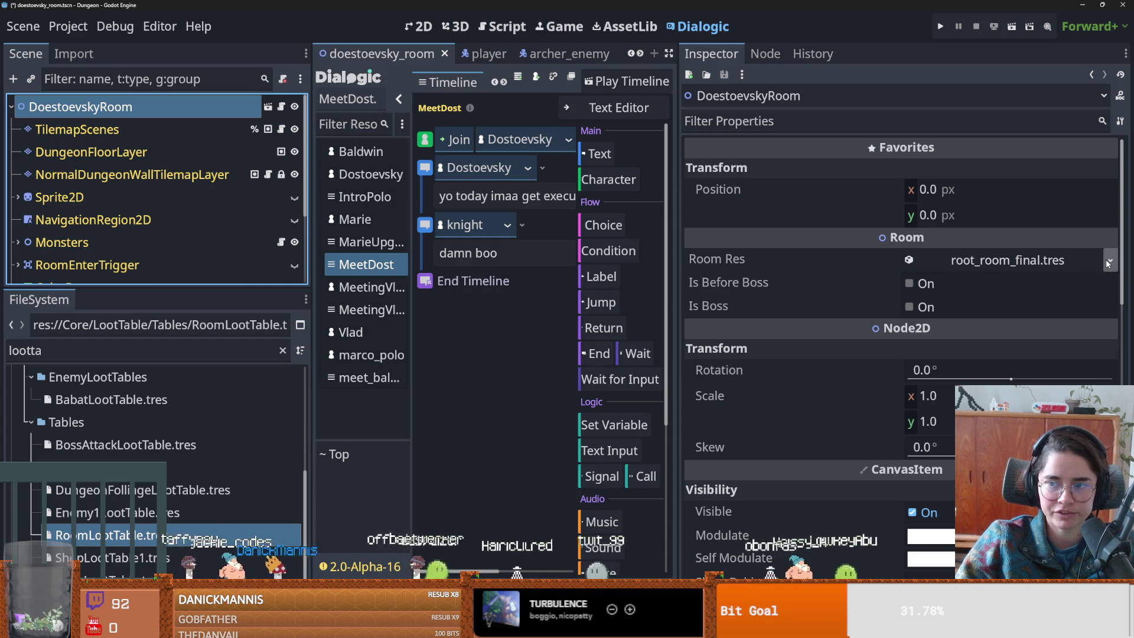
pyautogui.click(994, 264)
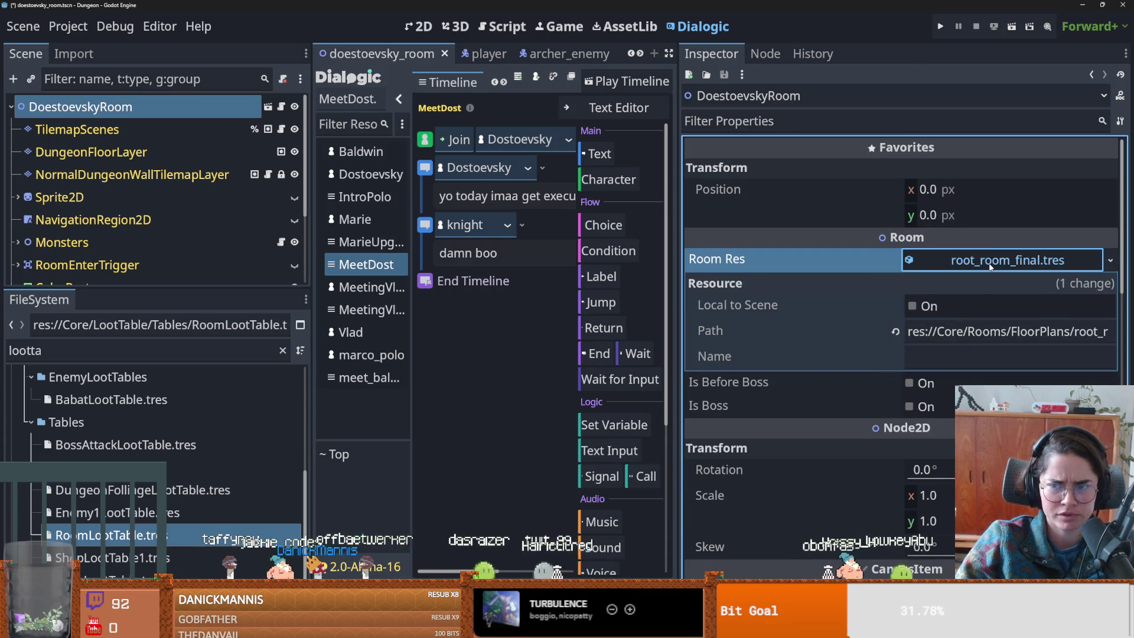
pyautogui.click(992, 266)
pyautogui.click(991, 266)
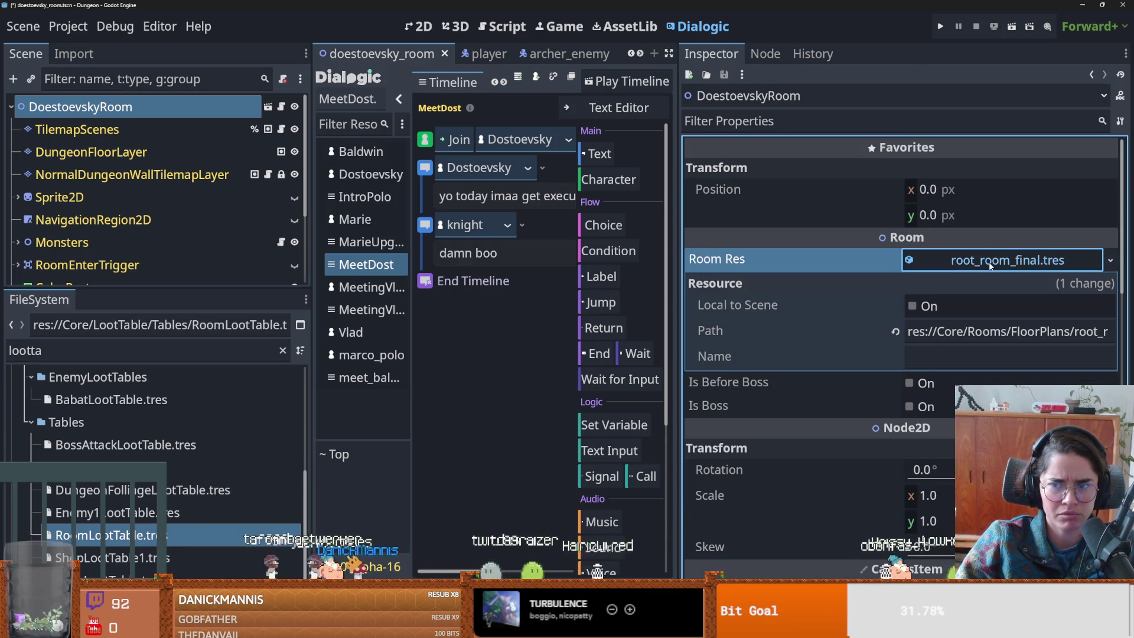
pyautogui.doubleClick(992, 266)
pyautogui.click(991, 266)
pyautogui.click(991, 266)
pyautogui.hotkey('ctrl', 's')
pyautogui.click(991, 266)
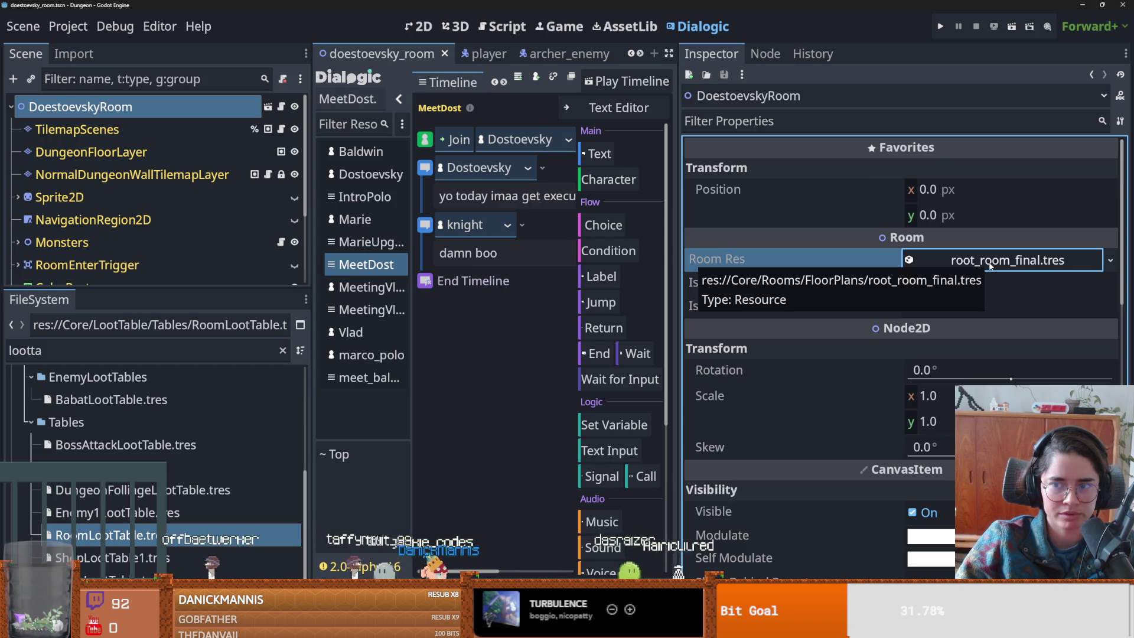
pyautogui.click(992, 262)
pyautogui.click(993, 263)
# - Filter the FileSystem for 'room', select root_room.tres, and check the Room Res file path
pyautogui.doubleClick(151, 350)
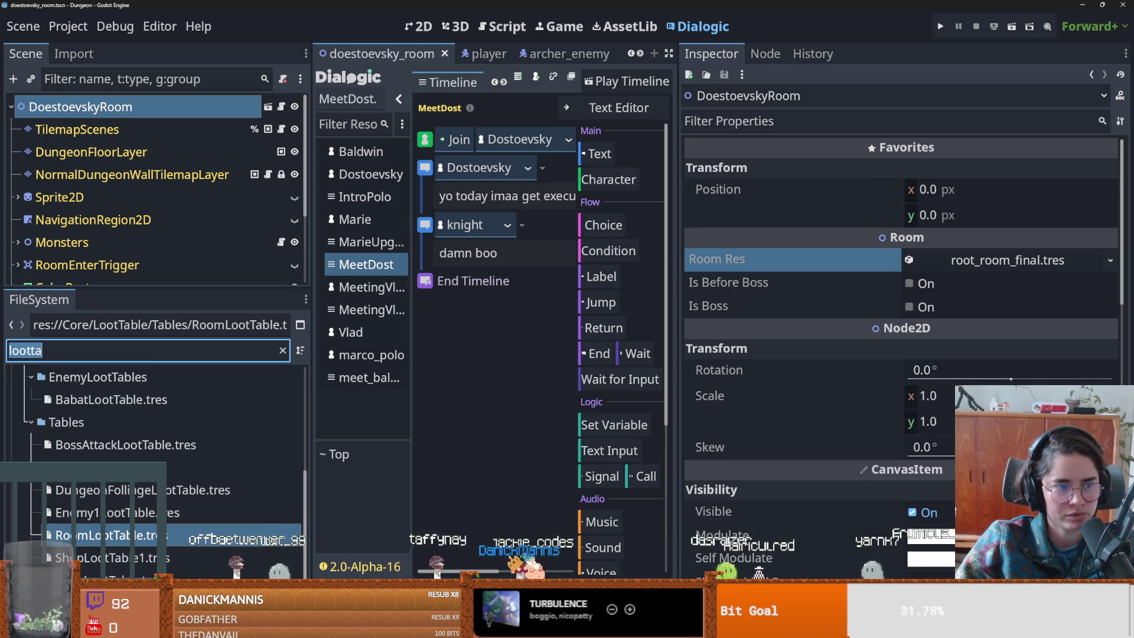
pyautogui.write('room')
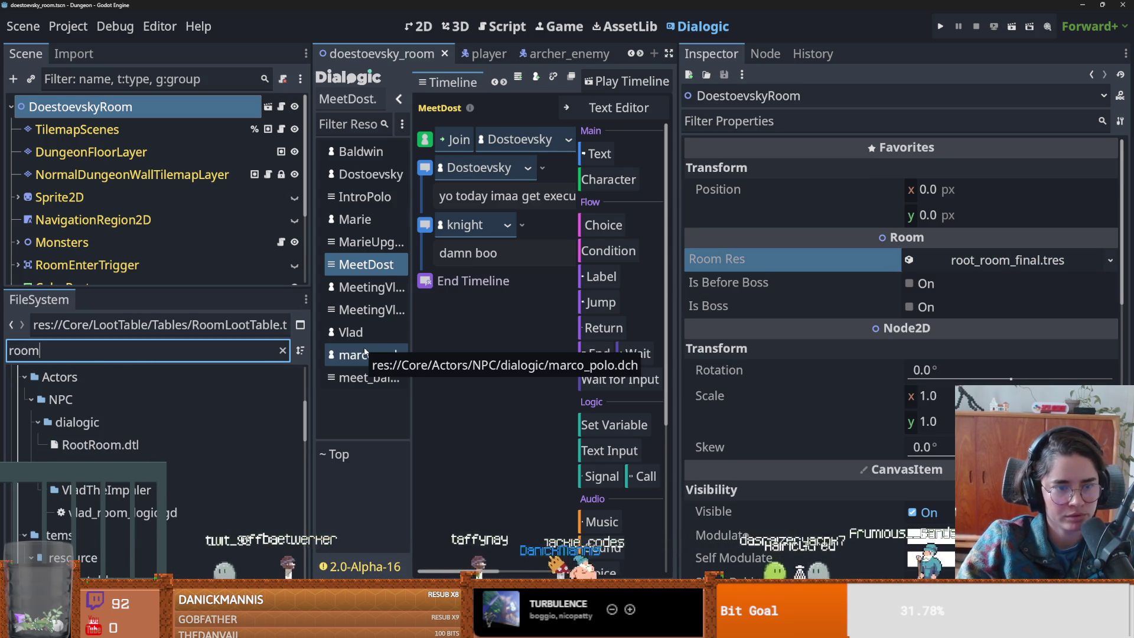
pyautogui.scroll(-5, 286, 436)
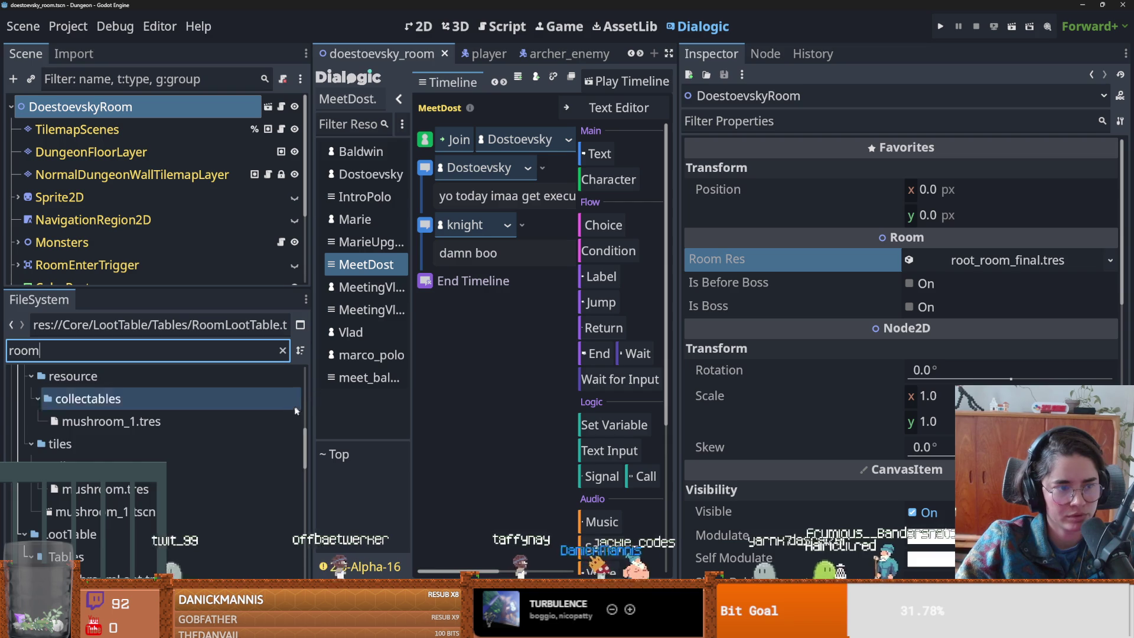
pyautogui.scroll(-5, 172, 509)
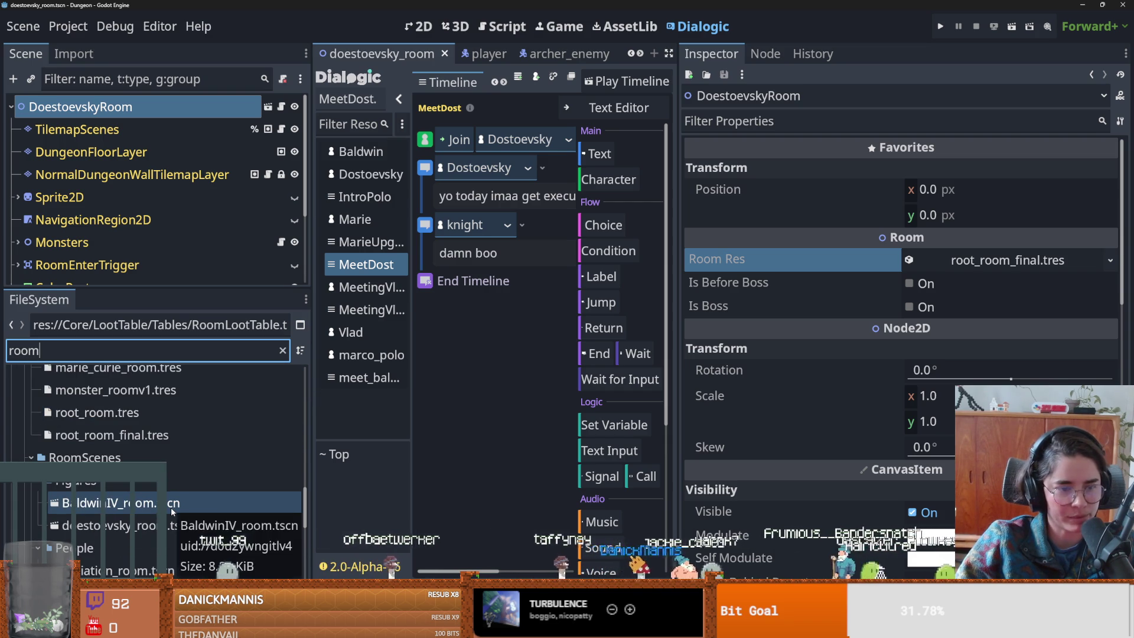
pyautogui.scroll(3, 165, 499)
pyautogui.click(155, 476)
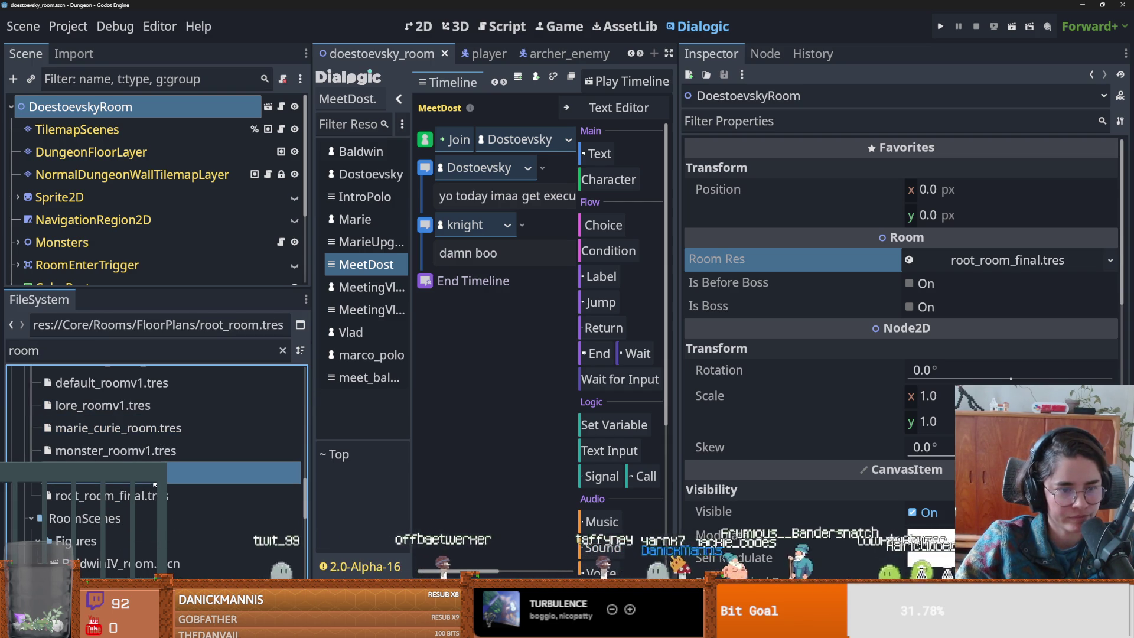
pyautogui.scroll(-2, 155, 485)
pyautogui.scroll(6, 148, 461)
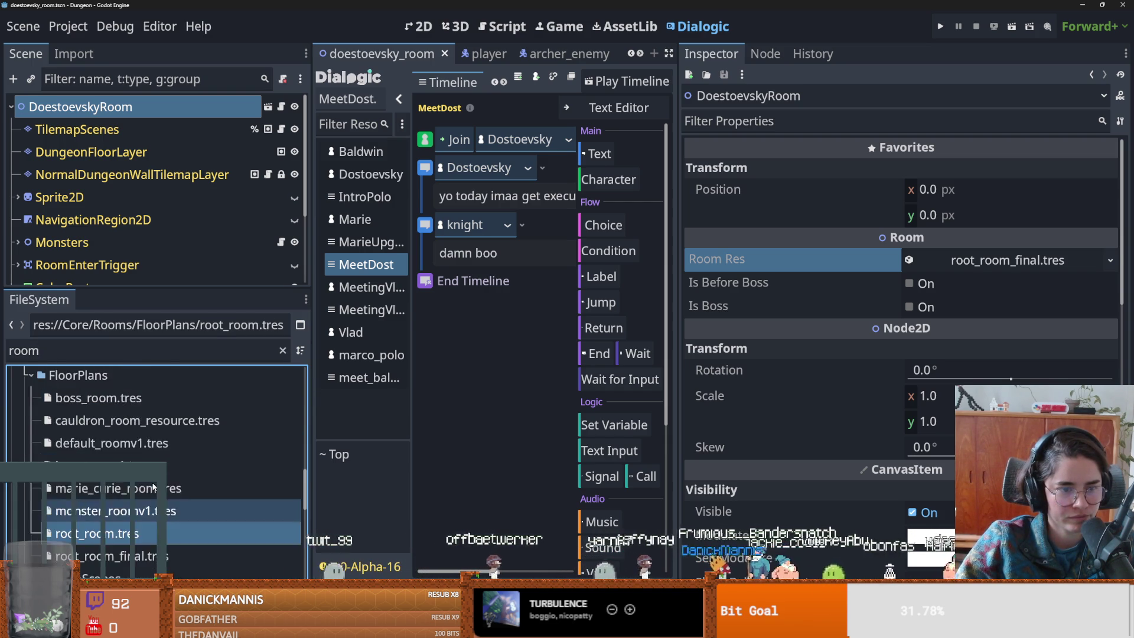
pyautogui.scroll(3, 146, 451)
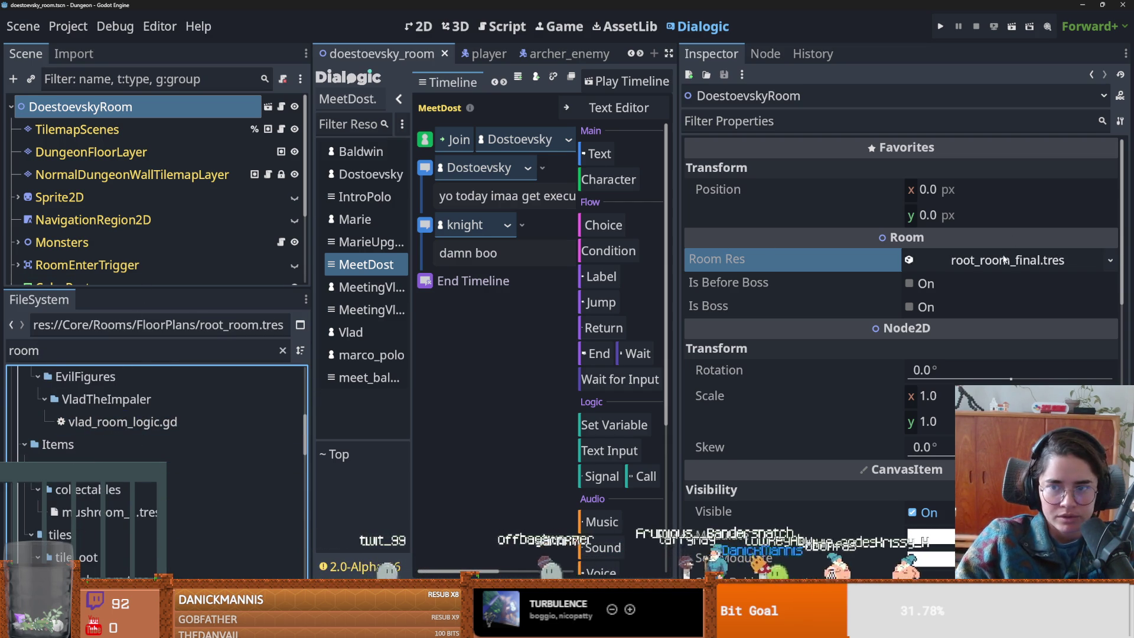
pyautogui.click(1004, 260)
pyautogui.click(1019, 330)
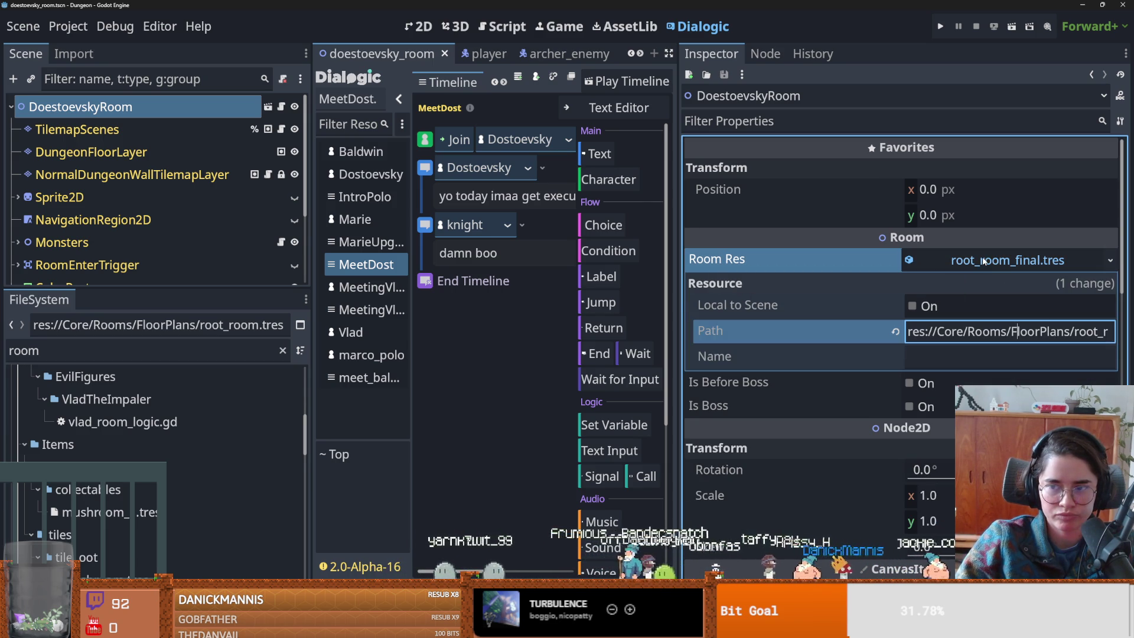
# - Clear Room Res, assign a New RoomRes with the default Type, and save the scene
pyautogui.click(1110, 261)
pyautogui.click(1111, 260)
pyautogui.click(1110, 261)
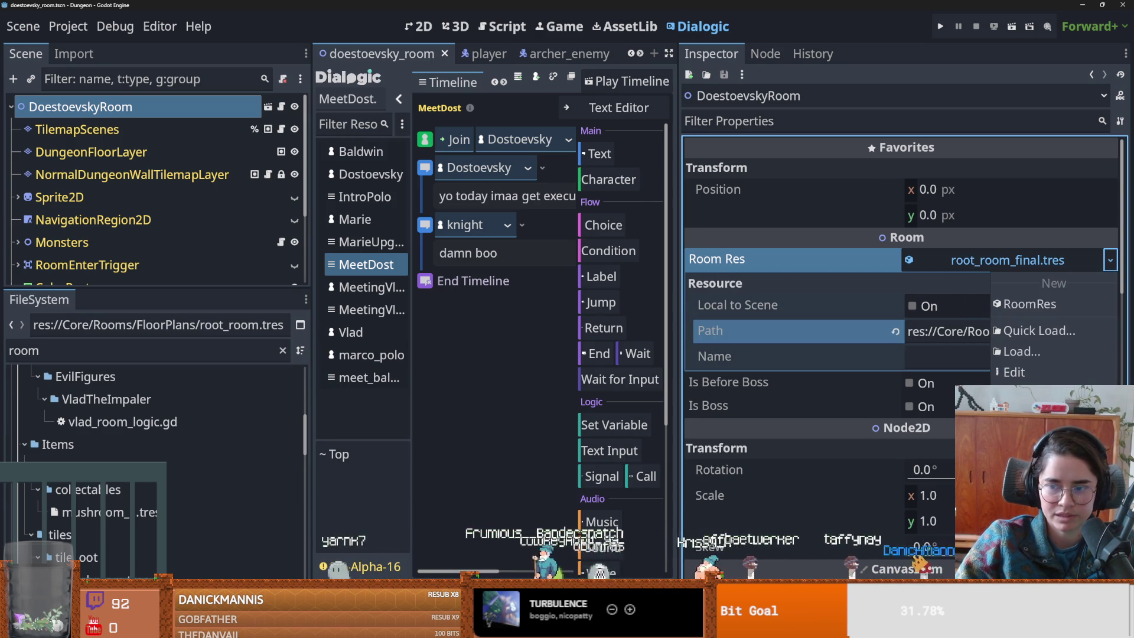
pyautogui.click(1028, 394)
pyautogui.click(1111, 260)
pyautogui.click(1051, 304)
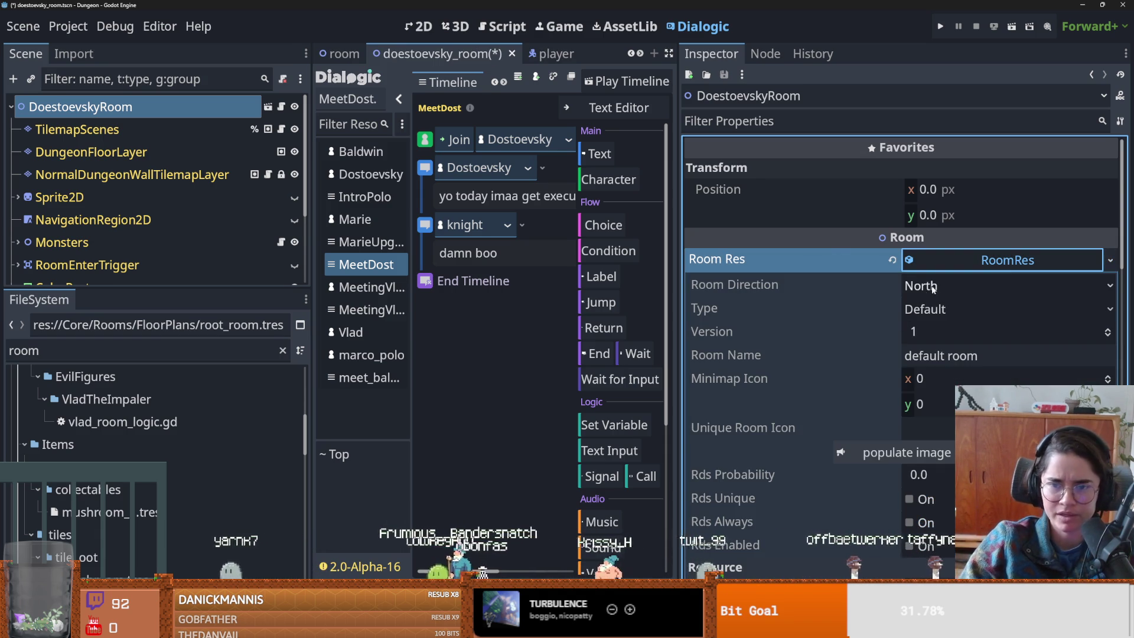
pyautogui.click(938, 313)
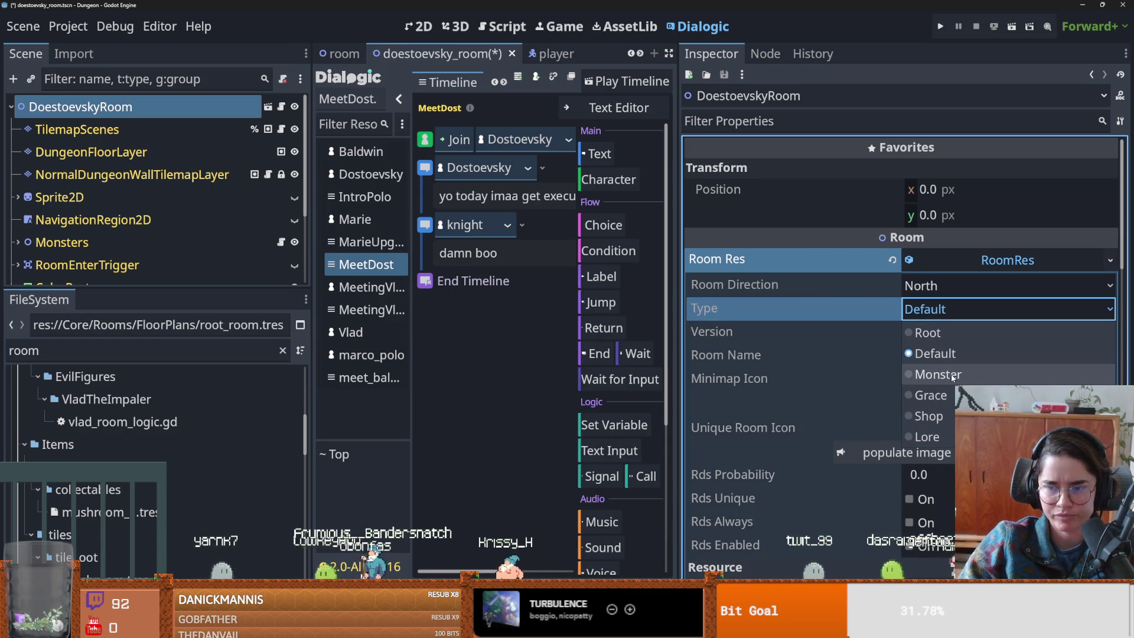
pyautogui.click(840, 338)
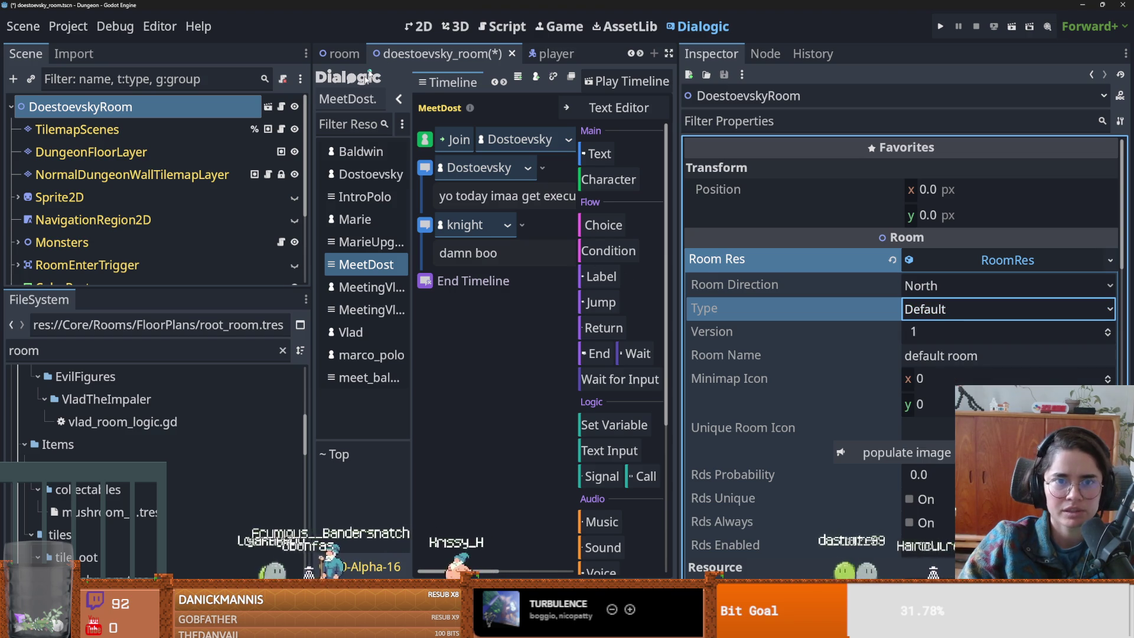
pyautogui.hotkey('ctrl', 's')
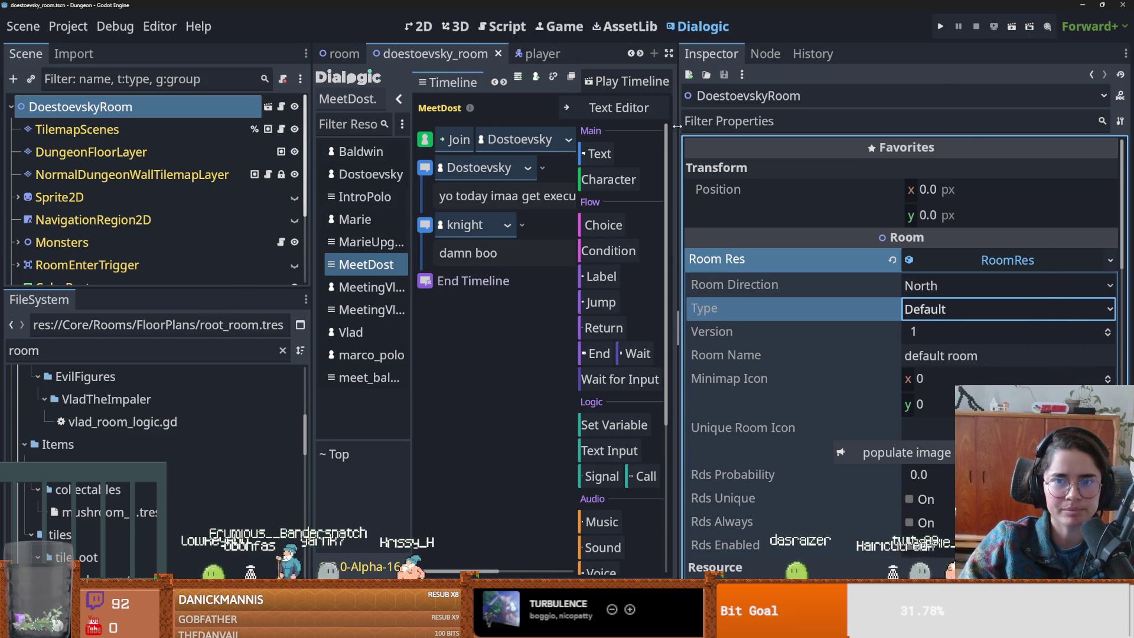
pyautogui.moveTo(677, 125); pyautogui.dragTo(936, 133)
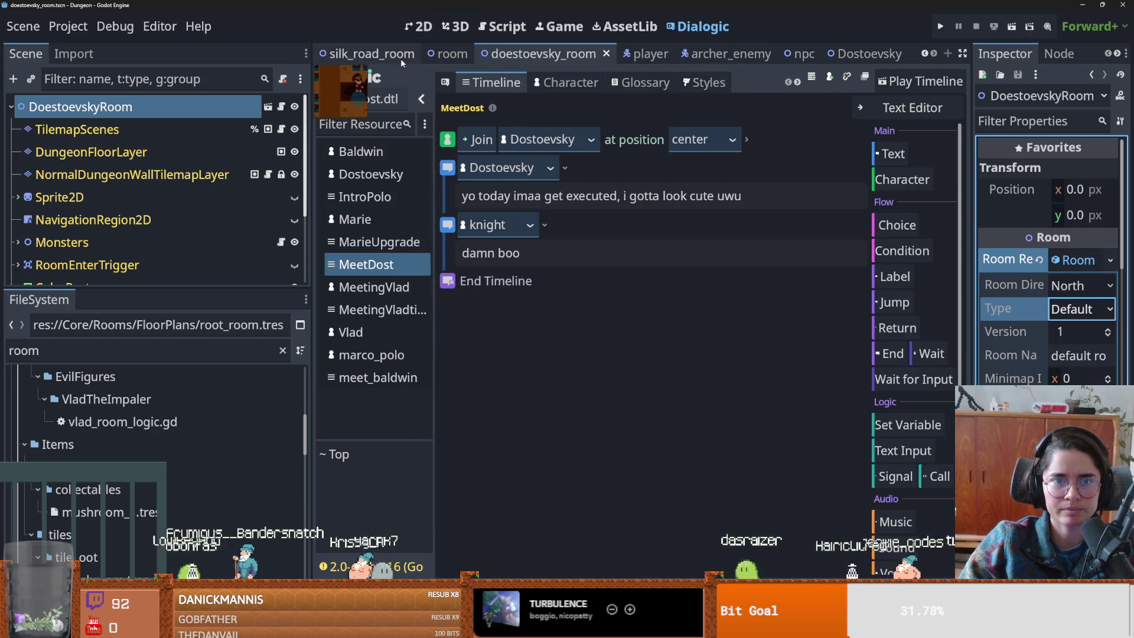
pyautogui.scroll(4, 408, 57)
pyautogui.click(553, 56)
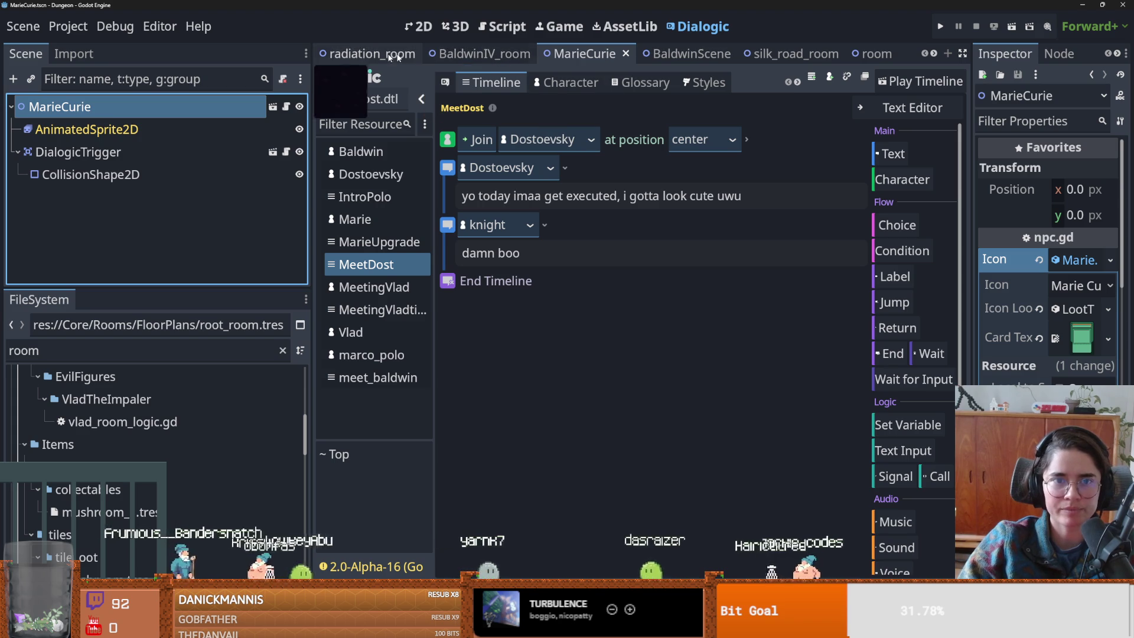
pyautogui.click(360, 55)
pyautogui.click(1086, 264)
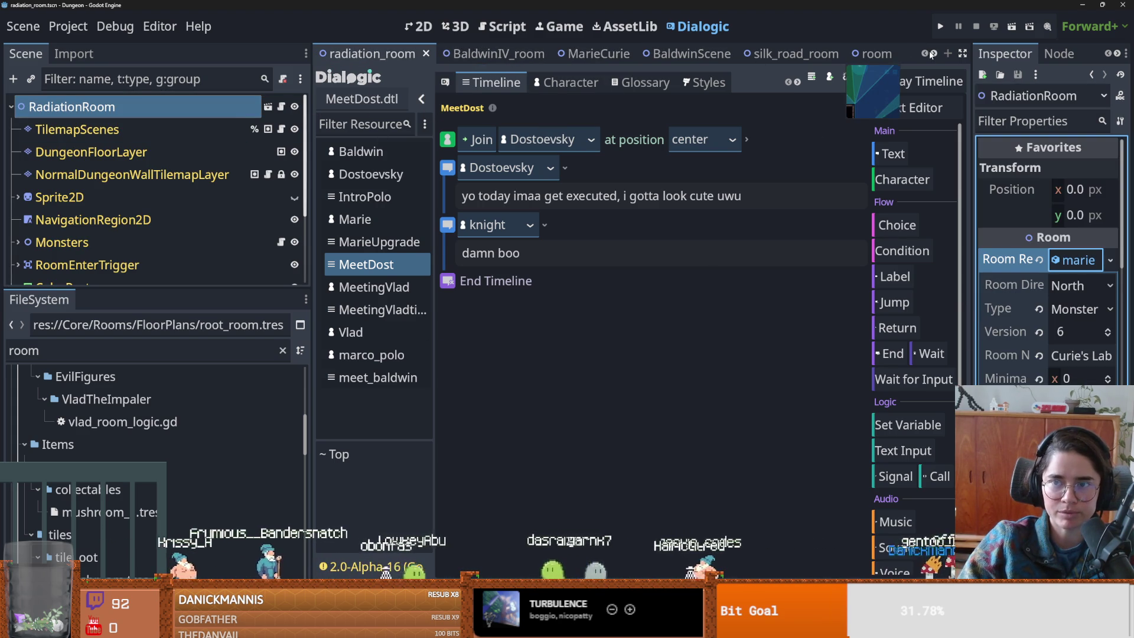
pyautogui.click(932, 54)
pyautogui.click(932, 54)
pyautogui.click(931, 54)
pyautogui.click(932, 54)
pyautogui.click(841, 54)
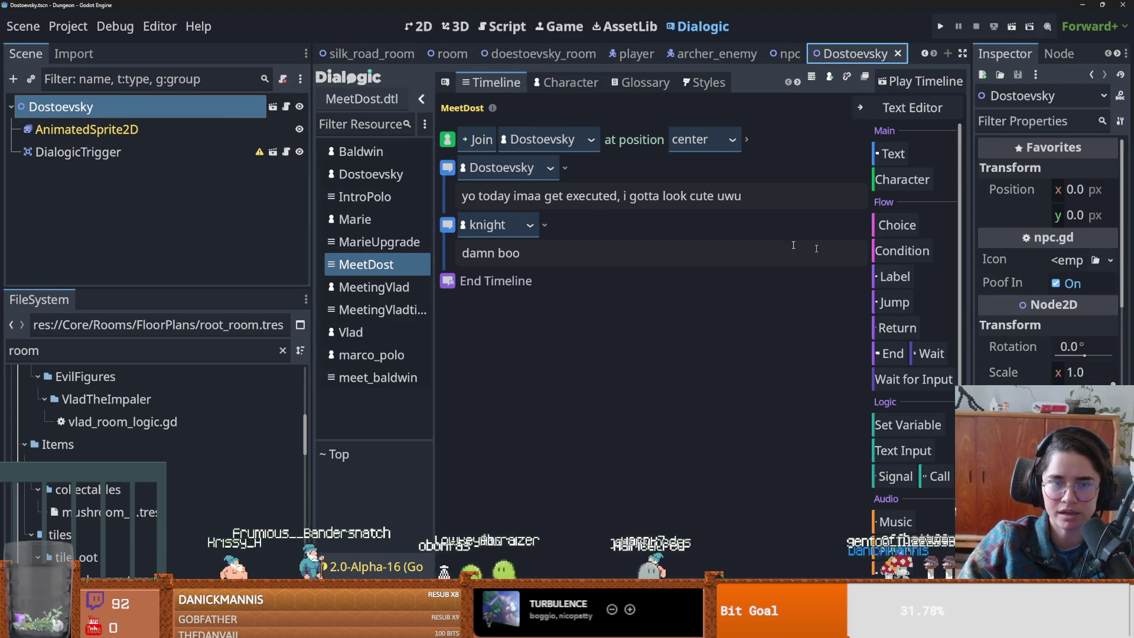
pyautogui.click(547, 57)
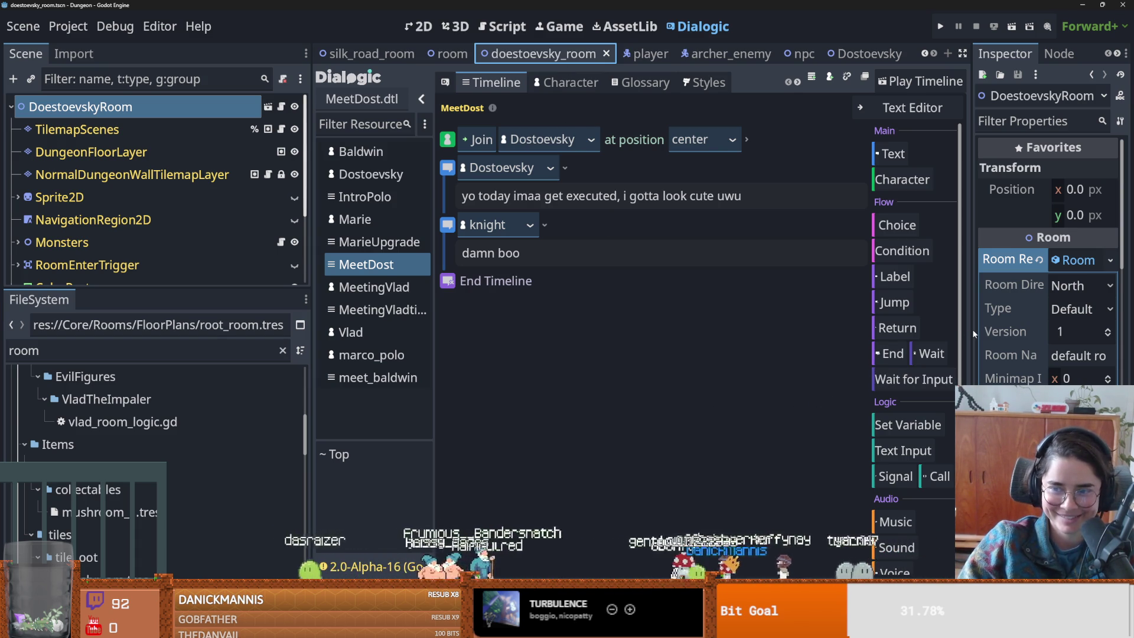
pyautogui.moveTo(969, 330); pyautogui.dragTo(661, 328)
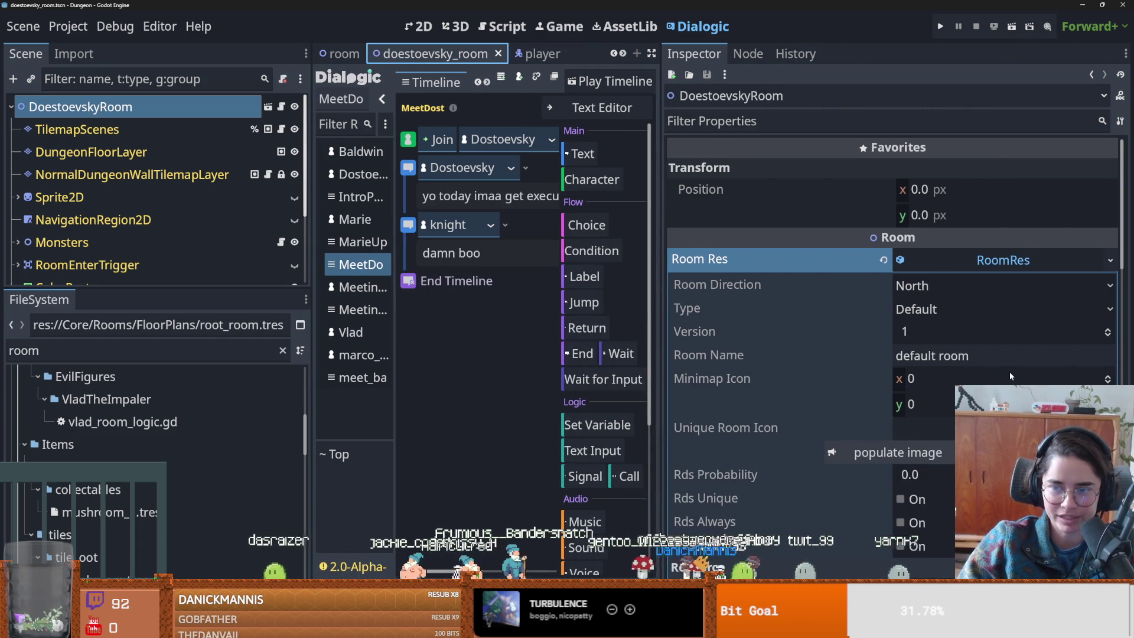
# - Set the RoomRes Type to Monster, leaving Room Name and Unique Room Icon unchanged, and save
pyautogui.click(935, 312)
pyautogui.click(933, 356)
pyautogui.click(933, 321)
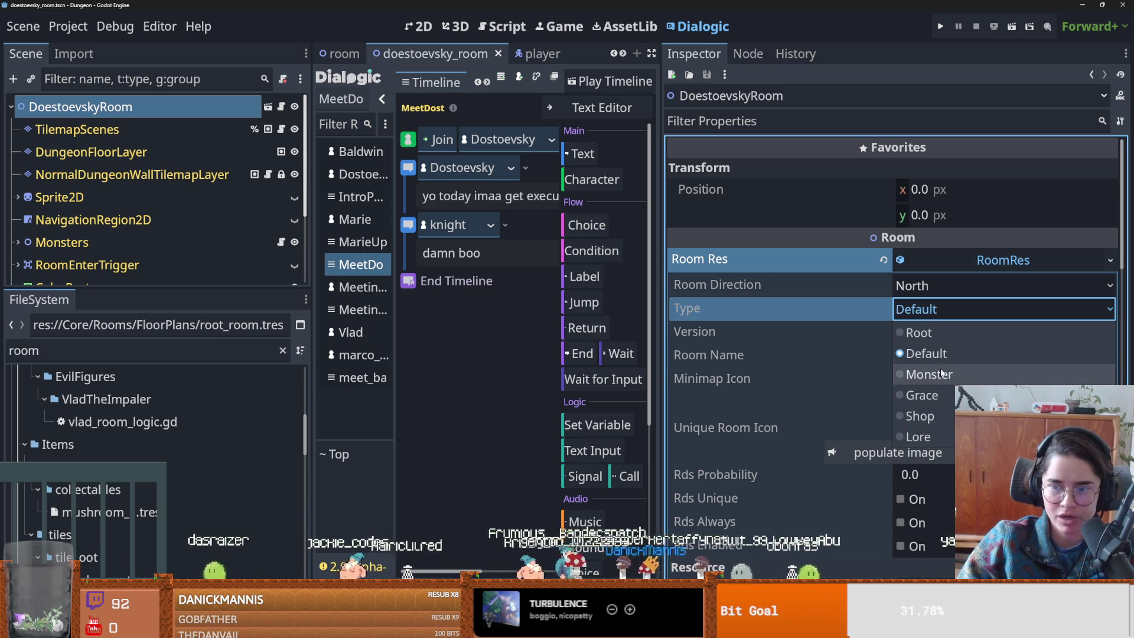
pyautogui.click(942, 370)
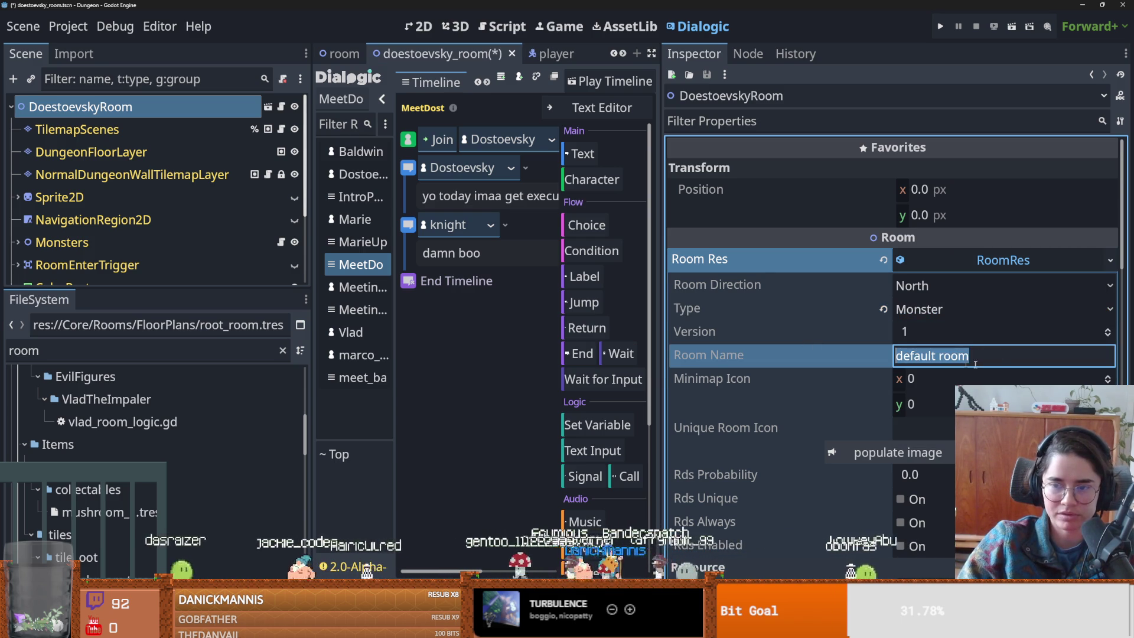
pyautogui.click(1007, 361)
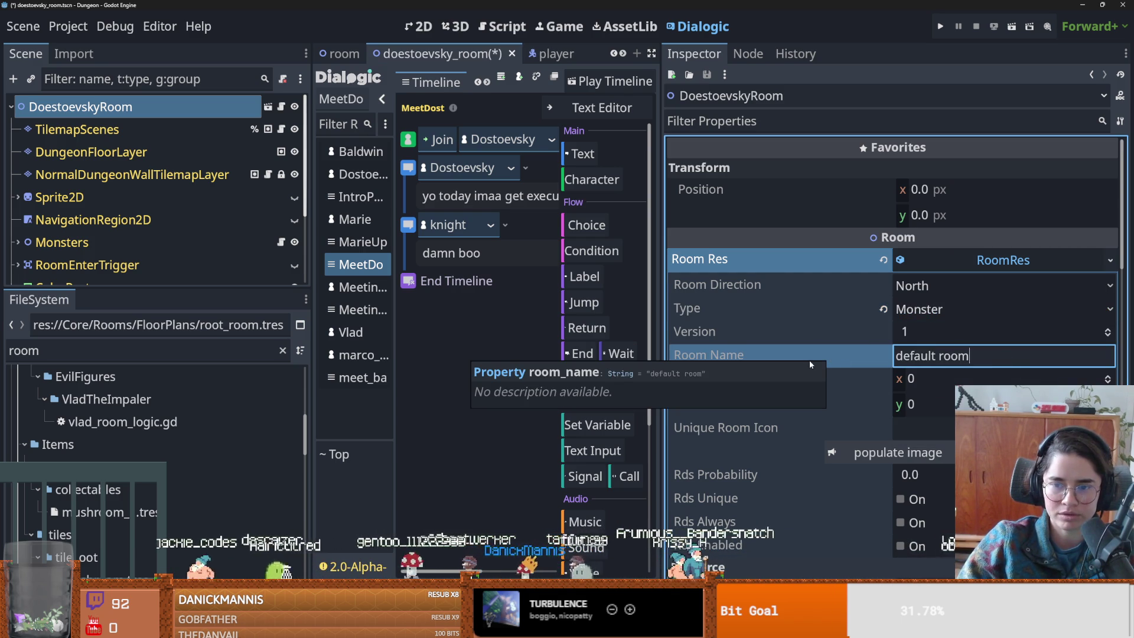
pyautogui.click(754, 365)
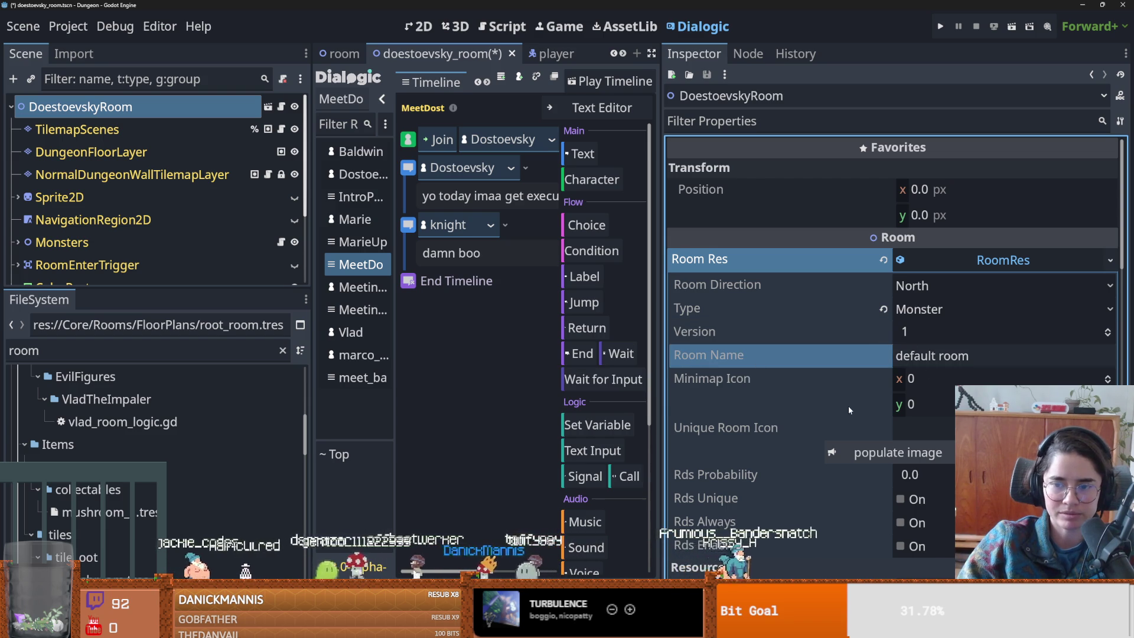
pyautogui.scroll(-4, 848, 406)
pyautogui.click(769, 319)
pyautogui.click(1026, 321)
pyautogui.click(805, 304)
pyautogui.hotkey('ctrl', 's')
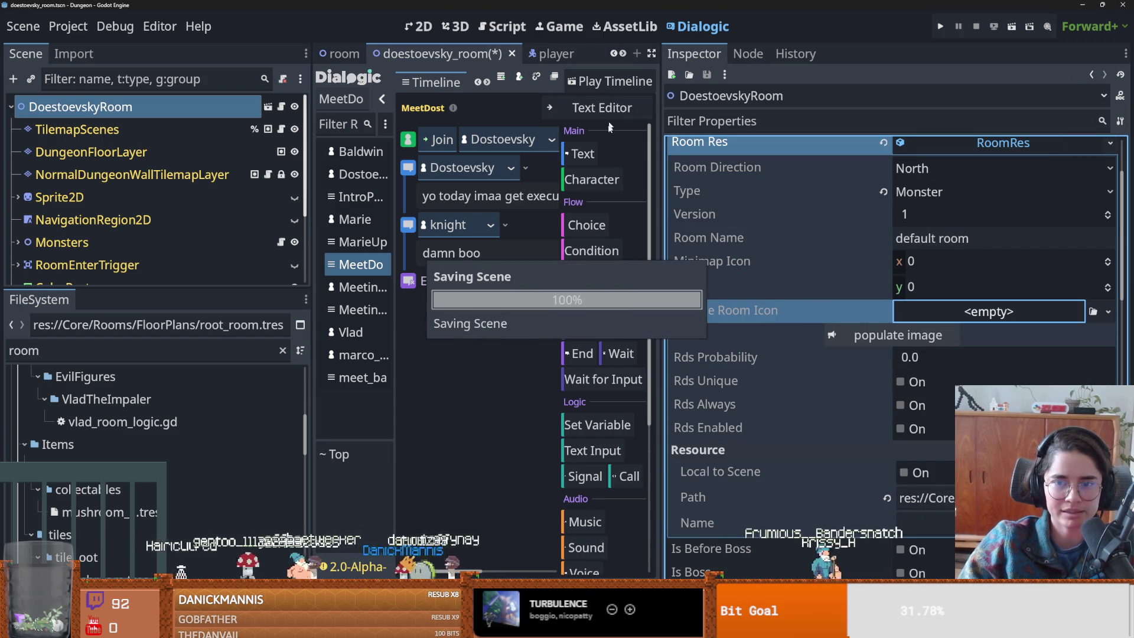
# - Filter the FileSystem for 'roomre'
pyautogui.moveTo(661, 155)
pyautogui.mouseDown()
pyautogui.moveTo(701, 154)
pyautogui.moveTo(689, 155)
pyautogui.mouseUp()
pyautogui.click(151, 350)
pyautogui.write('roomre')
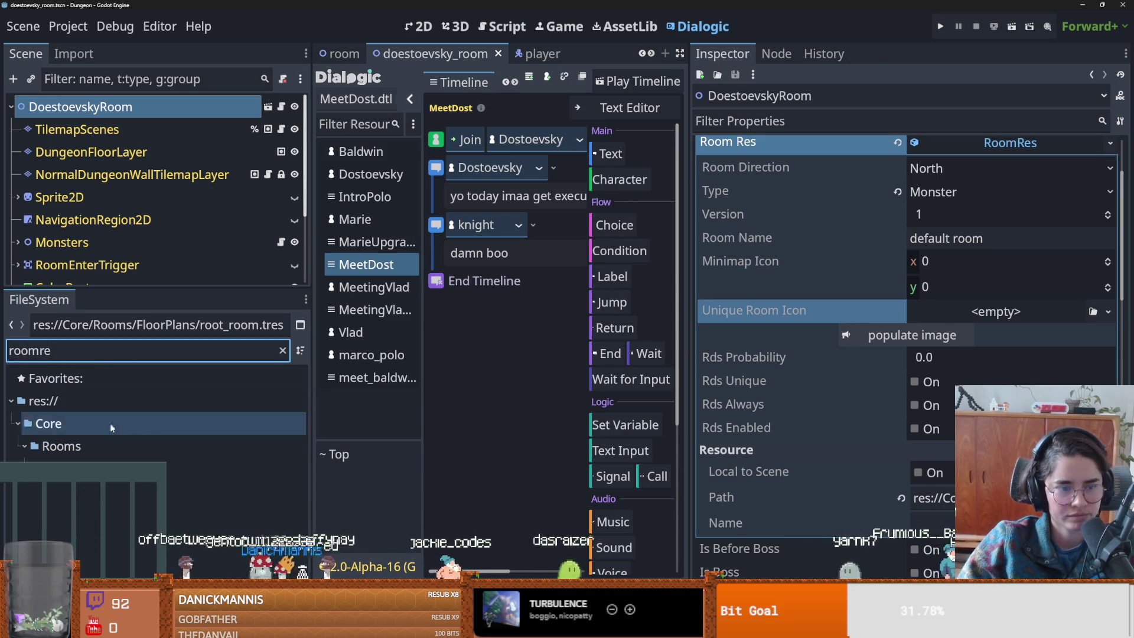
# - Open the RoomRes script, widen the Script and Inspector docks, and return to doestoevsky_room
pyautogui.doubleClick(95, 468)
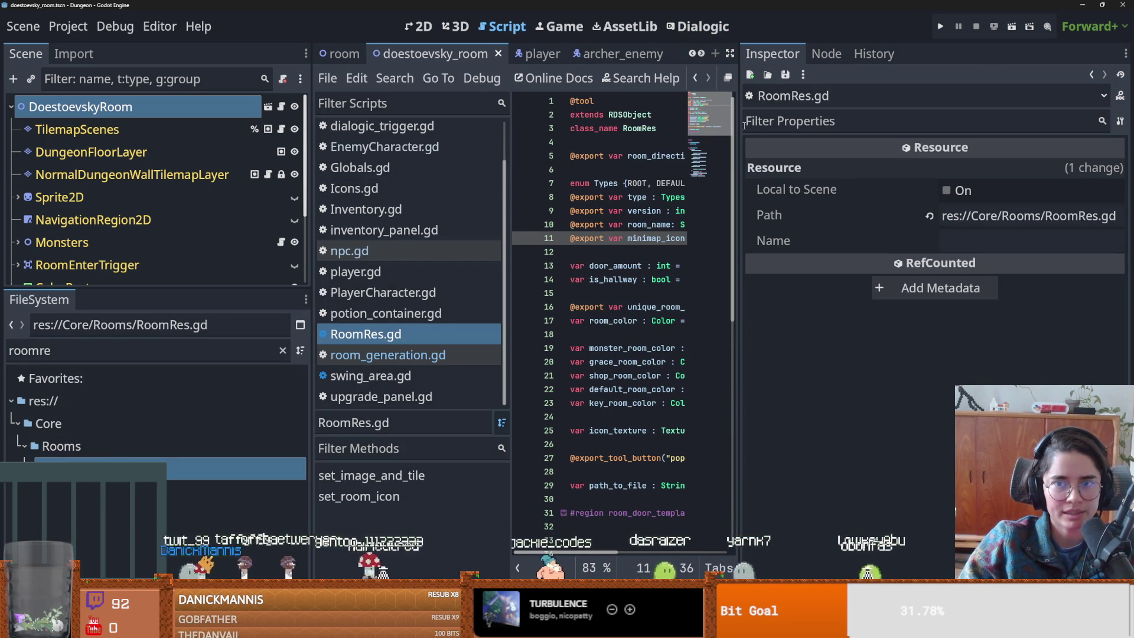
pyautogui.moveTo(739, 126); pyautogui.dragTo(919, 126)
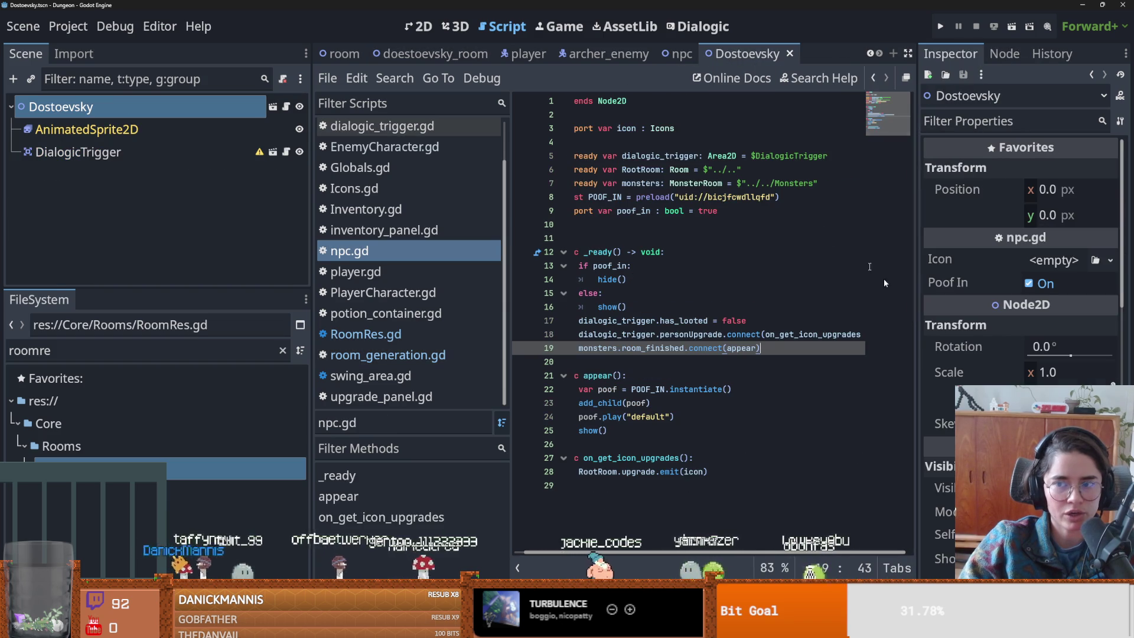
pyautogui.moveTo(920, 346); pyautogui.dragTo(801, 346)
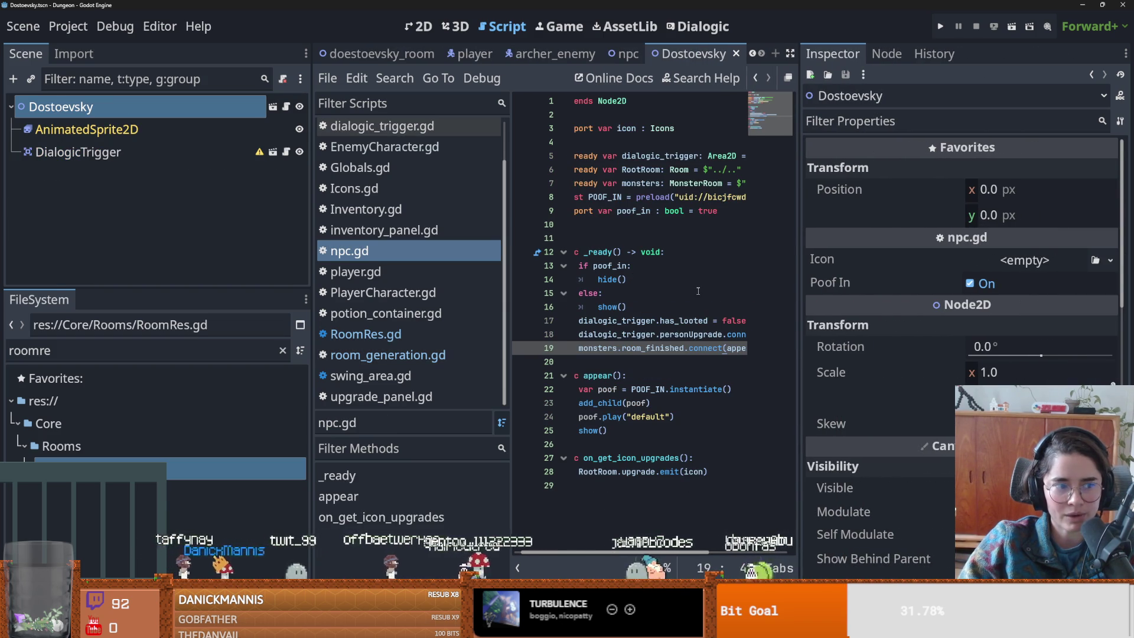
pyautogui.moveTo(311, 316); pyautogui.dragTo(196, 316)
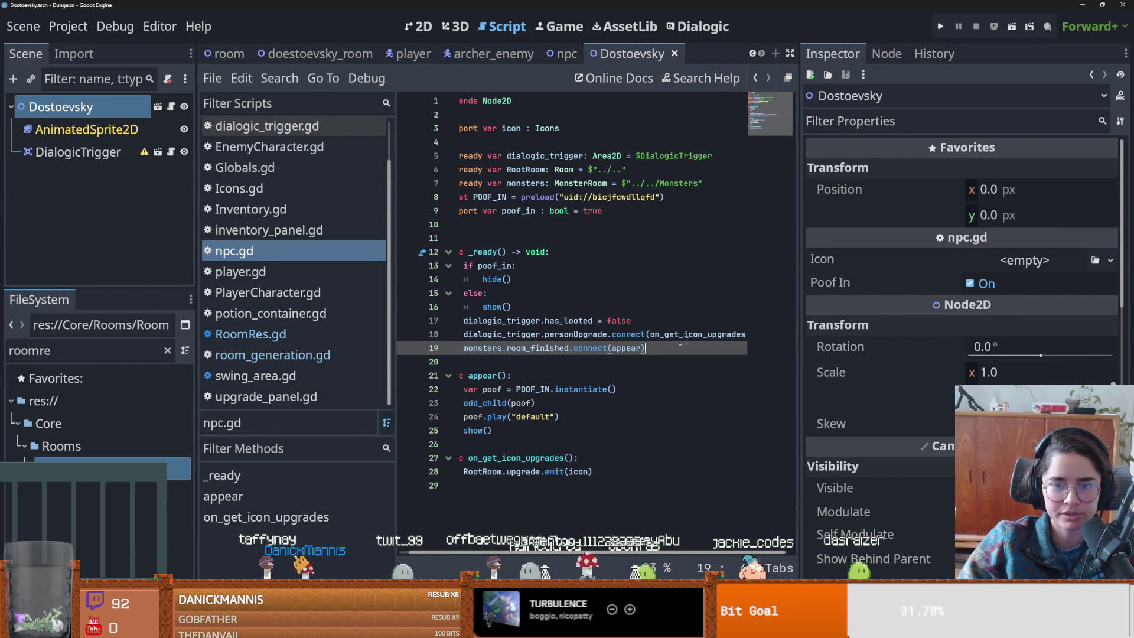
pyautogui.click(317, 54)
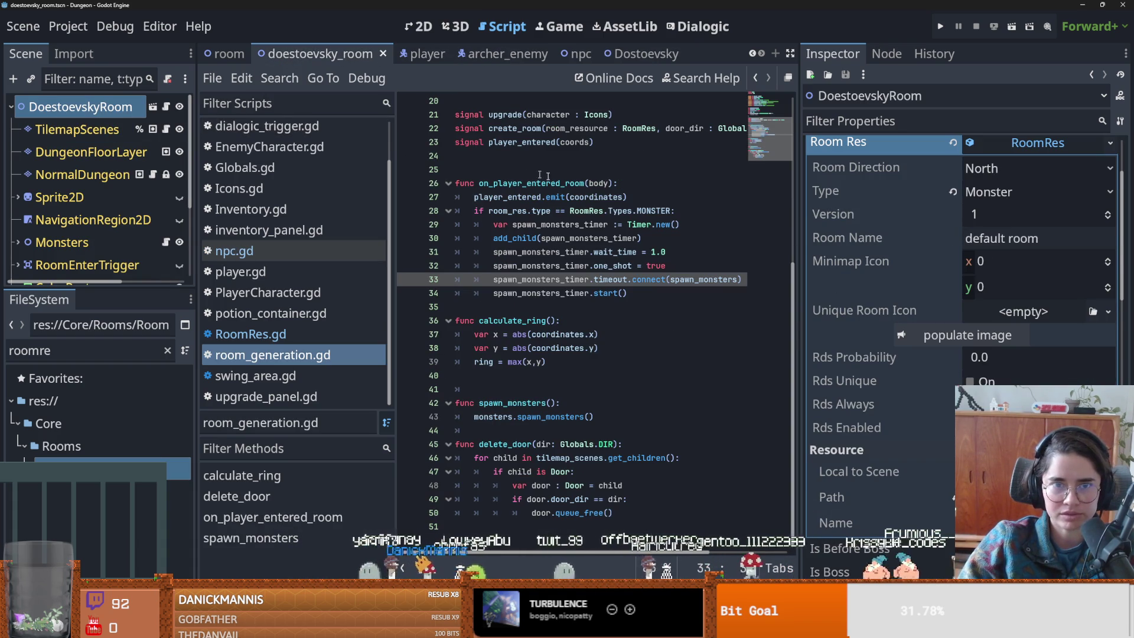
# - Look through the BaldwinIV_room and MarieCurie scenes and check radiation_room's Unique Room Icon options
pyautogui.click(752, 54)
pyautogui.click(751, 54)
pyautogui.click(345, 56)
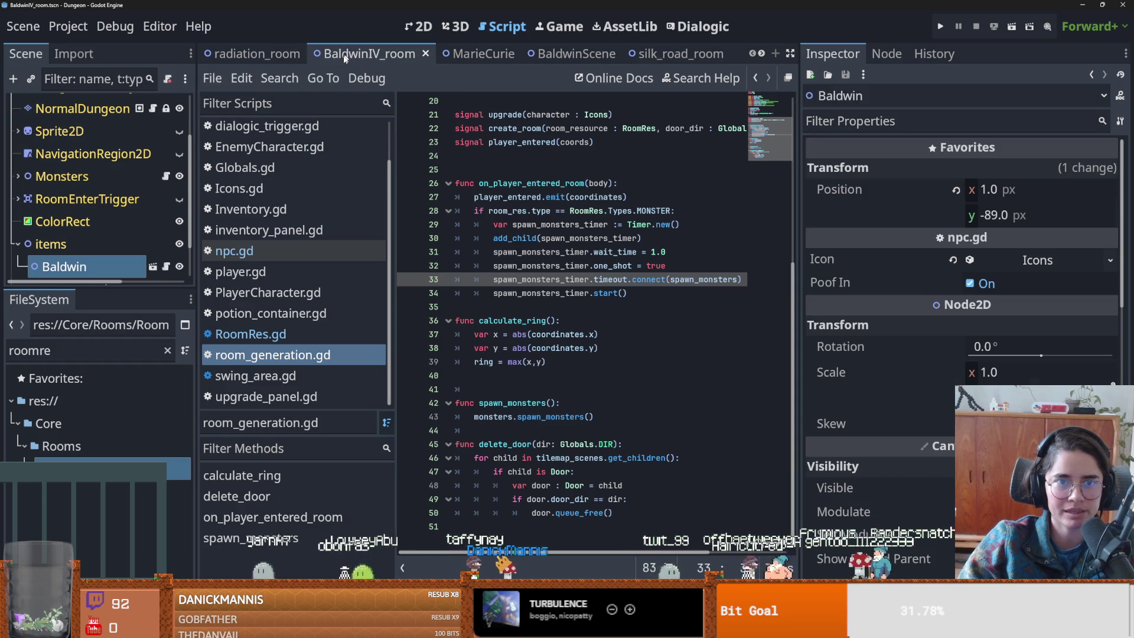
pyautogui.click(483, 53)
pyautogui.click(255, 54)
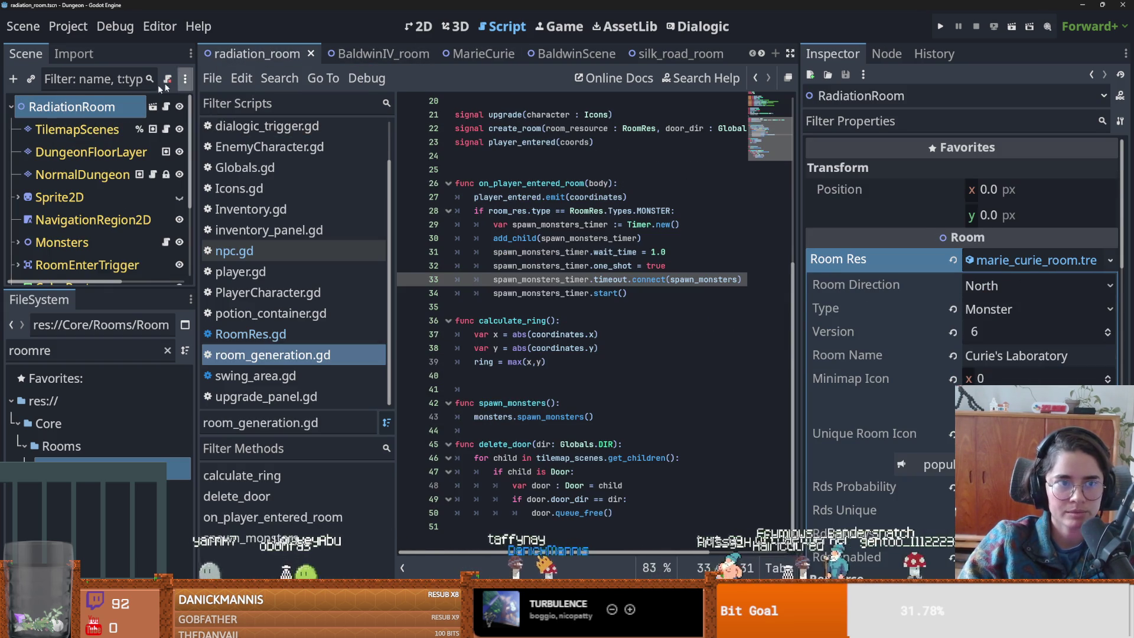
pyautogui.scroll(-5, 963, 295)
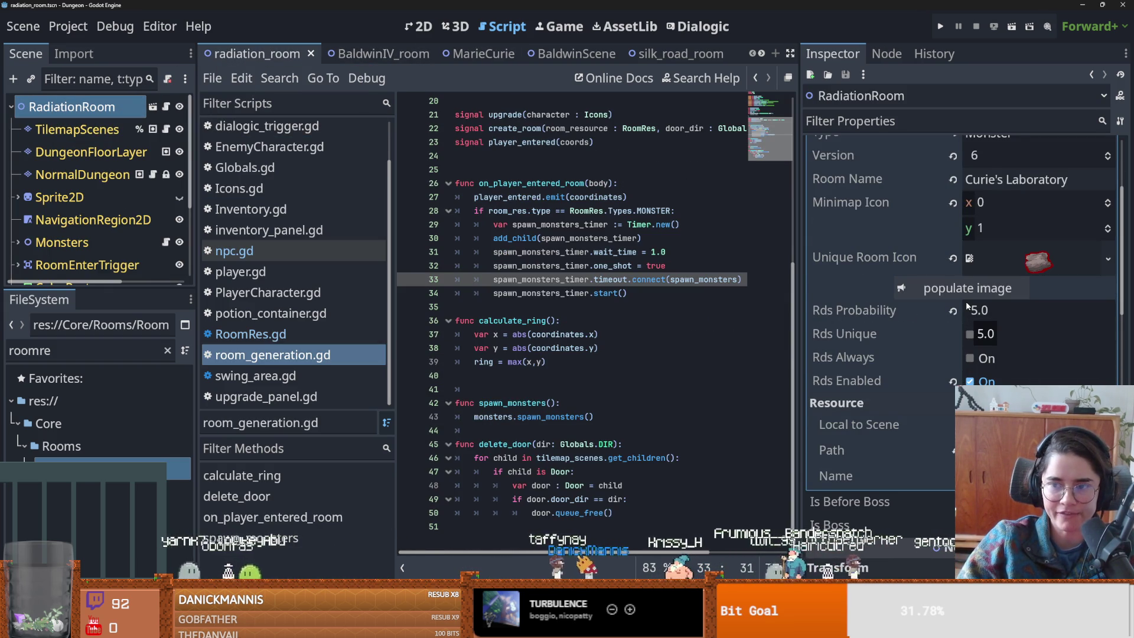
pyautogui.scroll(4, 969, 315)
pyautogui.click(1109, 375)
pyautogui.scroll(-5, 1016, 296)
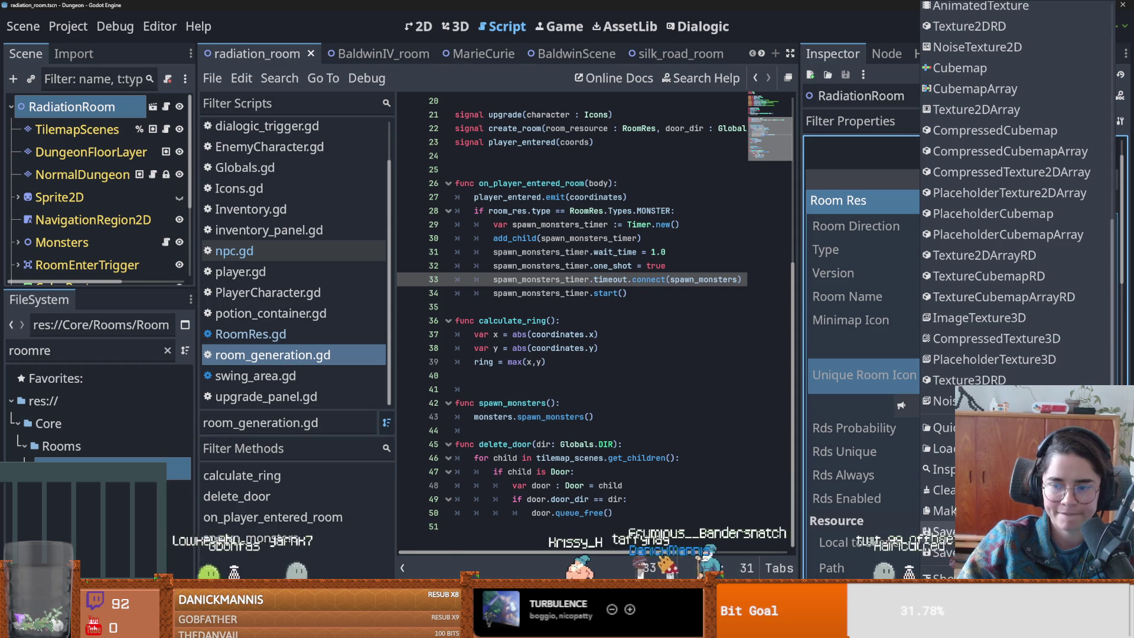
pyautogui.press('Escape')
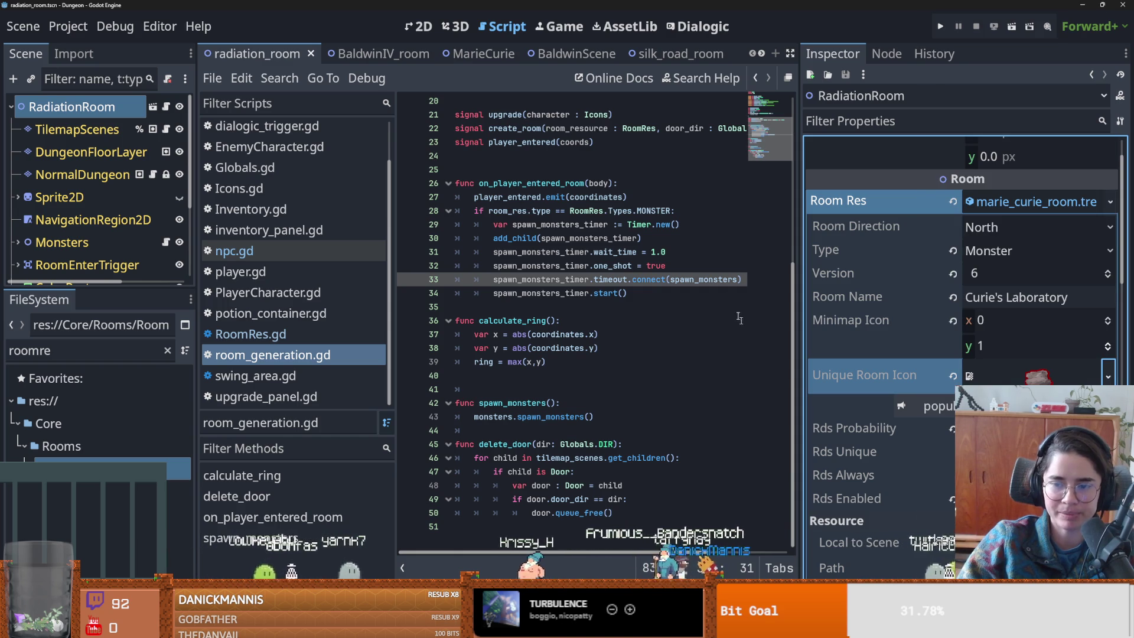
# - Close the MarieCurie and silk_road_room scenes and return to doestoevsky_room
pyautogui.click(574, 55)
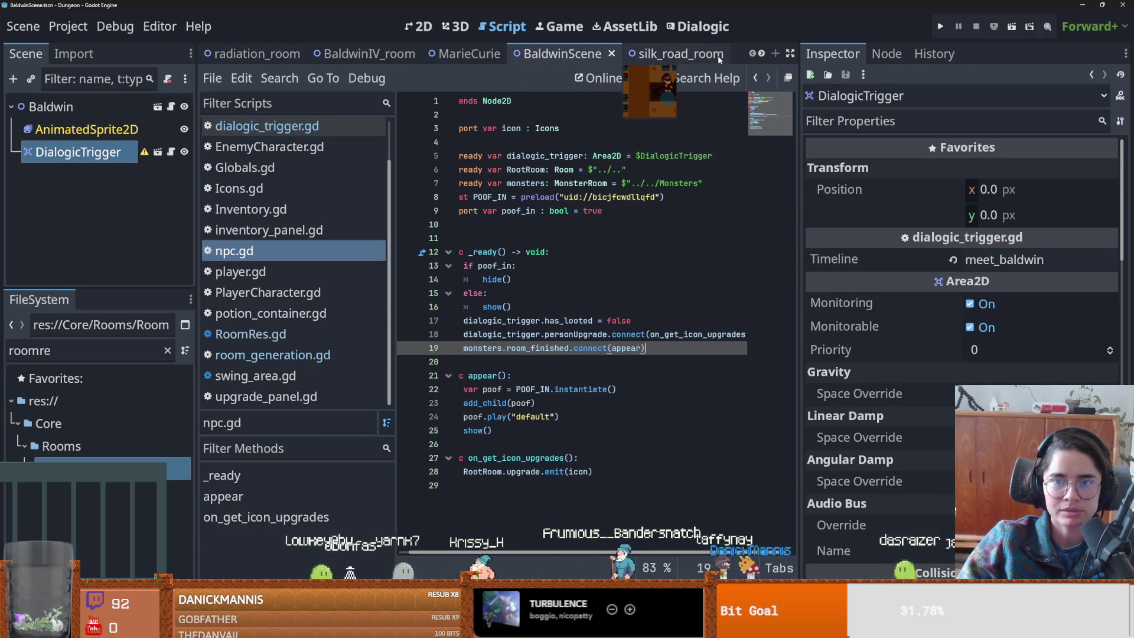
pyautogui.click(375, 52)
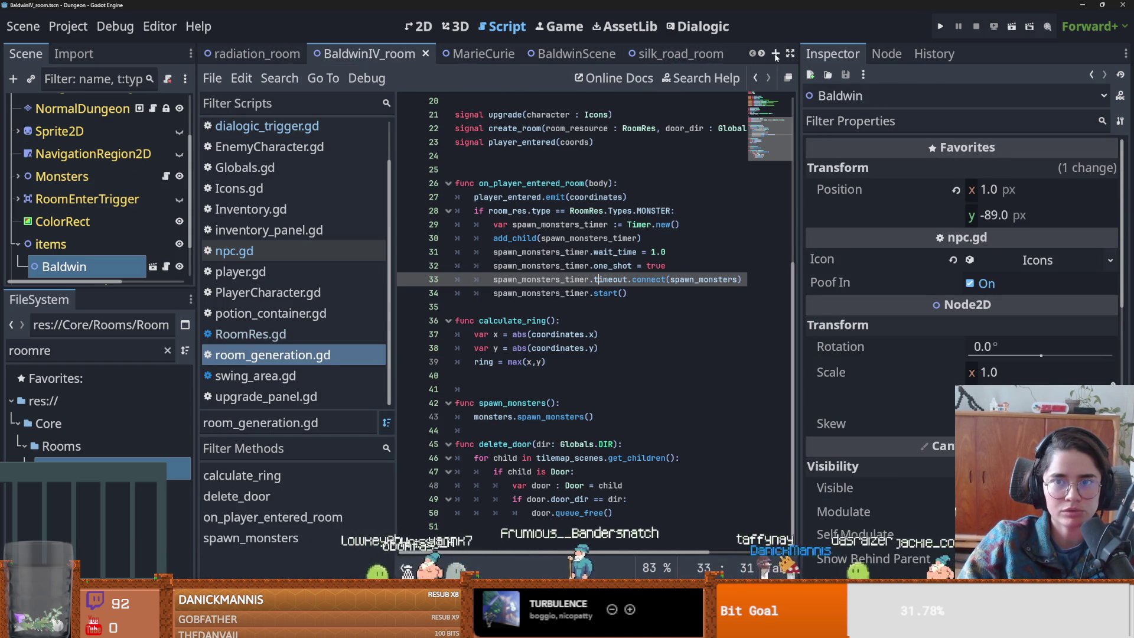
pyautogui.click(495, 56)
pyautogui.click(512, 54)
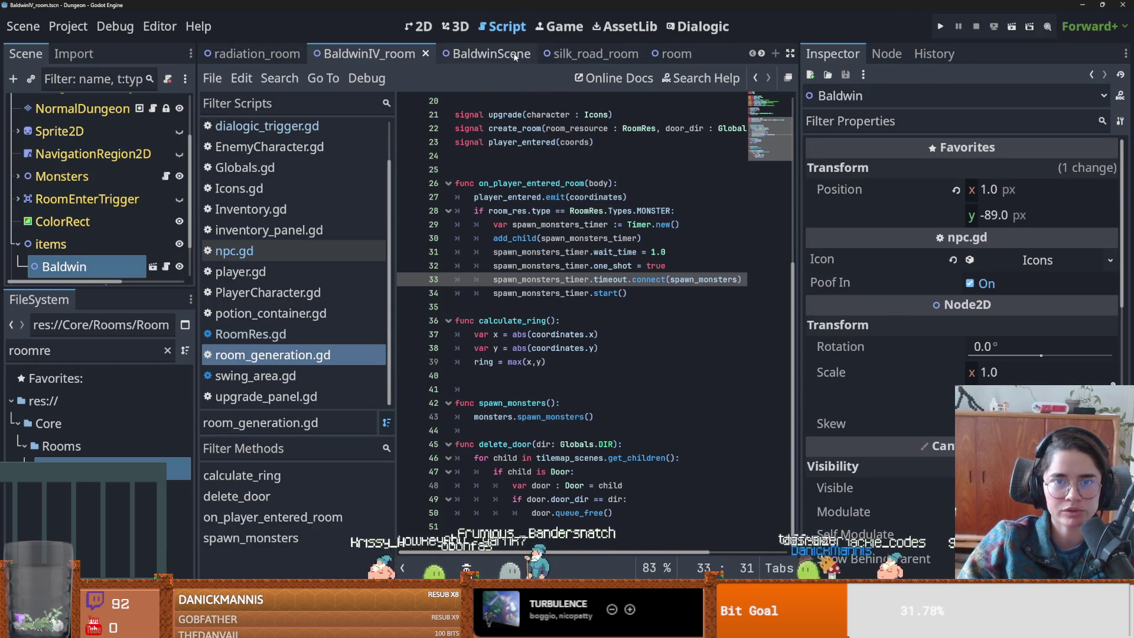
pyautogui.click(585, 55)
pyautogui.click(617, 54)
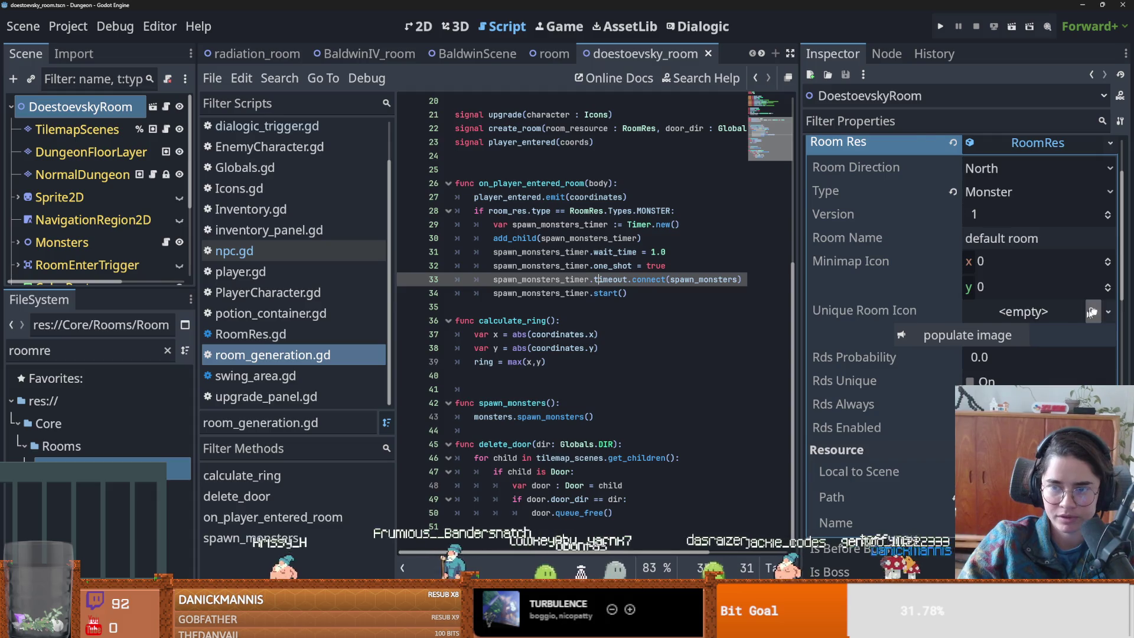
# - Give the room the rock texture icon, Rds Probability 5.0, and Rds Enabled ticked
pyautogui.click(1093, 312)
pyautogui.click(953, 509)
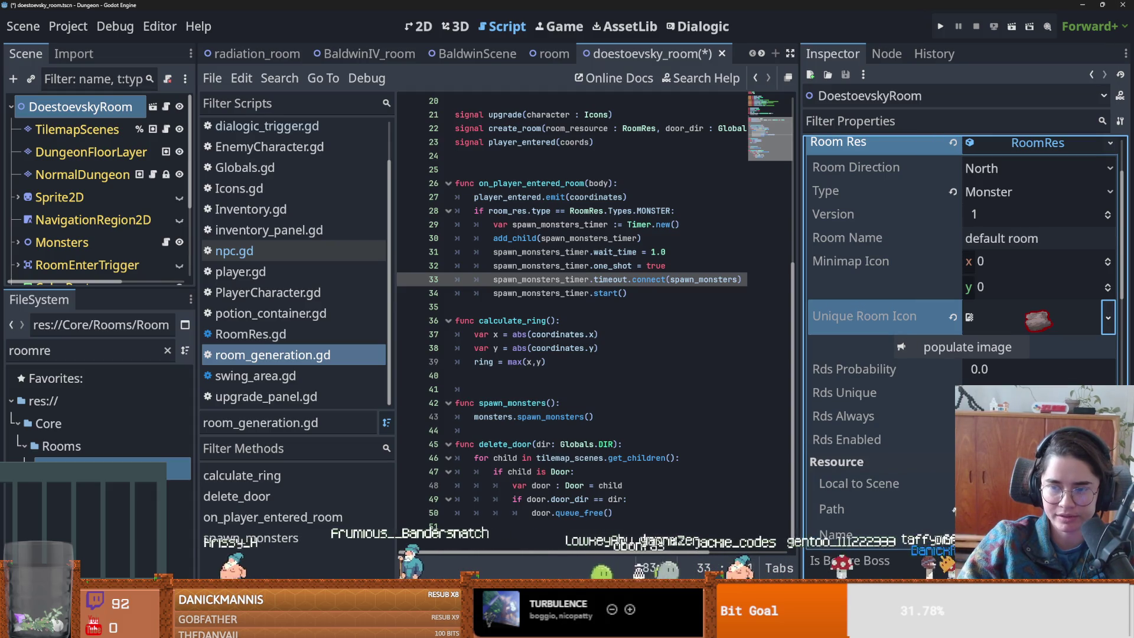
pyautogui.scroll(-5, 993, 372)
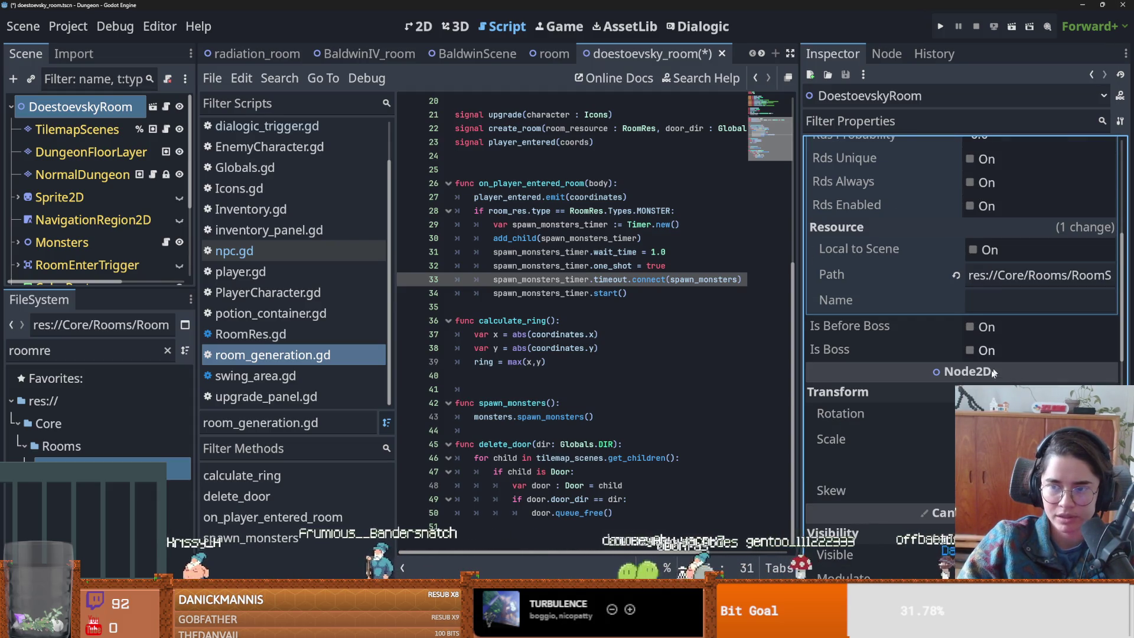
pyautogui.scroll(4, 998, 305)
pyautogui.click(985, 317)
pyautogui.write('5')
pyautogui.press('Return')
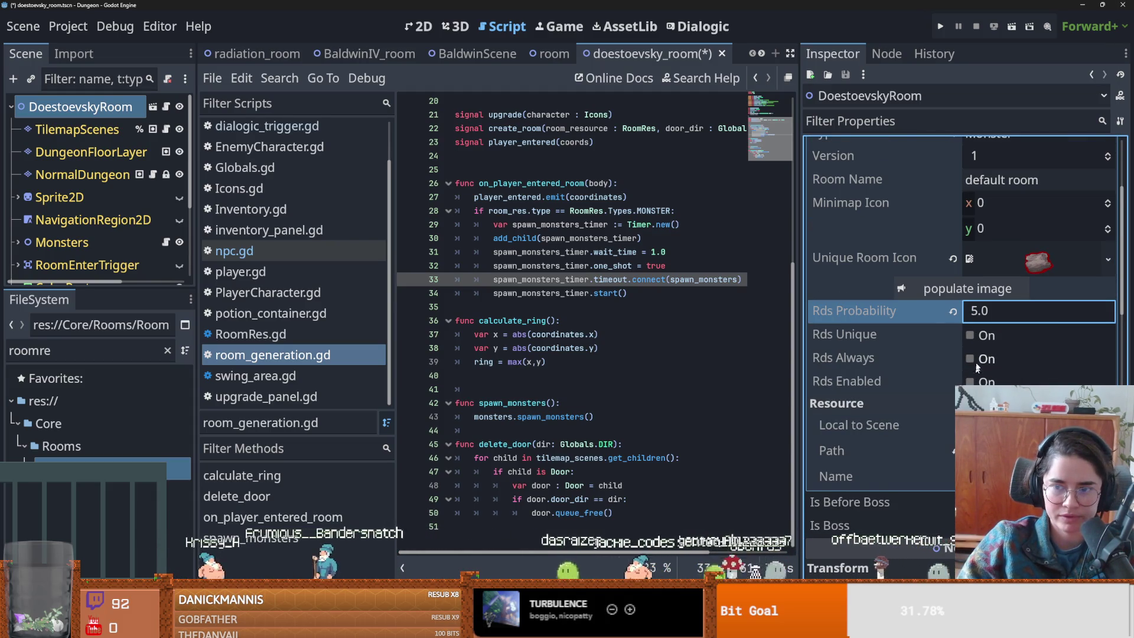
pyautogui.click(880, 372)
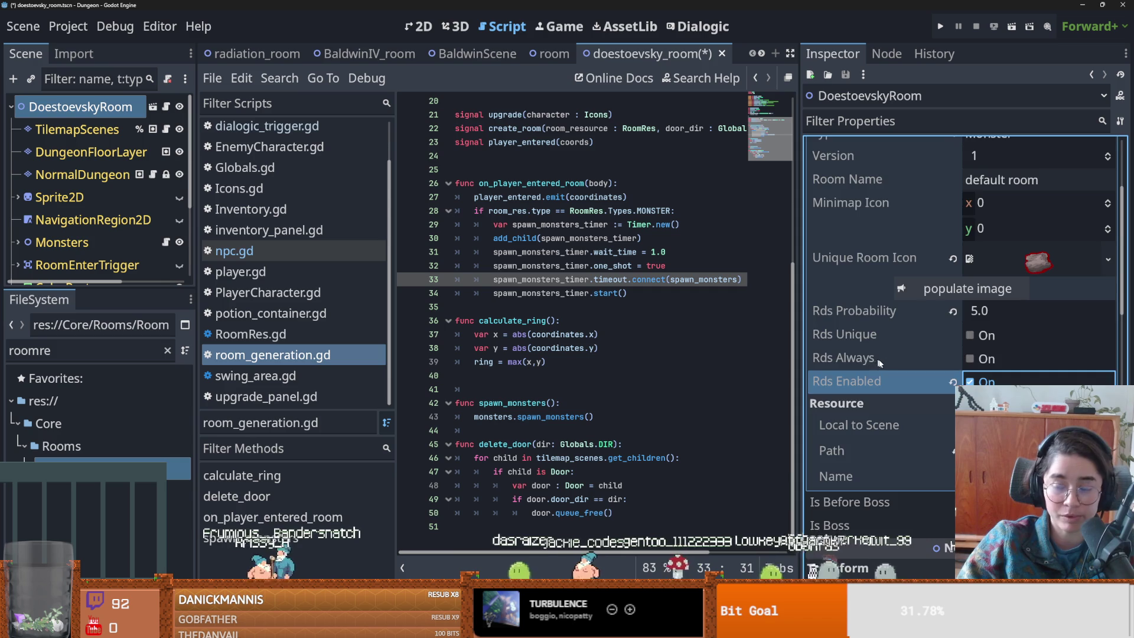
# - Rename the room to 'Saint Petersberg'
pyautogui.scroll(2, 894, 362)
pyautogui.click(995, 305)
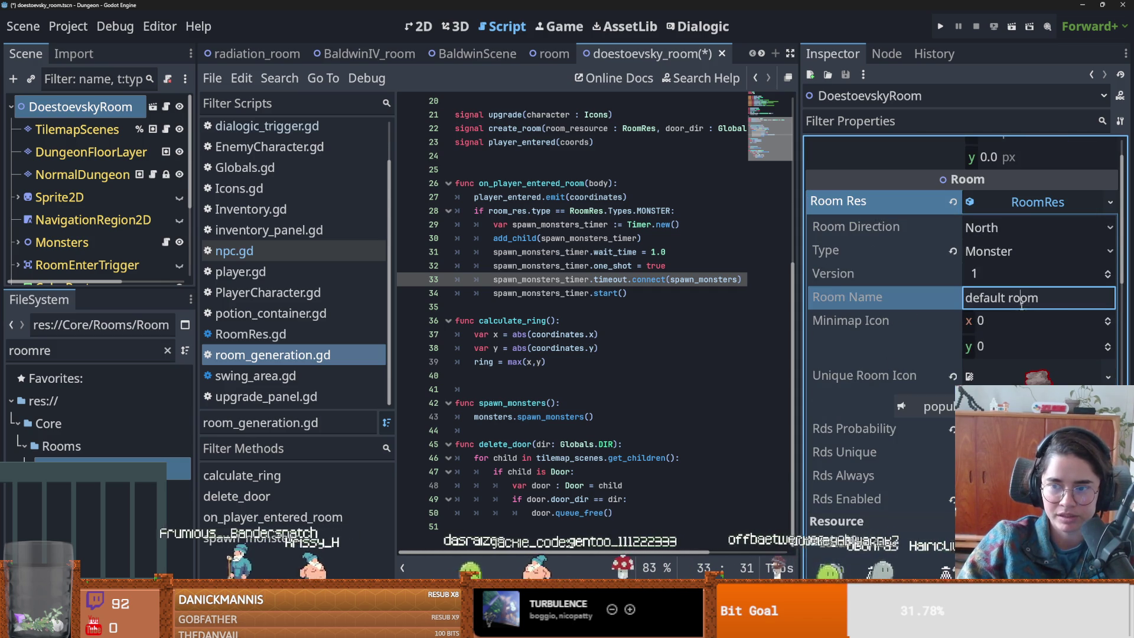
pyautogui.hotkey('ctrl', 'a')
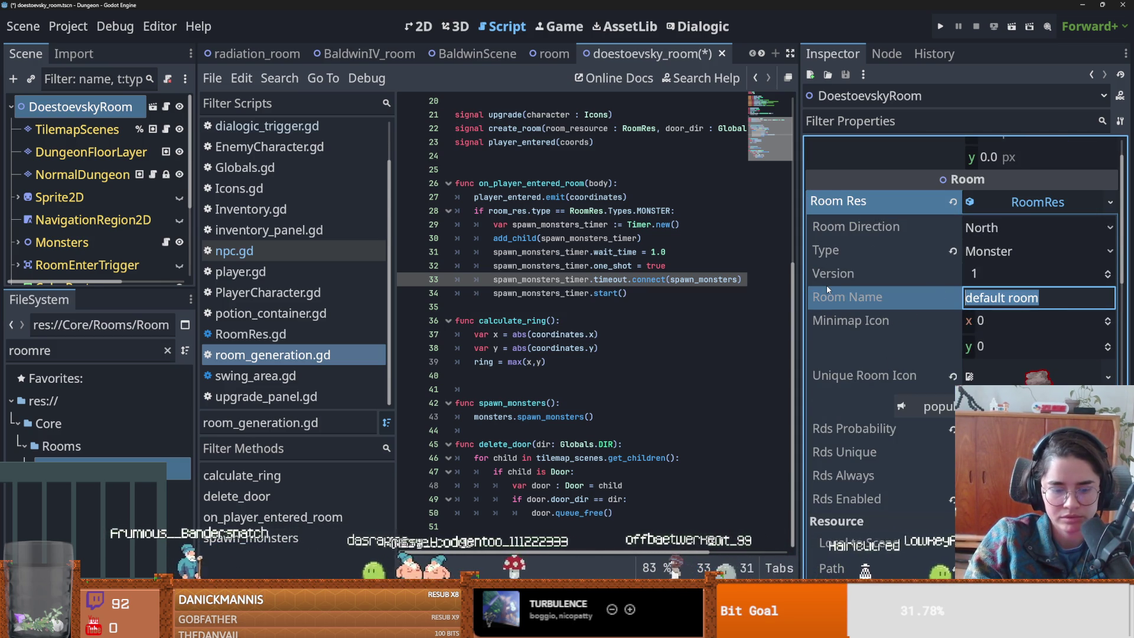
pyautogui.write('Sai')
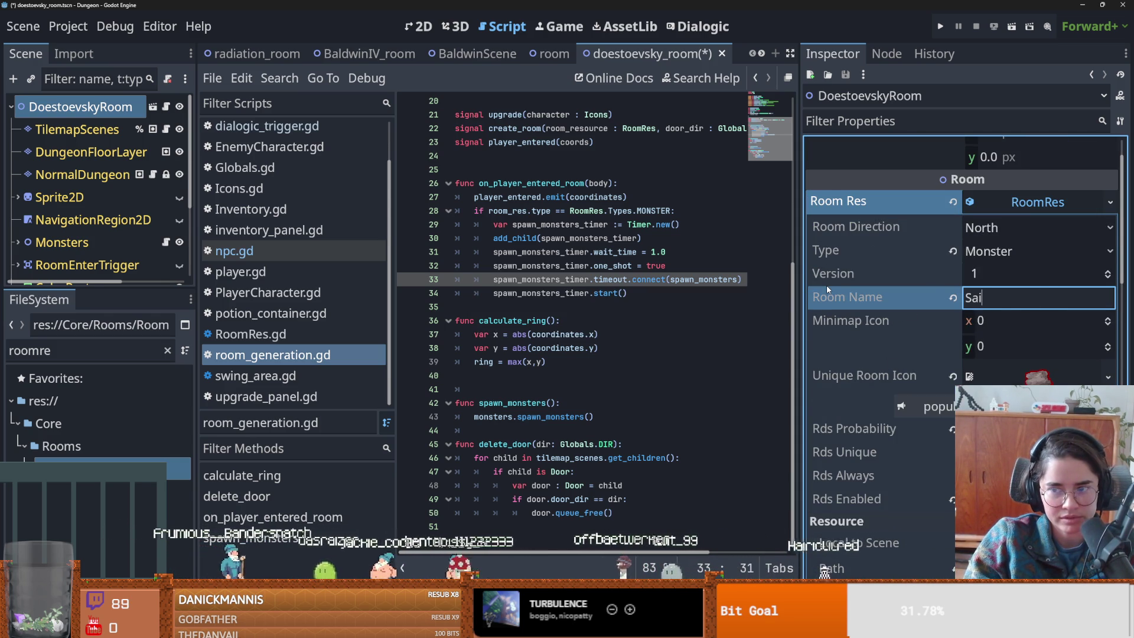
pyautogui.write('nt Petersberg')
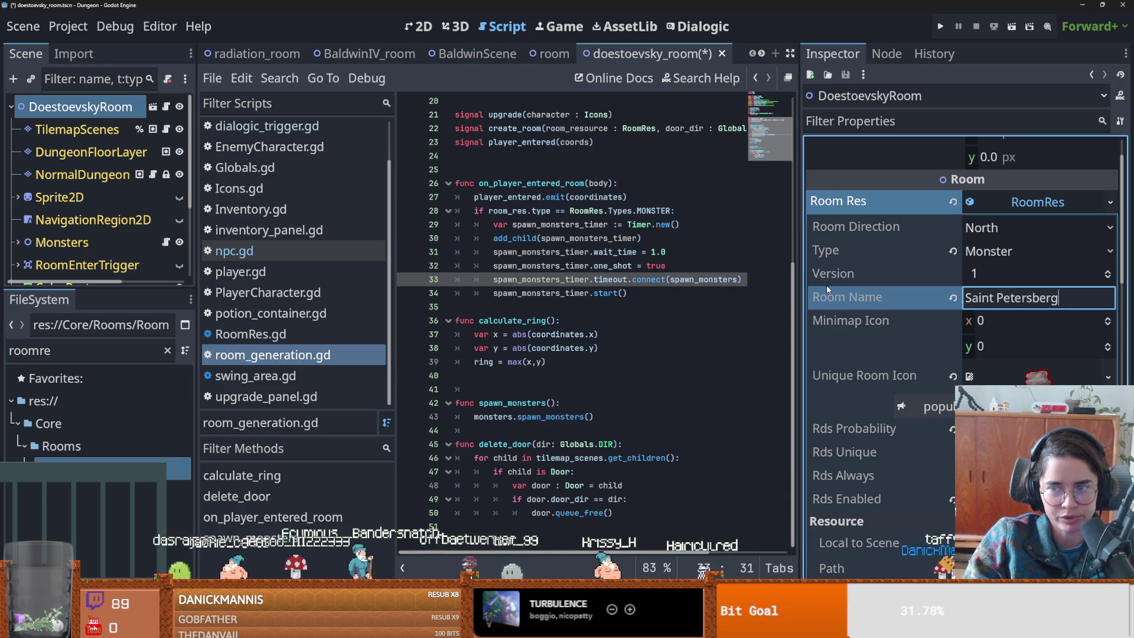
pyautogui.press('Return')
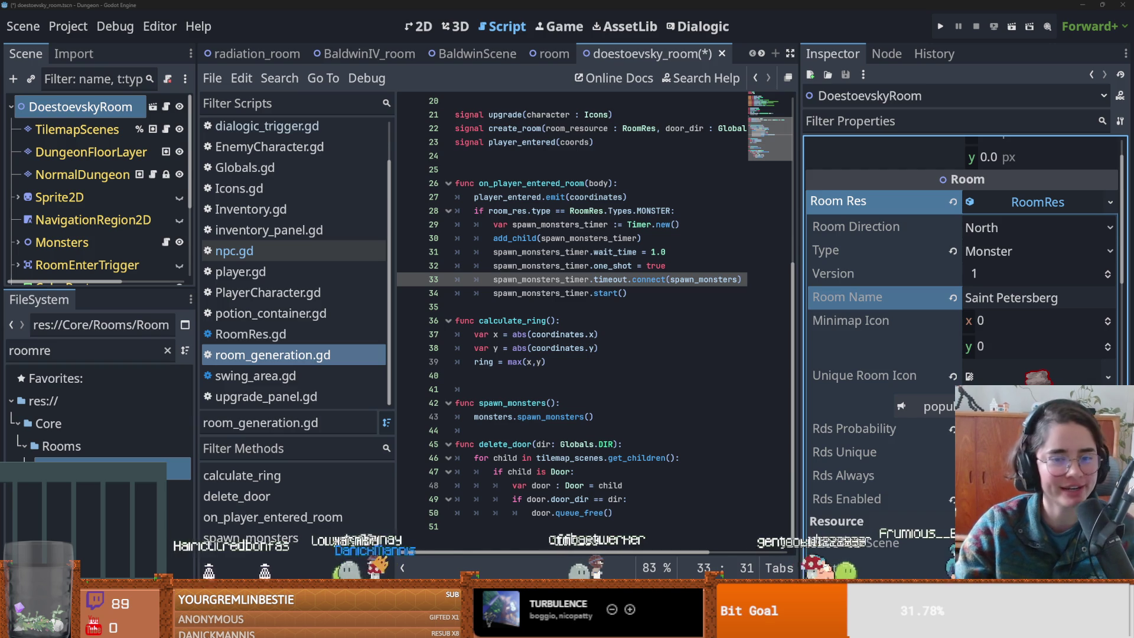
# - Save the doestoevsky_room scene, then play the freestyle beat video on YouTube
pyautogui.click(691, 375)
pyautogui.hotkey('ctrl', 's')
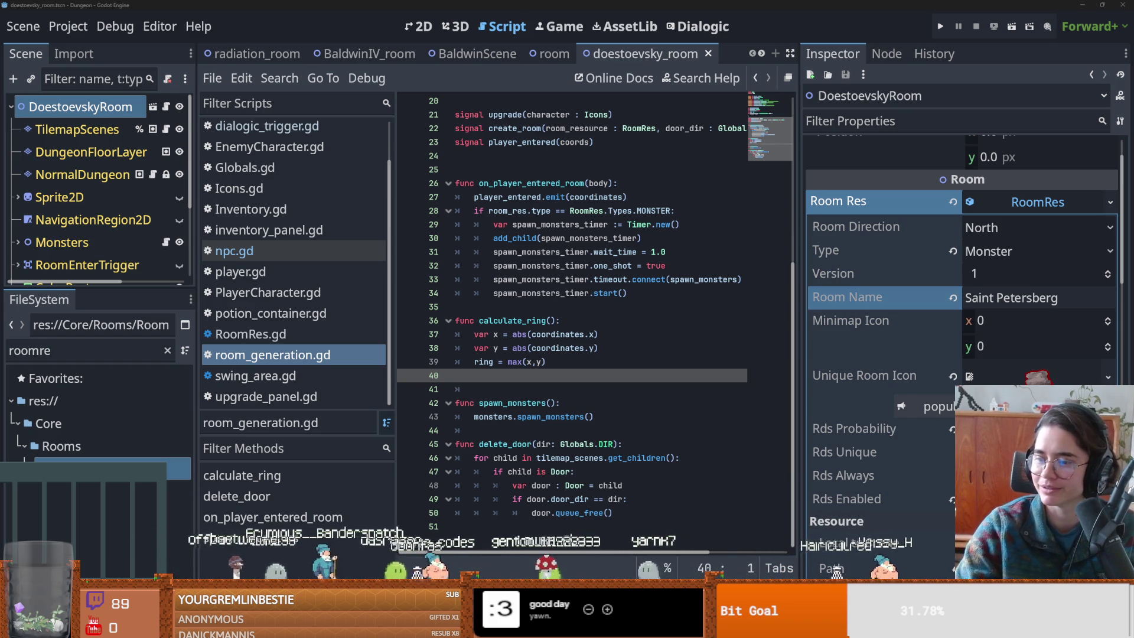
pyautogui.hotkey('alt', 'Tab')
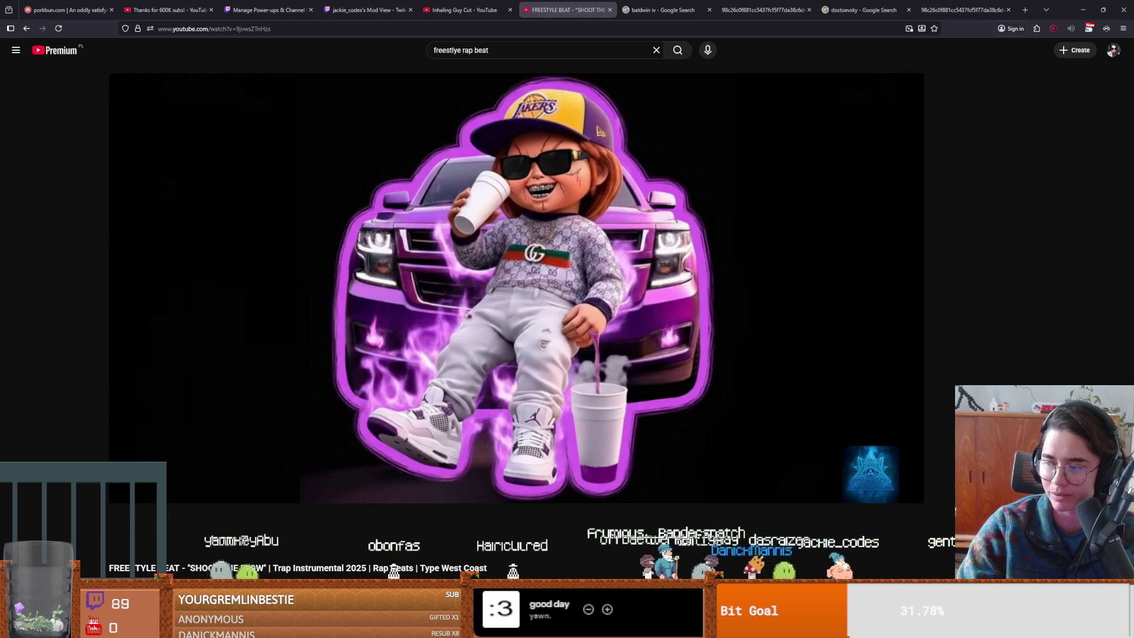
pyautogui.click(554, 311)
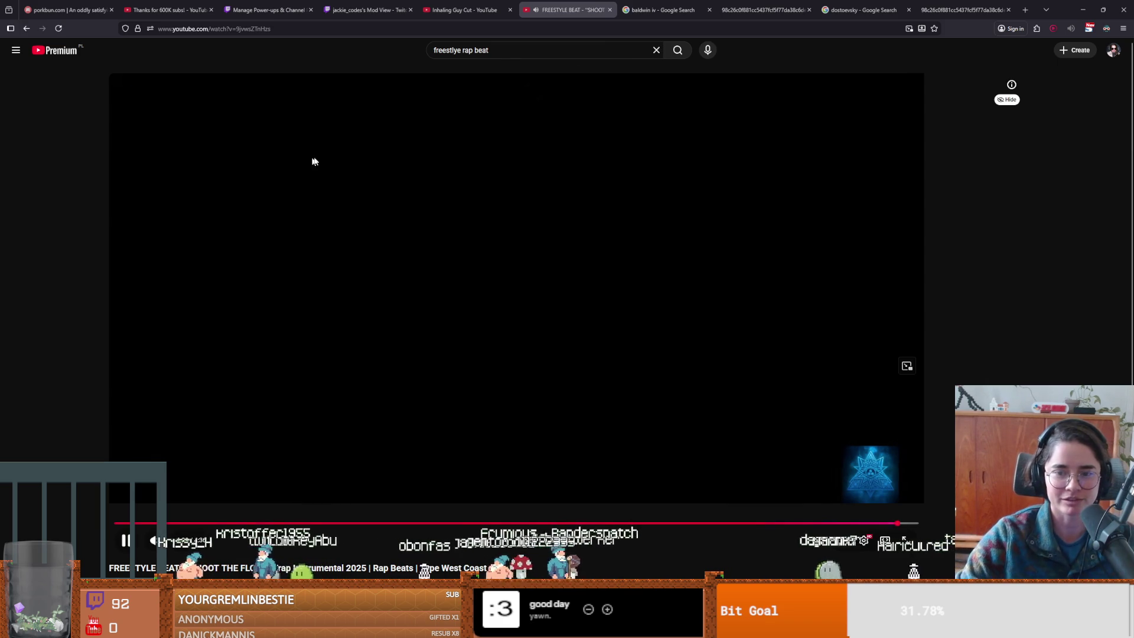
# - Leave the YouTube beat video and return to Godot's room_generation.gd script
pyautogui.hotkey('alt', 'Tab')
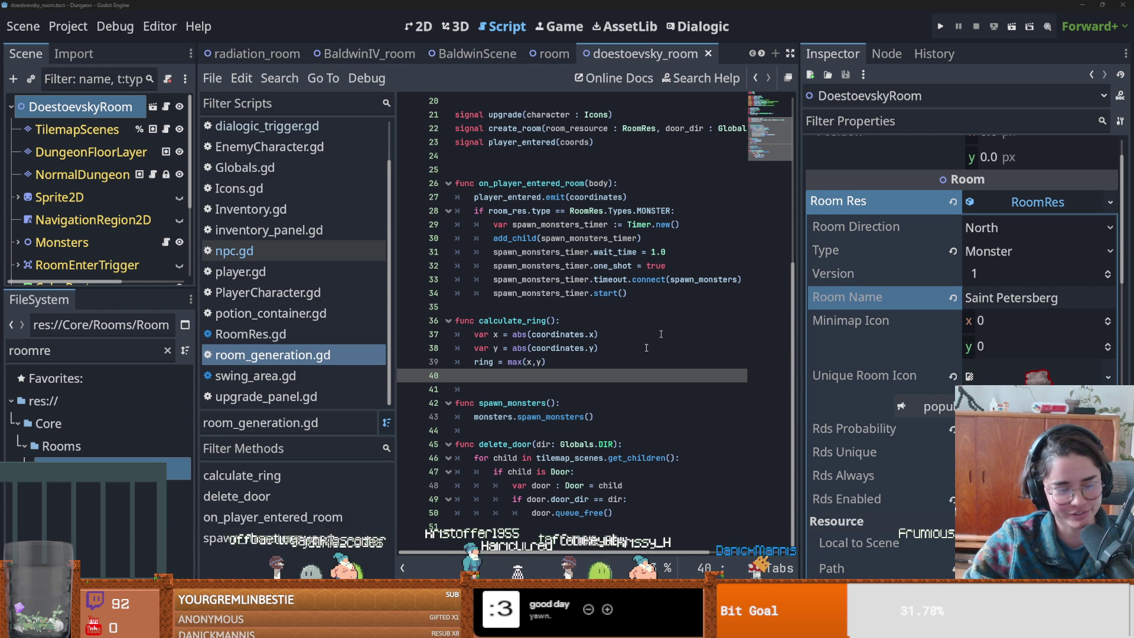
# - Delete blank line 25 from room_generation.gd and save the script
pyautogui.click(673, 266)
pyautogui.scroll(3, 502, 295)
pyautogui.click(470, 290)
pyautogui.press('BackSpace')
pyautogui.click(595, 228)
pyautogui.scroll(1, 595, 228)
pyautogui.scroll(-1, 594, 228)
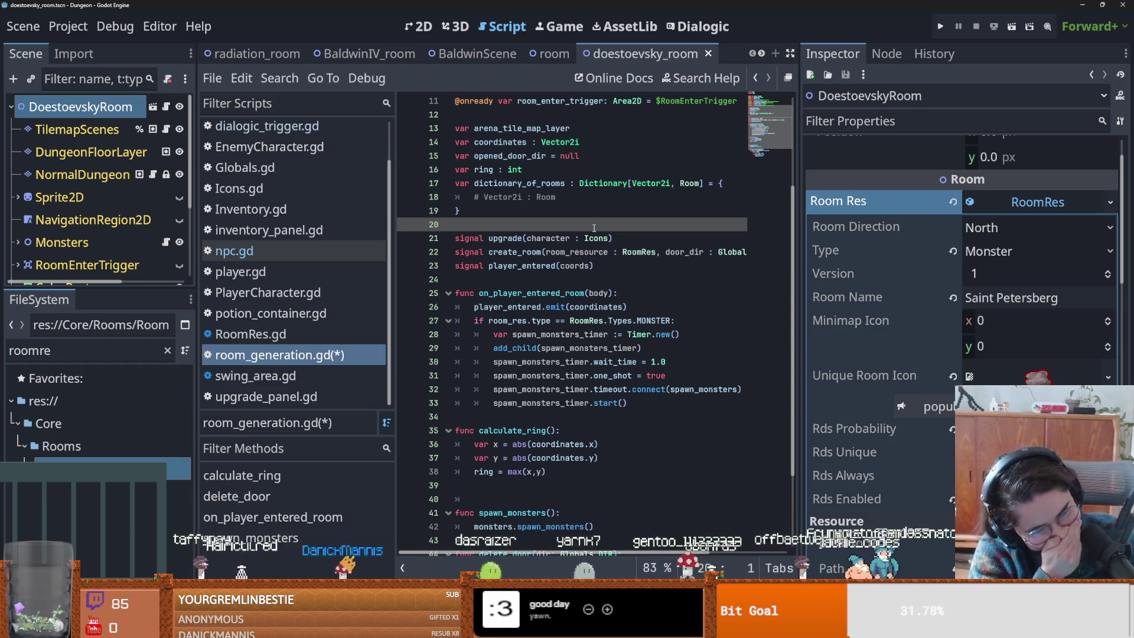
pyautogui.hotkey('ctrl', 's')
pyautogui.hotkey('ctrl', 'F1')
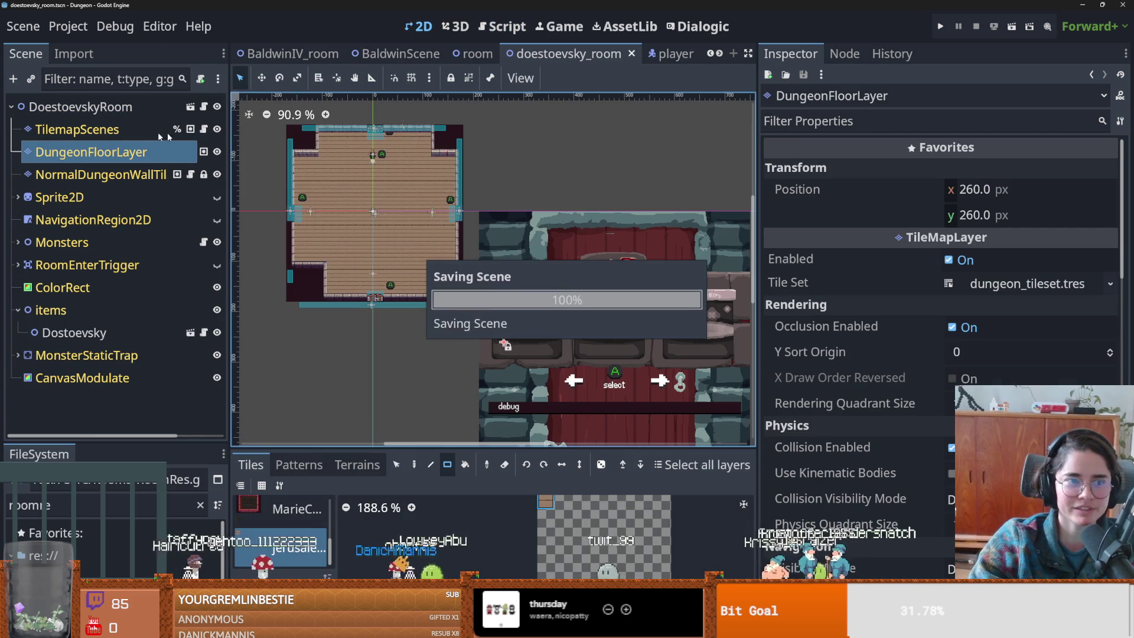
# - Select the DoestoevskyRoom root node and save the scene
pyautogui.scroll(2, 426, 249)
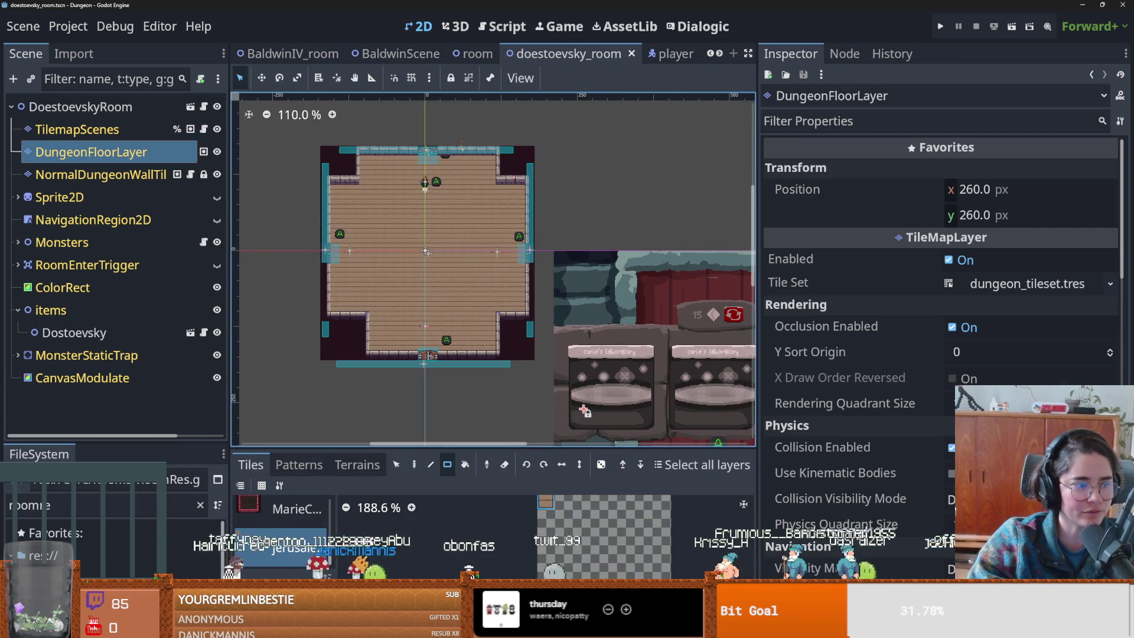
pyautogui.scroll(3, 434, 97)
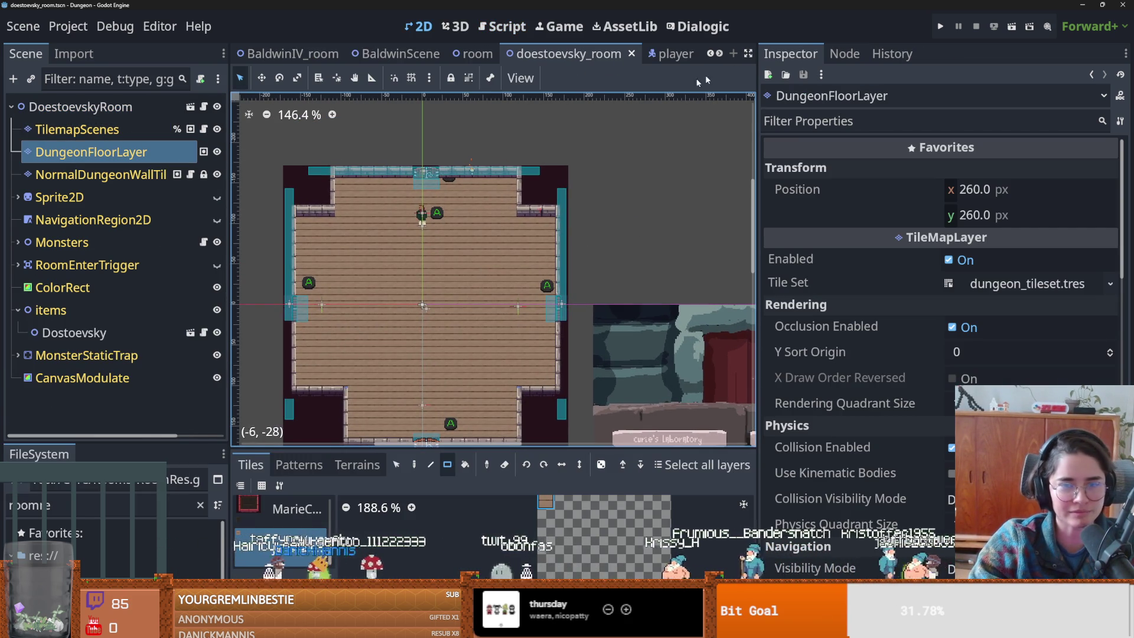
pyautogui.click(80, 107)
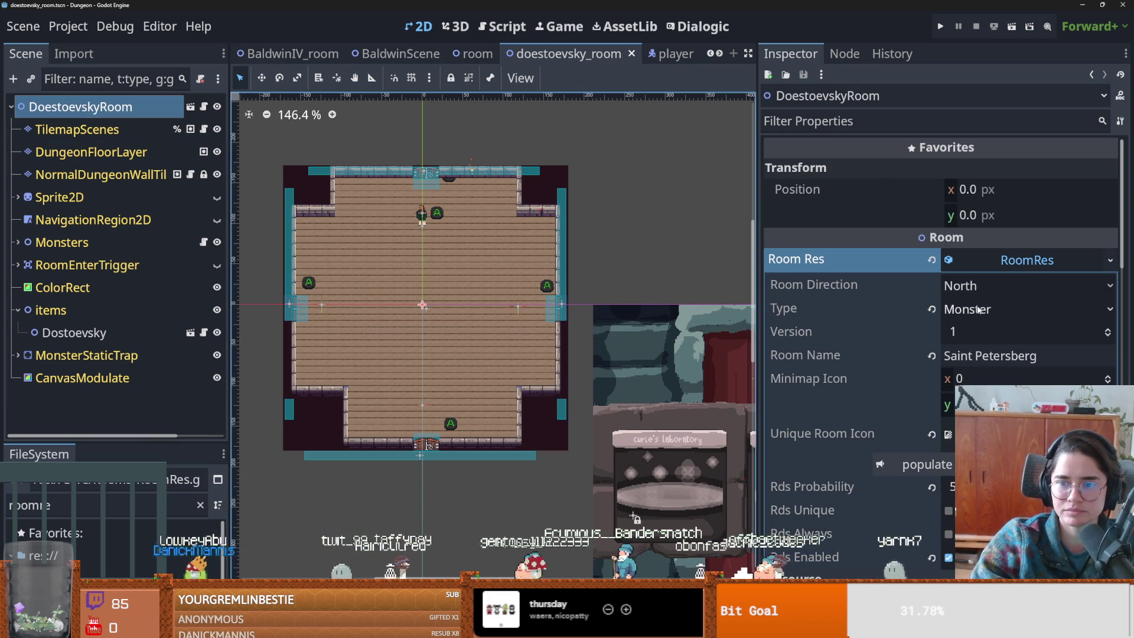
pyautogui.scroll(-3, 1007, 345)
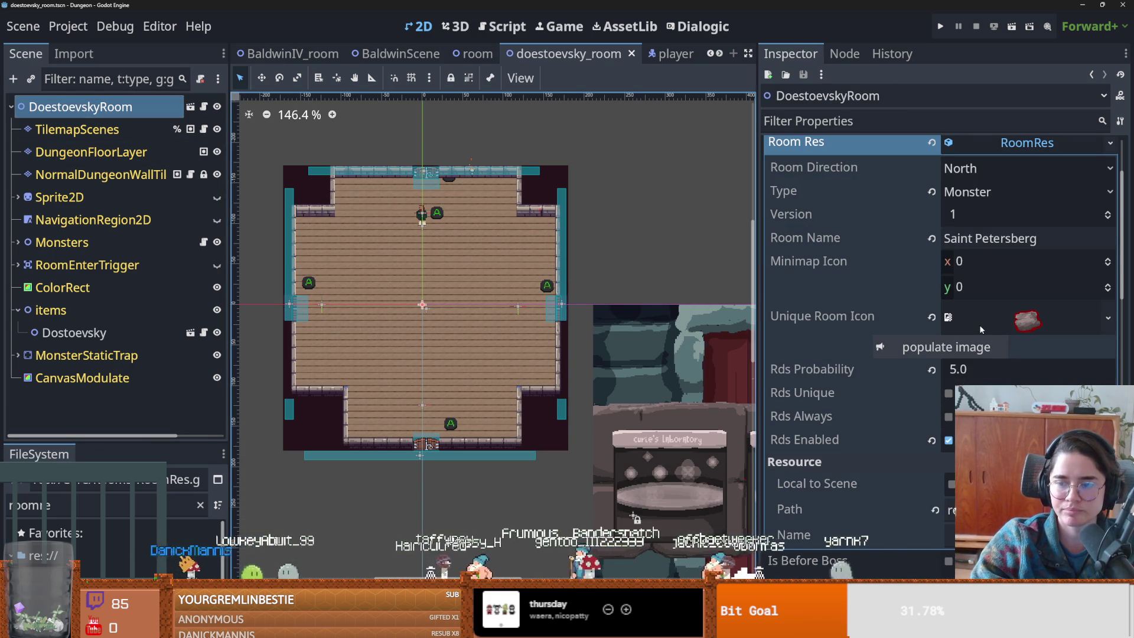
pyautogui.hotkey('ctrl', 's')
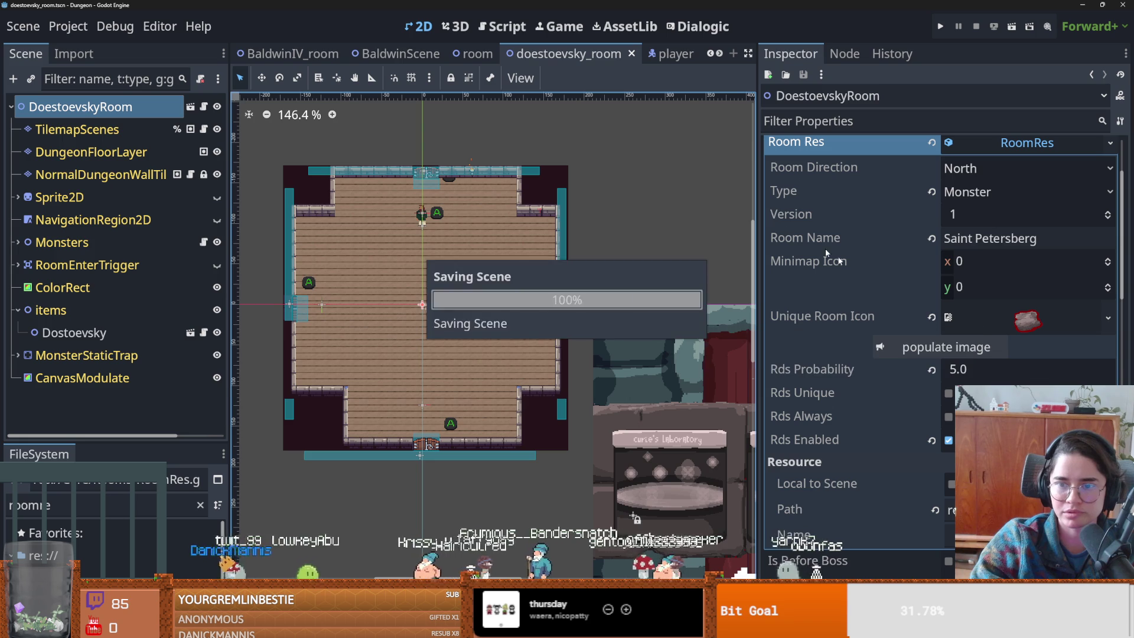
# - Resize the FileSystem, viewport and Inspector docks, then start saving Room Res to its own file
pyautogui.moveTo(165, 444); pyautogui.dragTo(183, 291)
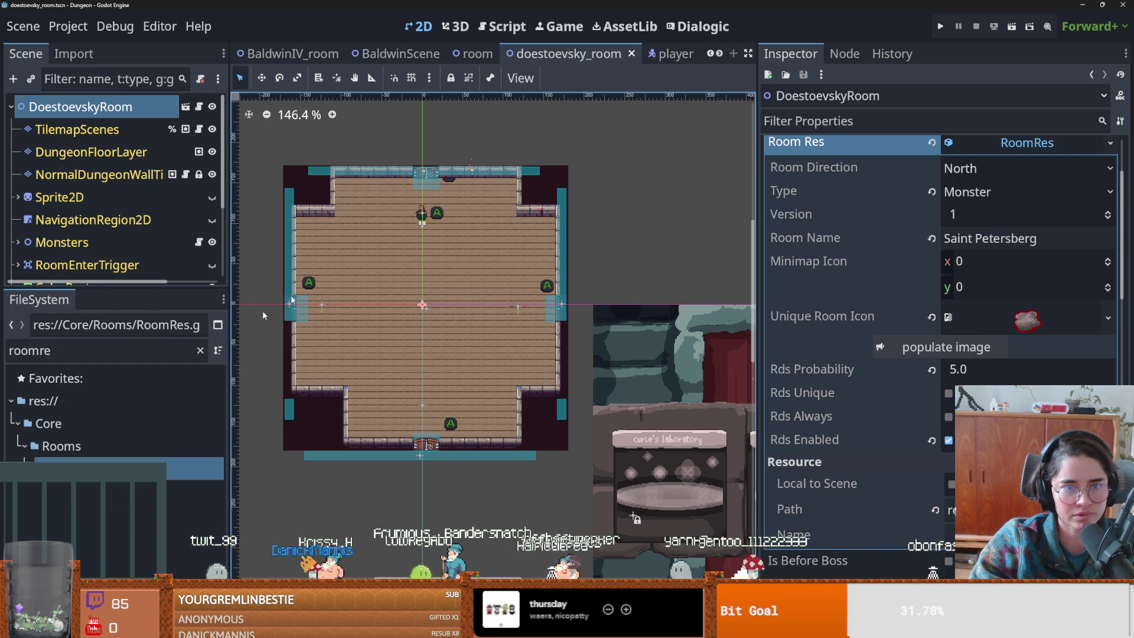
pyautogui.moveTo(755, 106); pyautogui.dragTo(944, 106)
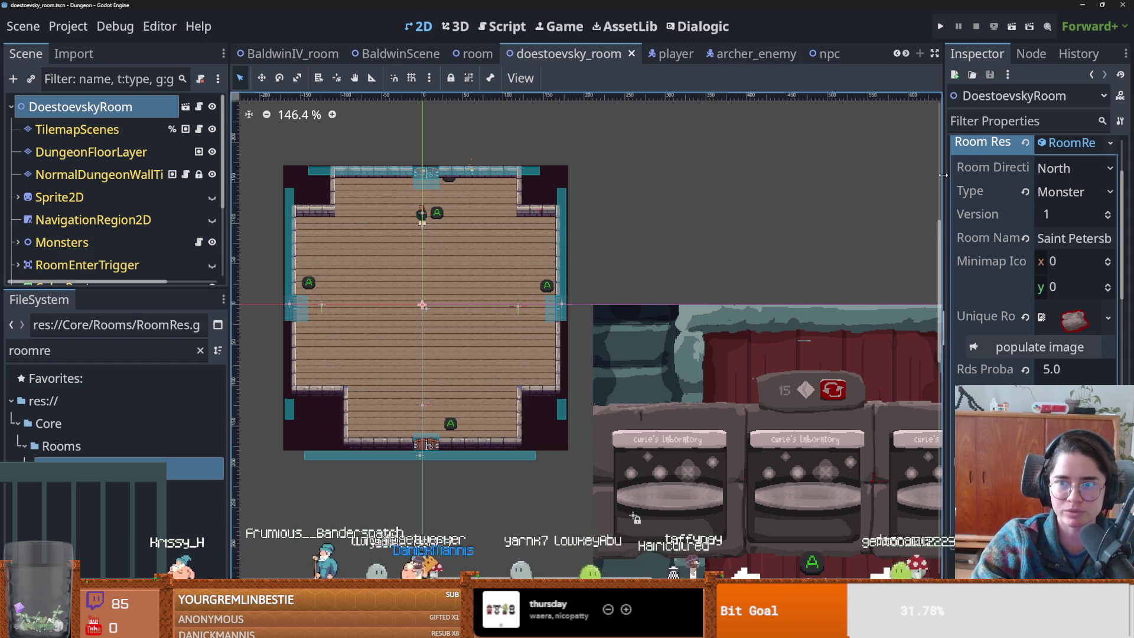
pyautogui.moveTo(943, 172); pyautogui.dragTo(709, 148)
pyautogui.scroll(3, 1111, 144)
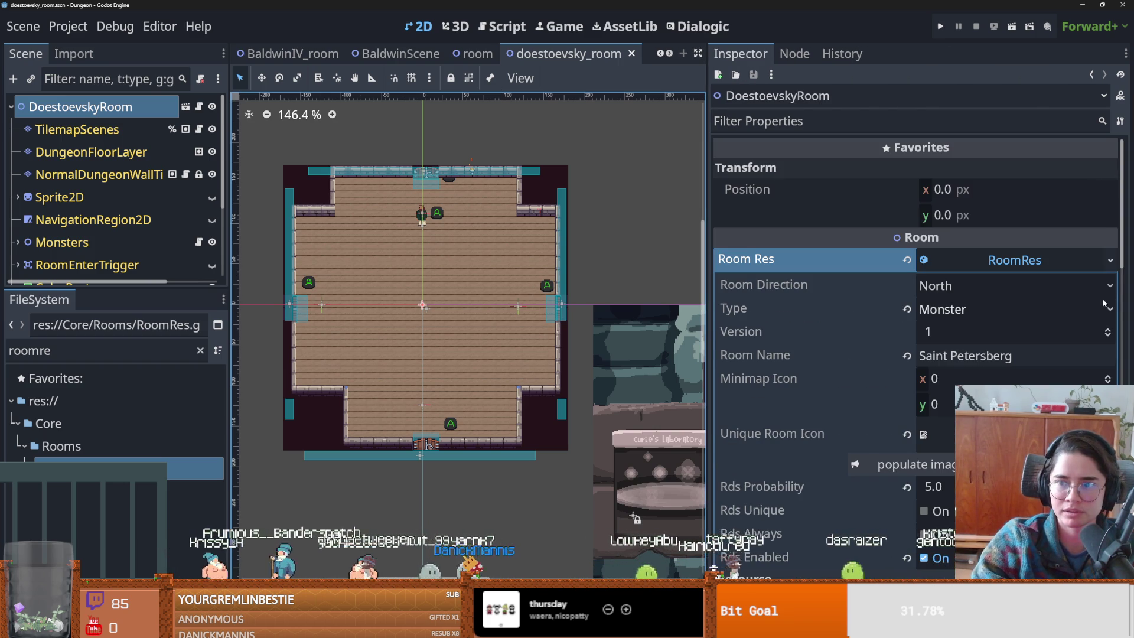
pyautogui.click(1111, 262)
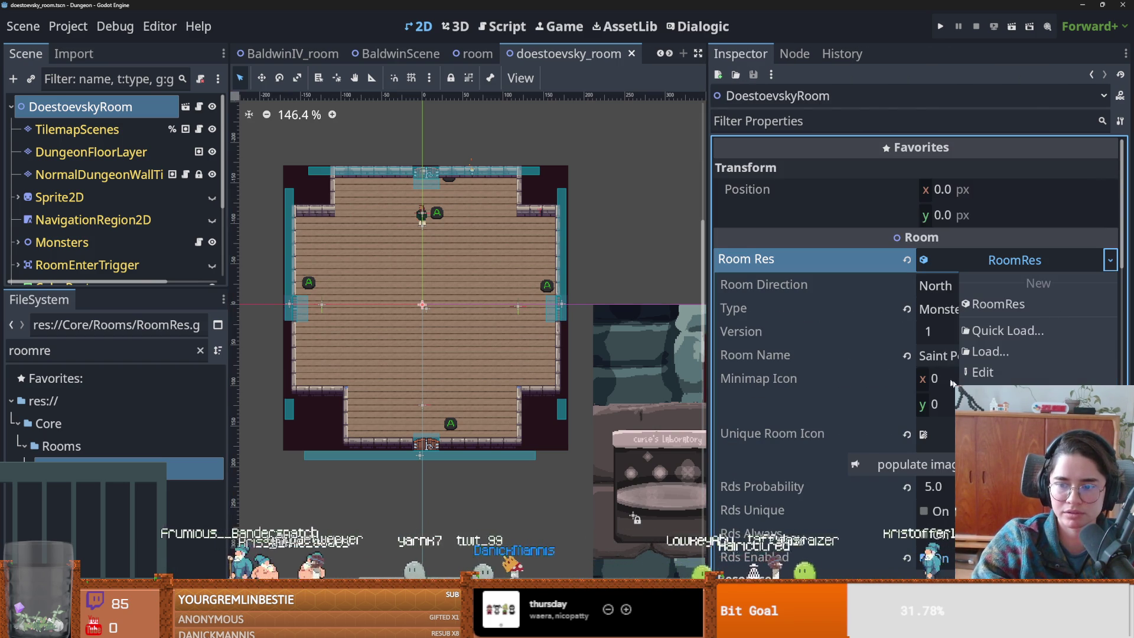
pyautogui.click(998, 455)
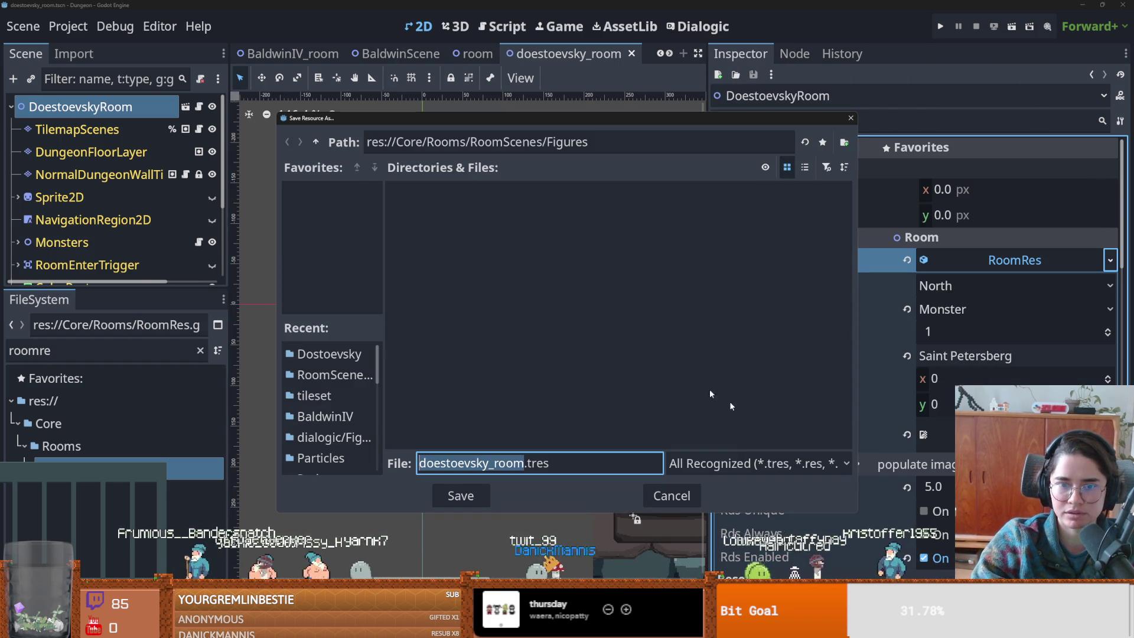
pyautogui.click(526, 463)
pyautogui.write('_res')
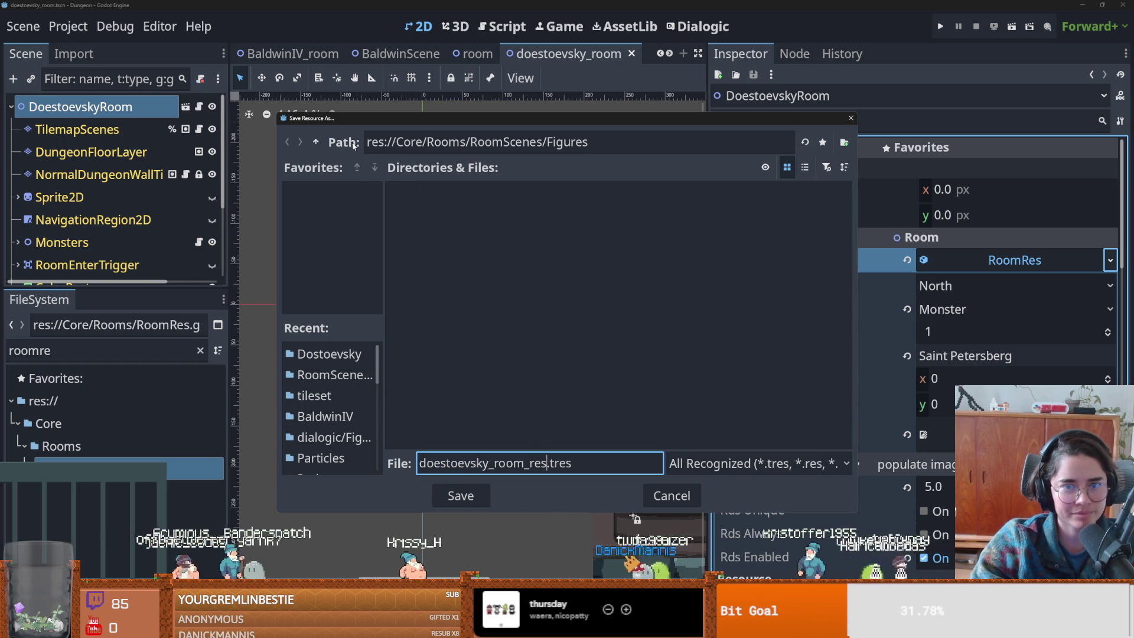
pyautogui.click(316, 142)
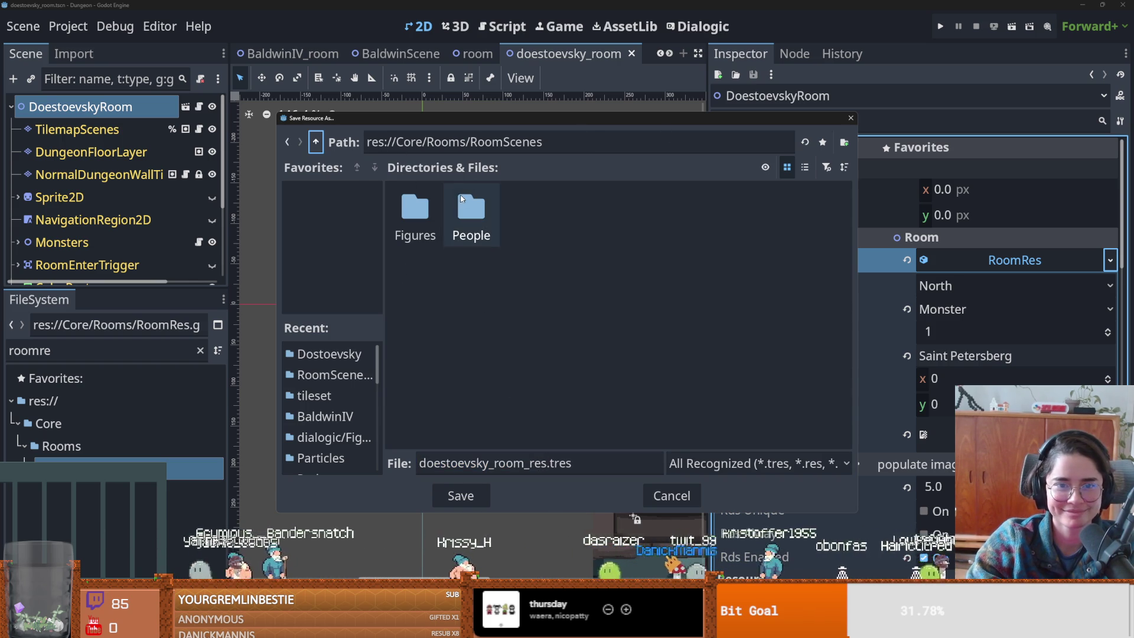
pyautogui.click(317, 142)
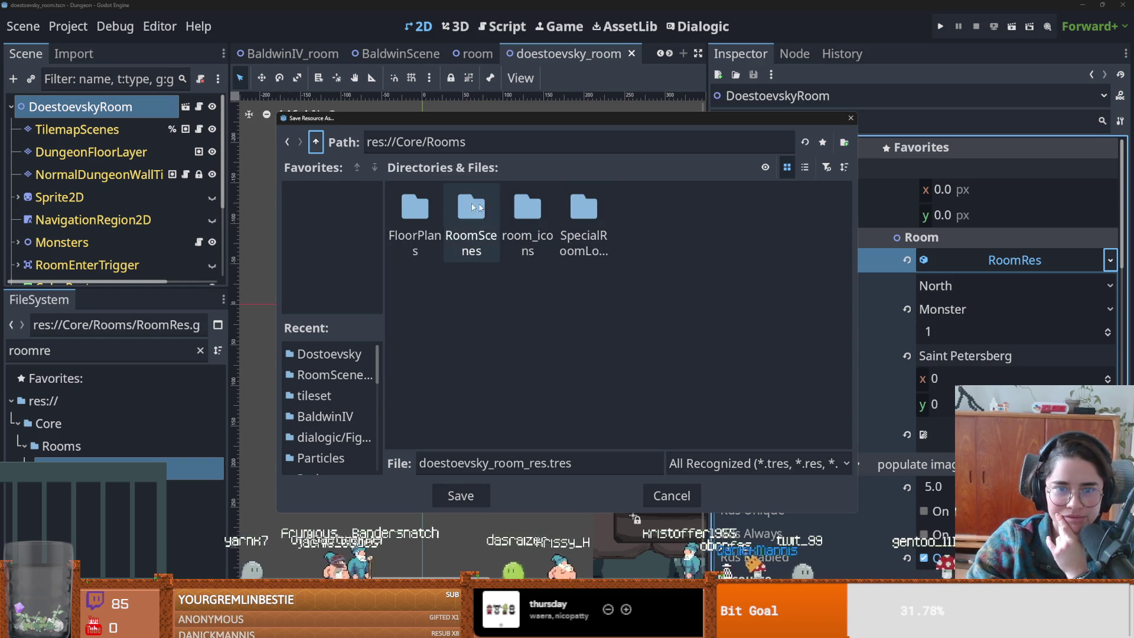
pyautogui.doubleClick(587, 206)
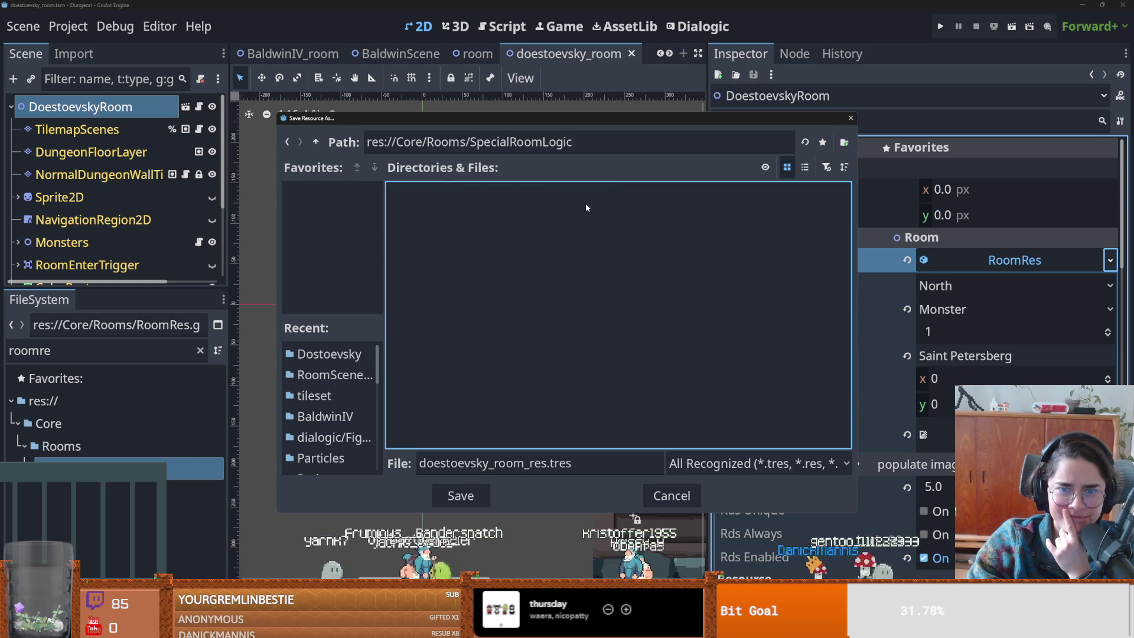
pyautogui.click(318, 142)
pyautogui.doubleClick(488, 208)
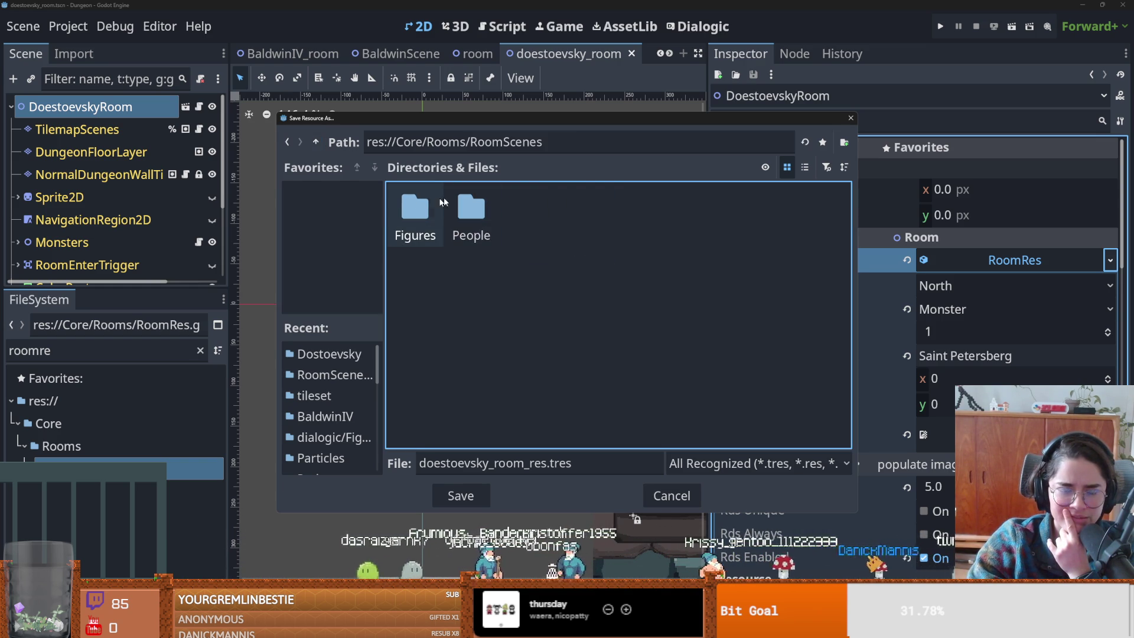
pyautogui.click(317, 143)
pyautogui.click(317, 143)
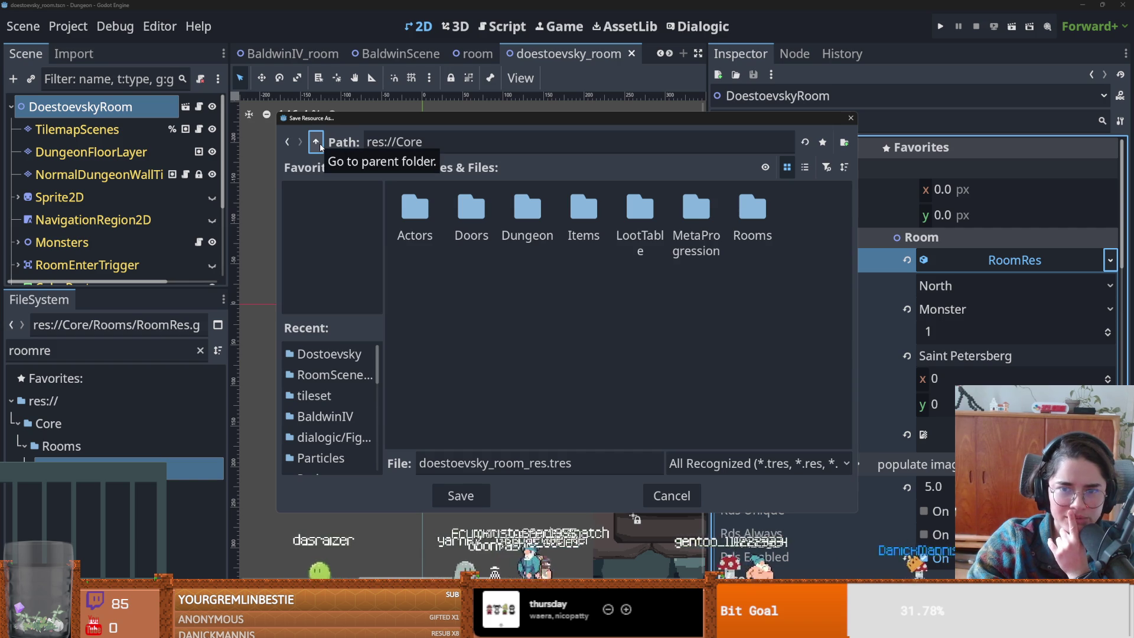
pyautogui.doubleClick(754, 213)
pyautogui.click(851, 119)
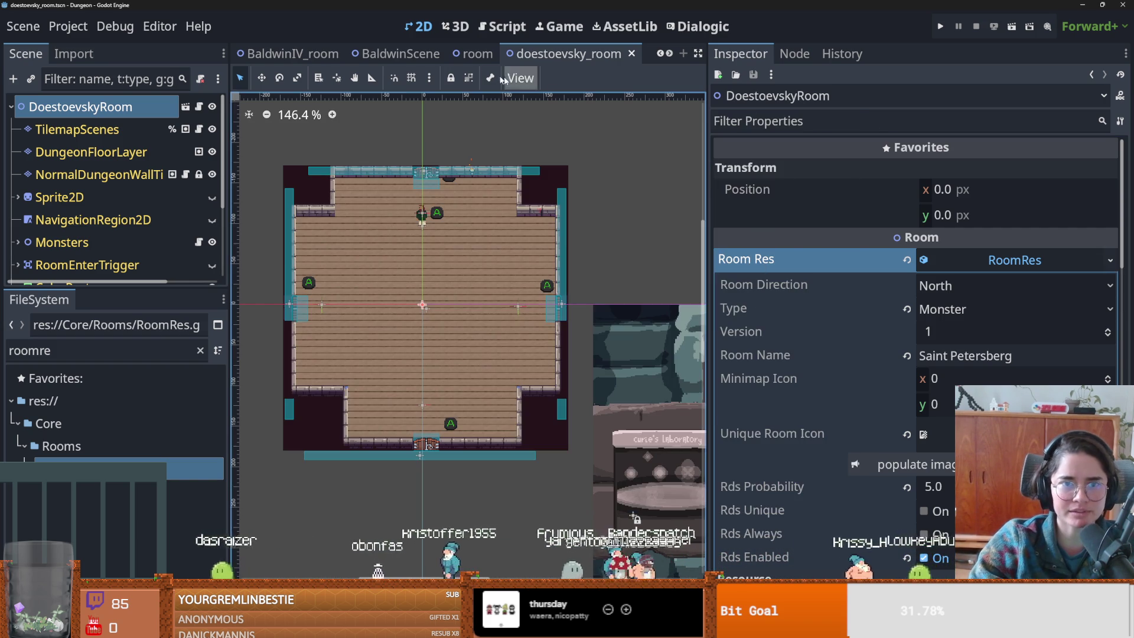
# - In radiation_room, reveal its marie_curie_room.tres resource in the FileSystem
pyautogui.click(662, 54)
pyautogui.click(291, 53)
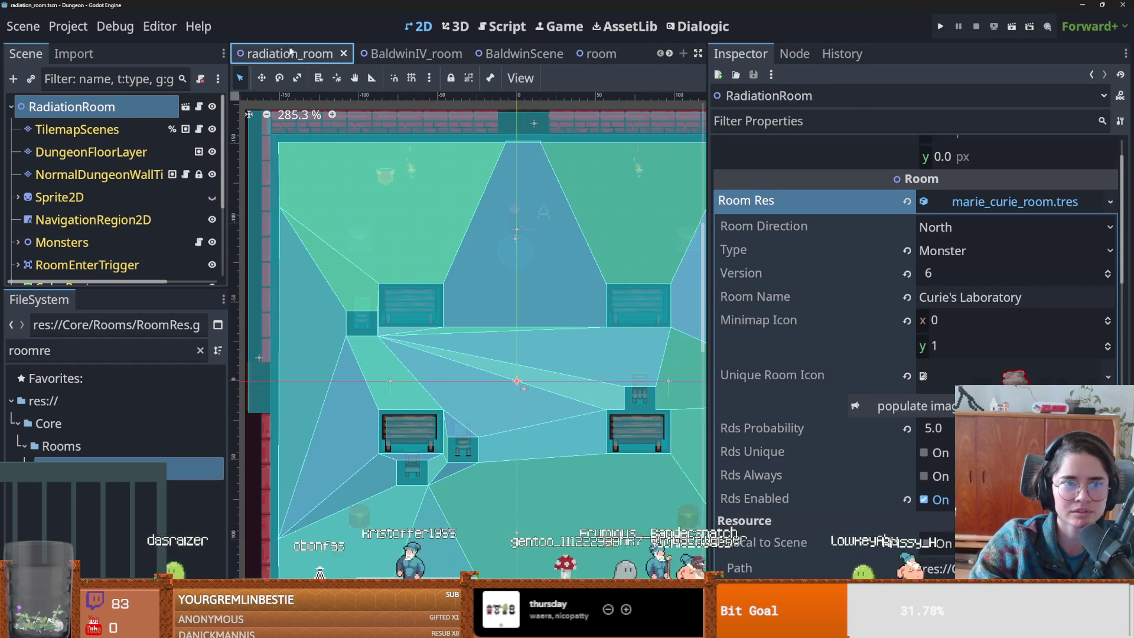
pyautogui.scroll(2, 813, 166)
pyautogui.click(1015, 260)
pyautogui.click(1111, 260)
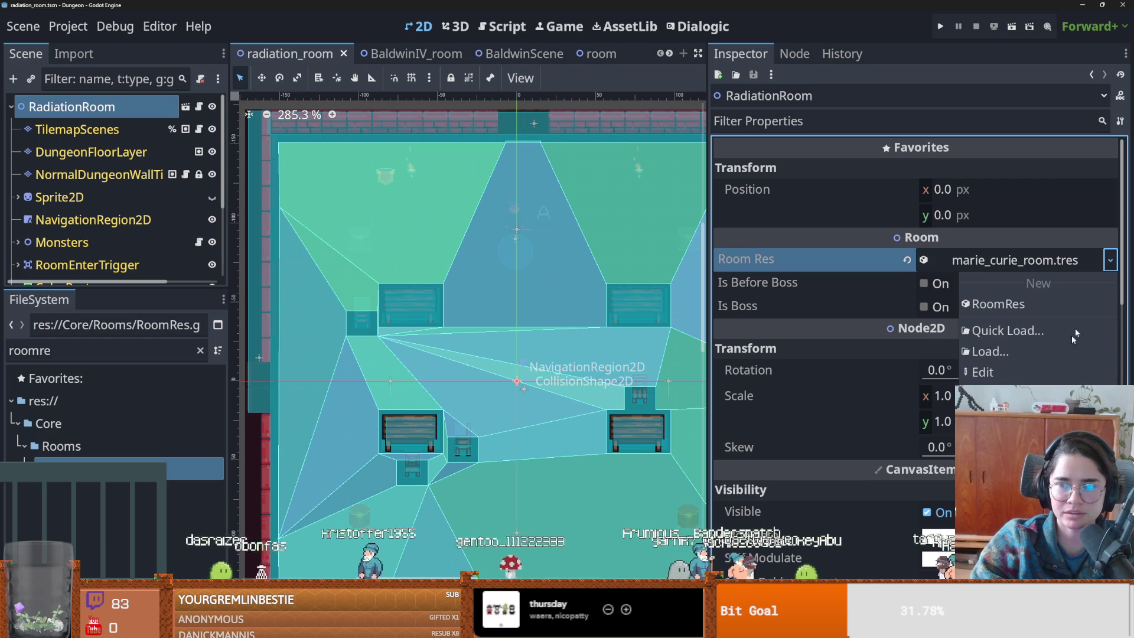
pyautogui.click(1004, 484)
pyautogui.scroll(-2, 108, 407)
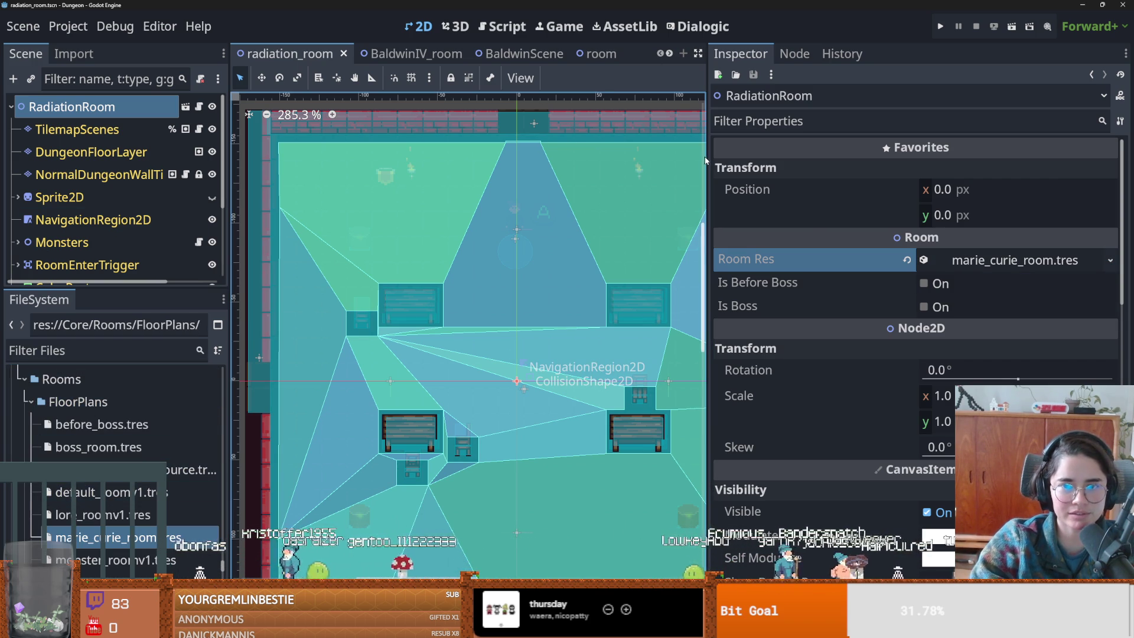
# - Widen the viewport, return to doestoevsky_room and open its Room Res options
pyautogui.moveTo(709, 159); pyautogui.dragTo(894, 159)
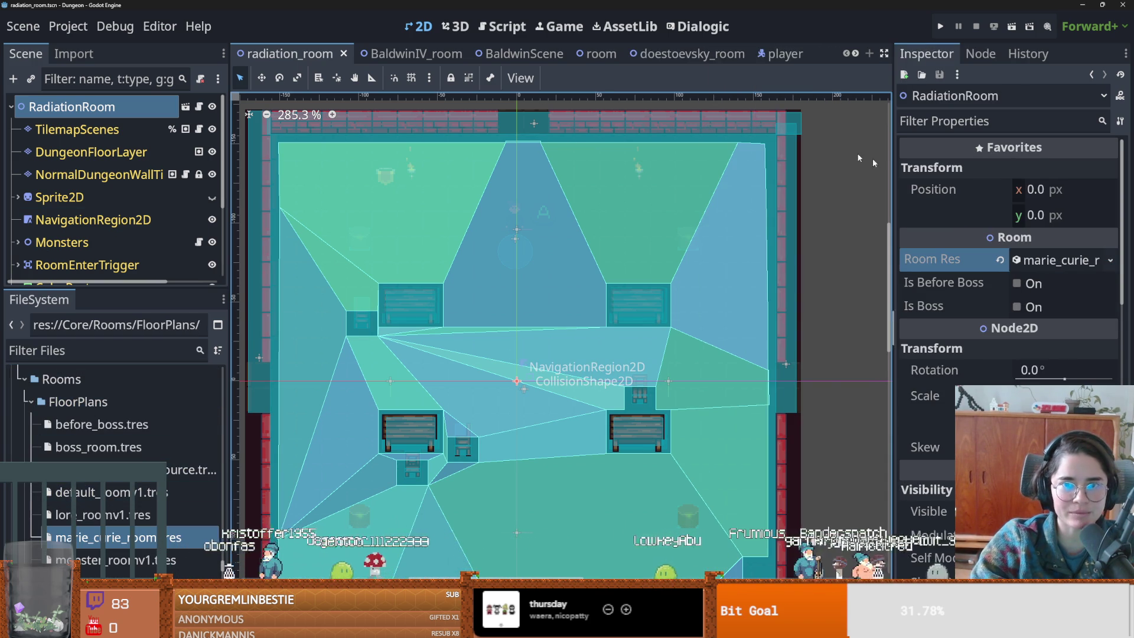
pyautogui.click(732, 55)
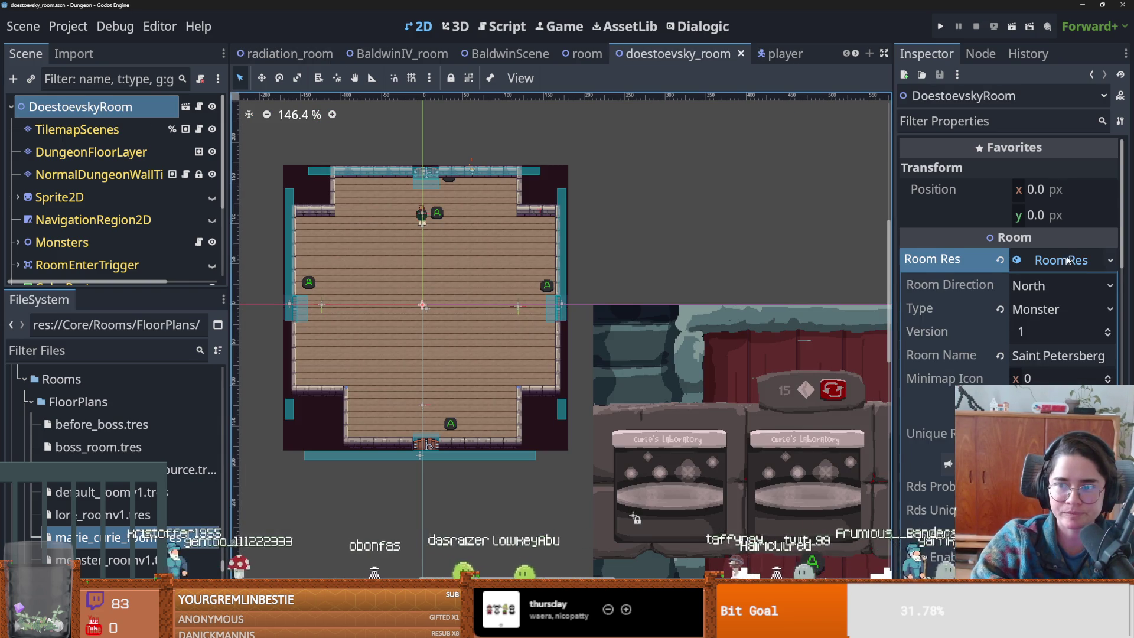
pyautogui.click(1110, 261)
# - Save Room Res as doestoevsky_room.tres in Core/Rooms/FloorPlans, save the scene, and switch to BaldwinIV_room
pyautogui.click(1004, 479)
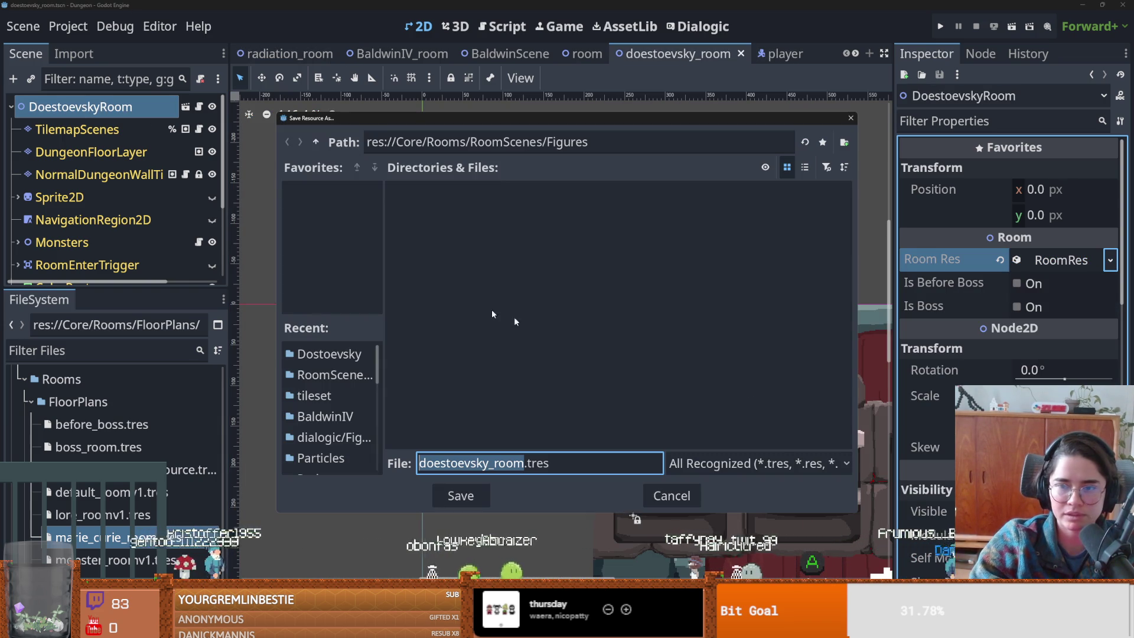
pyautogui.click(316, 142)
pyautogui.click(316, 142)
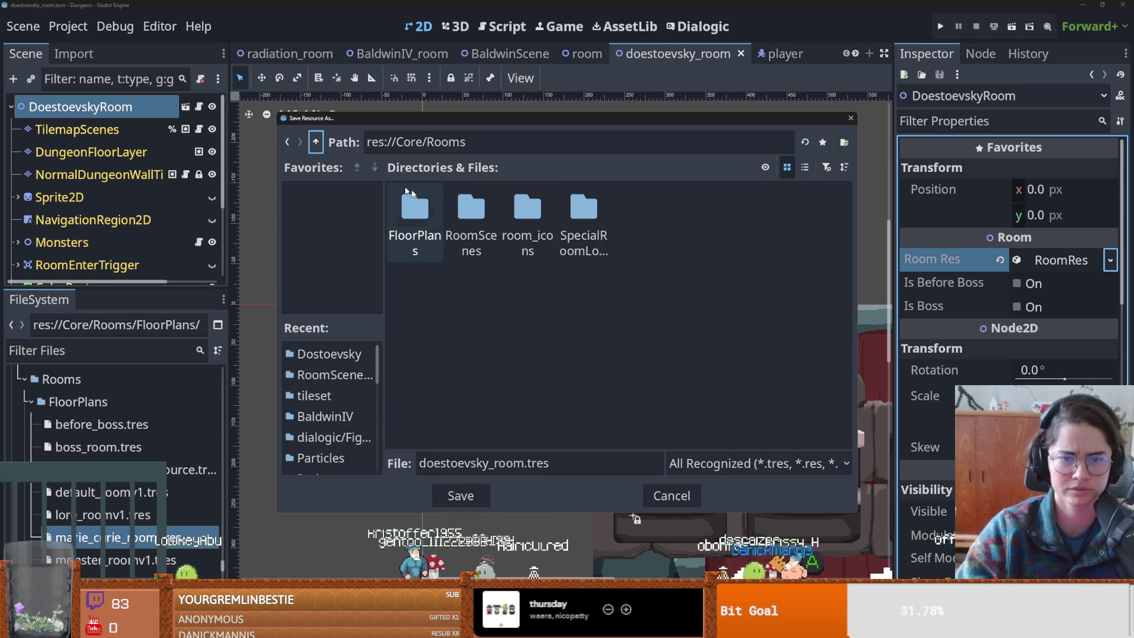
pyautogui.doubleClick(415, 216)
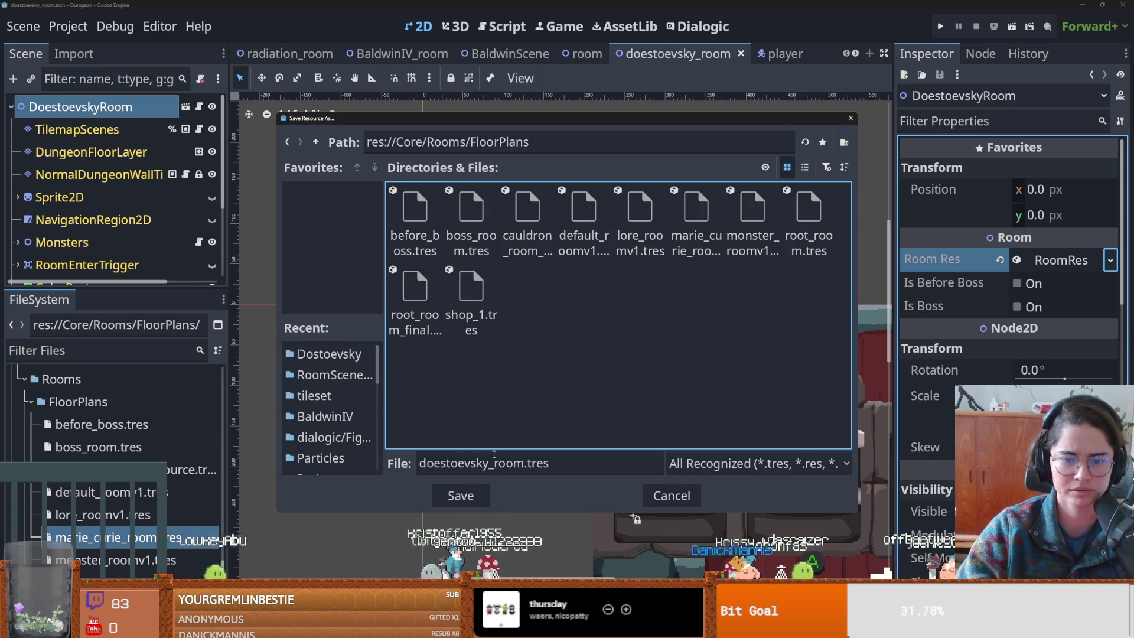
pyautogui.click(462, 496)
pyautogui.hotkey('ctrl', 's')
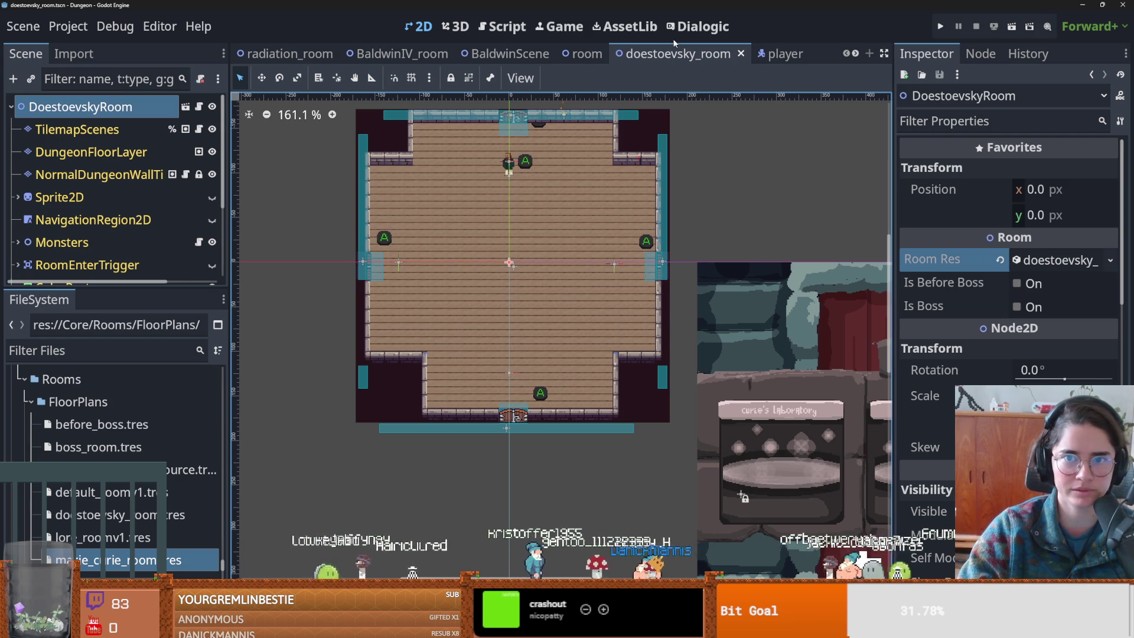
pyautogui.click(404, 53)
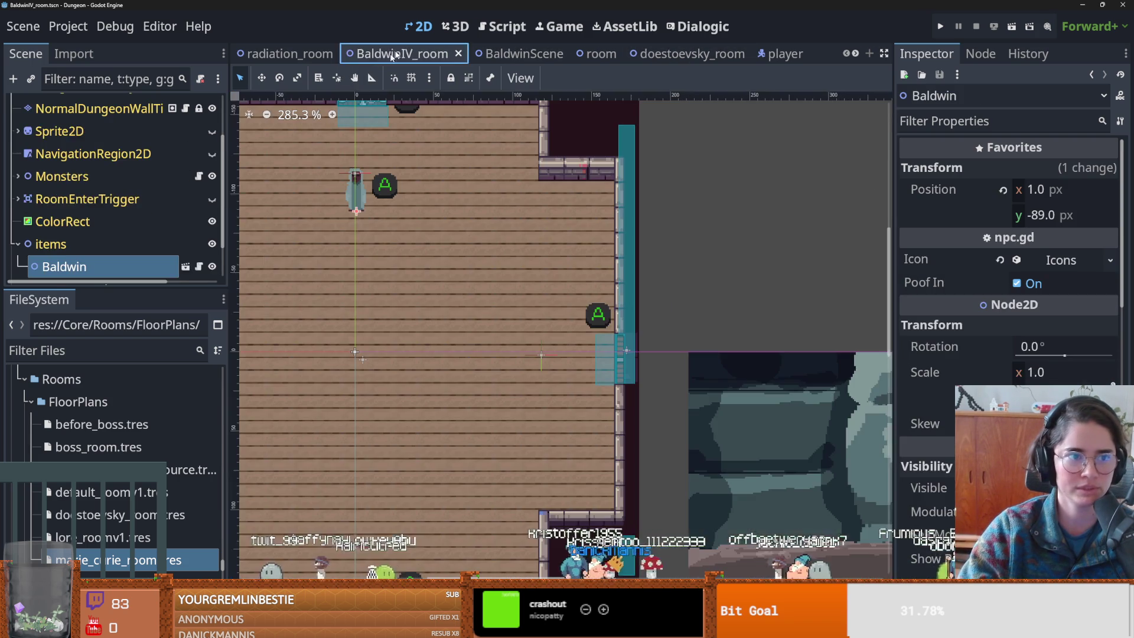
# - Select JerusalemRoom, try replacing its Room Res, then restore root_room_final.tres
pyautogui.scroll(3, 89, 195)
pyautogui.click(72, 107)
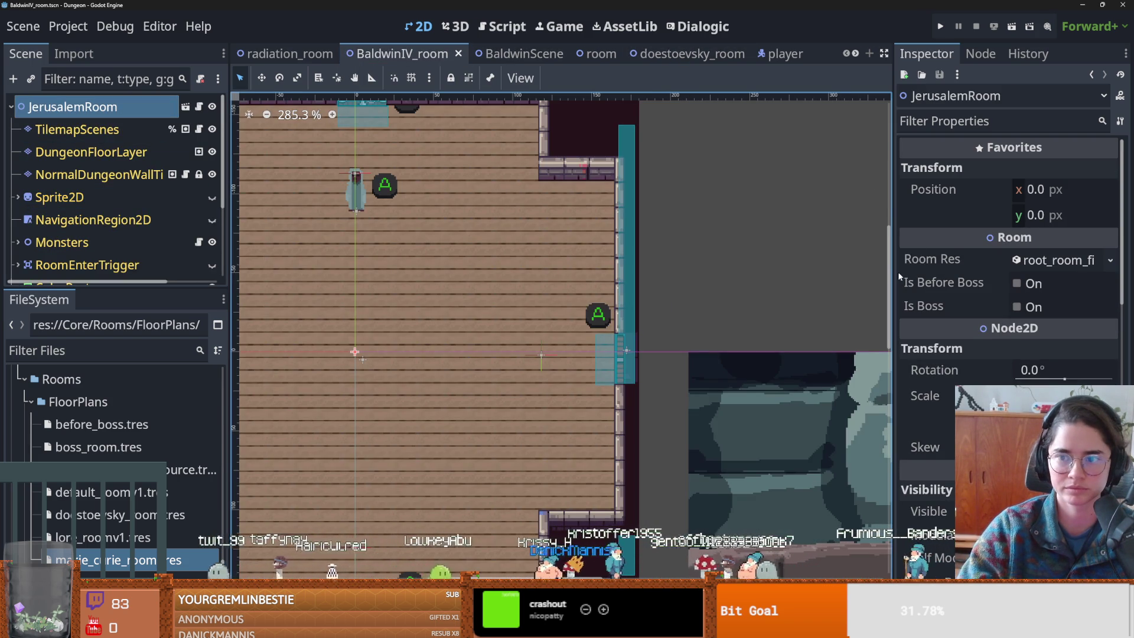
pyautogui.moveTo(894, 248); pyautogui.dragTo(624, 248)
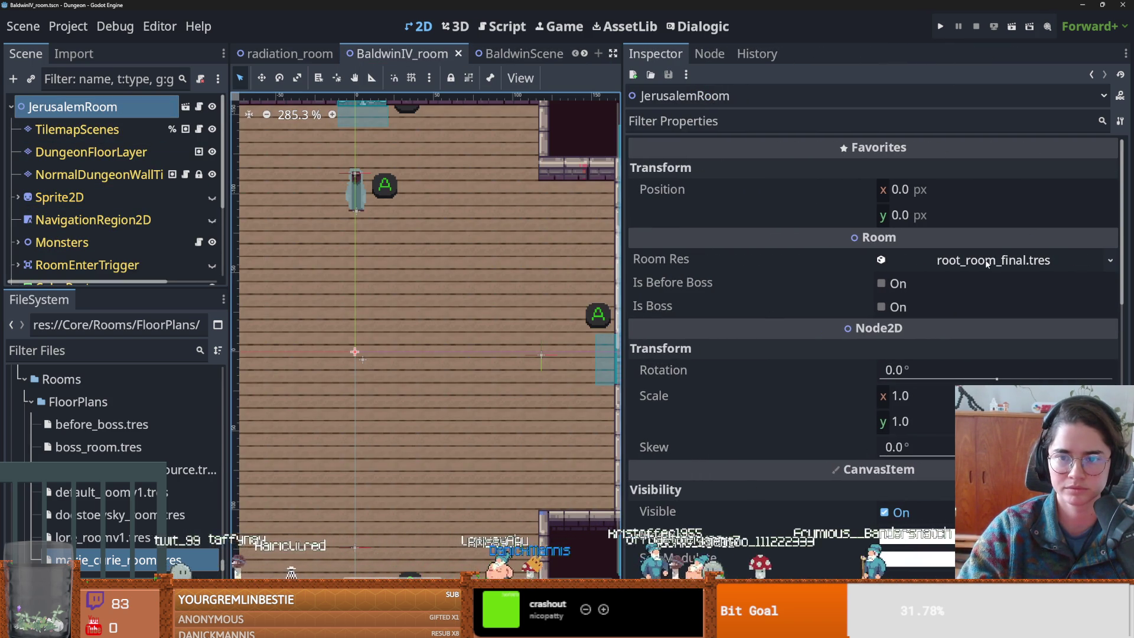
pyautogui.click(987, 262)
pyautogui.click(986, 263)
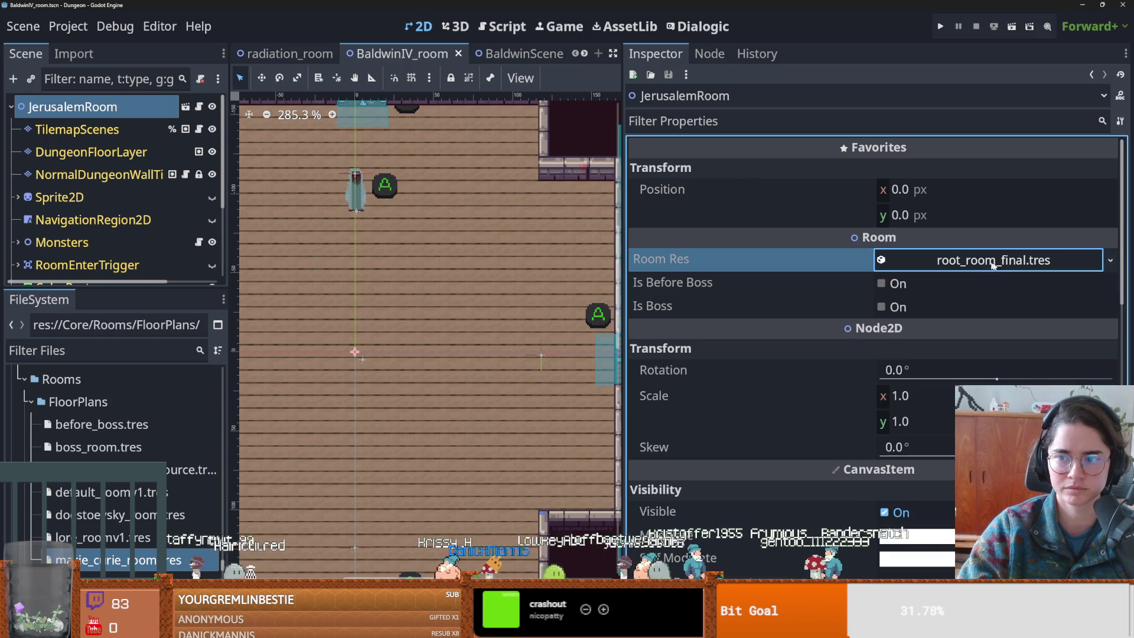
pyautogui.click(1111, 259)
pyautogui.click(1060, 299)
pyautogui.click(975, 260)
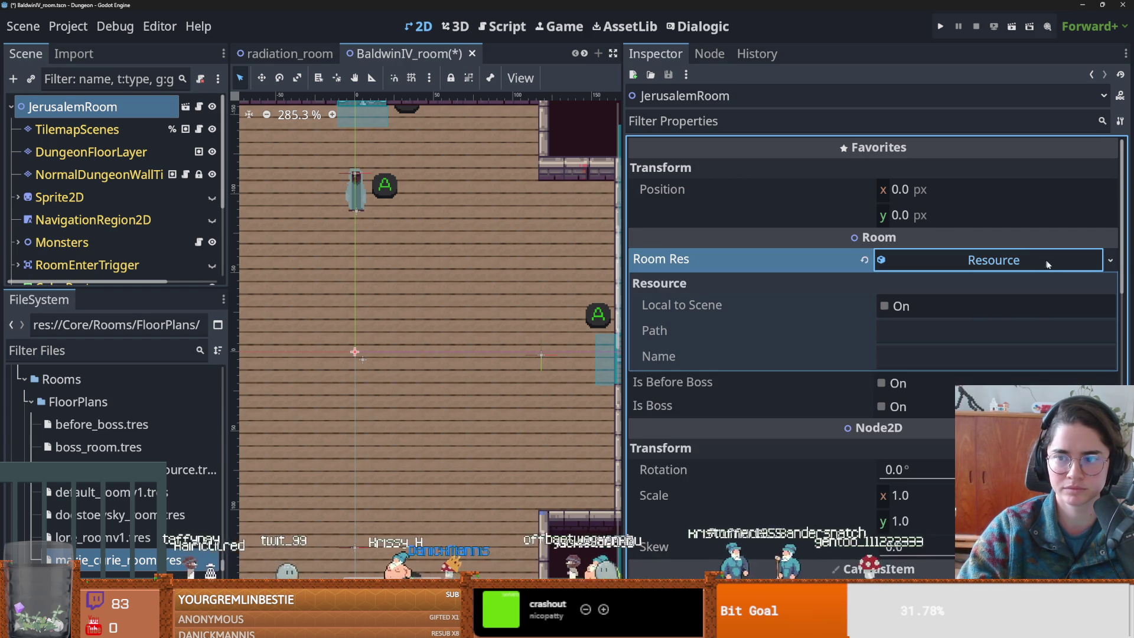
pyautogui.click(977, 261)
pyautogui.click(865, 260)
# - Clear the Room Res and create a new RoomRes
pyautogui.click(981, 261)
pyautogui.click(1114, 265)
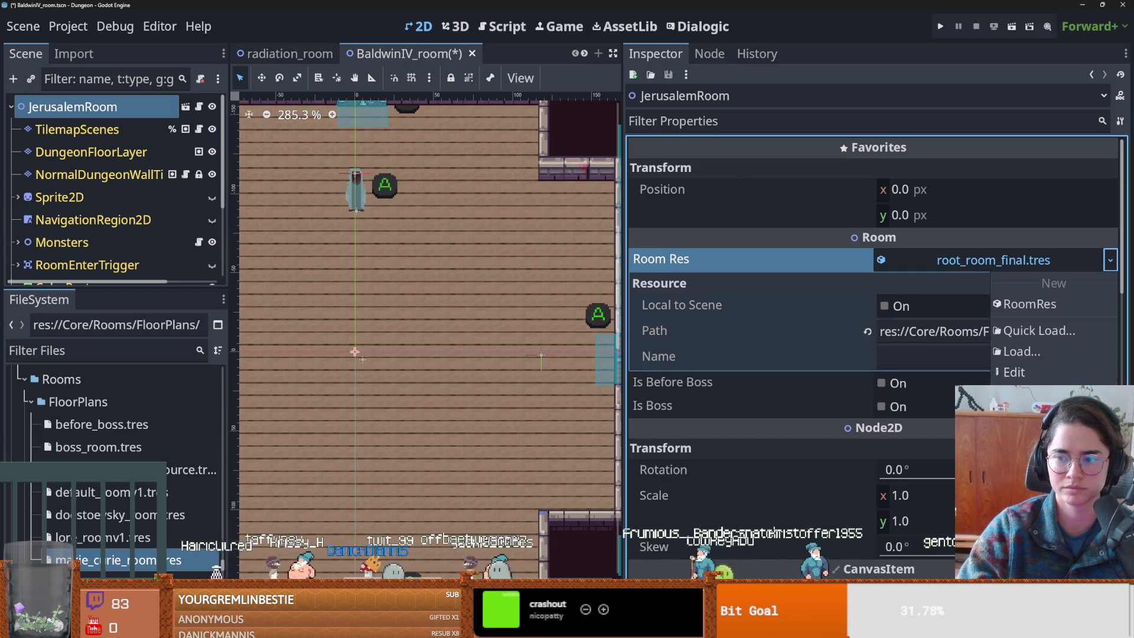
pyautogui.click(1058, 395)
pyautogui.click(1110, 260)
pyautogui.click(1043, 305)
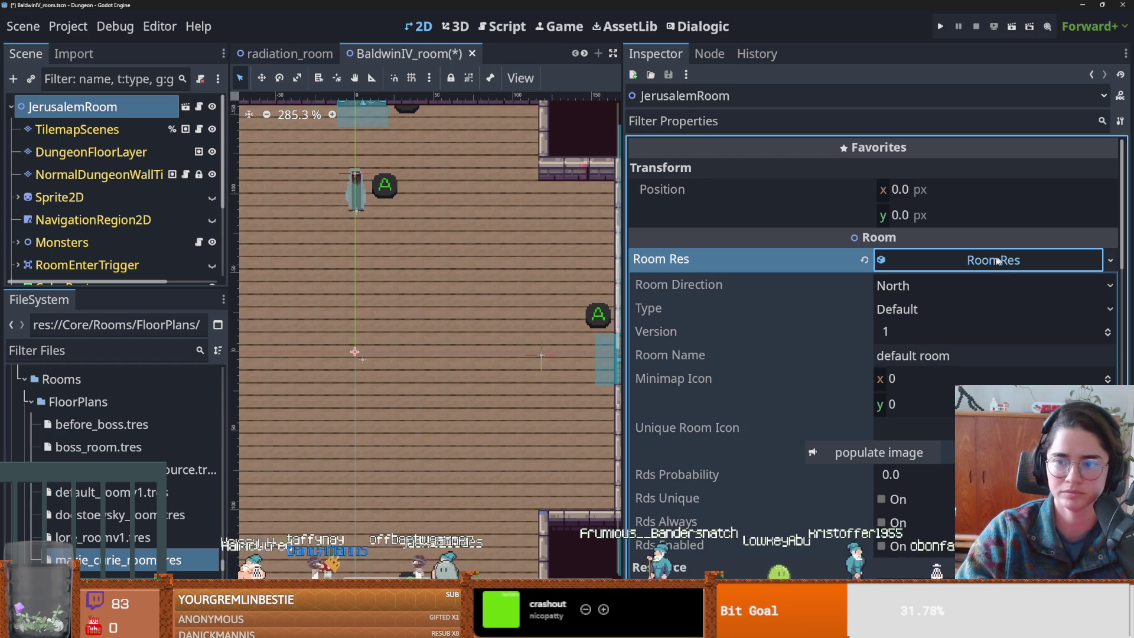
# - Name the room Jerusalem, set type Monster, and auto-populate the room icon image
pyautogui.click(923, 356)
pyautogui.write('Jerusalem')
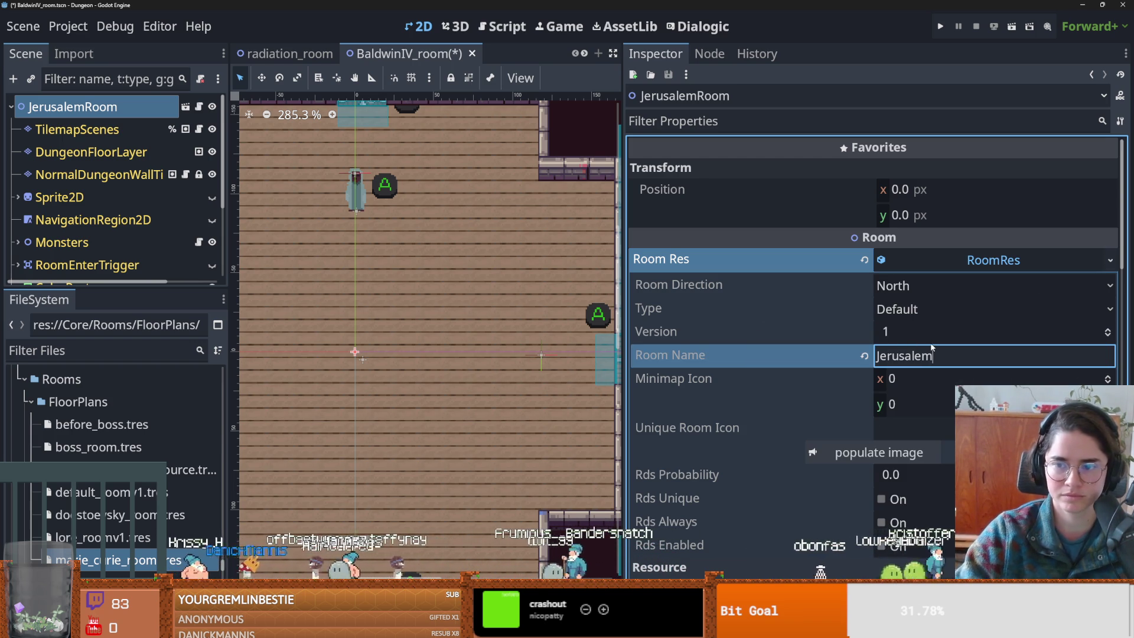
pyautogui.click(919, 312)
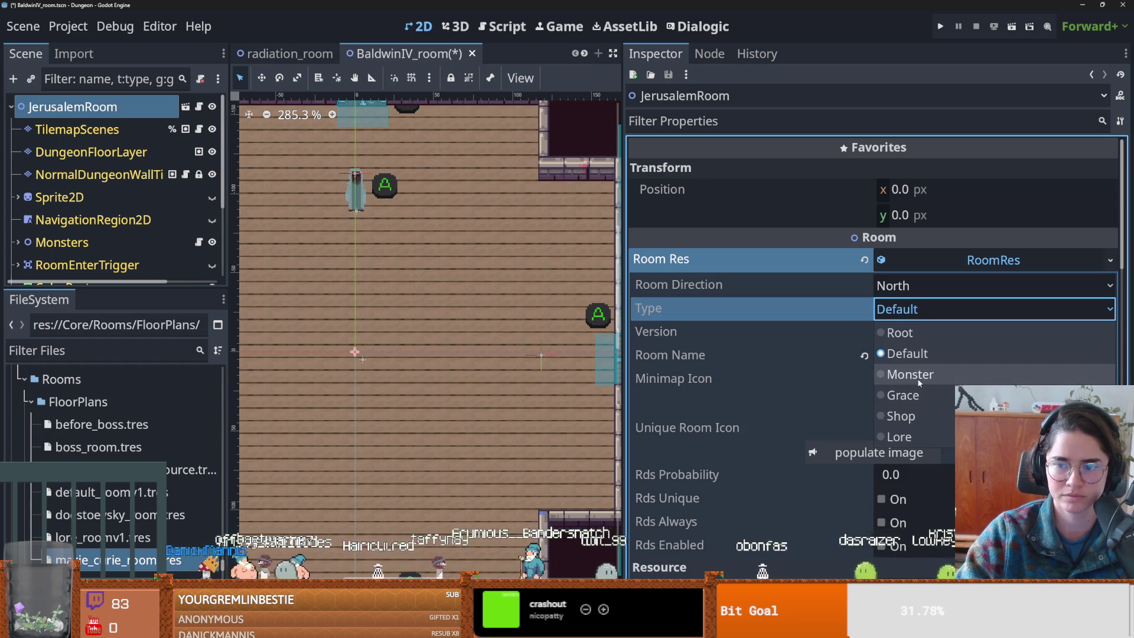
pyautogui.click(922, 377)
pyautogui.click(922, 428)
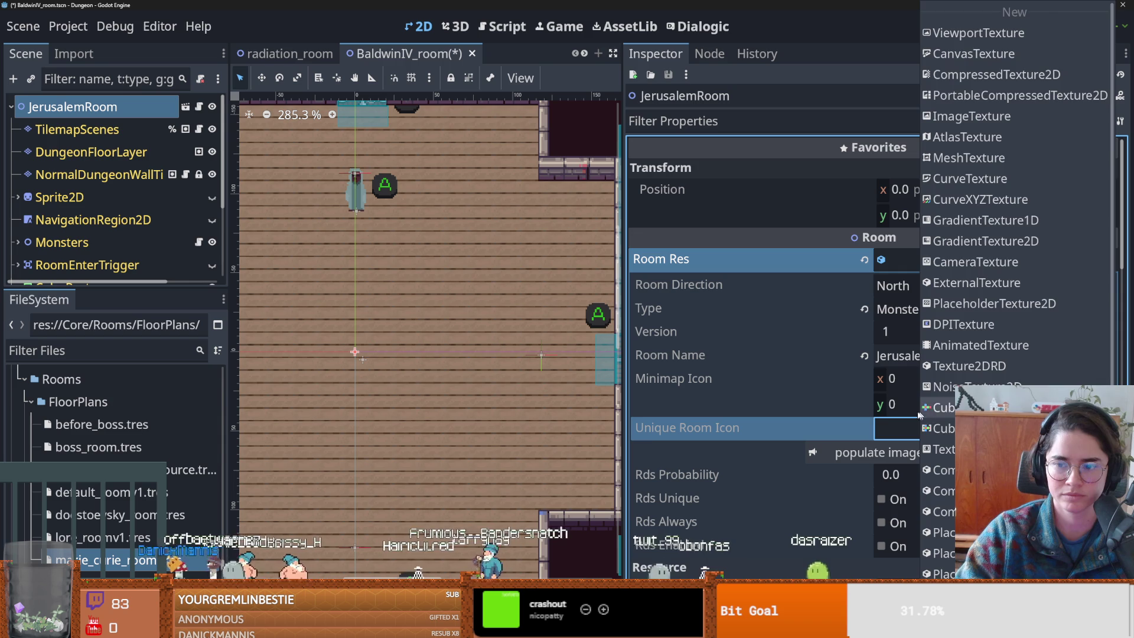
pyautogui.click(892, 427)
pyautogui.click(921, 428)
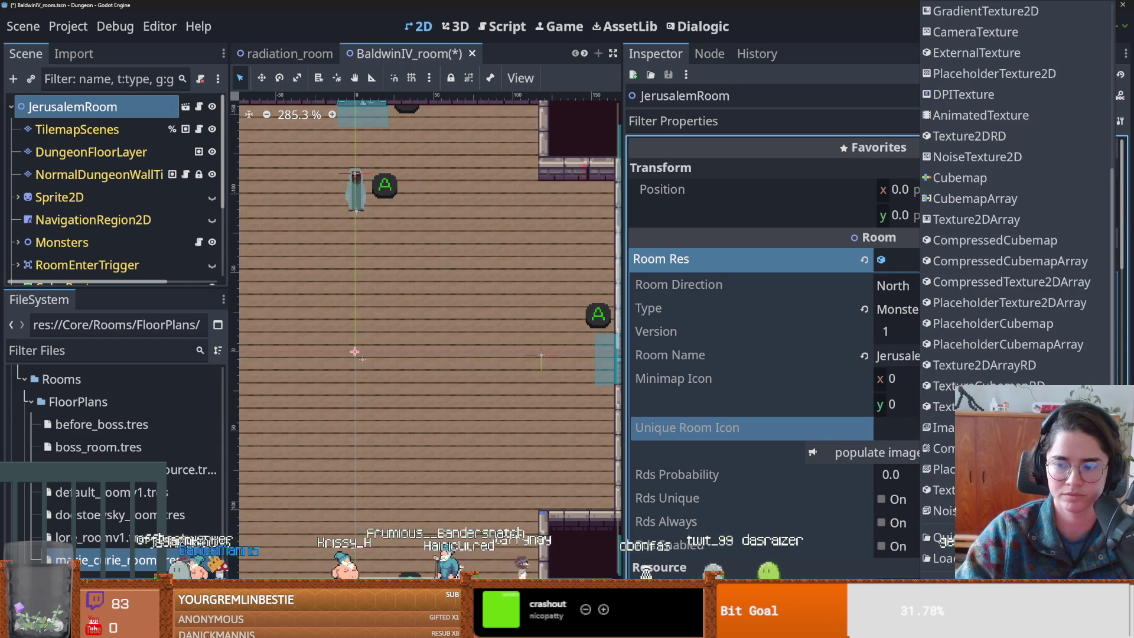
pyautogui.click(892, 427)
pyautogui.click(860, 454)
# - Set Rds Probability 5.0, enable Rds, save the scene, and start saving Room Res to file
pyautogui.click(909, 313)
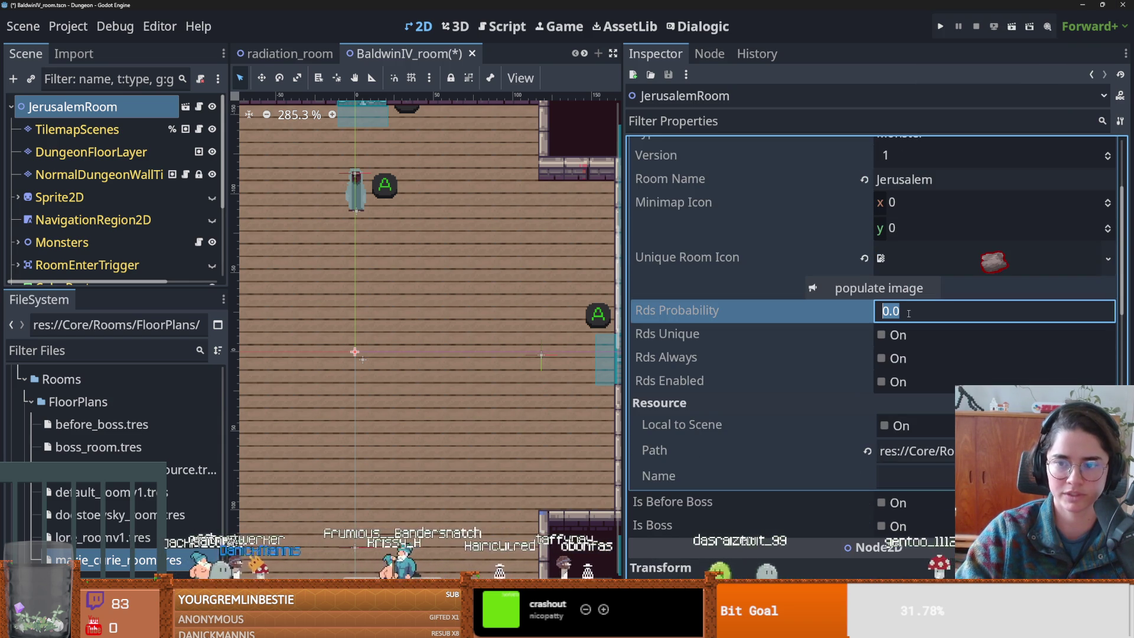
pyautogui.write('5')
pyautogui.press('Return')
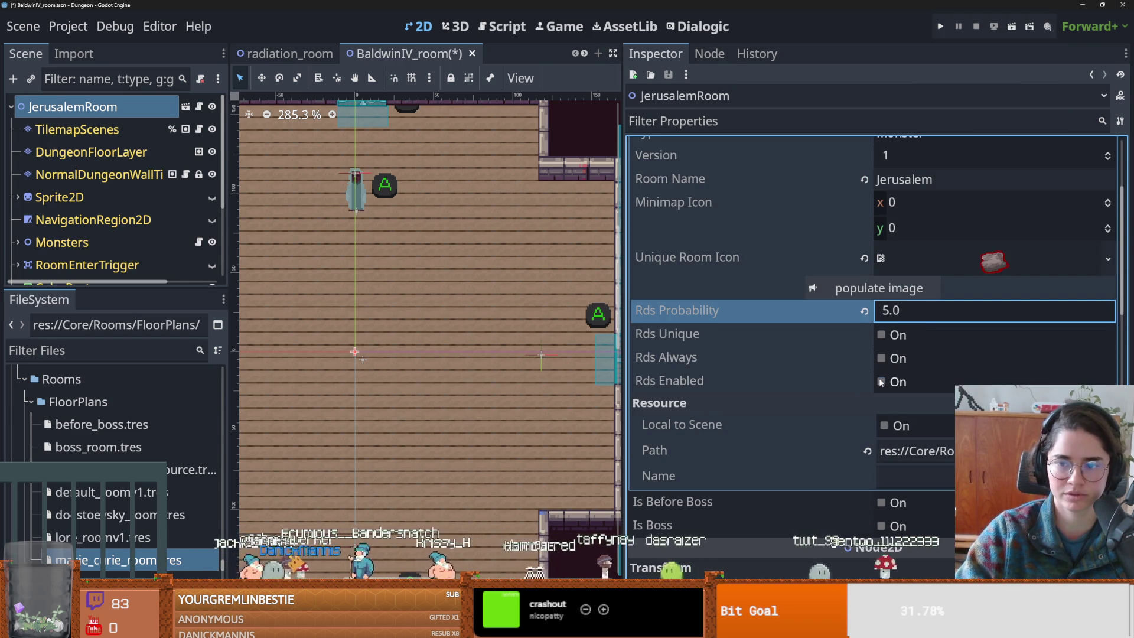
pyautogui.click(882, 382)
pyautogui.hotkey('ctrl', 's')
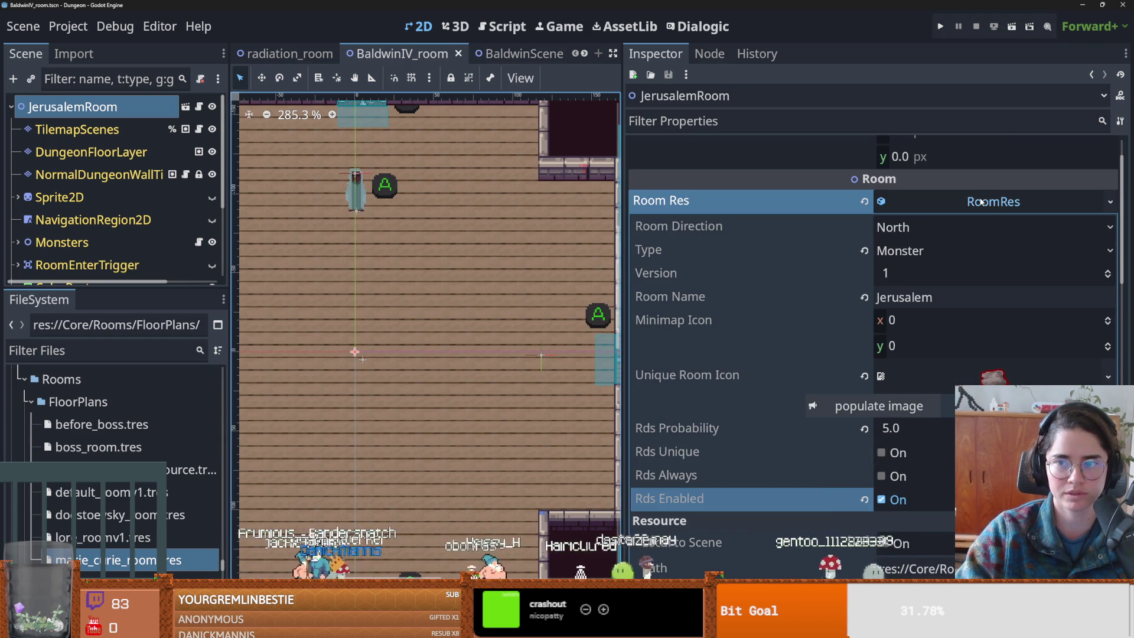
pyautogui.click(1119, 204)
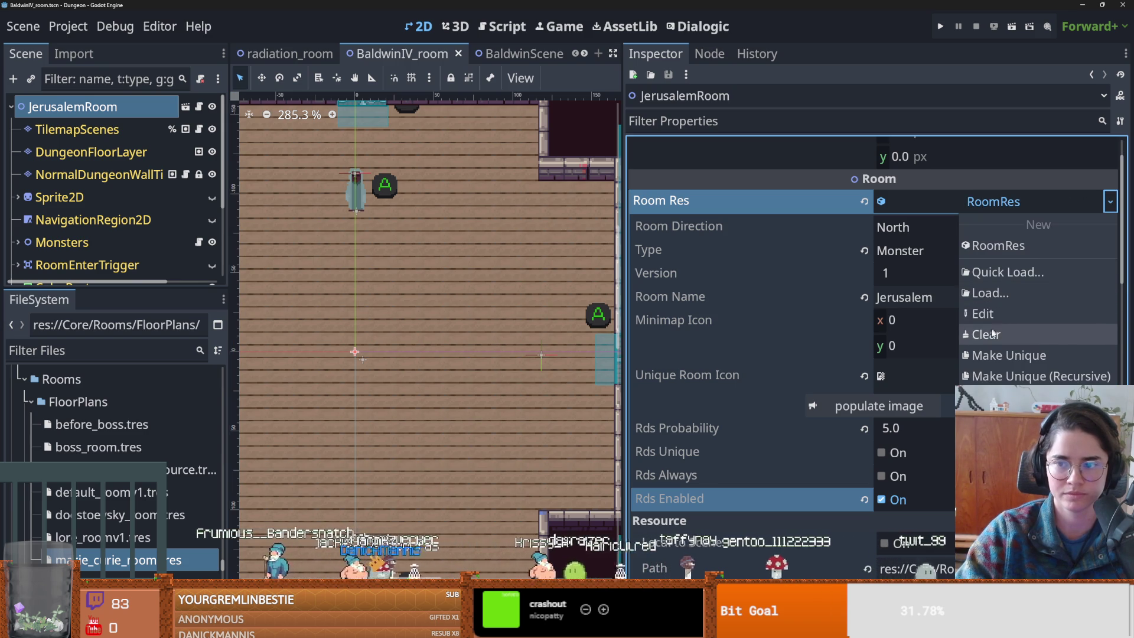
pyautogui.click(1005, 391)
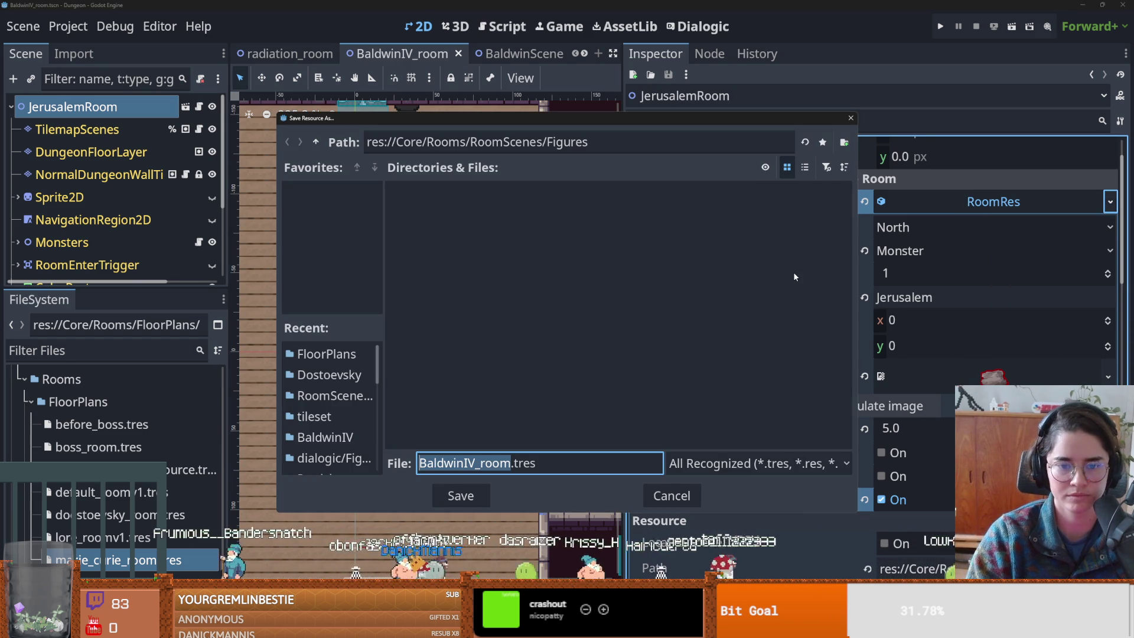
# - Rename the BaldwinIV default to jerusalem_room.tres, save it in Core/Rooms/FloorPlans, and save the scene
pyautogui.click(316, 142)
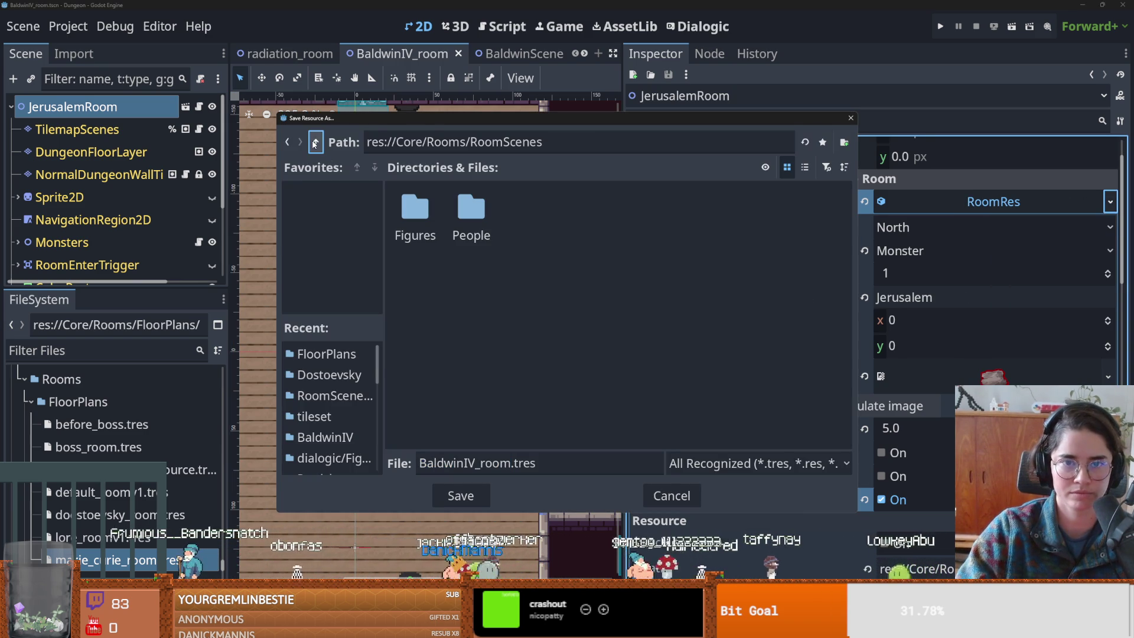
pyautogui.click(316, 142)
pyautogui.doubleClick(414, 216)
pyautogui.click(492, 465)
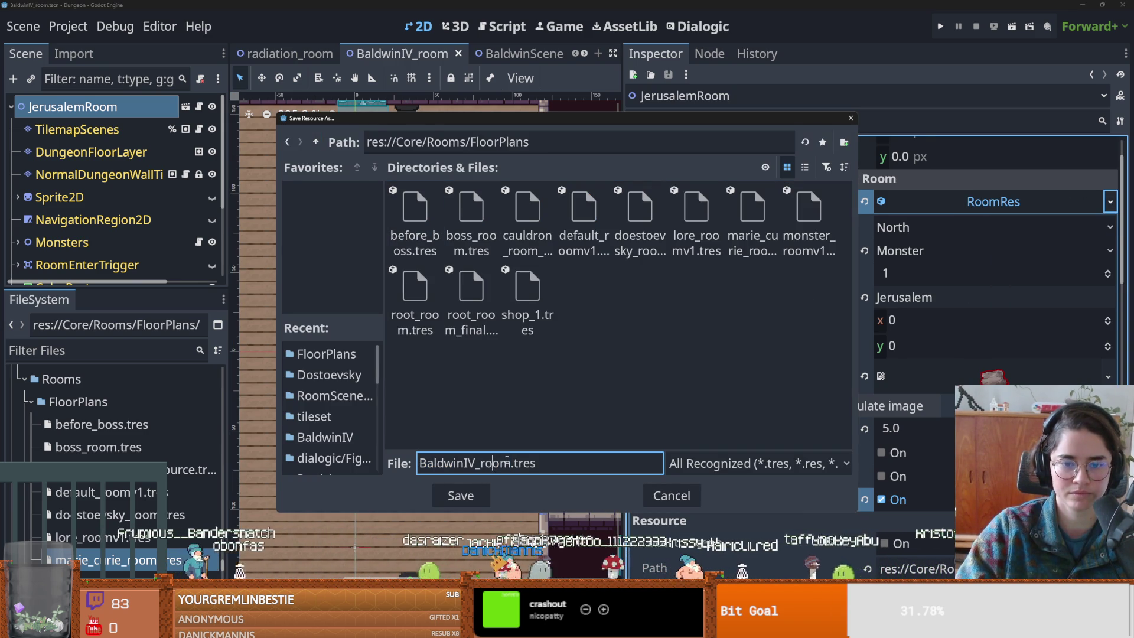
pyautogui.doubleClick(476, 462)
pyautogui.write('h')
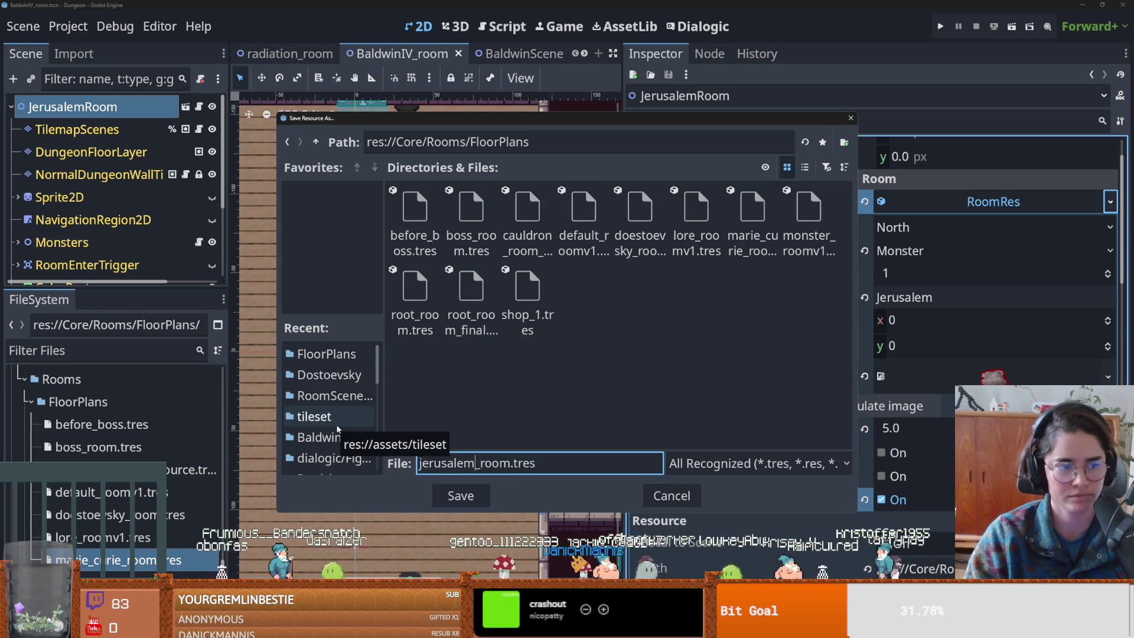
pyautogui.press('Return')
pyautogui.hotkey('ctrl', 's')
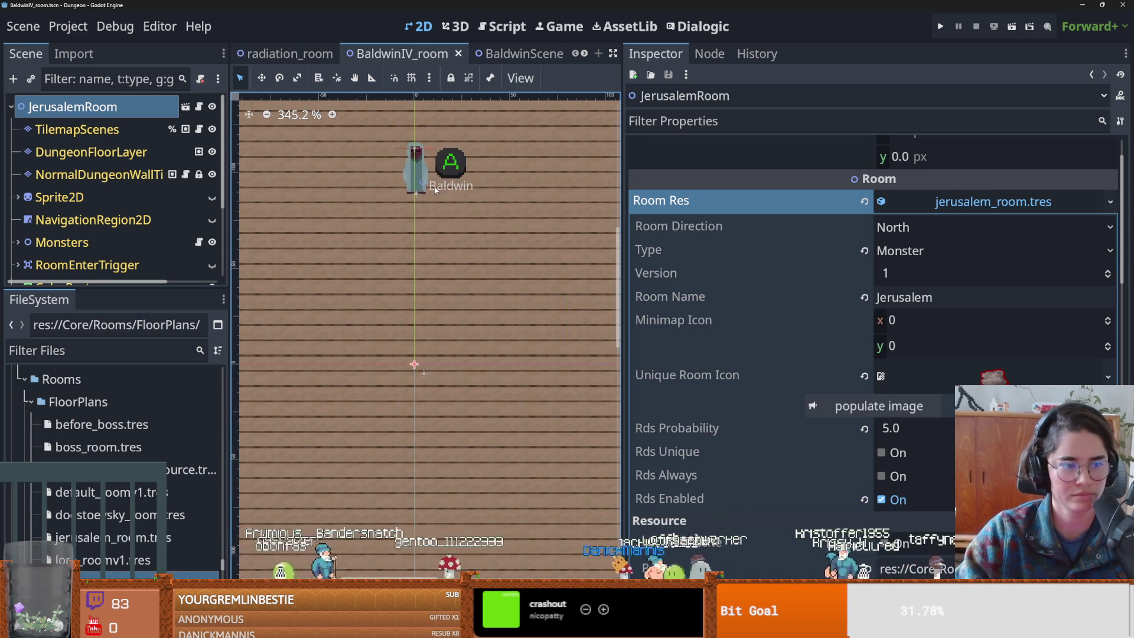
# - Reveal the room icon in the room_icons folder and open CuriesLaboratory.png
pyautogui.click(947, 382)
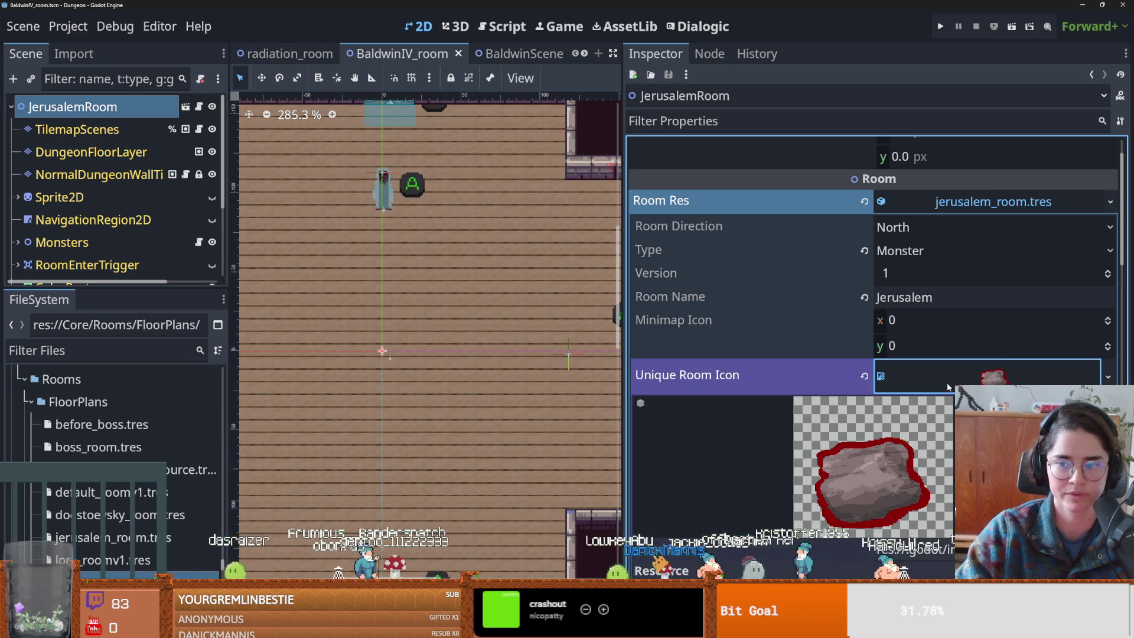
pyautogui.click(1110, 376)
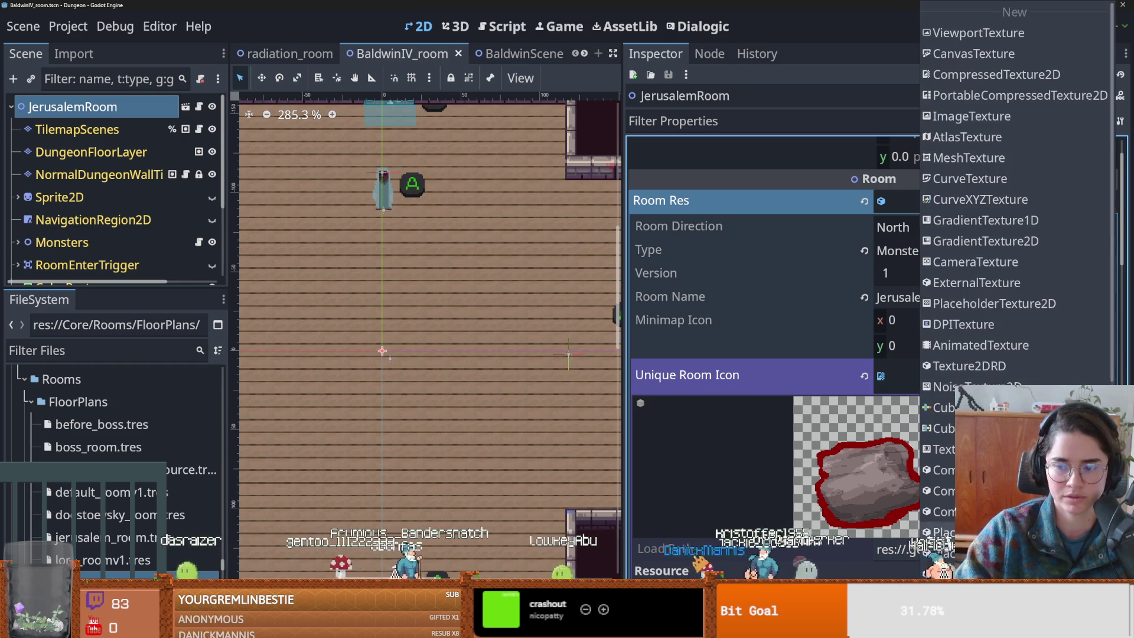
pyautogui.scroll(-10, 1016, 296)
pyautogui.click(1004, 532)
pyautogui.scroll(-2, 89, 473)
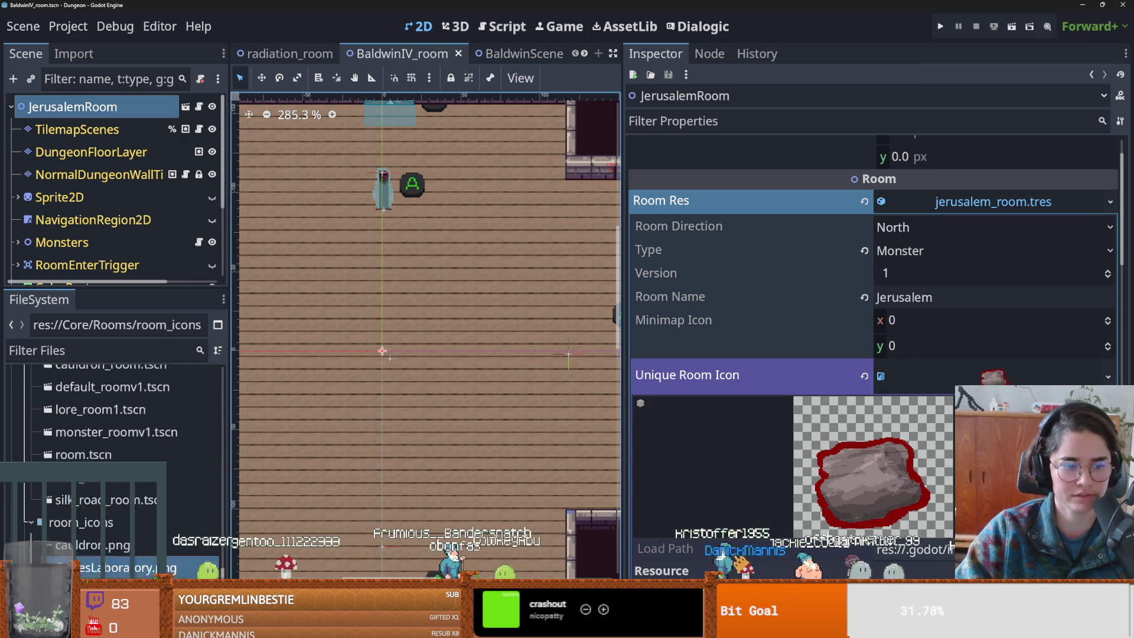
pyautogui.click(83, 446)
pyautogui.rightClick(93, 447)
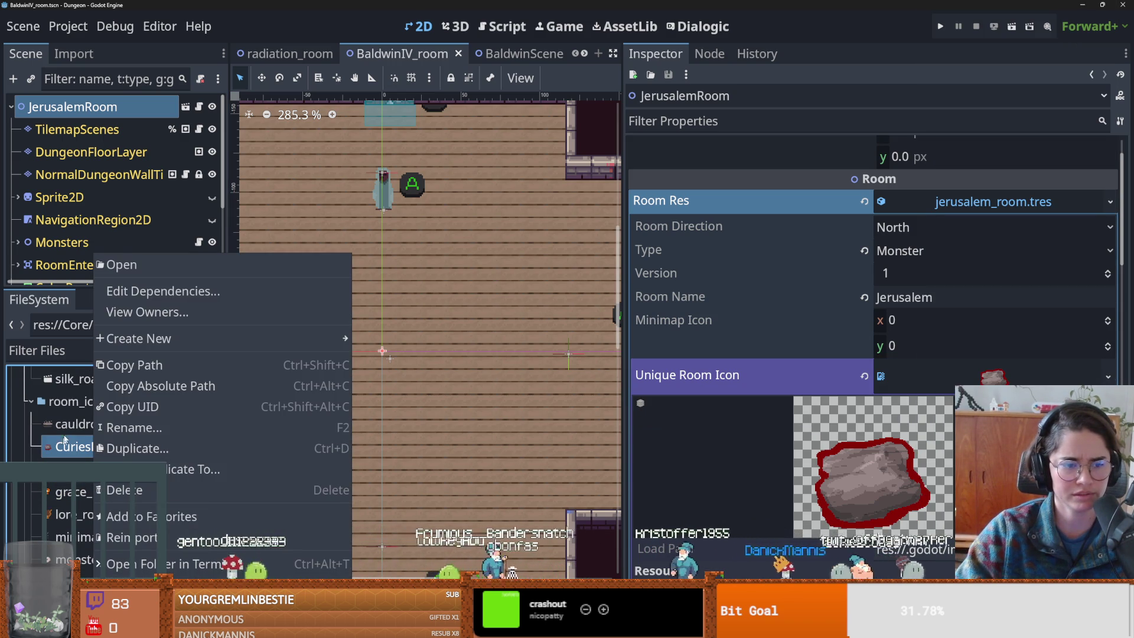
pyautogui.click(67, 444)
pyautogui.doubleClick(97, 448)
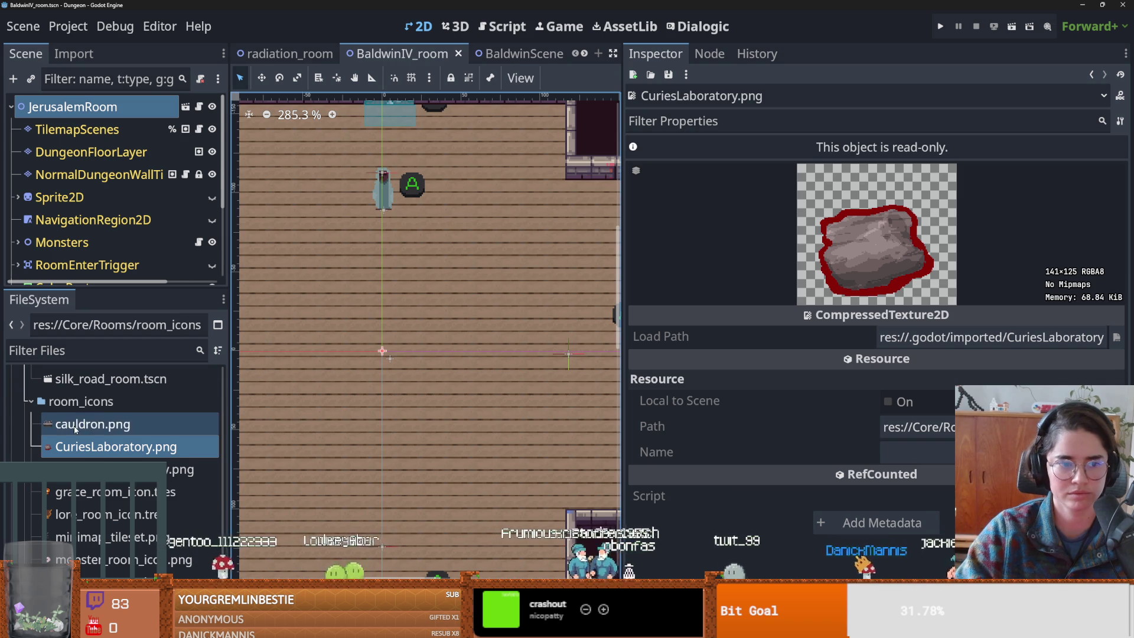
# - Preview cauldron.png and GalileosObservatory.png, recheck CuriesLaboratory.png, then switch to Aseprite
pyautogui.click(89, 424)
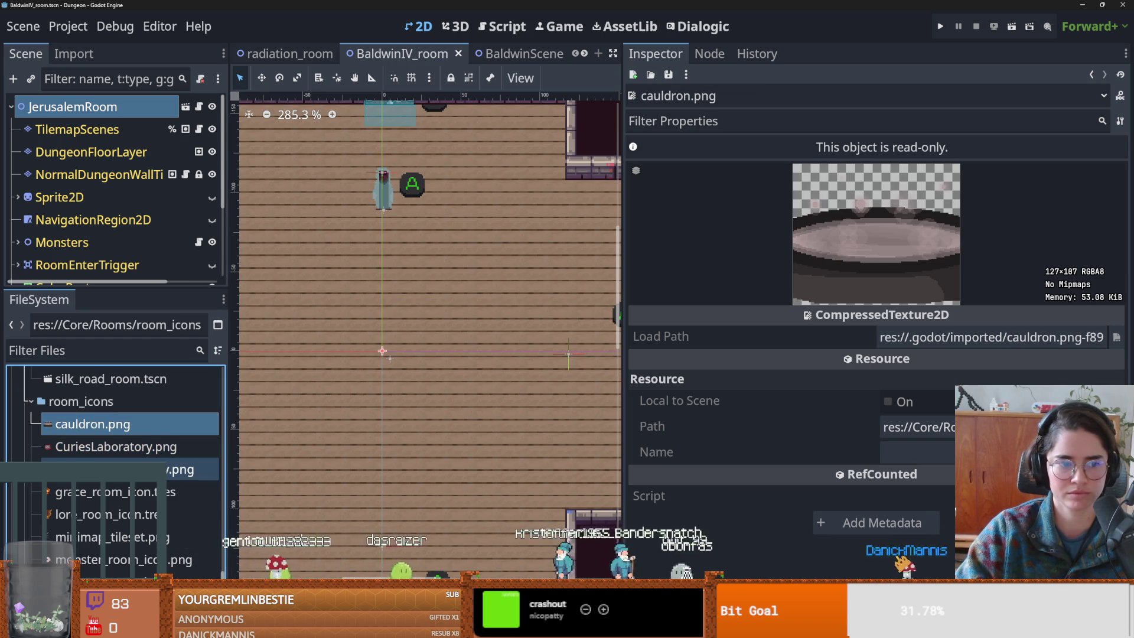
pyautogui.click(89, 469)
pyautogui.rightClick(91, 470)
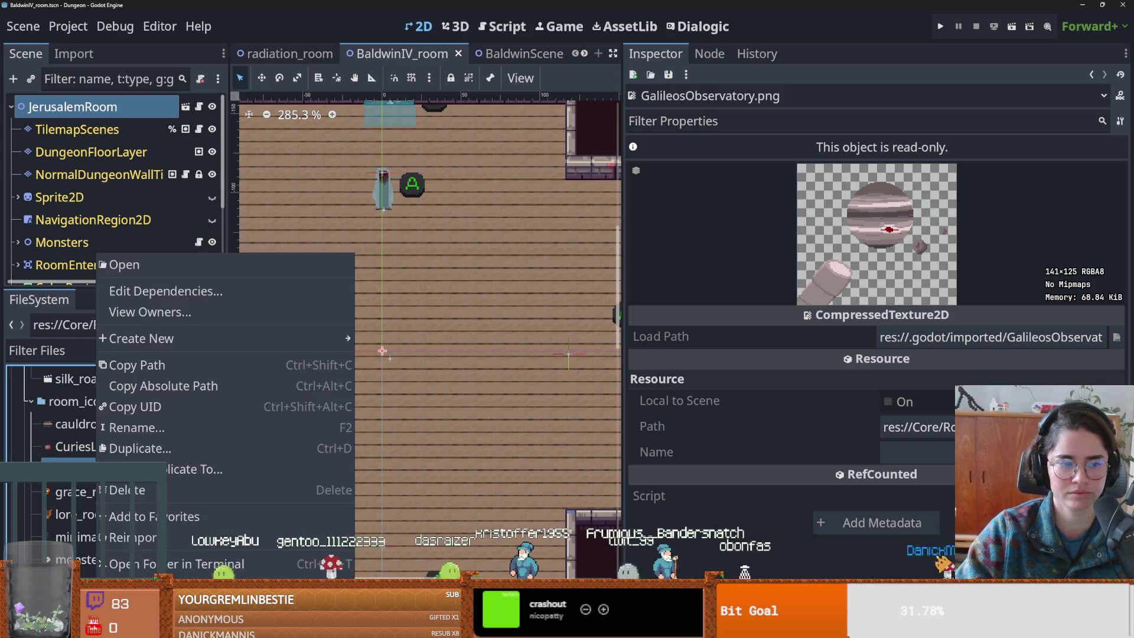
pyautogui.press('Escape')
pyautogui.click(88, 449)
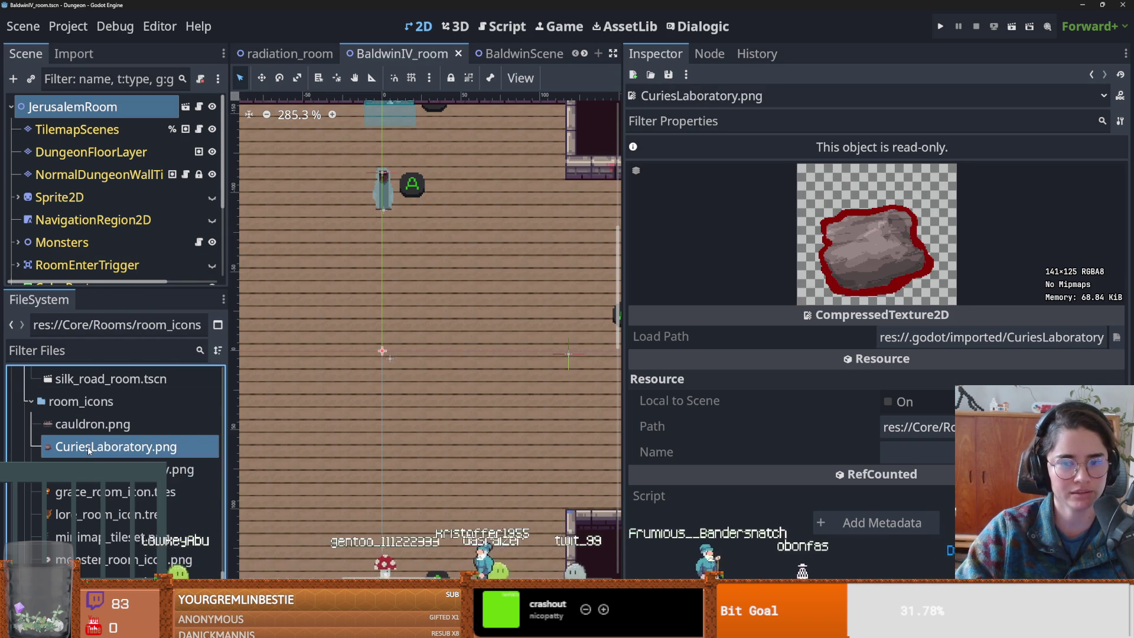
pyautogui.rightClick(89, 449)
pyautogui.press('Escape')
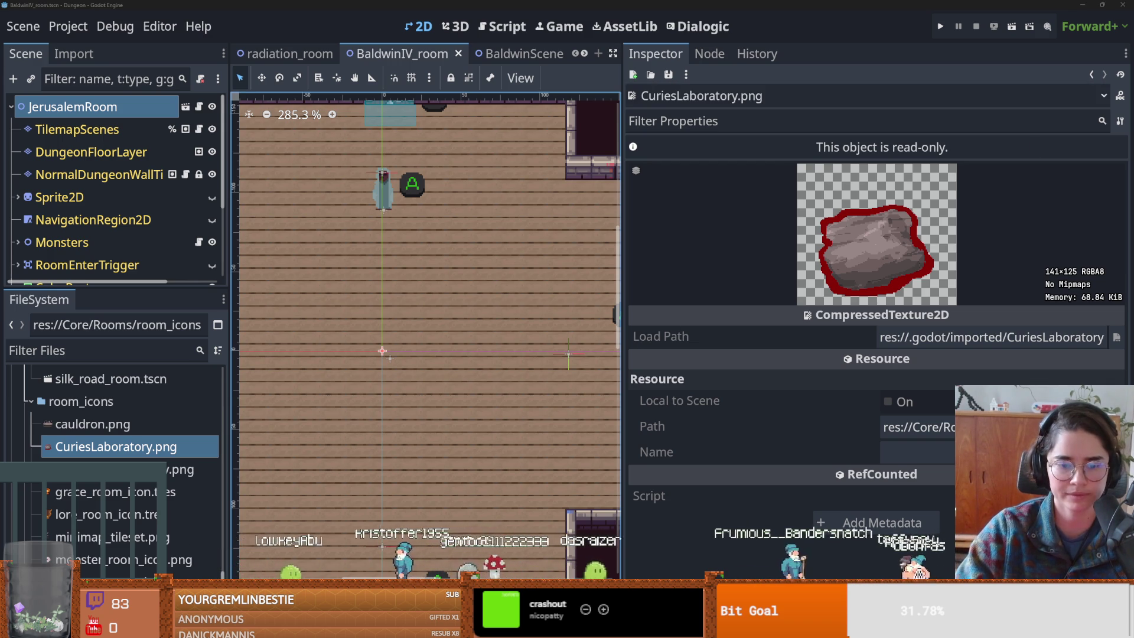
pyautogui.hotkey('alt', 'Tab')
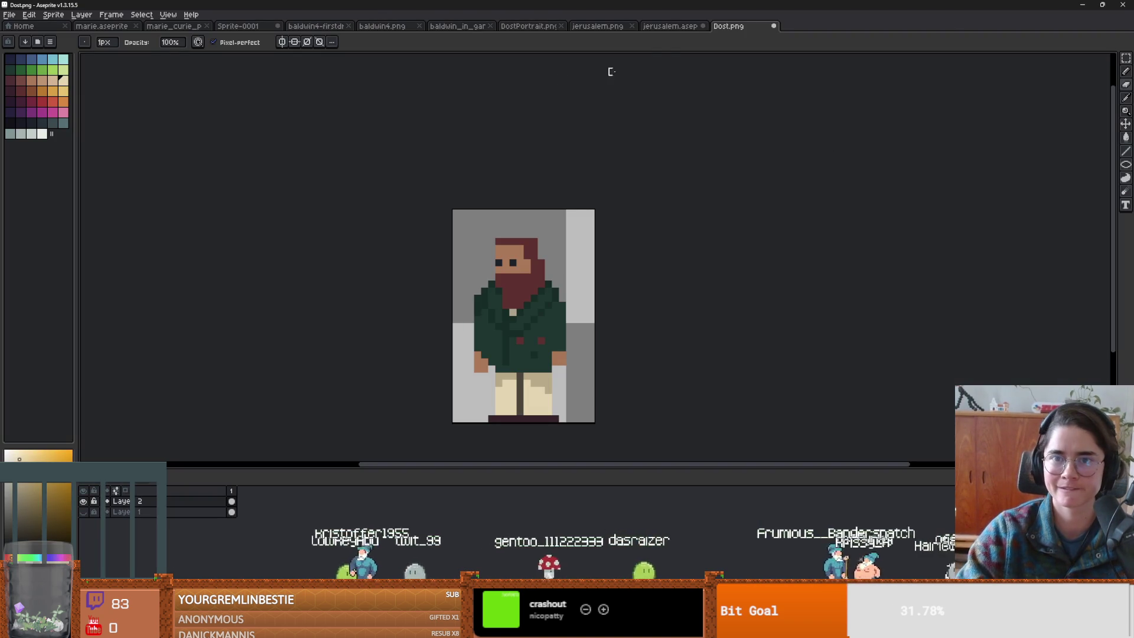
# - Save Dost.png as a flattened PNG and close it, then close jerusalem.aseprite without saving
pyautogui.hotkey('ctrl', 's')
pyautogui.click(541, 361)
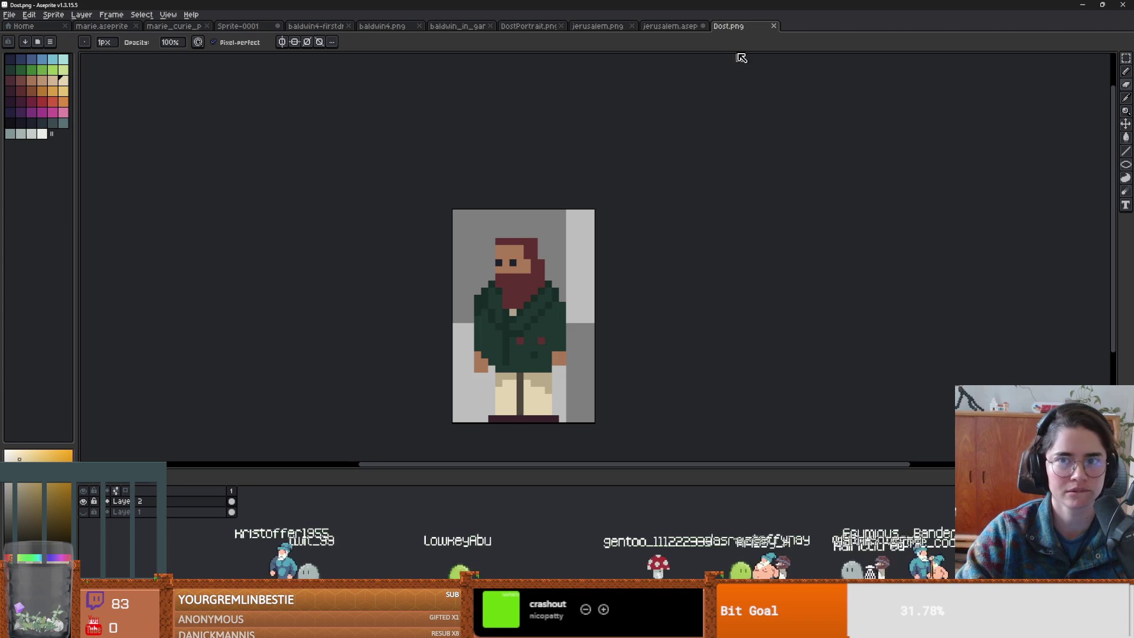
pyautogui.click(774, 26)
pyautogui.click(703, 26)
pyautogui.press('Tab')
pyautogui.press('Return')
pyautogui.click(549, 26)
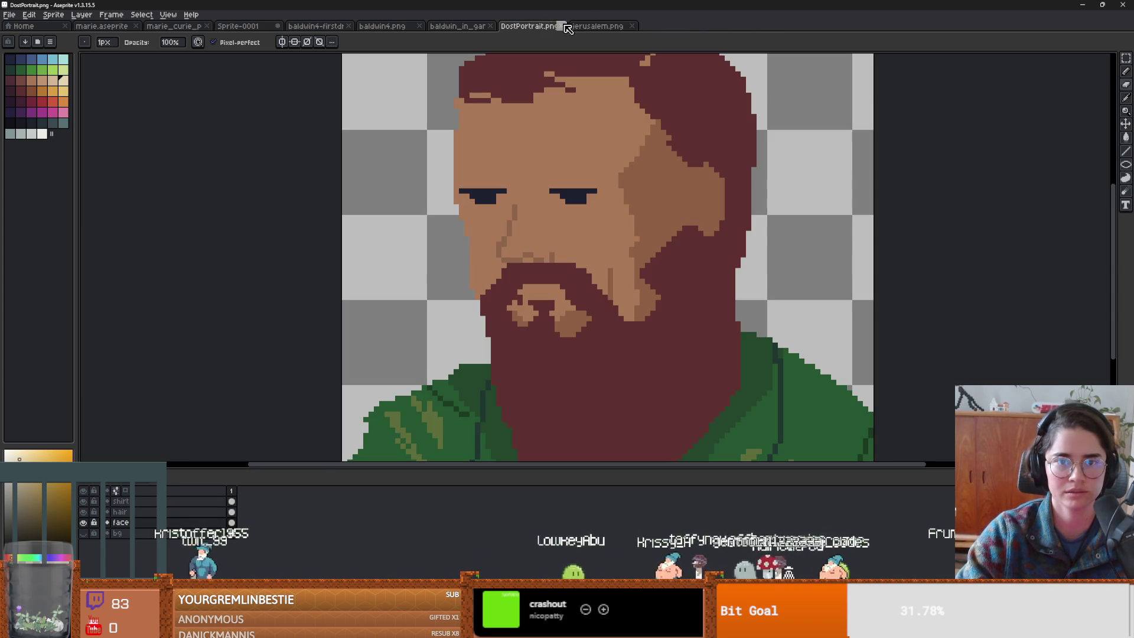
# - Browse the hooded sprite and baldwin4.png tabs, ending on baldwin4-firstdraft
pyautogui.click(442, 26)
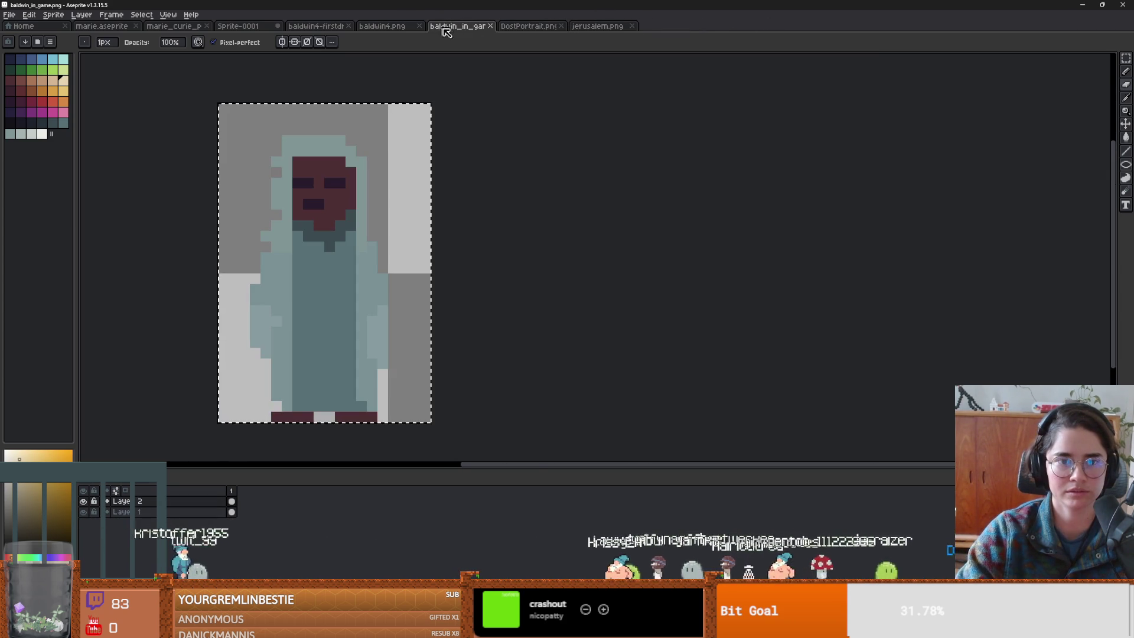
pyautogui.click(425, 27)
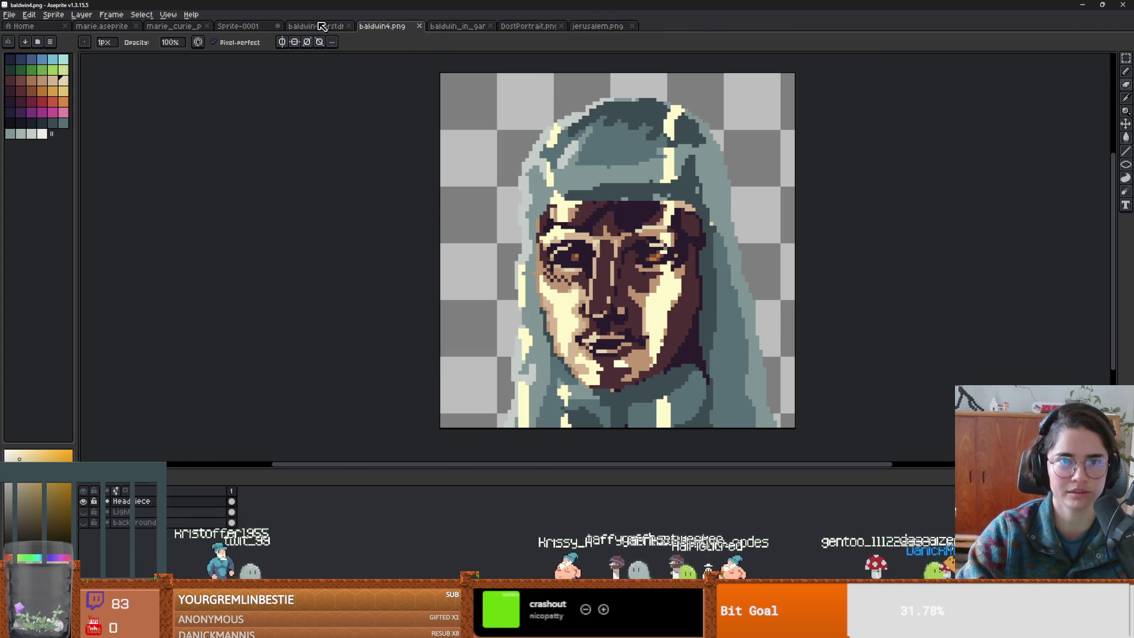
pyautogui.click(316, 26)
pyautogui.click(383, 26)
pyautogui.scroll(2, 474, 188)
pyautogui.scroll(-2, 475, 188)
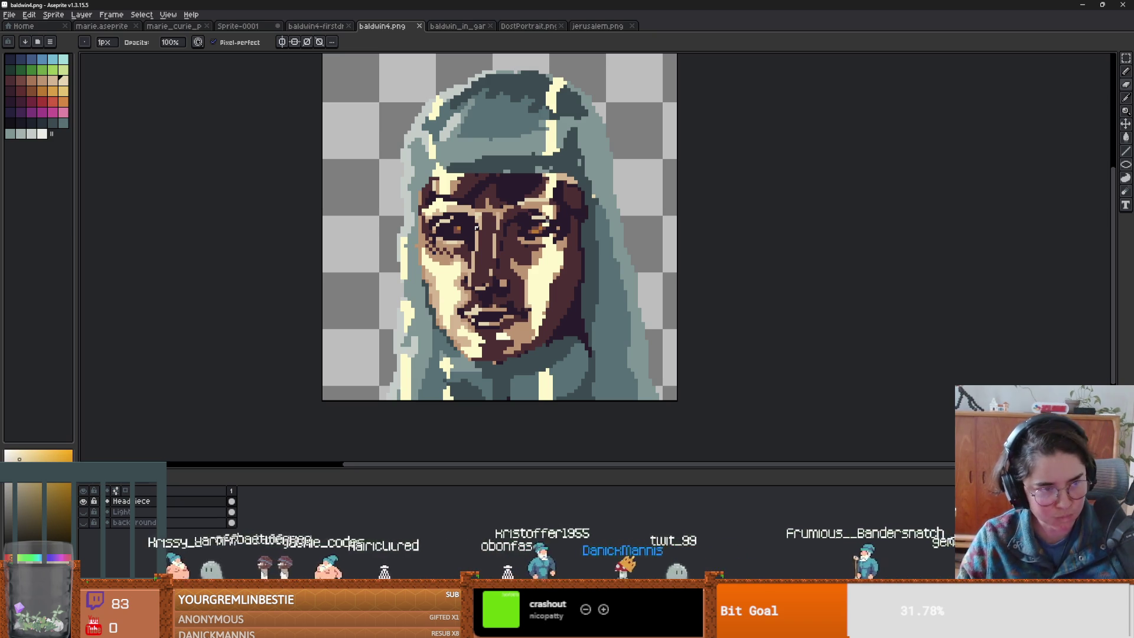
pyautogui.click(324, 30)
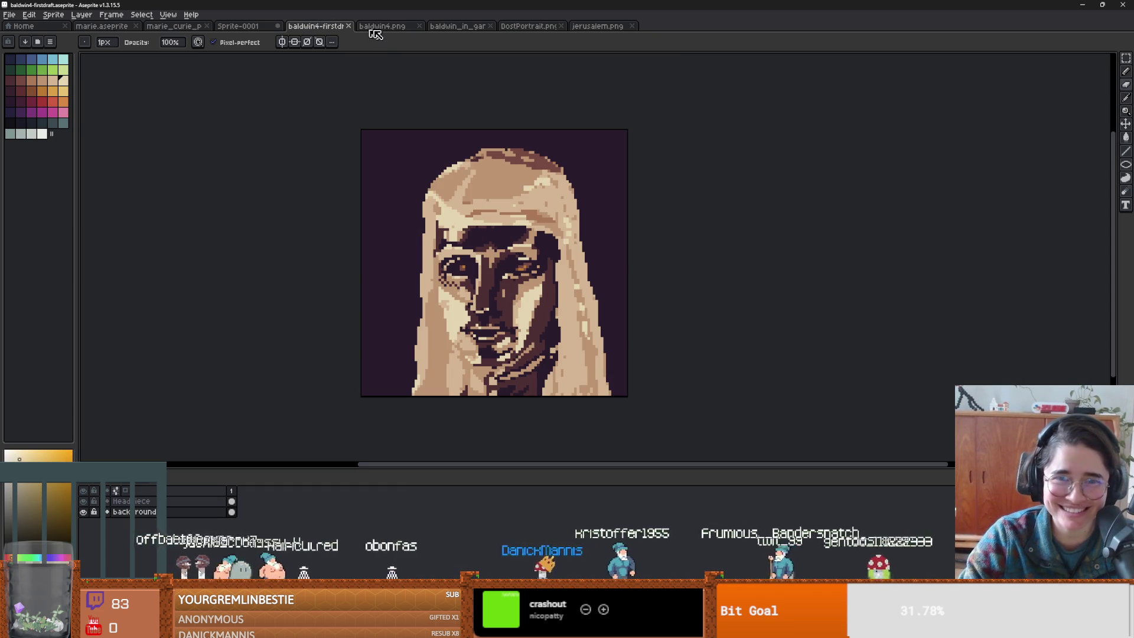
# - Compare the baldwin4.png portrait with the Sprite-0001 masked face image
pyautogui.click(391, 31)
pyautogui.click(235, 31)
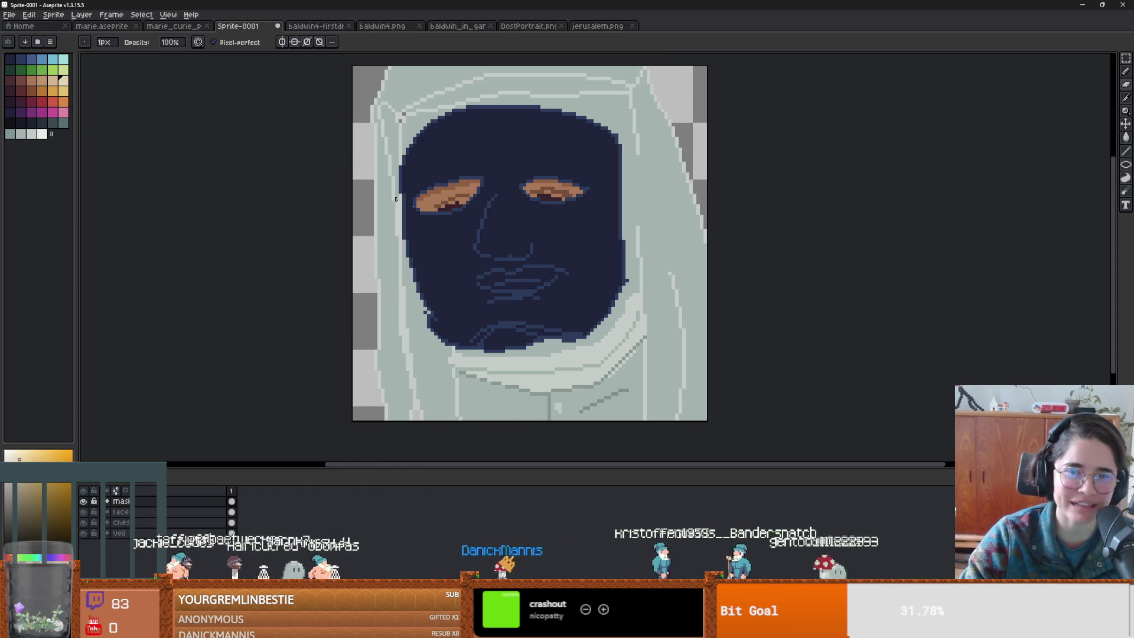
pyautogui.scroll(-1, 449, 245)
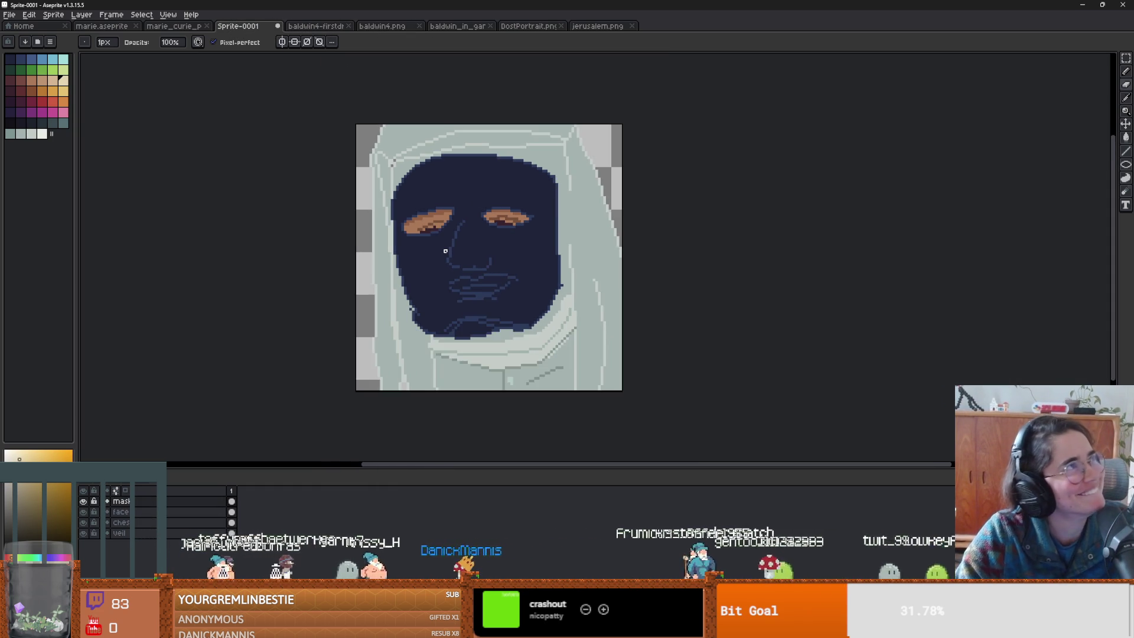
pyautogui.scroll(1, 470, 244)
pyautogui.moveTo(481, 255); pyautogui.dragTo(484, 285)
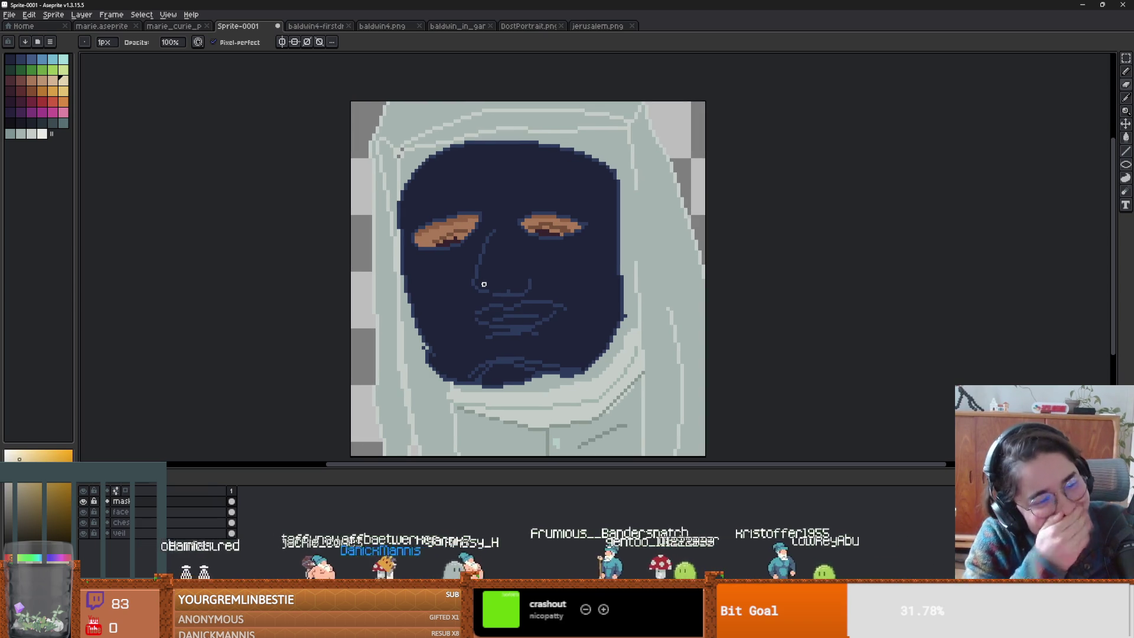
pyautogui.scroll(-1, 562, 225)
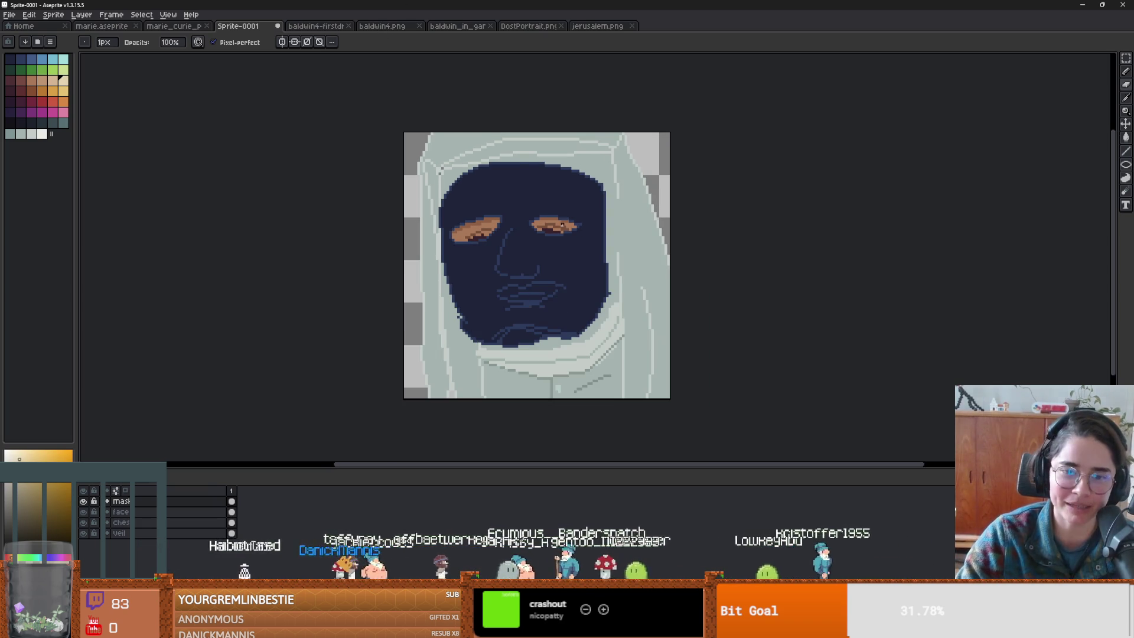
pyautogui.scroll(1, 583, 224)
pyautogui.scroll(-1, 583, 224)
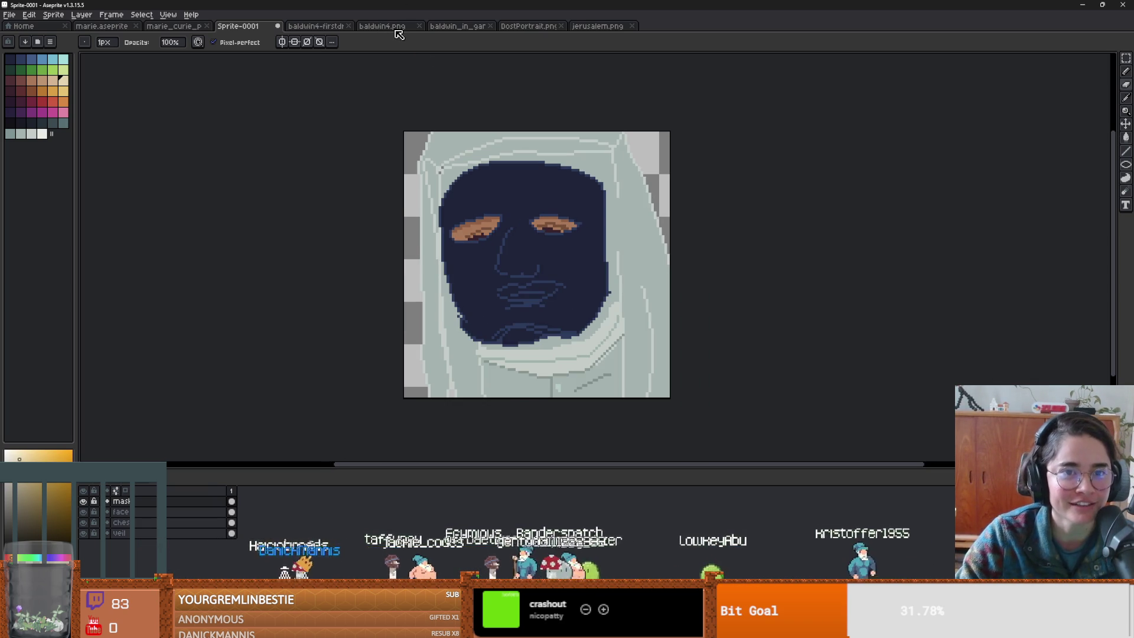
pyautogui.click(391, 26)
pyautogui.click(237, 28)
pyautogui.scroll(1, 527, 308)
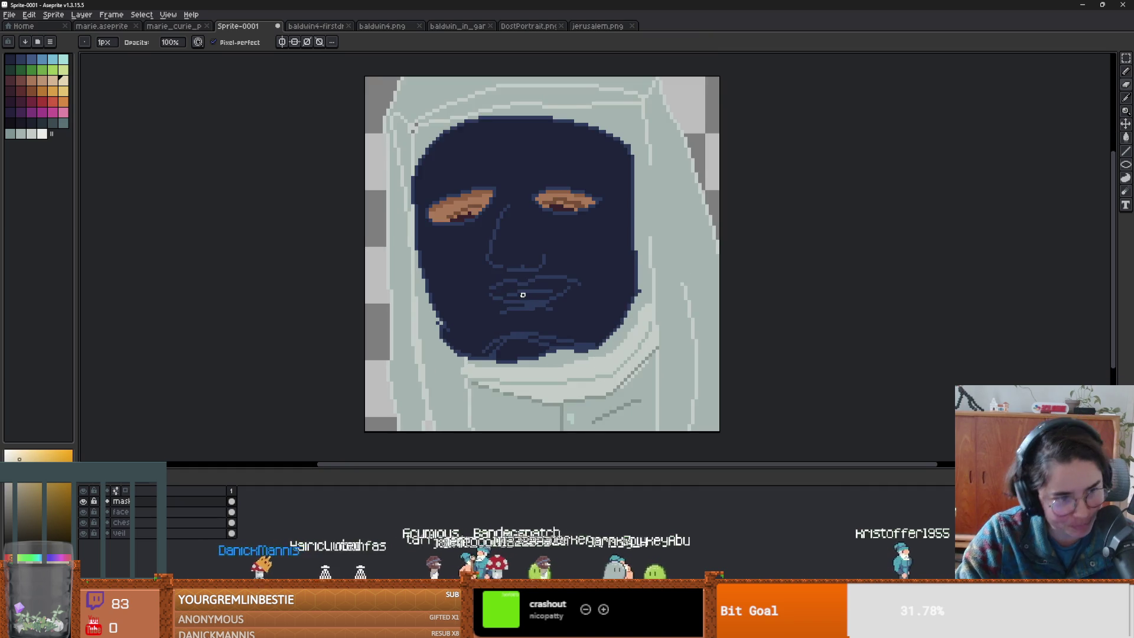
pyautogui.scroll(-1, 527, 309)
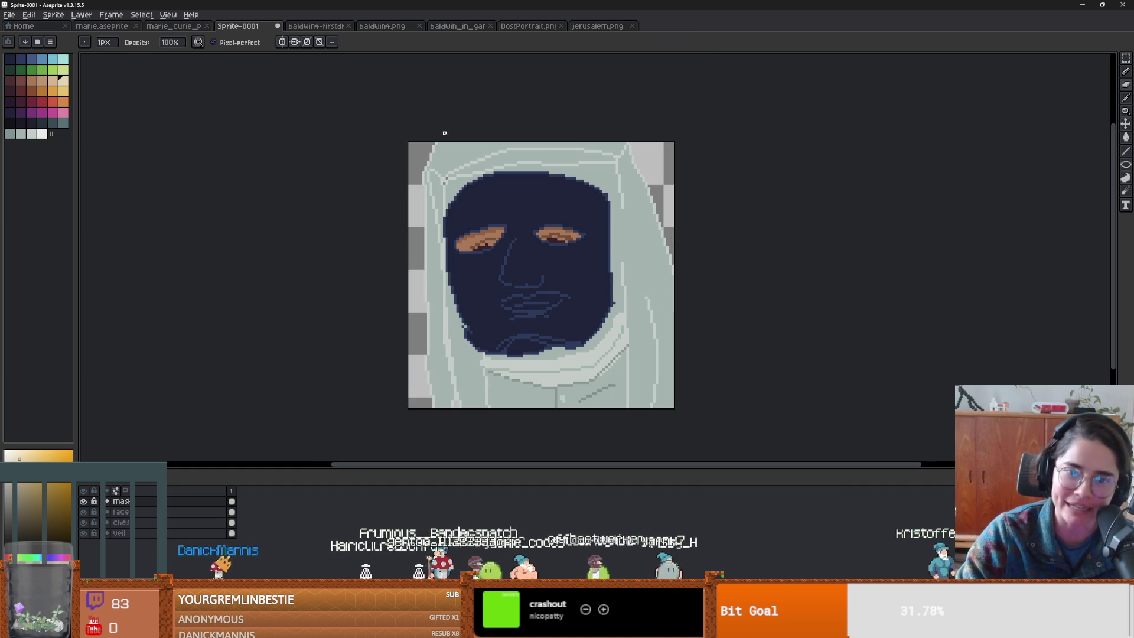
# - Close the Marie Curie portrait and marie.aseprite, keeping Sprite-0001 open
pyautogui.click(177, 26)
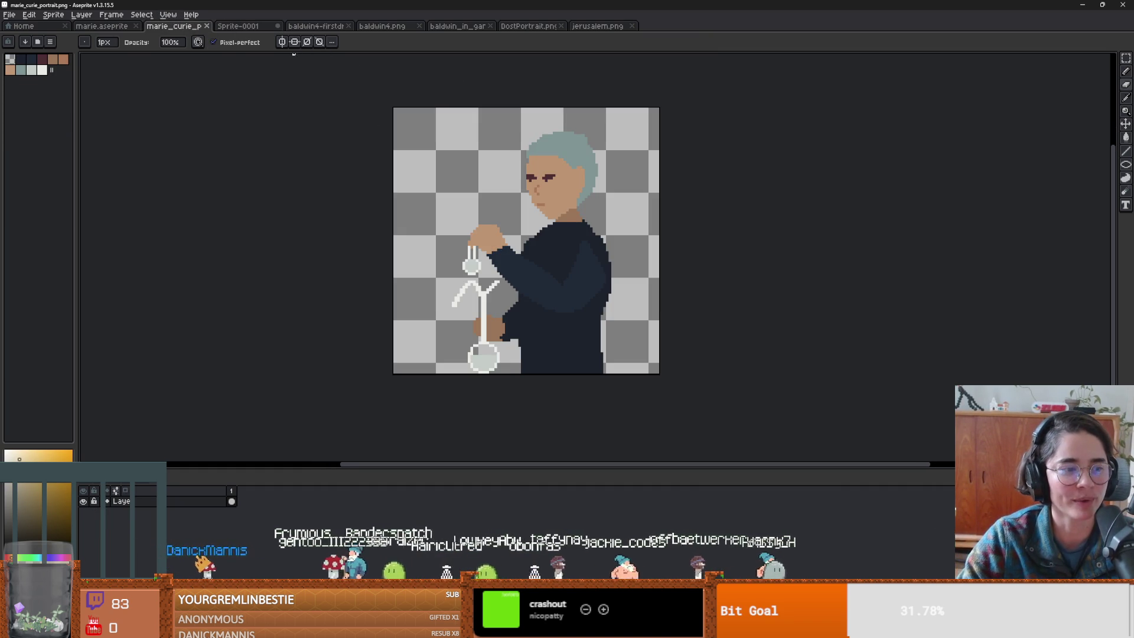
pyautogui.click(206, 26)
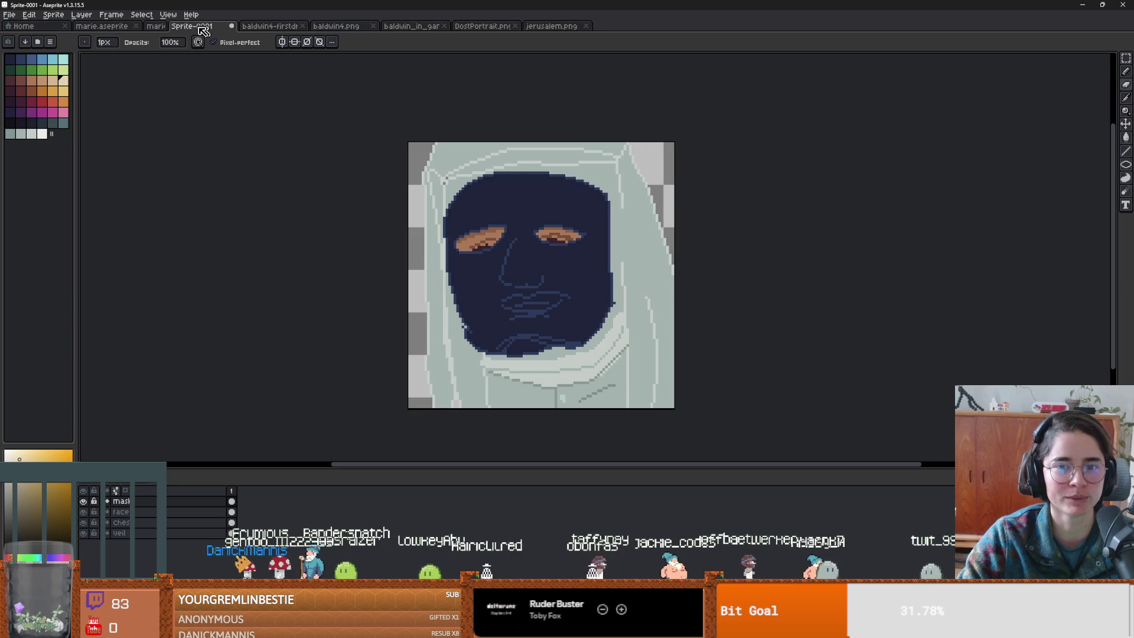
pyautogui.click(136, 27)
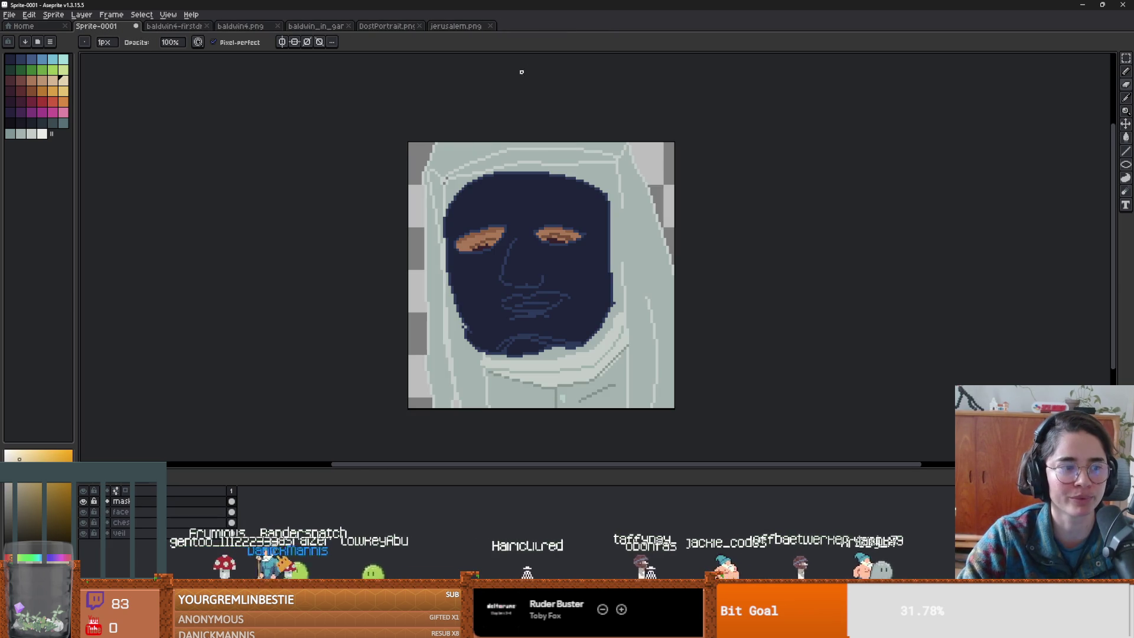
pyautogui.click(136, 26)
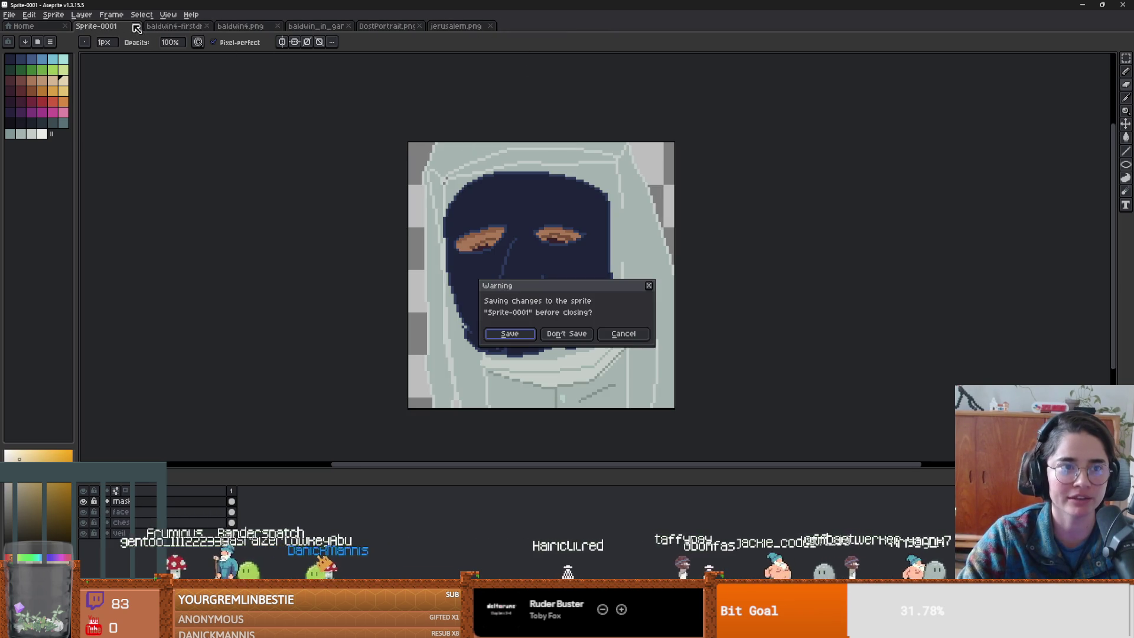
pyautogui.click(624, 333)
# - Open CuriesLaboratory.png and start a new 141×125 px RGB sprite
pyautogui.click(469, 26)
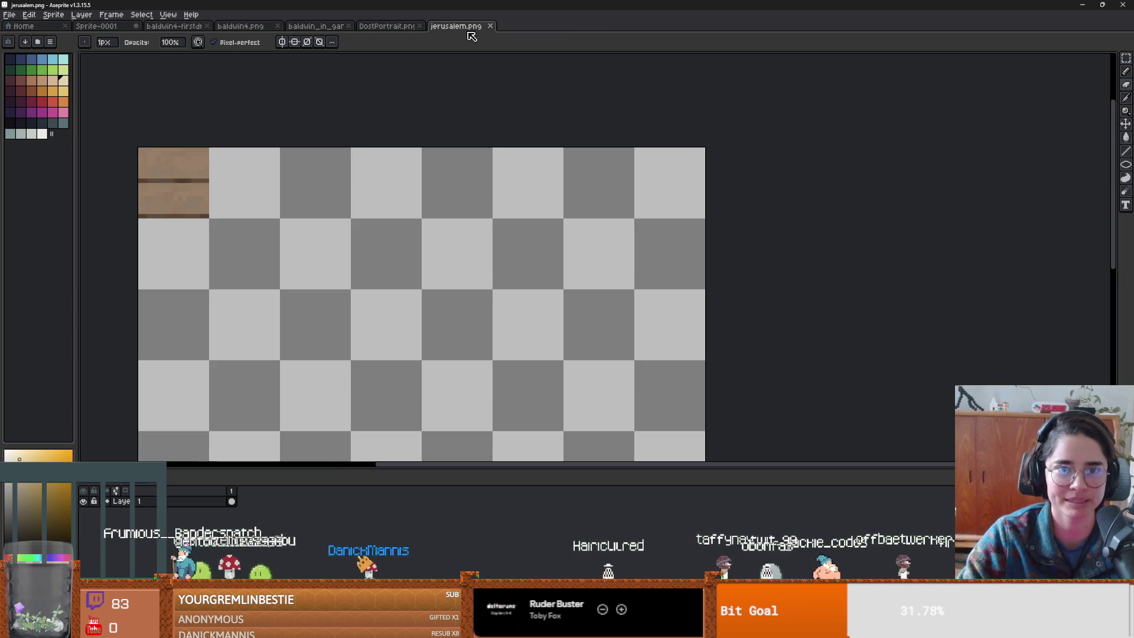
pyautogui.click(14, 19)
pyautogui.click(281, 109)
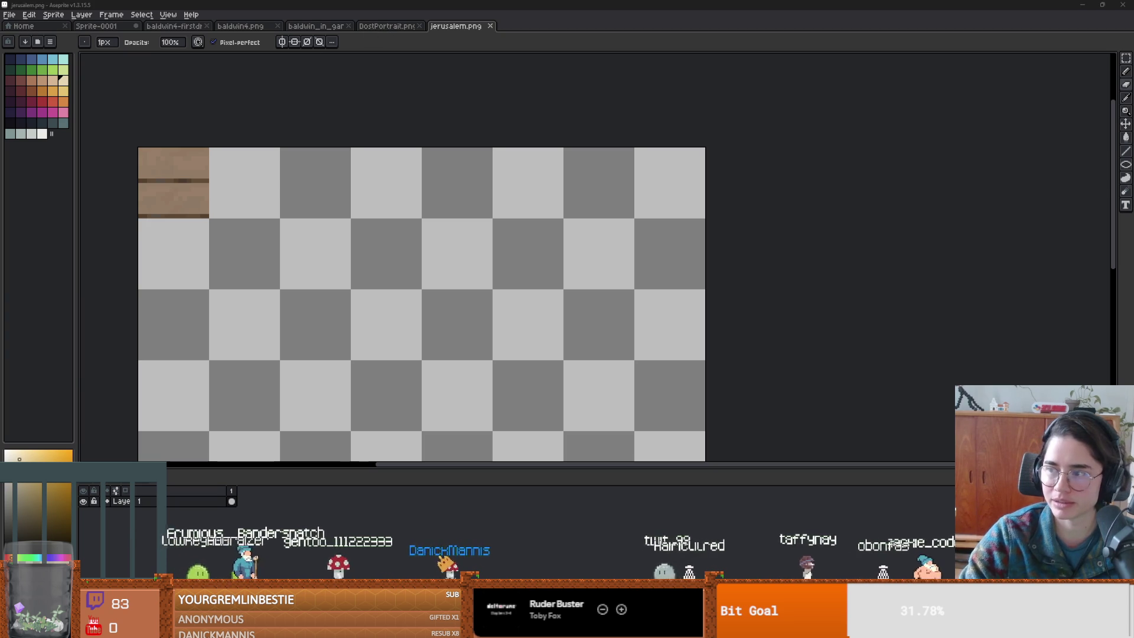
pyautogui.scroll(2, 597, 261)
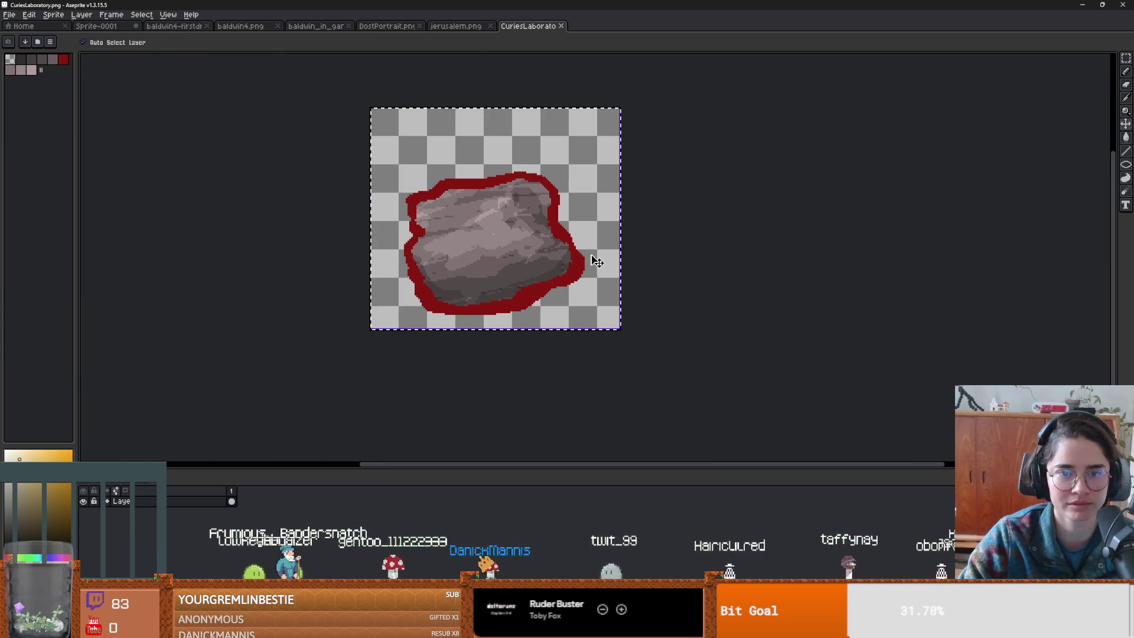
pyautogui.click(10, 14)
pyautogui.click(17, 26)
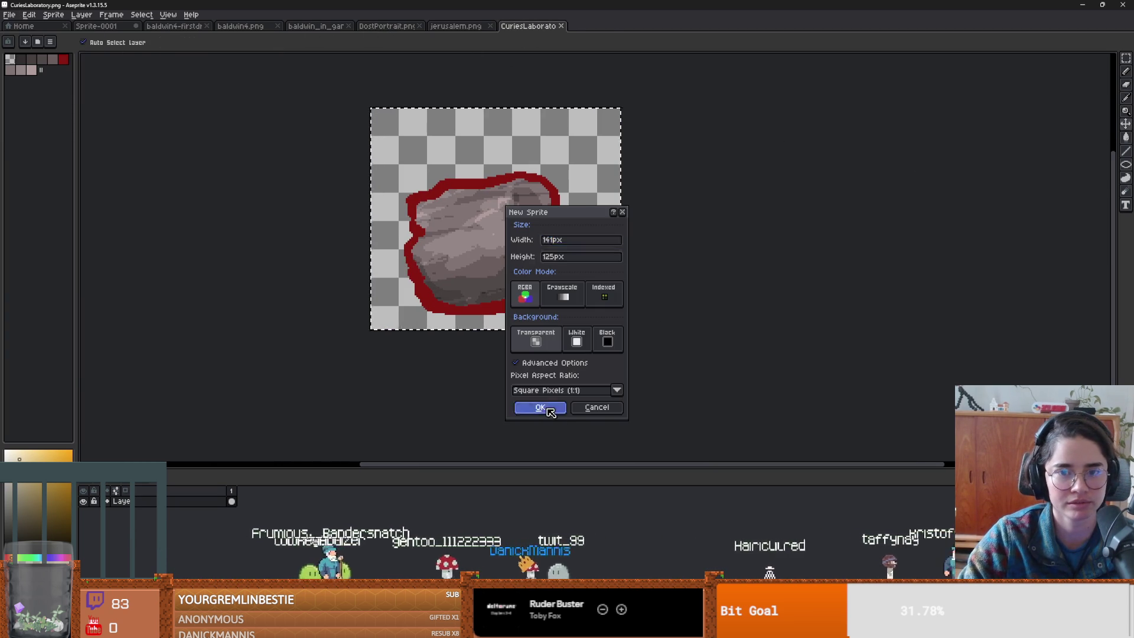
# - Create the new 141×125 sprite as the blank, transparent canvas Sprite-0007
pyautogui.click(540, 408)
pyautogui.scroll(2, 590, 233)
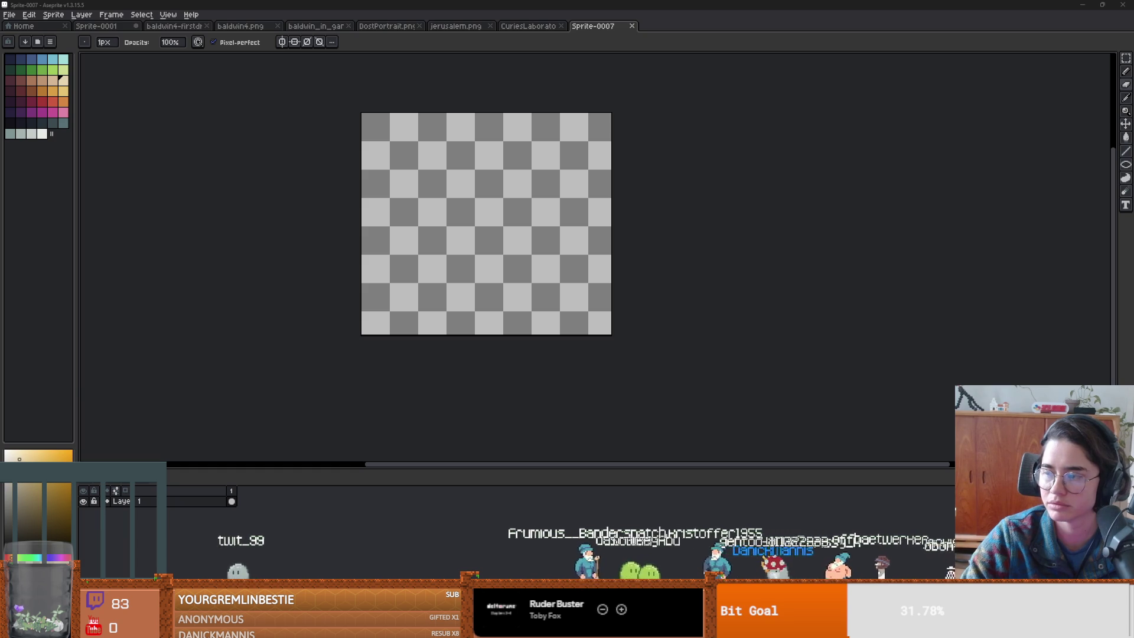
pyautogui.scroll(1, 470, 226)
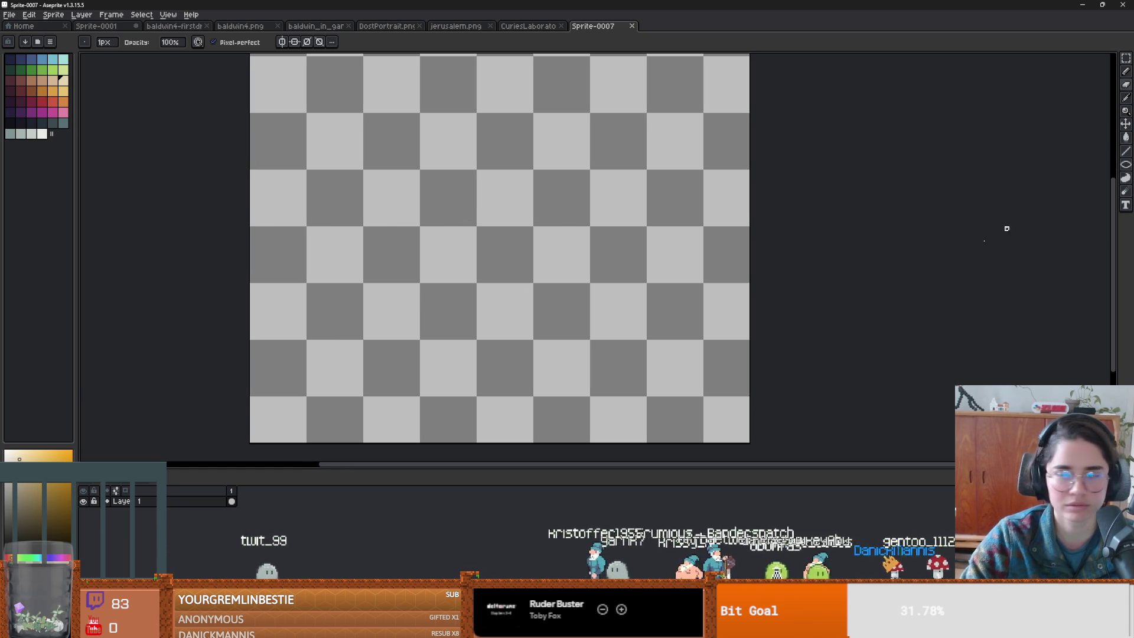
# - Select a pale yellow paint colour and the 8px round brush
pyautogui.click(50, 518)
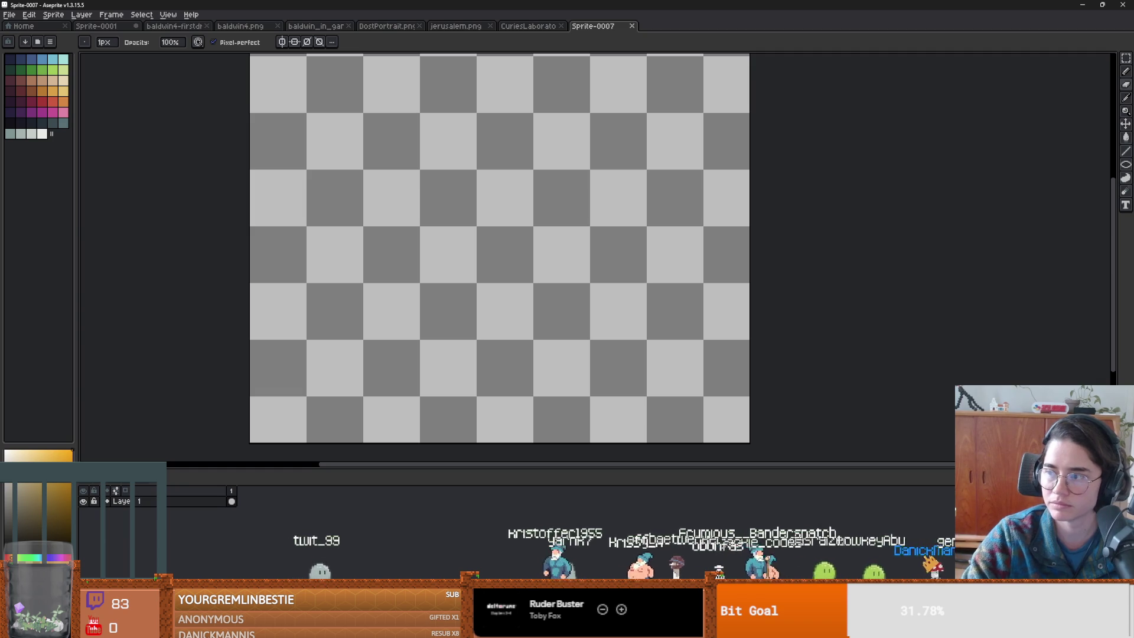
pyautogui.press('b')
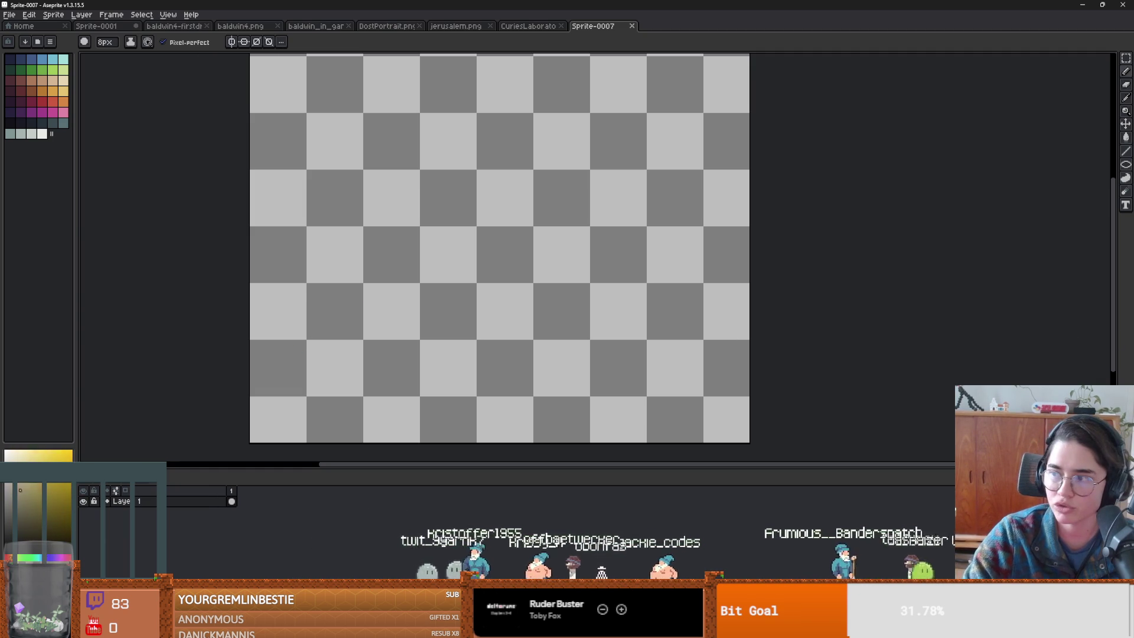
pyautogui.click(59, 505)
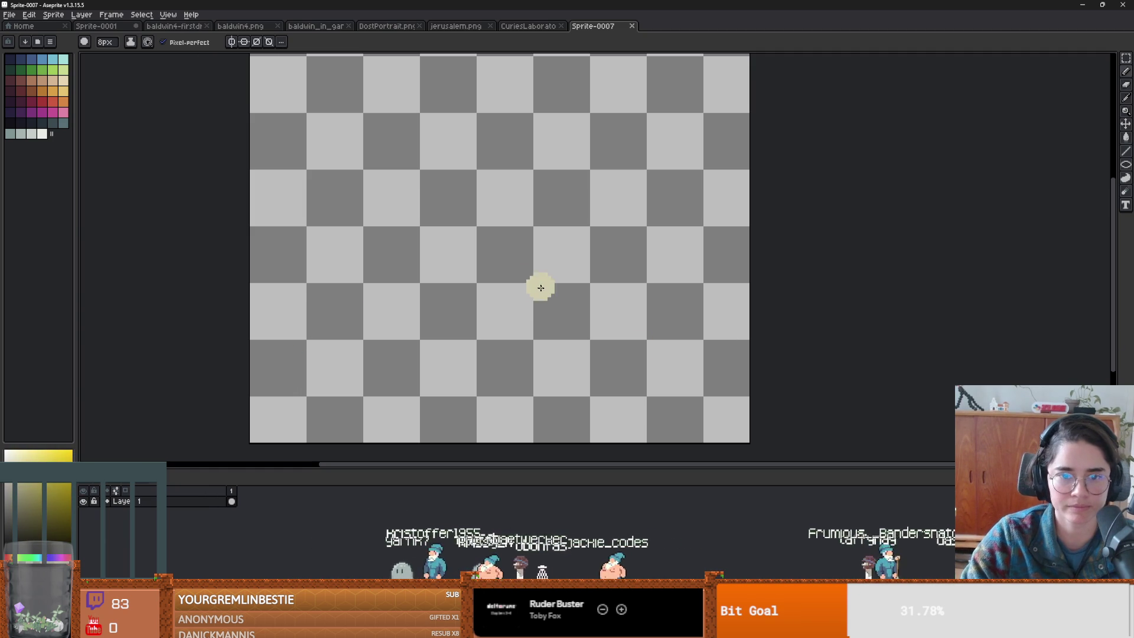
# - Paint a large pale yellow blob over most of the canvas, then add Layer 2 above it
pyautogui.moveTo(520, 134)
pyautogui.mouseDown()
pyautogui.moveTo(349, 223)
pyautogui.moveTo(366, 354)
pyautogui.moveTo(615, 189)
pyautogui.moveTo(342, 278)
pyautogui.moveTo(384, 148)
pyautogui.moveTo(467, 167)
pyautogui.moveTo(520, 203)
pyautogui.moveTo(528, 190)
pyautogui.moveTo(591, 272)
pyautogui.moveTo(508, 361)
pyautogui.moveTo(354, 378)
pyautogui.moveTo(535, 322)
pyautogui.moveTo(626, 372)
pyautogui.moveTo(661, 307)
pyautogui.moveTo(638, 248)
pyautogui.moveTo(570, 216)
pyautogui.moveTo(620, 331)
pyautogui.moveTo(531, 278)
pyautogui.moveTo(409, 253)
pyautogui.mouseUp()
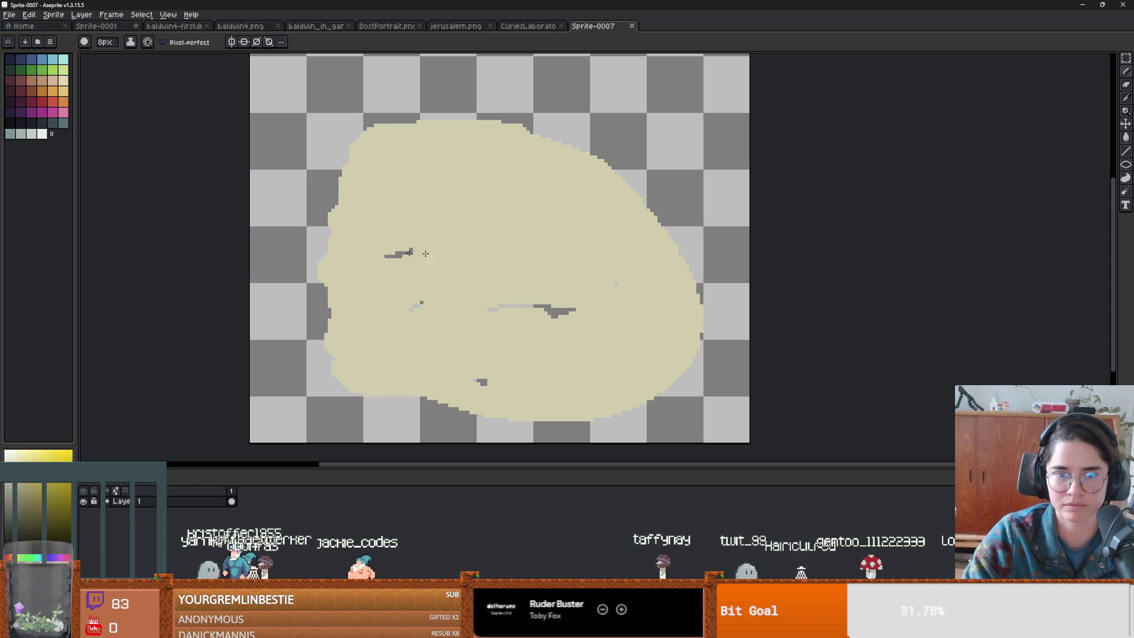
pyautogui.moveTo(448, 316); pyautogui.dragTo(515, 349)
pyautogui.hscroll(-3, 520, 312)
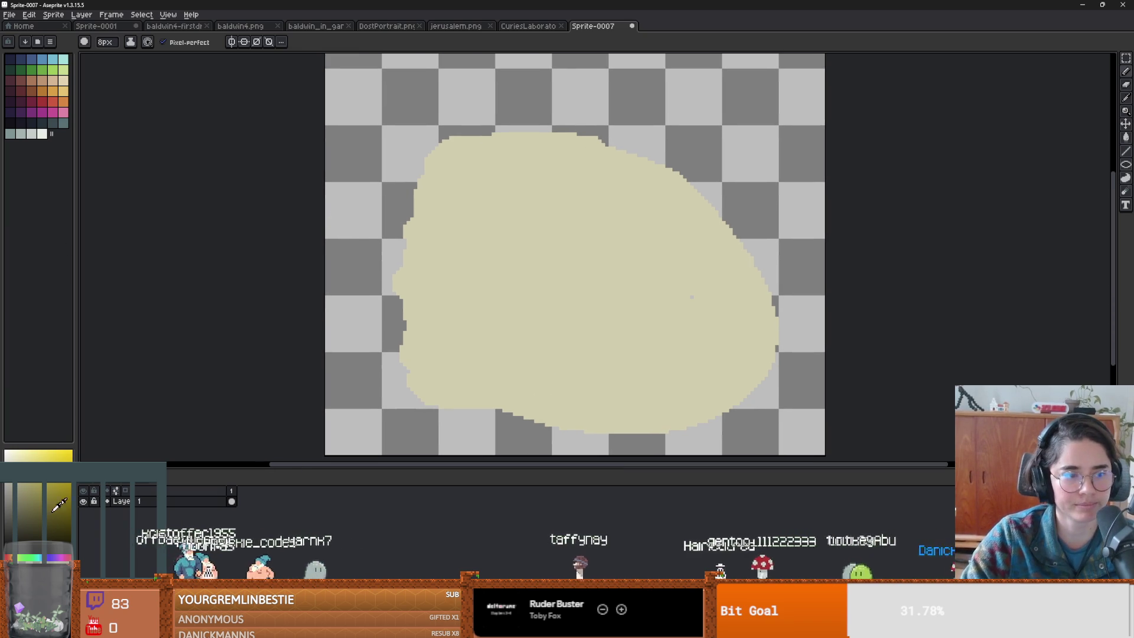
pyautogui.hotkey('shift', 'n')
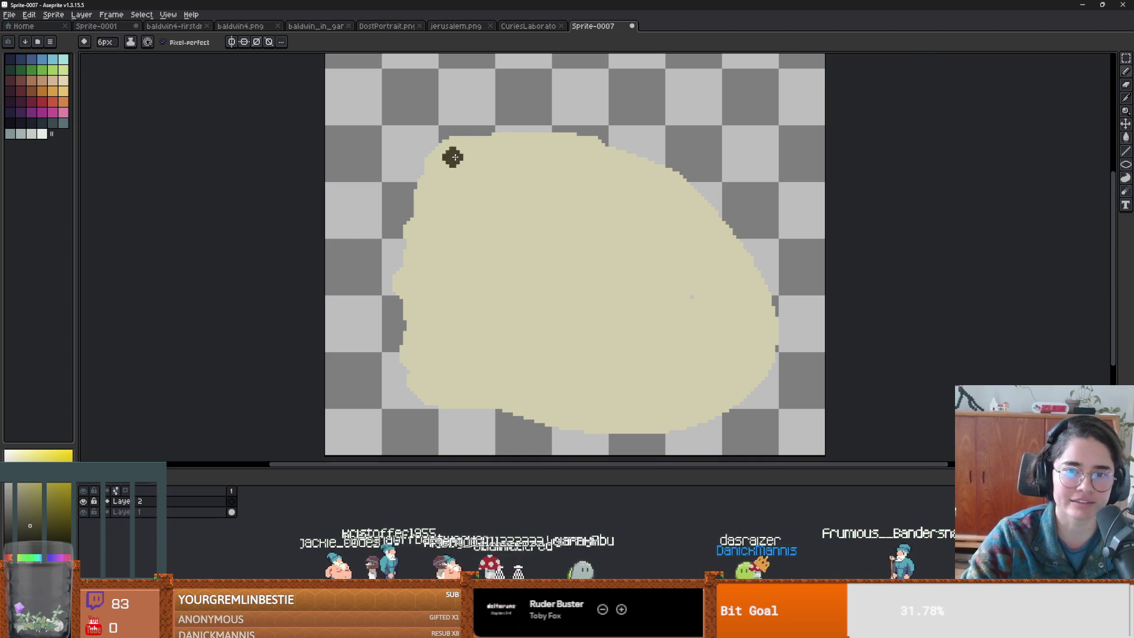
# - Draw the right leg of the second dark arched door at the blob's top
pyautogui.scroll(3, 455, 153)
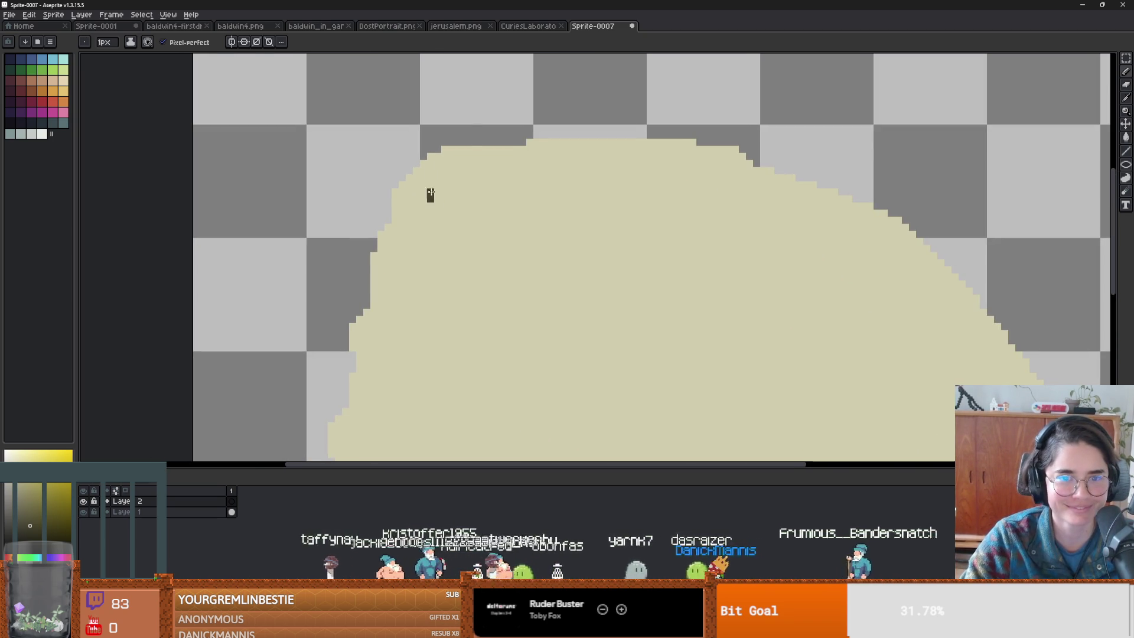
pyautogui.moveTo(474, 144); pyautogui.dragTo(484, 202)
pyautogui.scroll(-2, 457, 138)
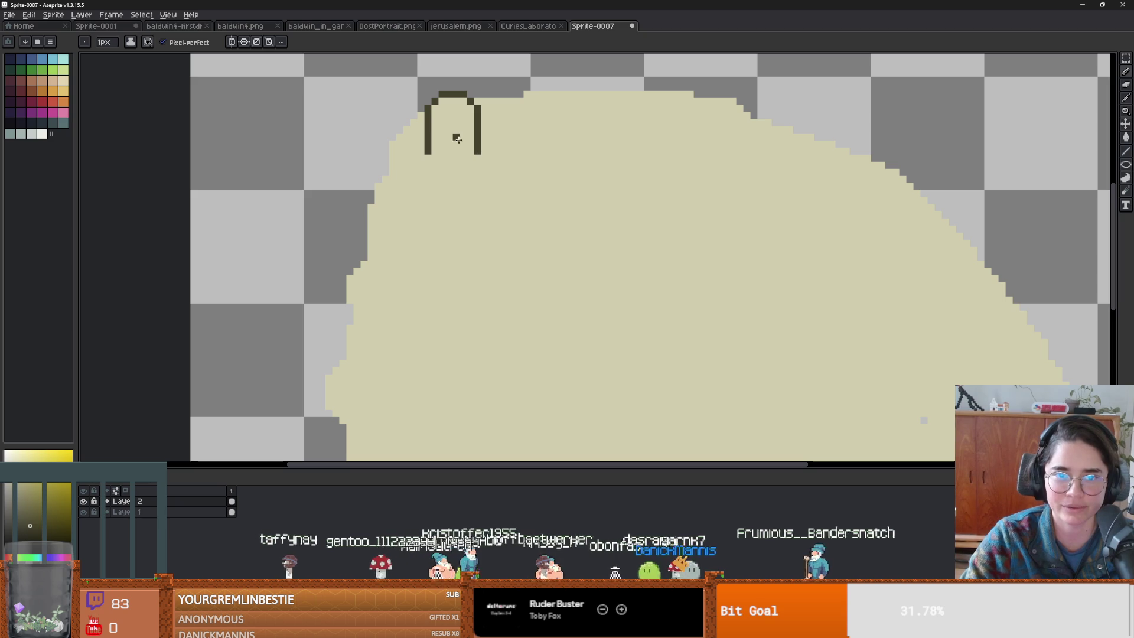
pyautogui.scroll(-3, 473, 165)
pyautogui.scroll(2, 526, 208)
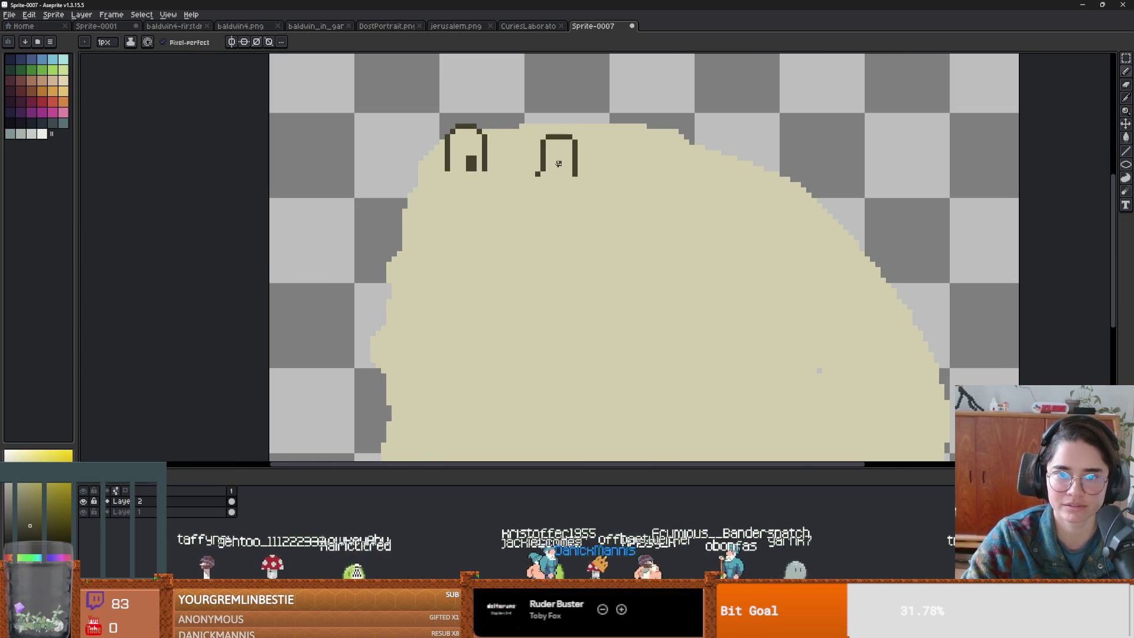
# - Turn the selected right-hand arched door into a stamp brush, discarding the accidental pasted rock
pyautogui.press('m')
pyautogui.moveTo(595, 194); pyautogui.dragTo(522, 122)
pyautogui.hotkey('ctrl', 'v')
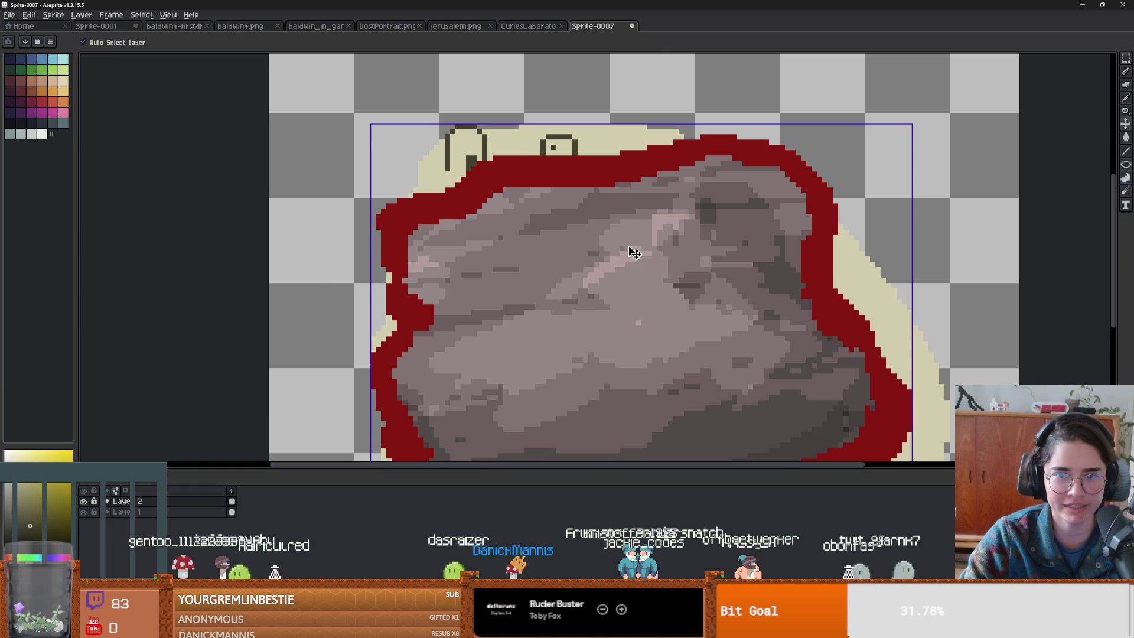
pyautogui.scroll(2, 633, 253)
pyautogui.scroll(-2, 591, 207)
pyautogui.moveTo(589, 198)
pyautogui.mouseDown()
pyautogui.moveTo(599, 221)
pyautogui.moveTo(827, 307)
pyautogui.moveTo(917, 390)
pyautogui.mouseUp()
pyautogui.press('Escape')
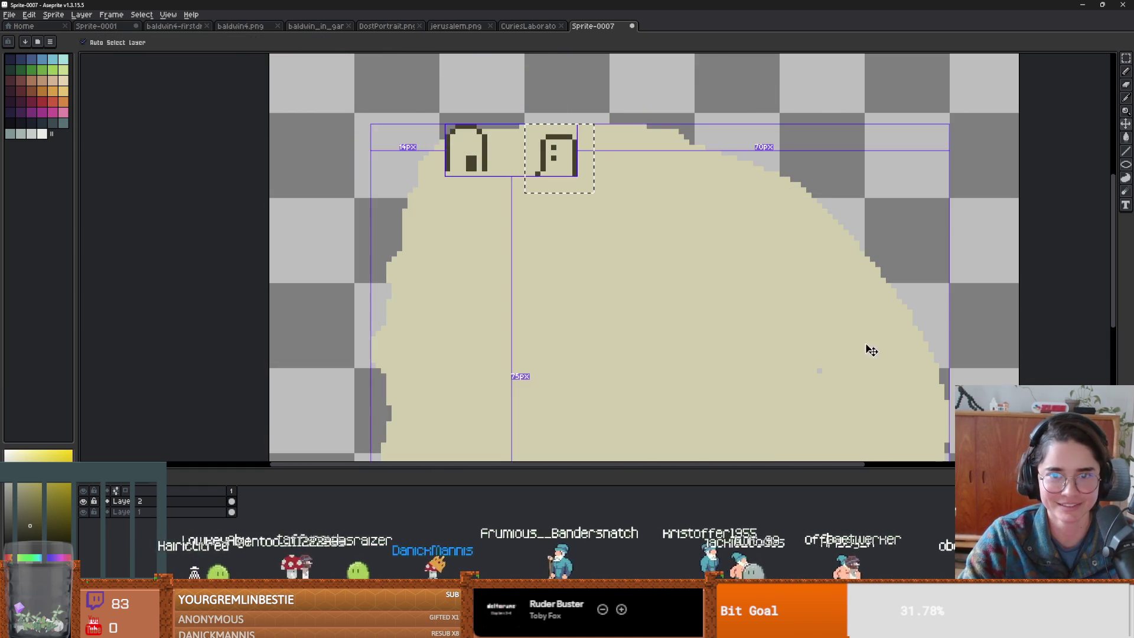
pyautogui.hotkey('ctrl', 'v')
pyautogui.press('Escape')
pyautogui.hotkey('ctrl', 'b')
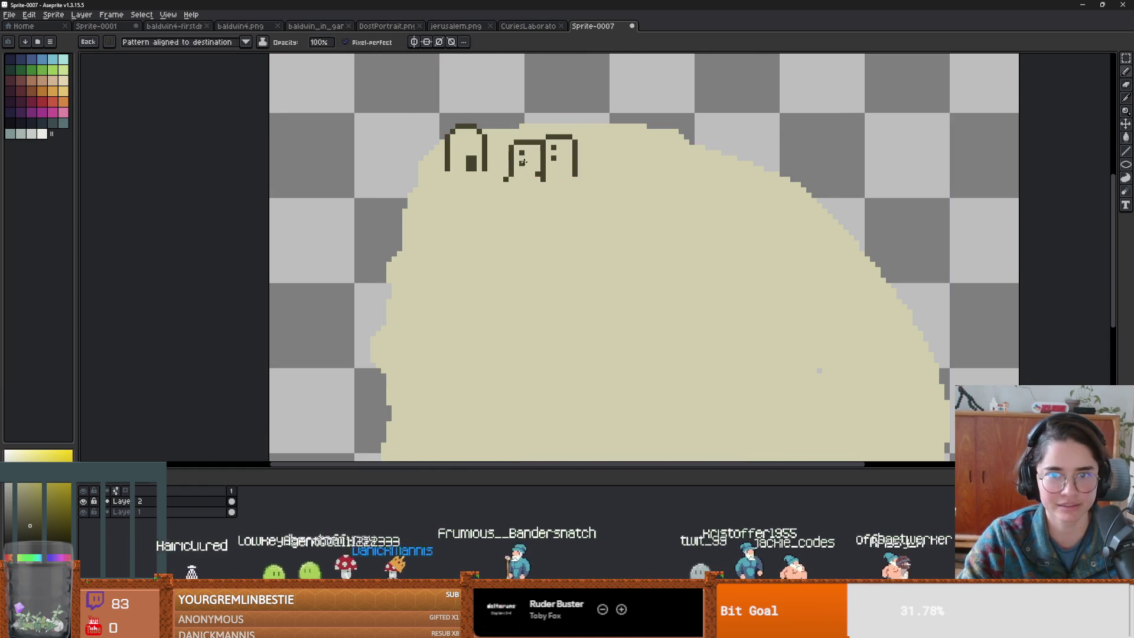
pyautogui.scroll(-2, 608, 278)
# - Stamp five copies of the door brush around the pale blob
pyautogui.click(530, 322)
pyautogui.click(596, 343)
pyautogui.click(703, 353)
pyautogui.click(753, 268)
pyautogui.click(698, 165)
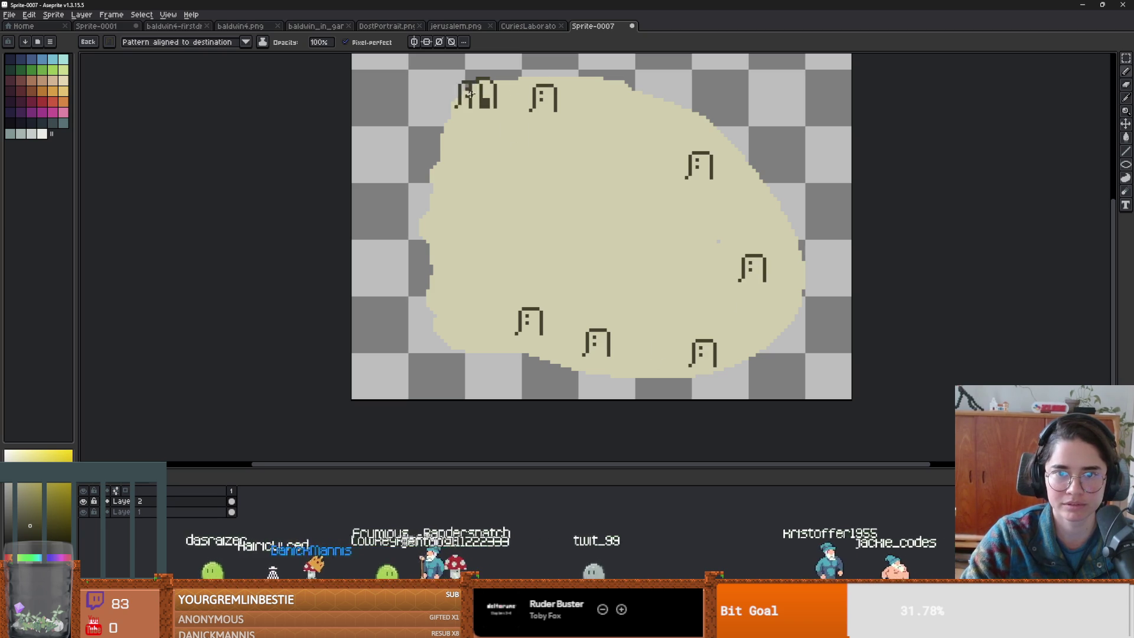
# - Make the filled top-left door a stamp brush and stamp it five more times
pyautogui.press('m')
pyautogui.moveTo(503, 118); pyautogui.dragTo(459, 67)
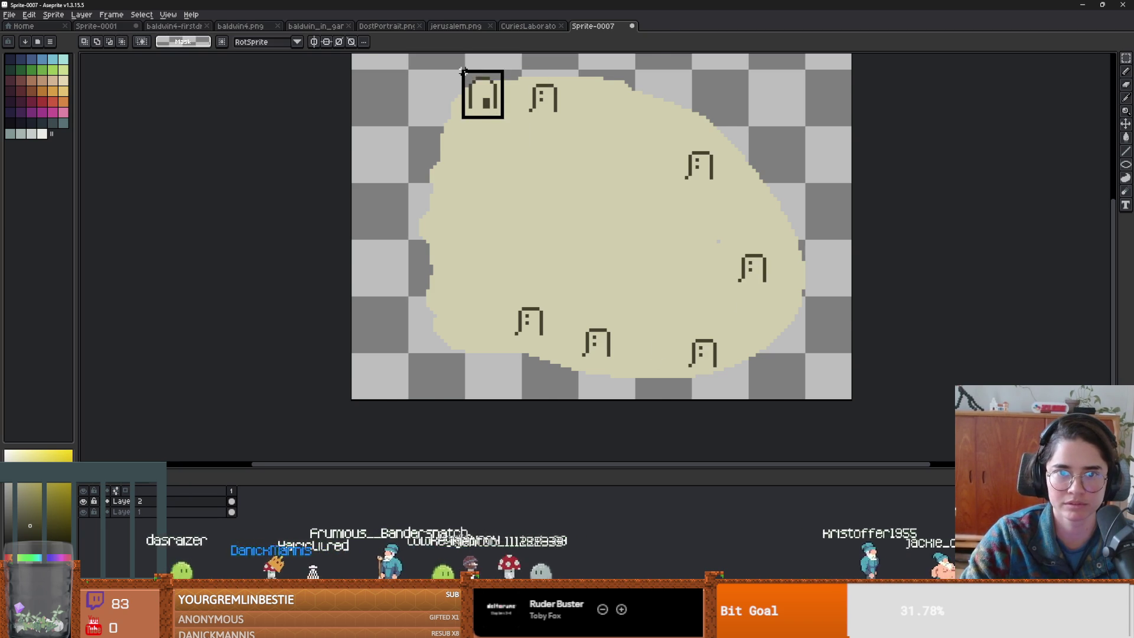
pyautogui.hotkey('ctrl', 'v')
pyautogui.press('Escape')
pyautogui.hotkey('ctrl', 'b')
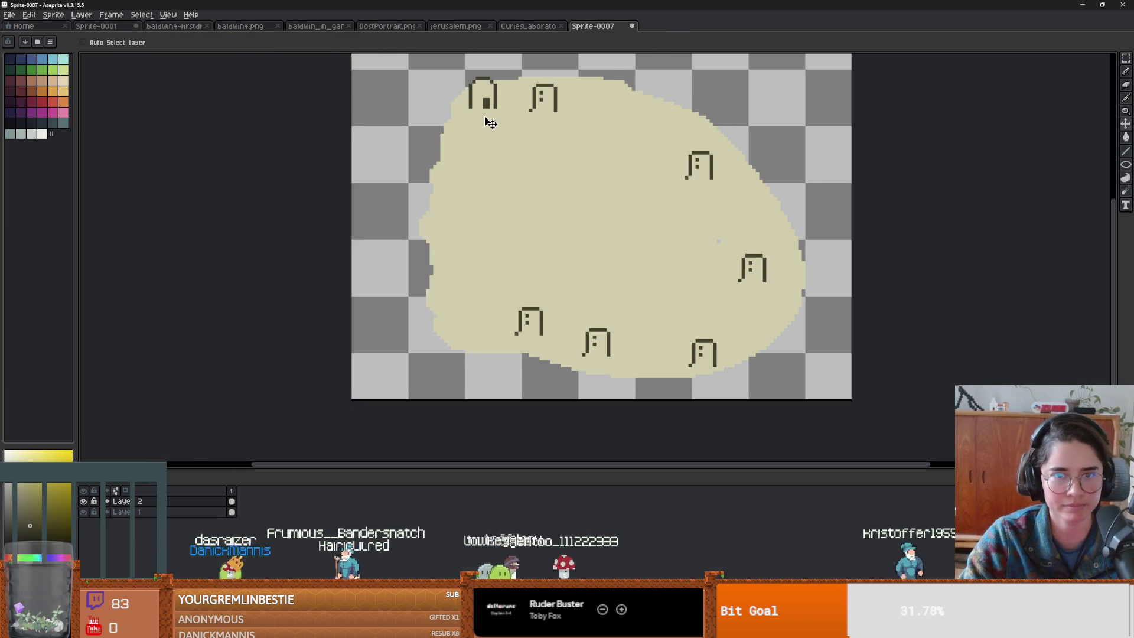
pyautogui.click(671, 155)
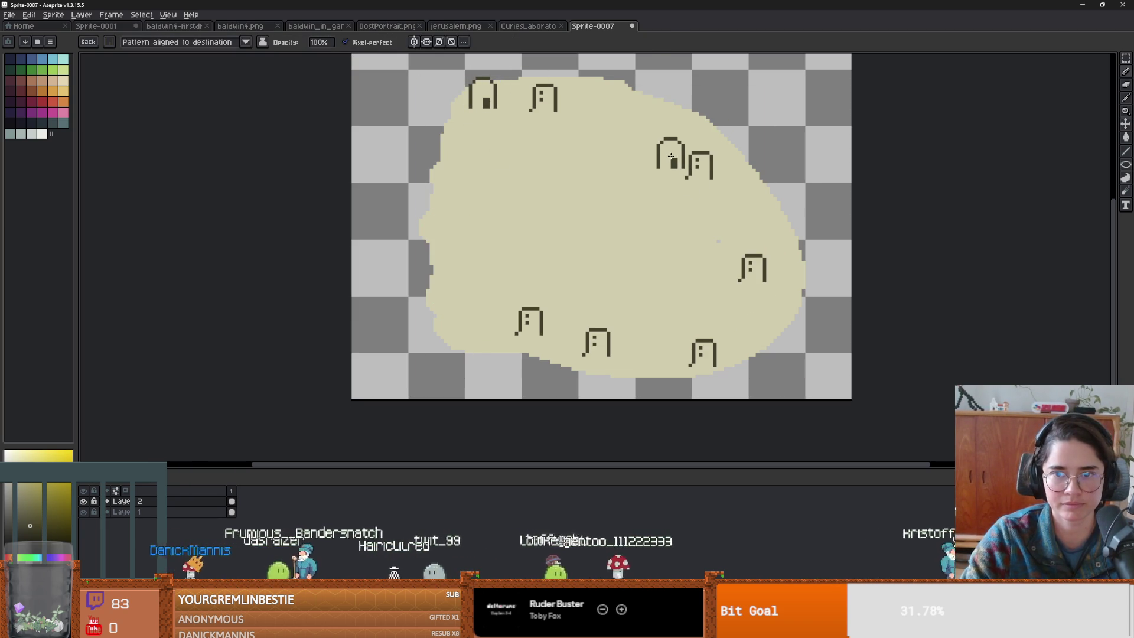
pyautogui.click(728, 196)
pyautogui.click(597, 119)
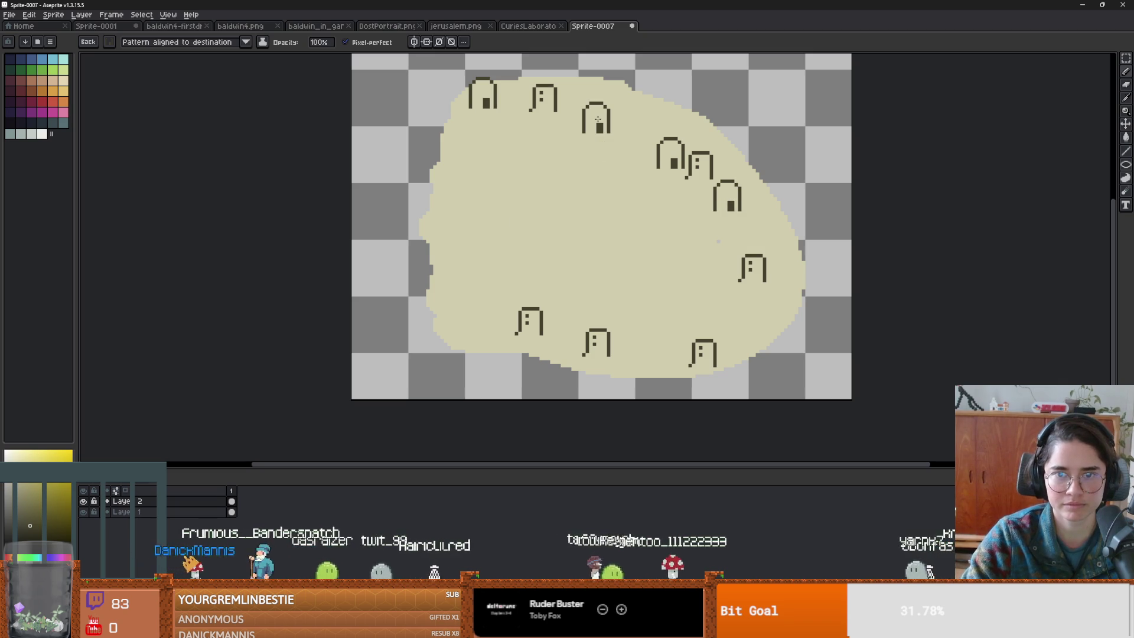
pyautogui.click(571, 321)
pyautogui.scroll(-1, 724, 289)
pyautogui.scroll(1, 724, 289)
pyautogui.click(674, 350)
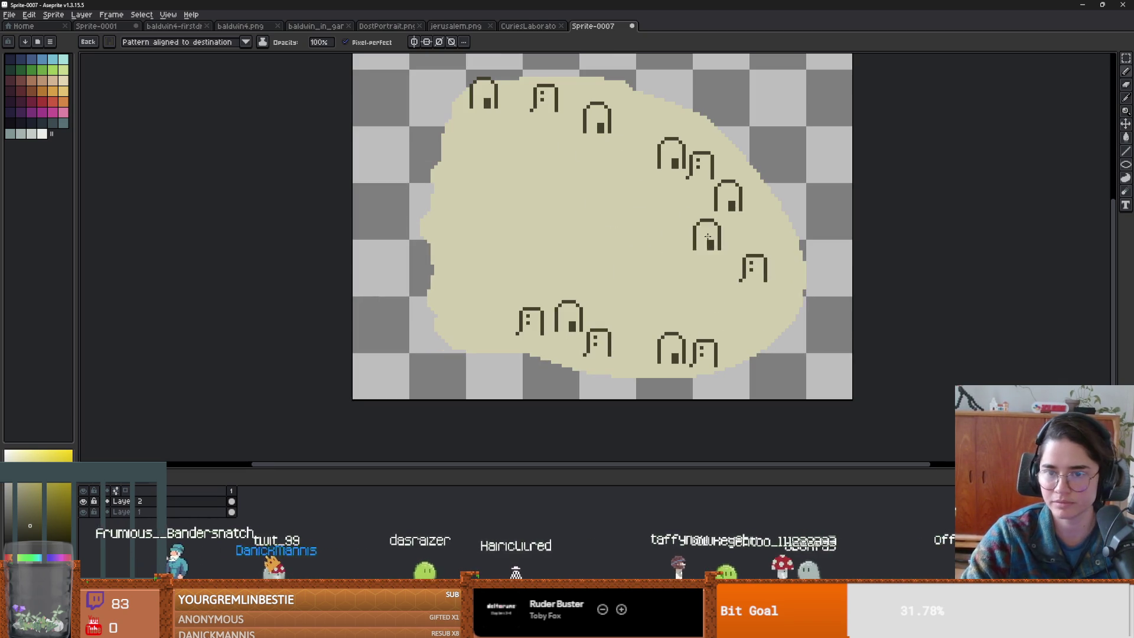
# - Return to the plain round pencil and draw the left side of a larger central arch
pyautogui.press('m')
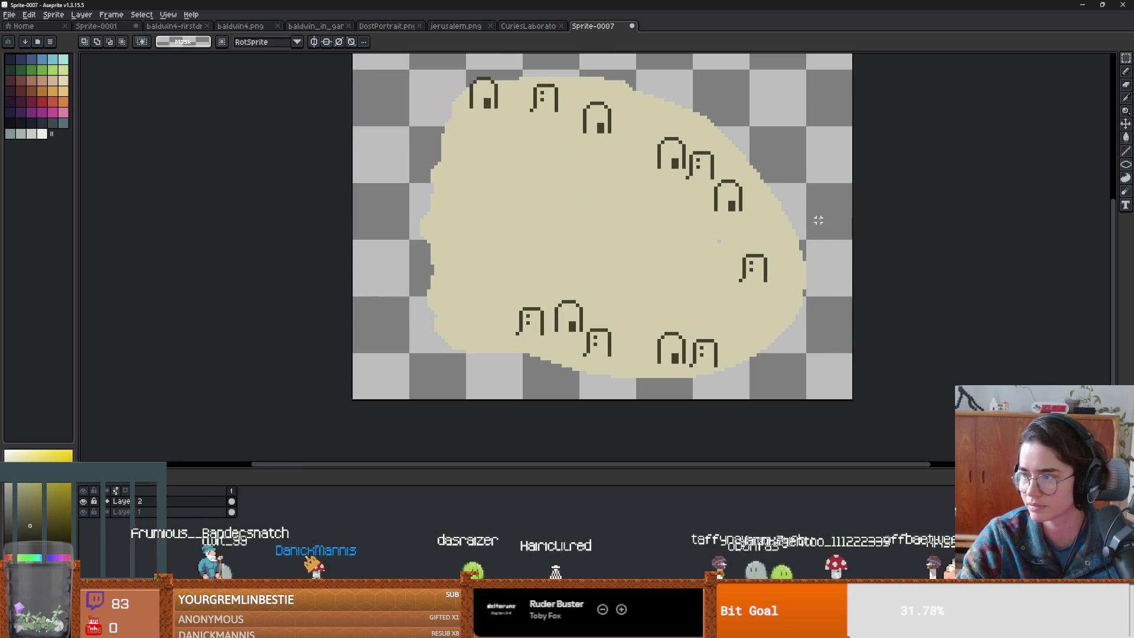
pyautogui.scroll(-4, 804, 224)
pyautogui.scroll(4, 674, 190)
pyautogui.press('i')
pyautogui.press('b')
pyautogui.scroll(1, 613, 263)
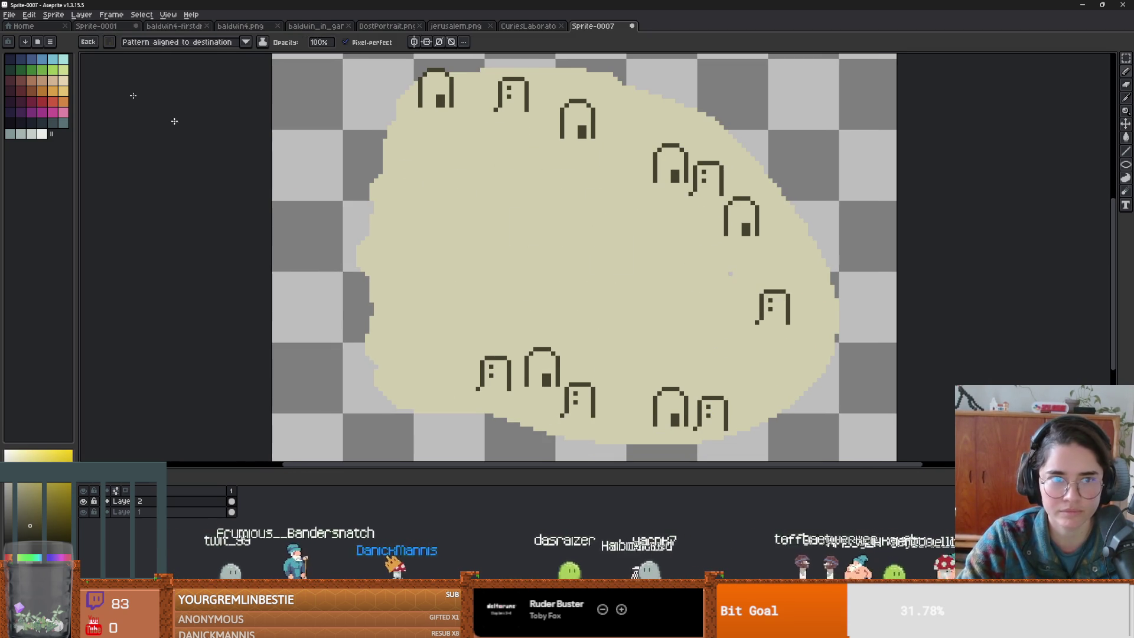
pyautogui.click(108, 43)
pyautogui.click(112, 56)
pyautogui.moveTo(581, 266); pyautogui.dragTo(583, 244)
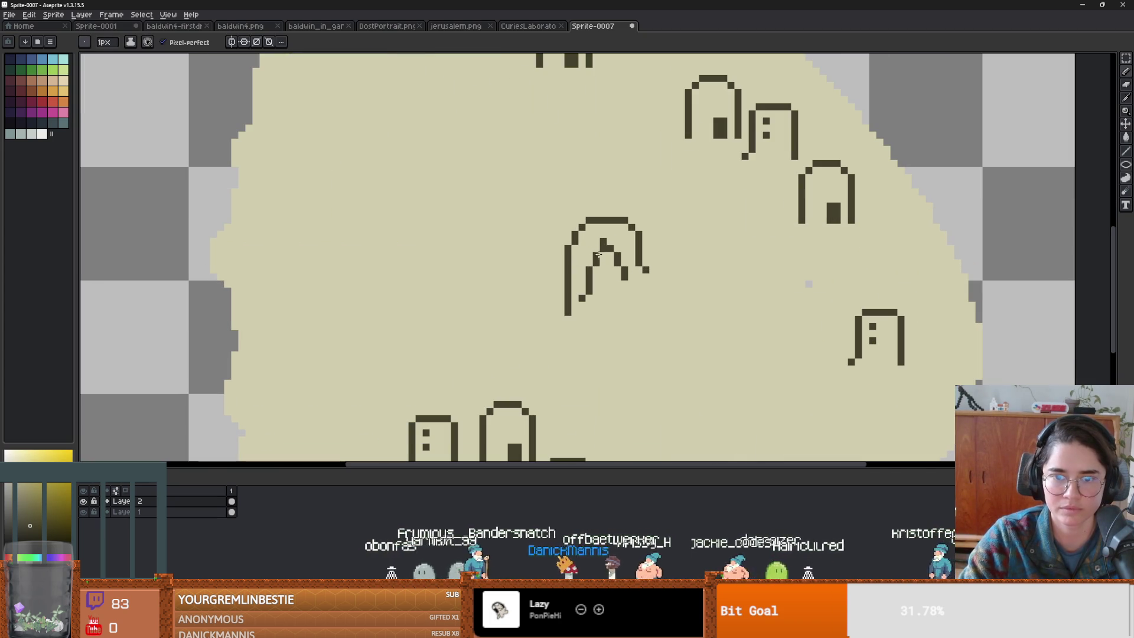
# - Tidy the central arch's peak, redrawing it and erasing stray pixels
pyautogui.click(614, 248)
pyautogui.press('e')
pyautogui.click(606, 245)
pyautogui.hscroll(2, 623, 258)
pyautogui.press('b')
pyautogui.press('e')
pyautogui.press('b')
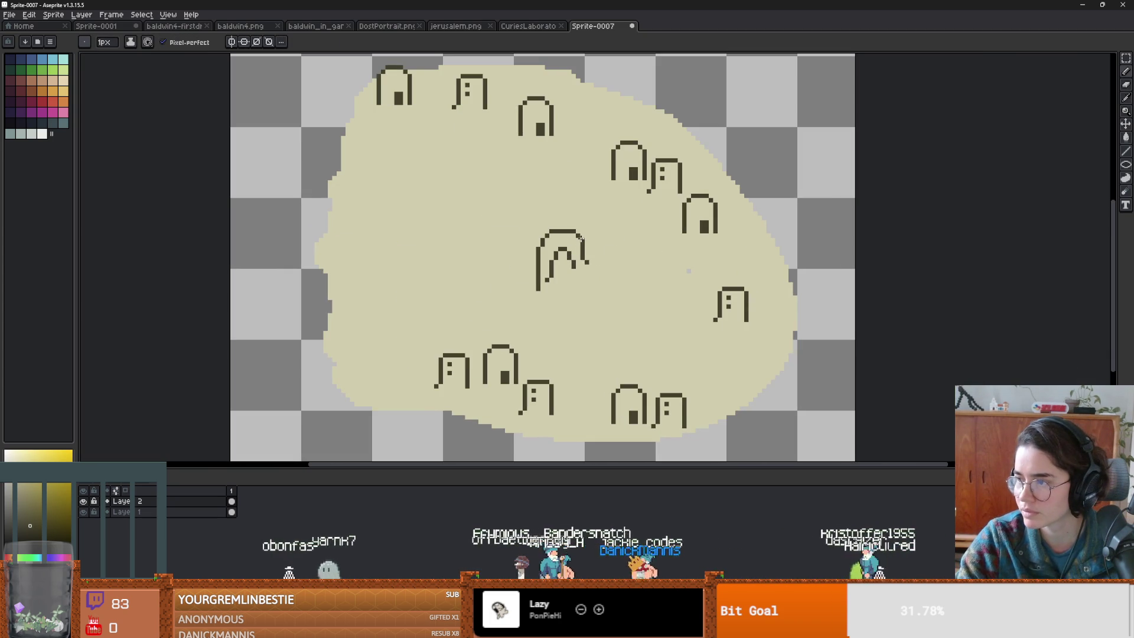
pyautogui.hscroll(-5, 591, 260)
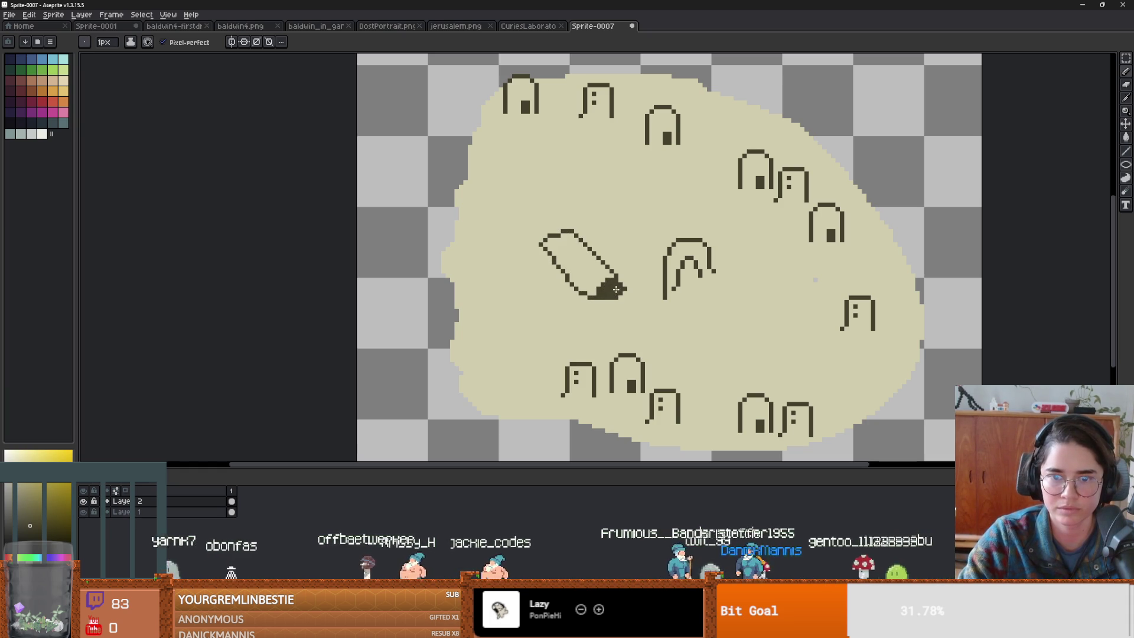
pyautogui.scroll(-5, 560, 247)
pyautogui.scroll(4, 607, 289)
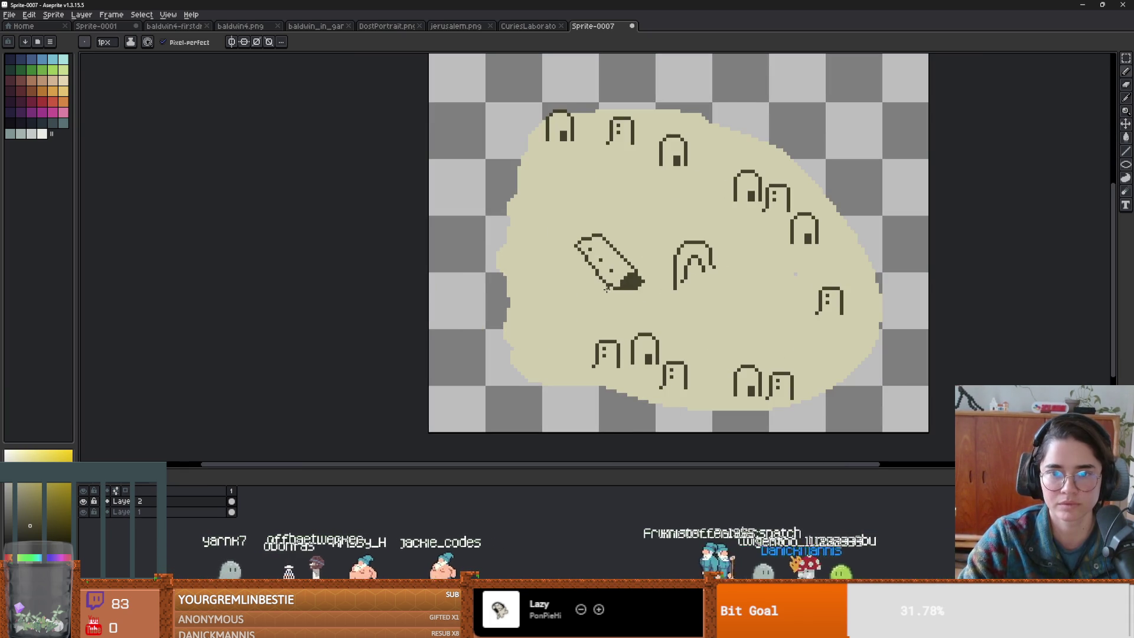
pyautogui.scroll(4, 591, 265)
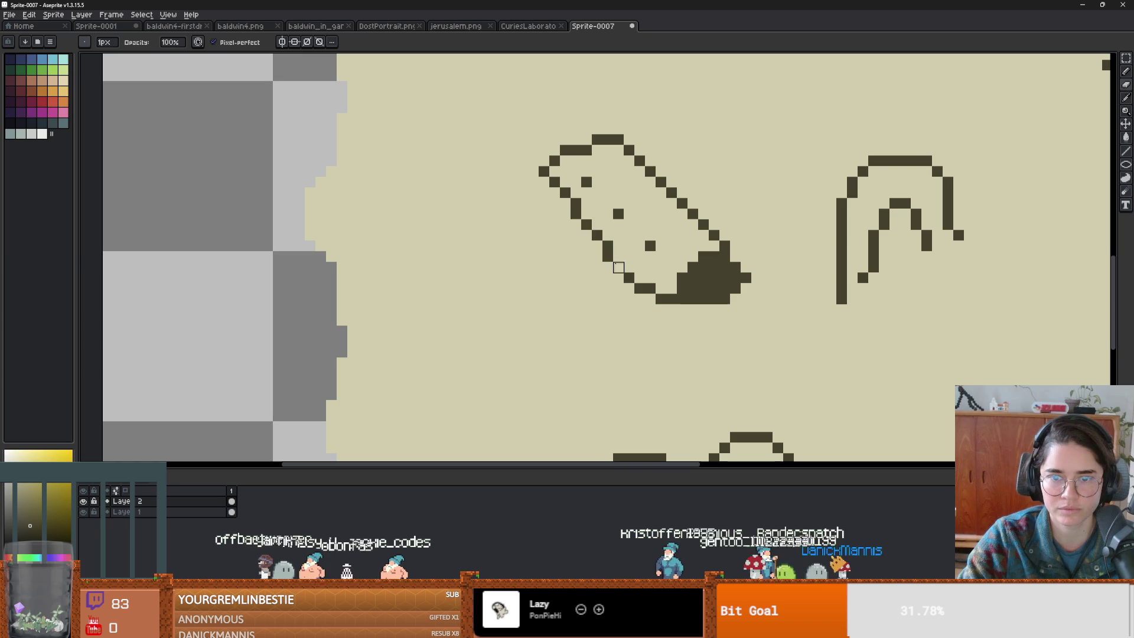
# - Reshape the tilted house's lower-left outline and fill its doorway, undoing an accidental whole-canvas fill
pyautogui.moveTo(565, 204)
pyautogui.mouseDown()
pyautogui.moveTo(640, 289)
pyautogui.moveTo(586, 221)
pyautogui.mouseUp()
pyautogui.press('b')
pyautogui.press('b')
pyautogui.click(534, 182)
pyautogui.scroll(-1, 602, 199)
pyautogui.press('e')
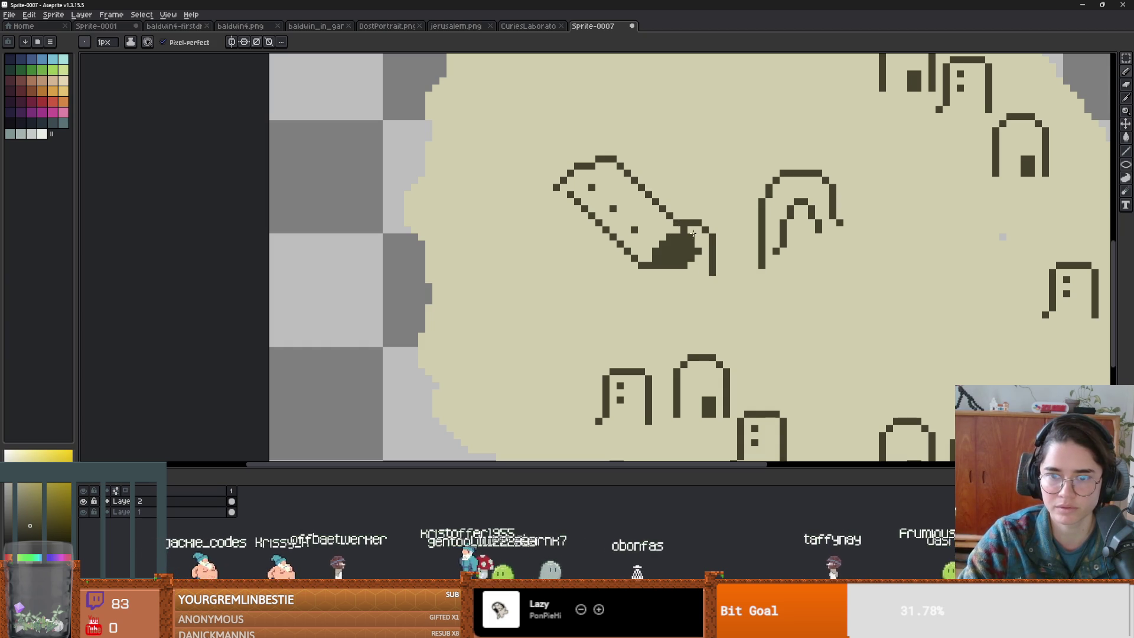
pyautogui.press('g')
pyautogui.click(666, 232)
pyautogui.hotkey('ctrl', 'z')
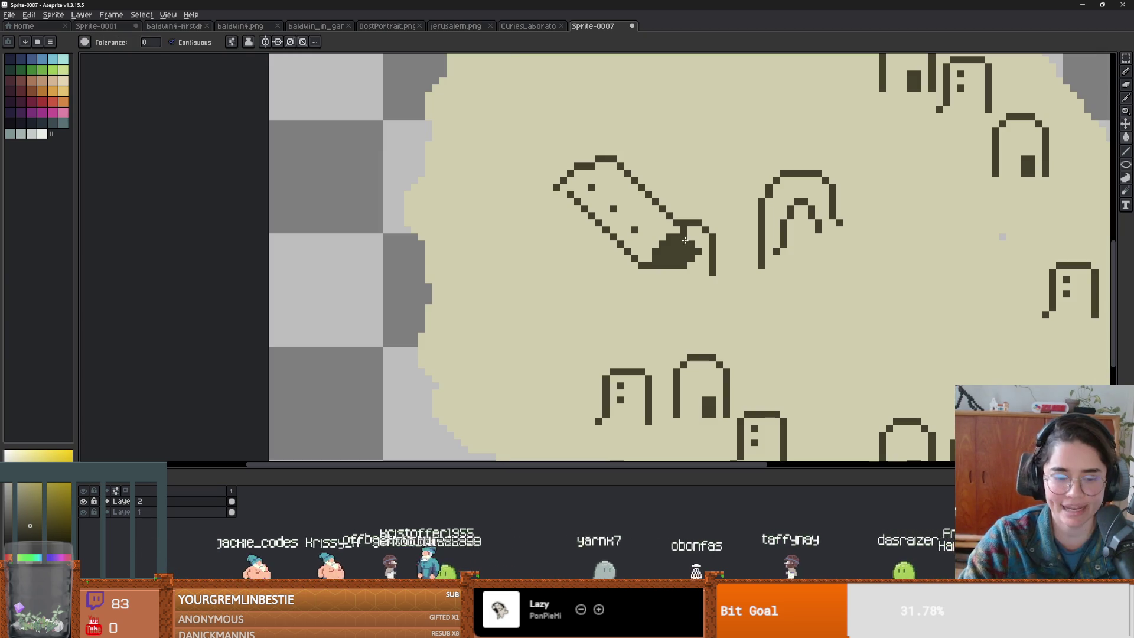
# - Touch up the tilted house outline with the pencil and eraser
pyautogui.press('b')
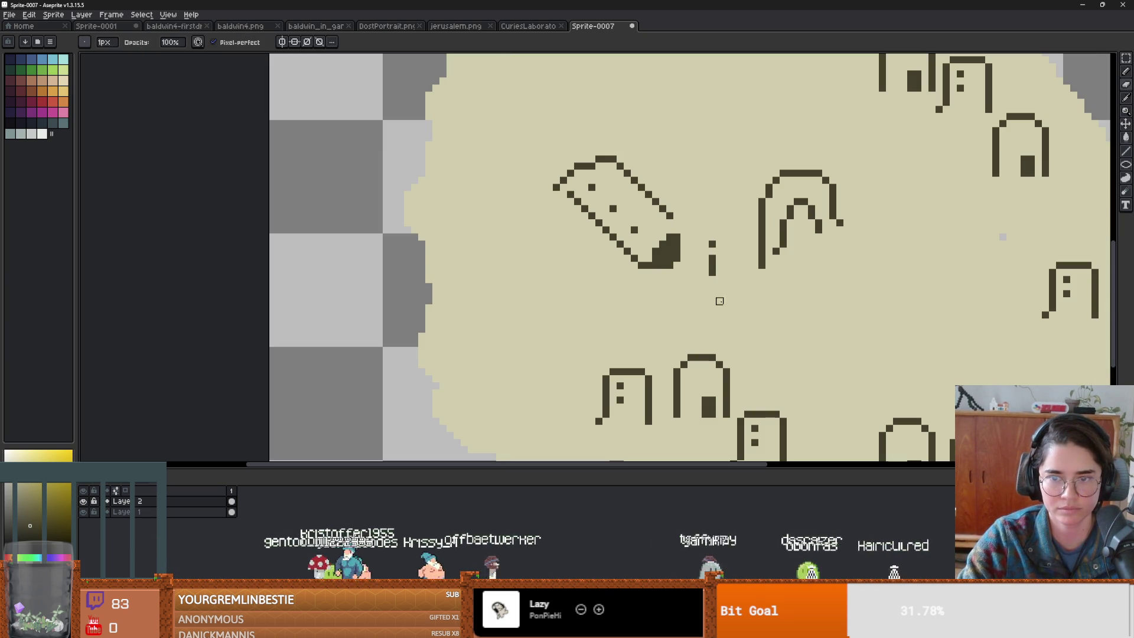
pyautogui.press('e')
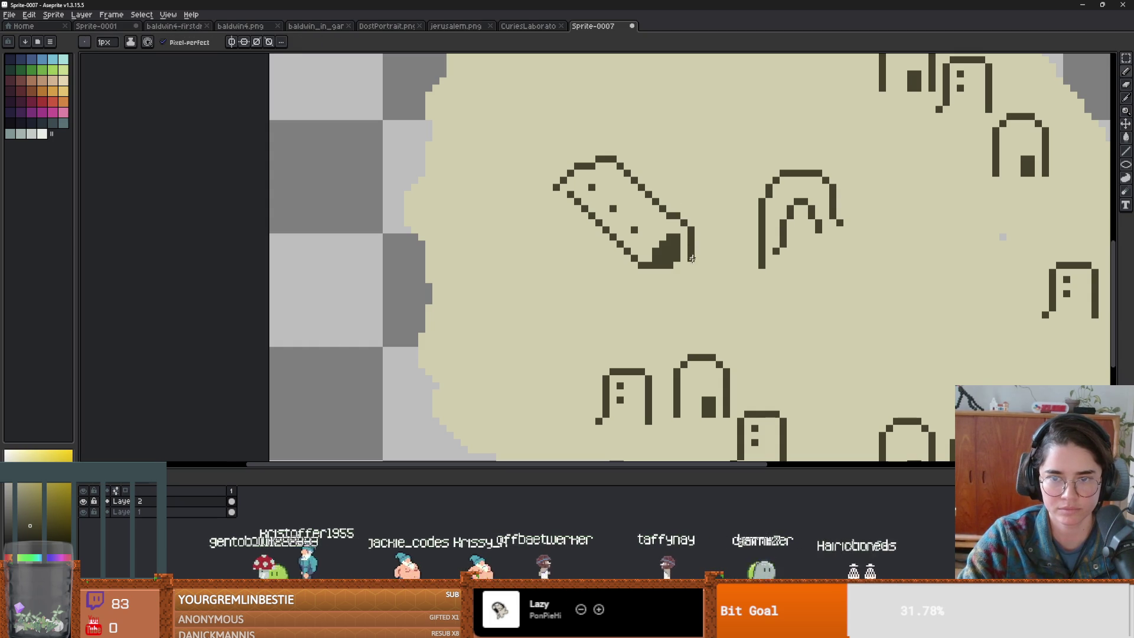
pyautogui.press('b')
pyautogui.press('e')
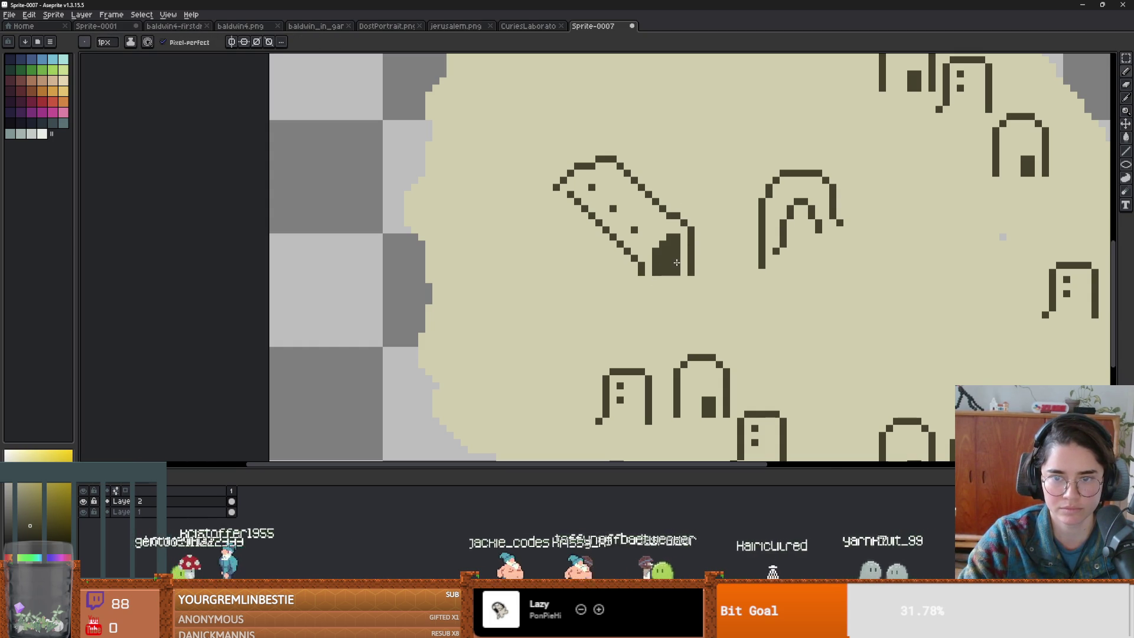
pyautogui.scroll(-5, 662, 270)
pyautogui.scroll(4, 678, 275)
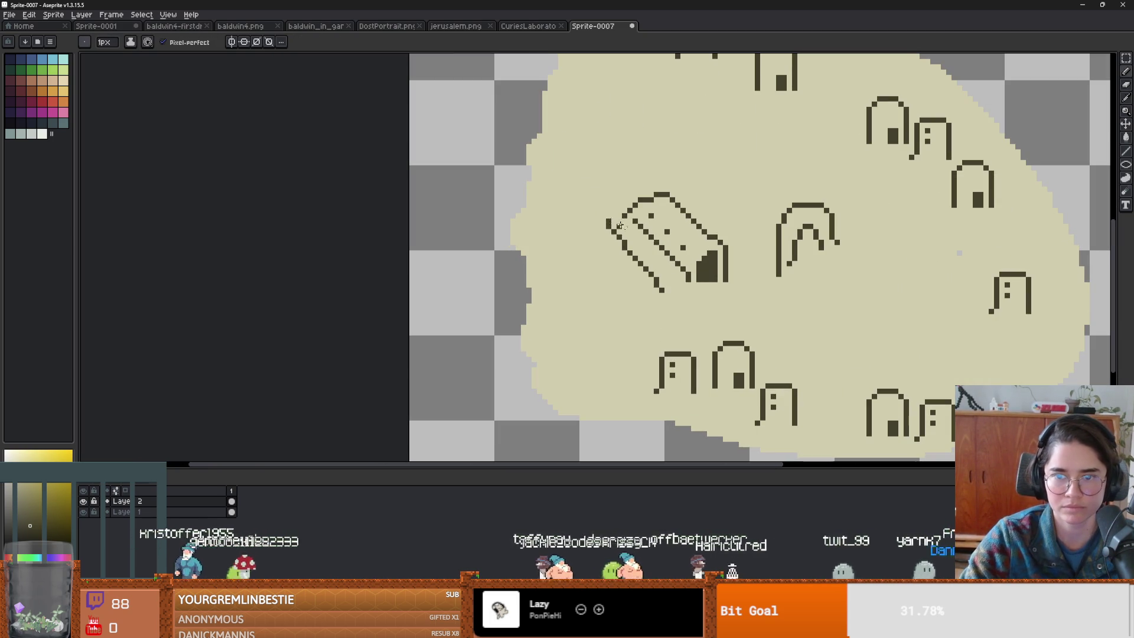
pyautogui.scroll(-3, 768, 283)
pyautogui.scroll(2, 780, 302)
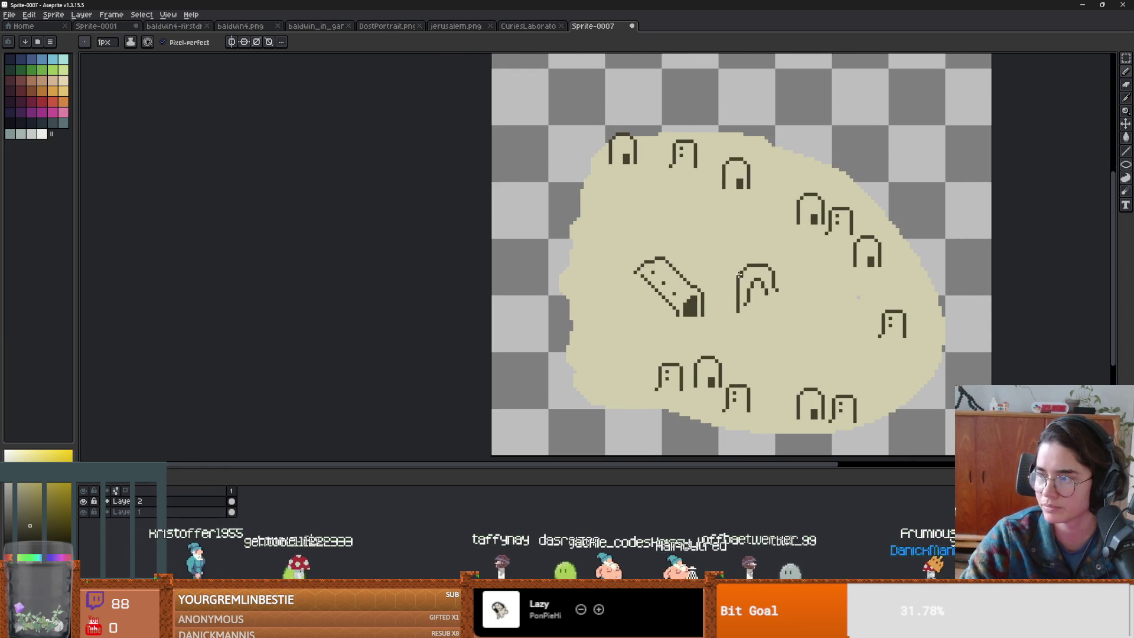
# - Make one of the arched houses a stamp brush, discarding the accidental pasted rock
pyautogui.scroll(1, 767, 243)
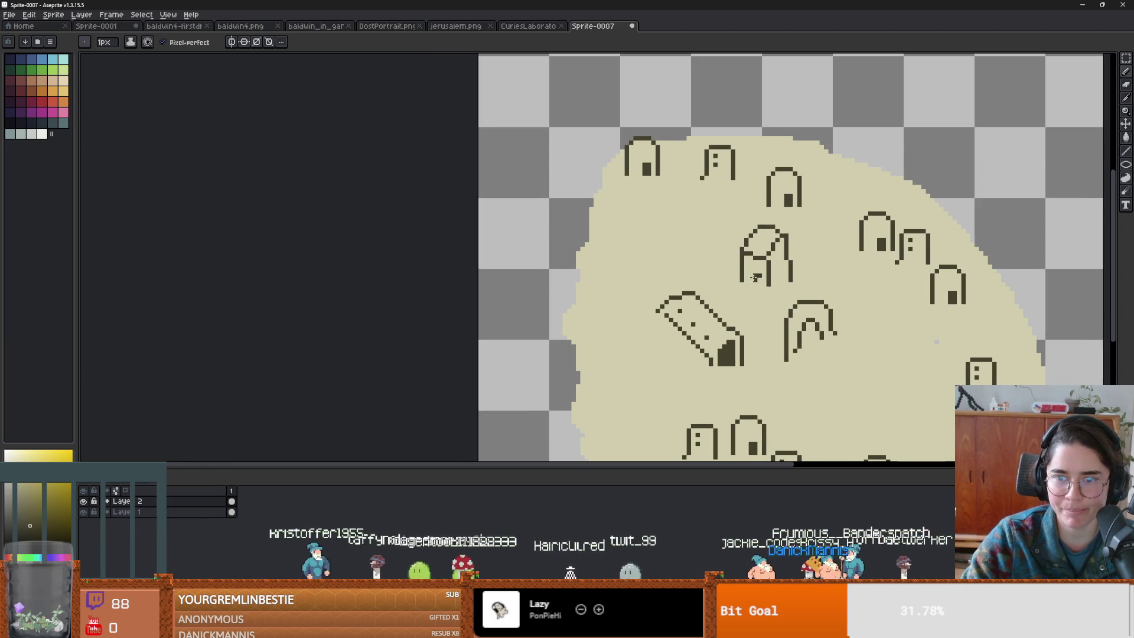
pyautogui.scroll(-1, 757, 278)
pyautogui.scroll(1, 800, 290)
pyautogui.press('m')
pyautogui.moveTo(790, 296)
pyautogui.mouseDown()
pyautogui.moveTo(730, 236)
pyautogui.moveTo(726, 215)
pyautogui.mouseUp()
pyautogui.hotkey('ctrl', 'v')
pyautogui.press('Escape')
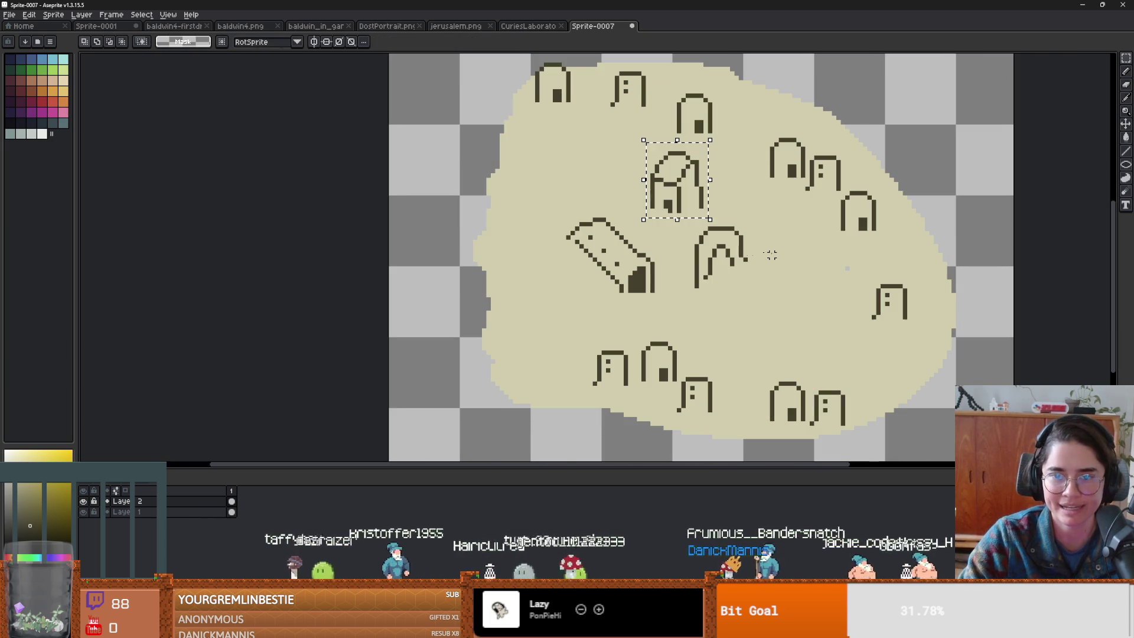
pyautogui.hotkey('ctrl', 'b')
# - Stamp houses at the bottom, lower right and upper middle, undoing the extra upper-left one
pyautogui.click(741, 371)
pyautogui.click(890, 355)
pyautogui.click(798, 223)
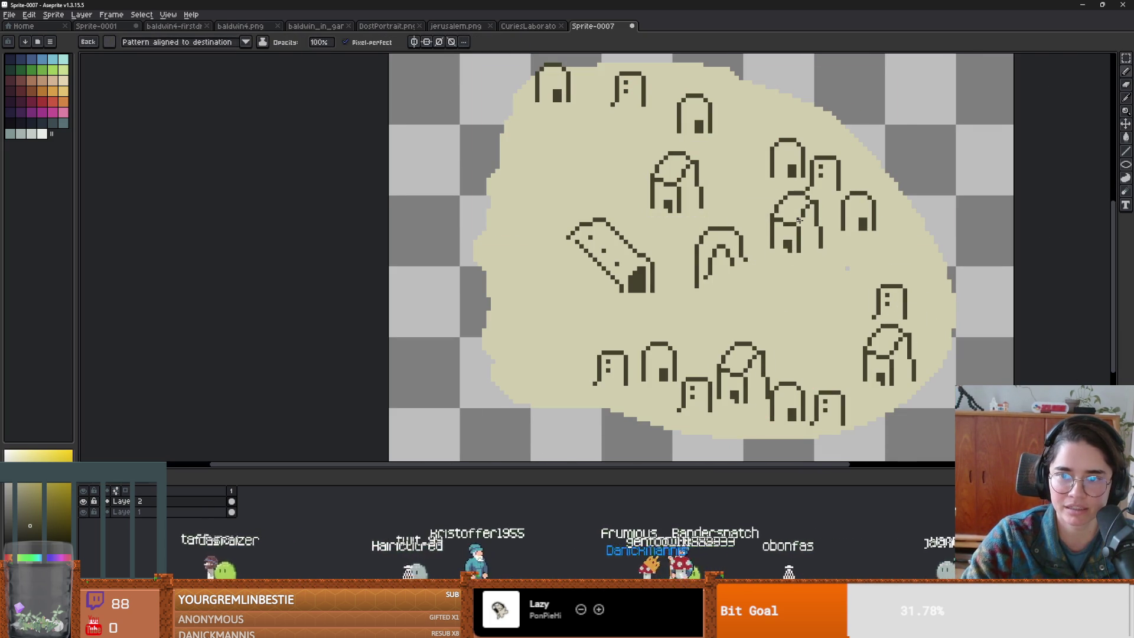
pyautogui.scroll(-4, 923, 270)
pyautogui.scroll(2, 923, 273)
pyautogui.click(698, 185)
pyautogui.scroll(-1, 739, 236)
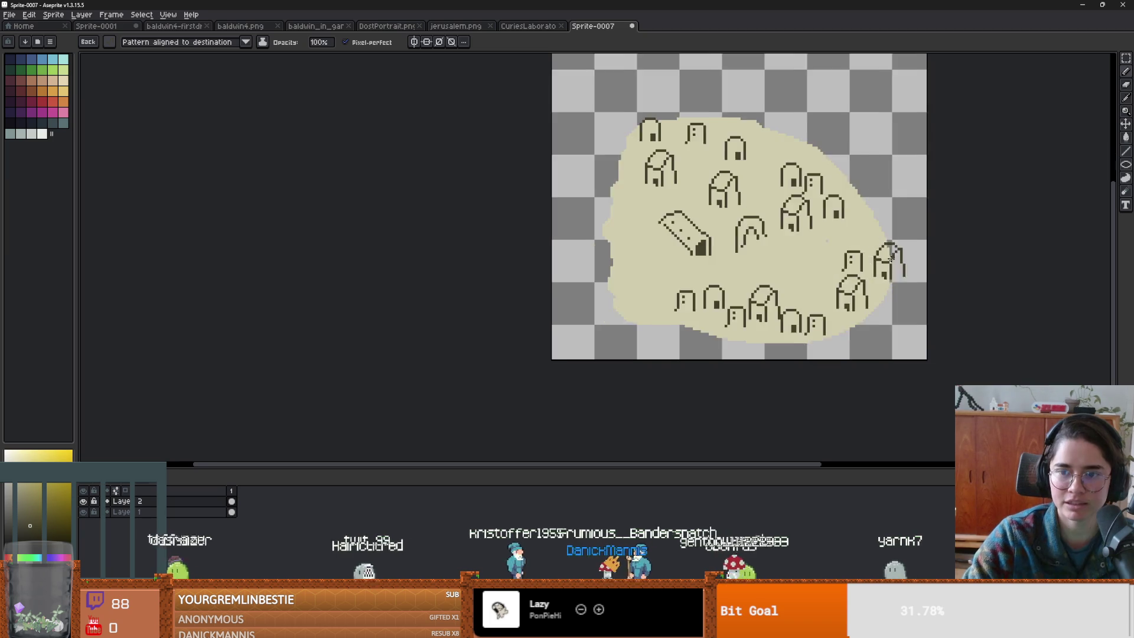
pyautogui.hotkey('ctrl', 'z')
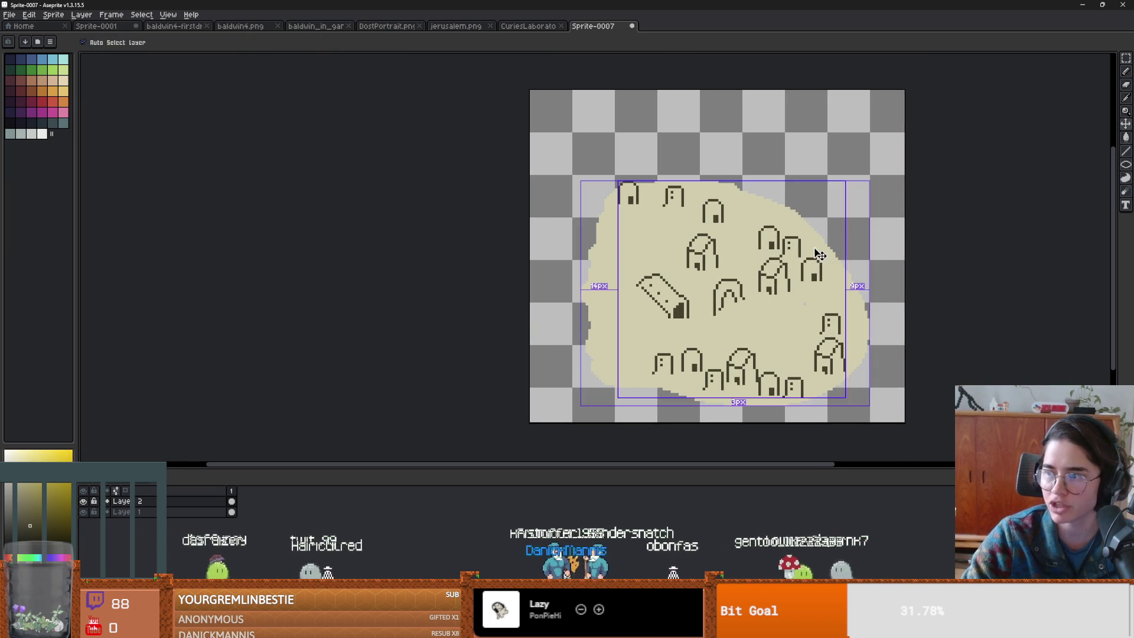
# - Review the finished layout of arched houses across the town blob
pyautogui.press('alt')
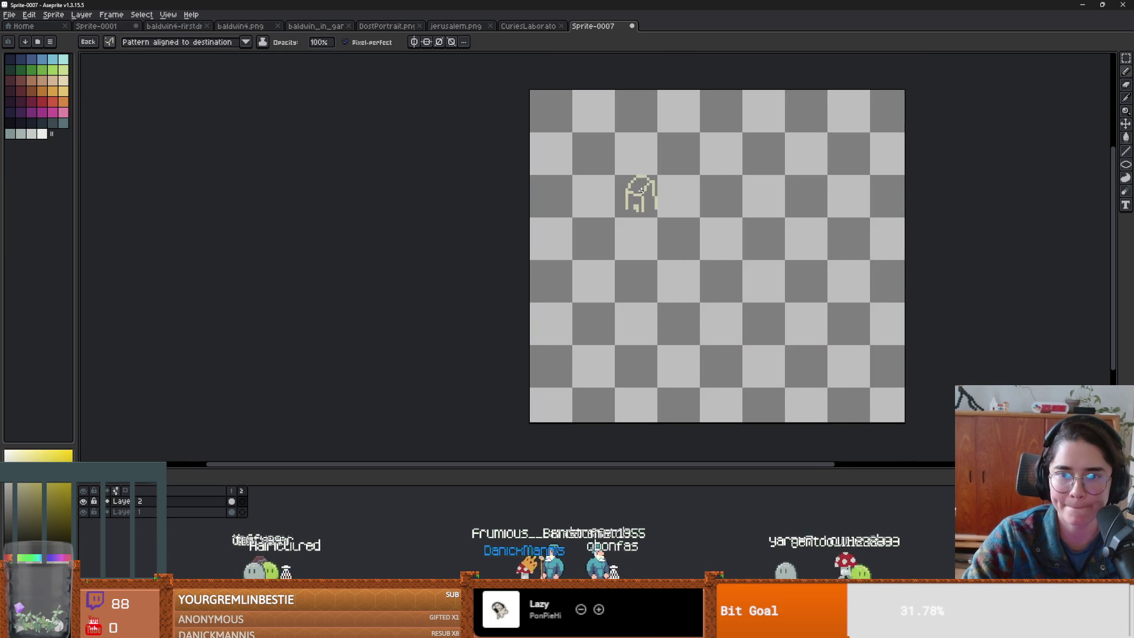
pyautogui.scroll(1, 781, 251)
pyautogui.scroll(-1, 781, 251)
pyautogui.scroll(1, 779, 251)
pyautogui.scroll(-1, 697, 219)
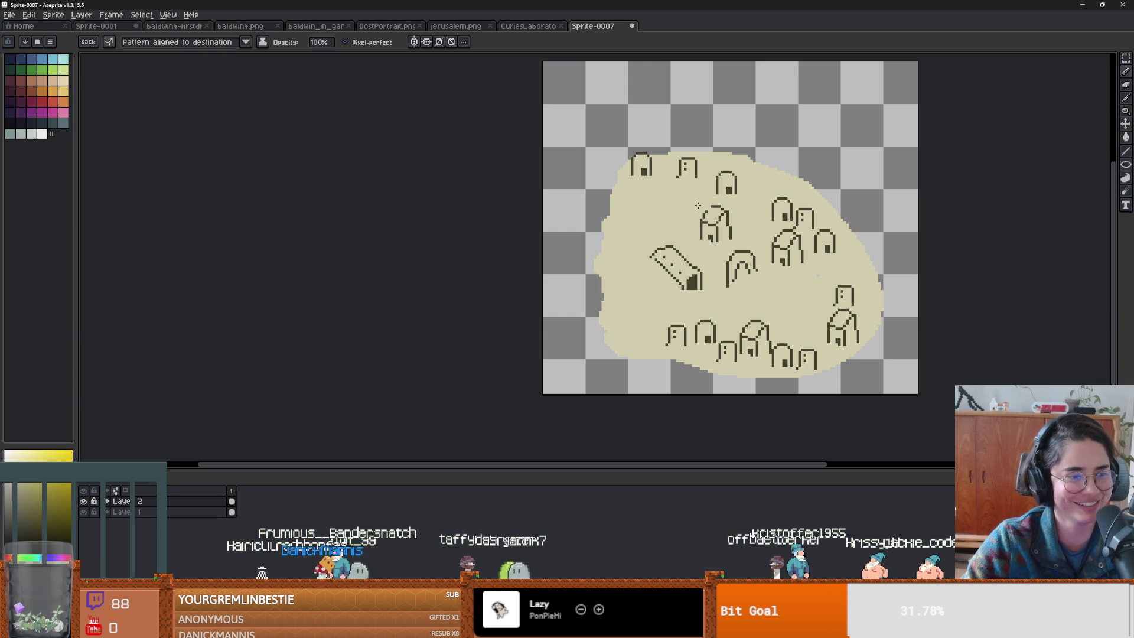
pyautogui.scroll(1, 675, 221)
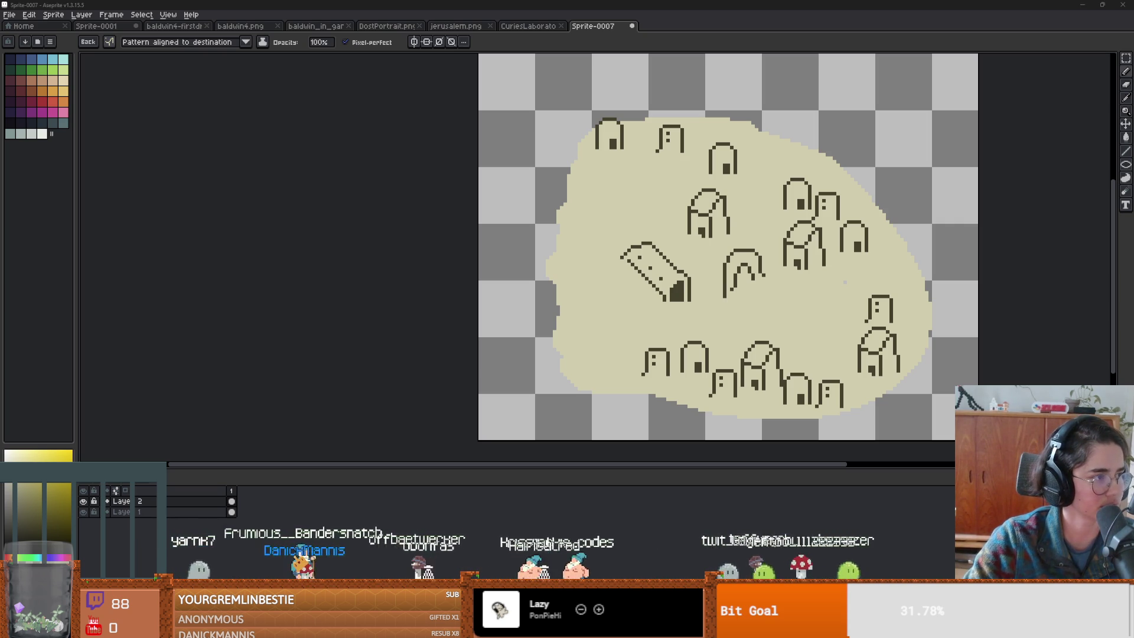
pyautogui.click(372, 246)
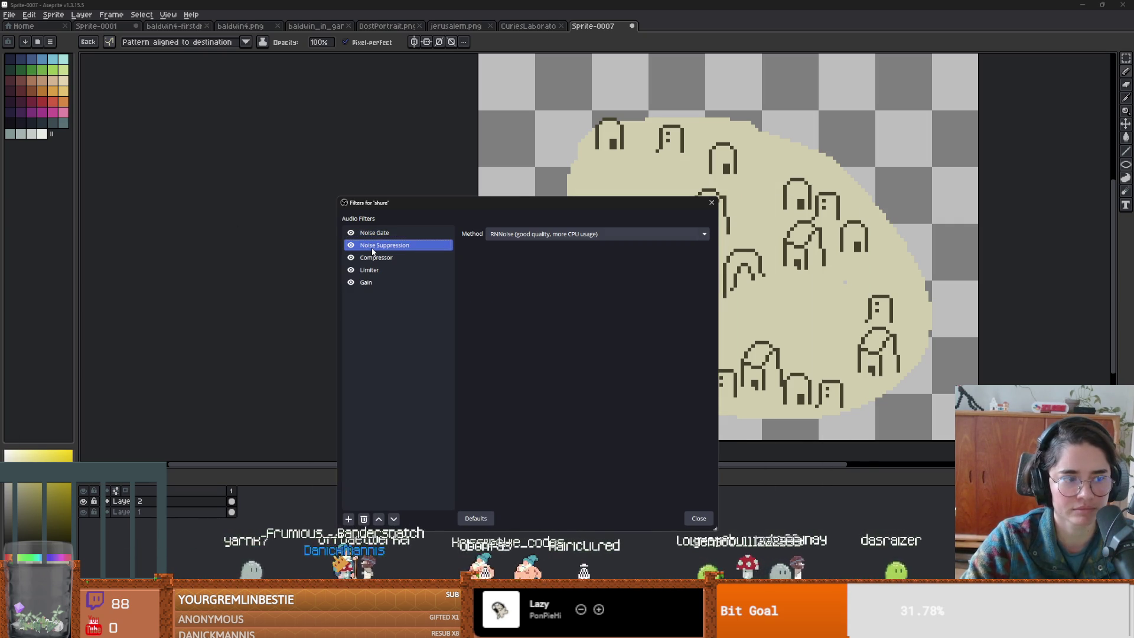
pyautogui.click(405, 257)
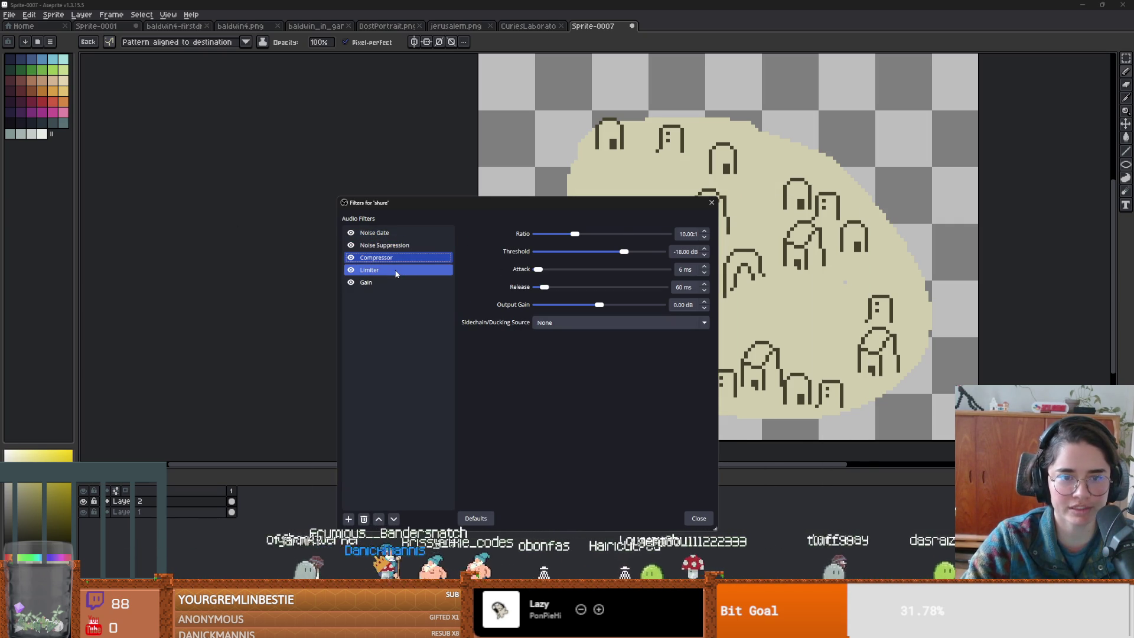
pyautogui.click(396, 271)
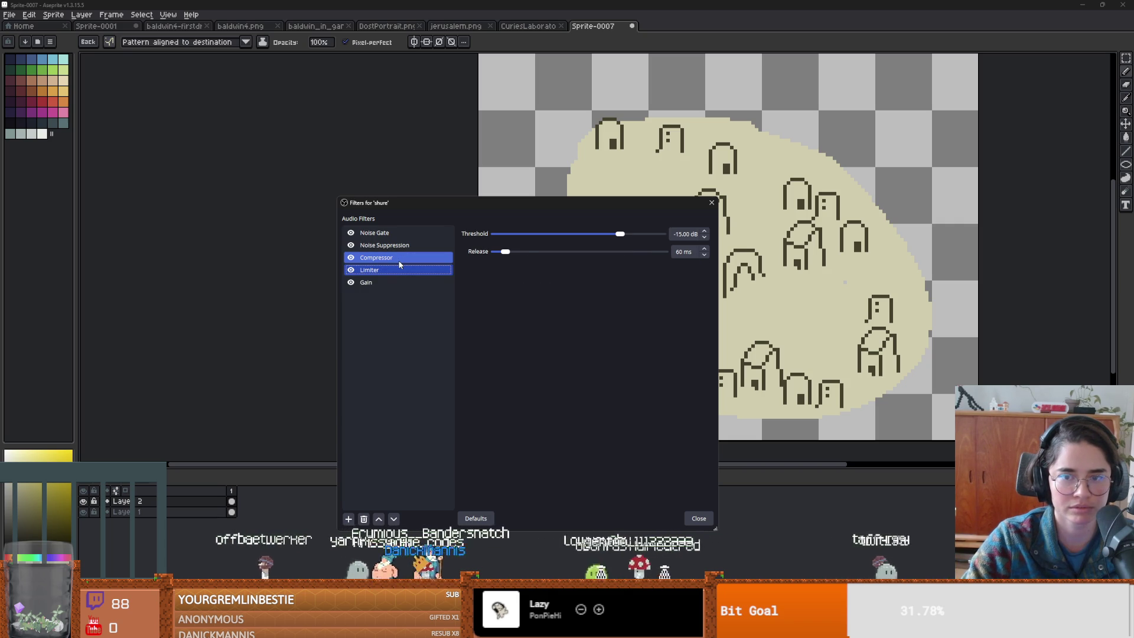
pyautogui.click(399, 261)
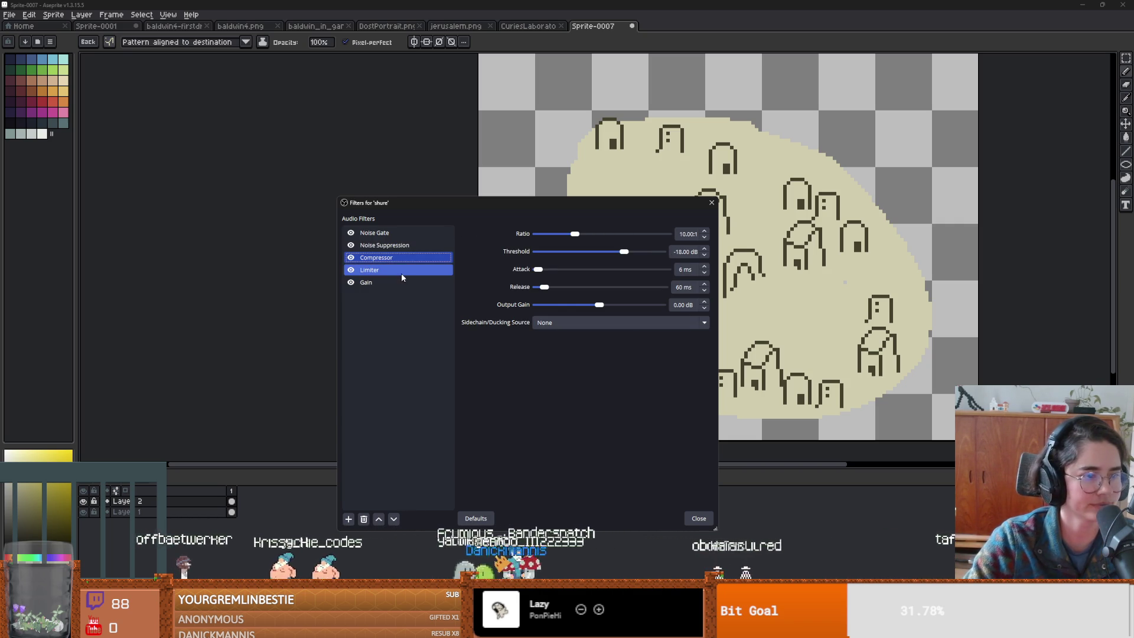
pyautogui.click(381, 245)
pyautogui.click(377, 234)
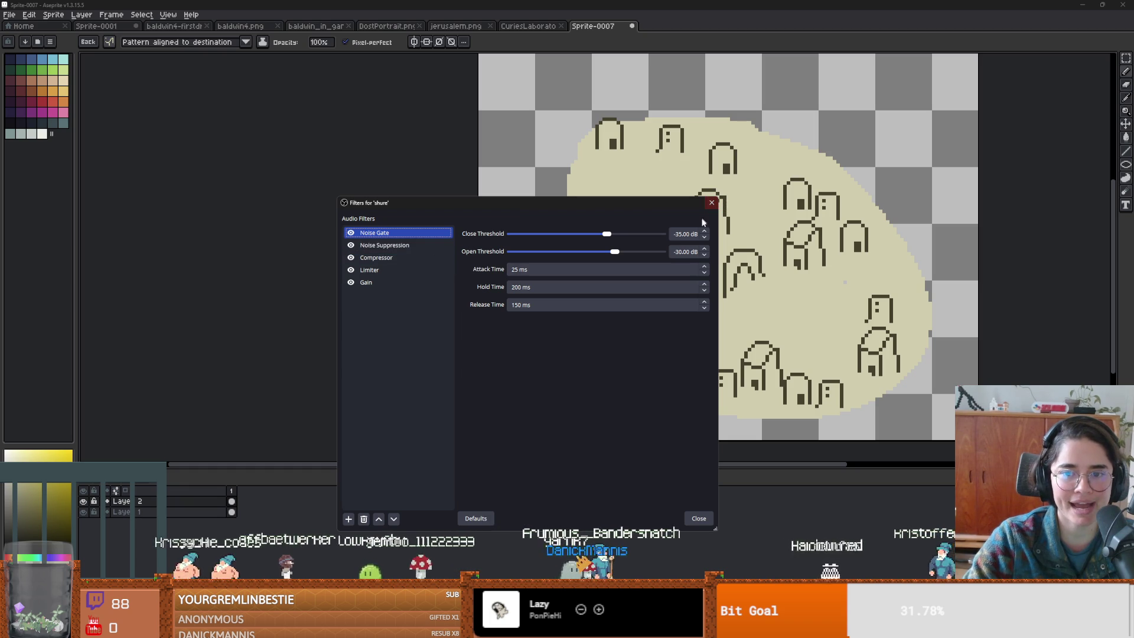
pyautogui.click(712, 203)
pyautogui.hscroll(3, 544, 274)
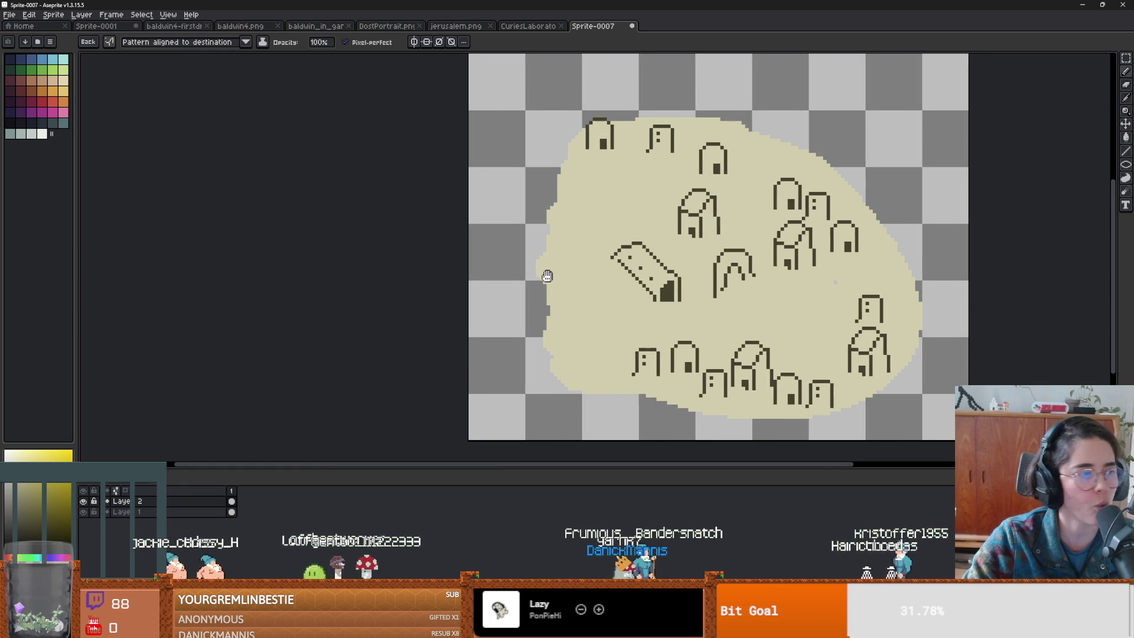
# - Load a preset palette of dark reds, pinks and greys from the palette presets list
pyautogui.scroll(1, 553, 266)
pyautogui.scroll(-1, 547, 248)
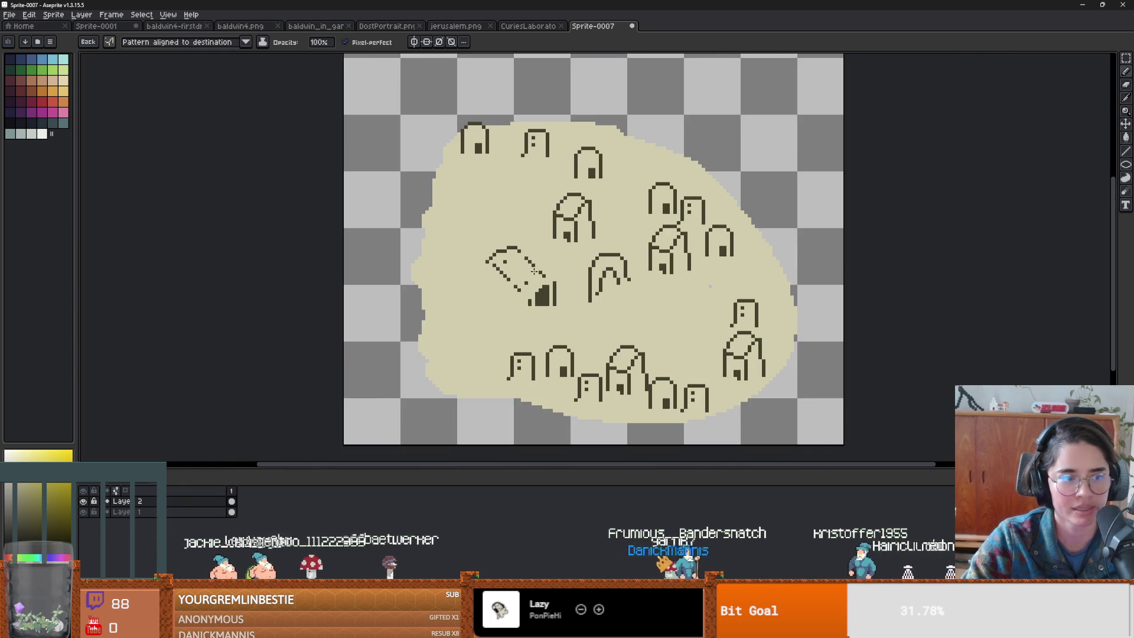
pyautogui.scroll(1, 542, 231)
pyautogui.press('alt')
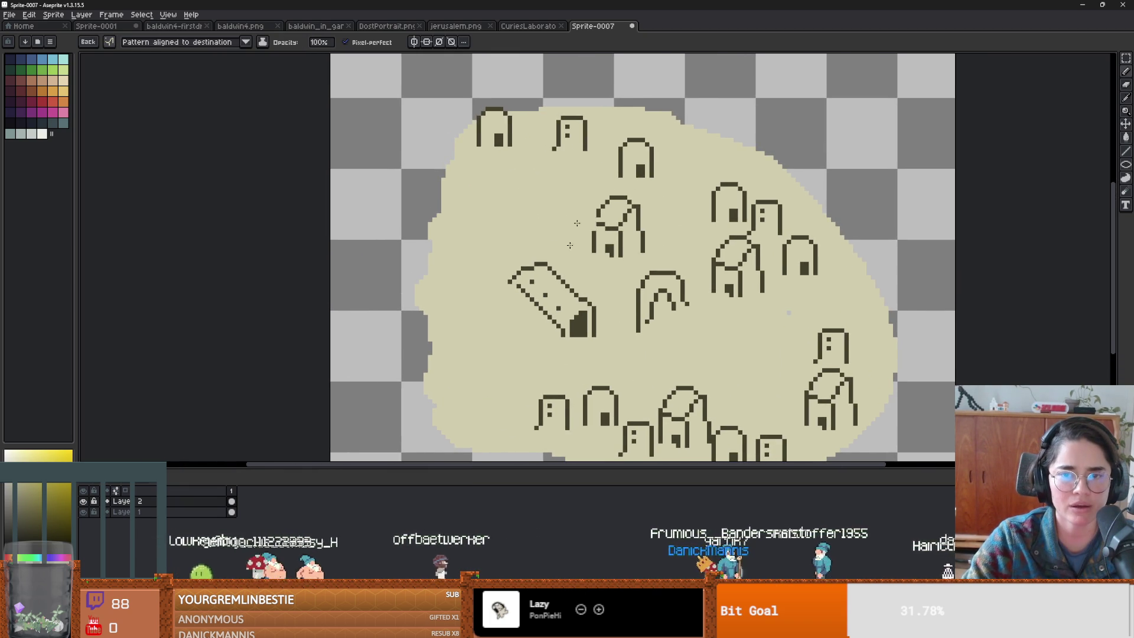
pyautogui.scroll(-1, 577, 224)
pyautogui.click(38, 41)
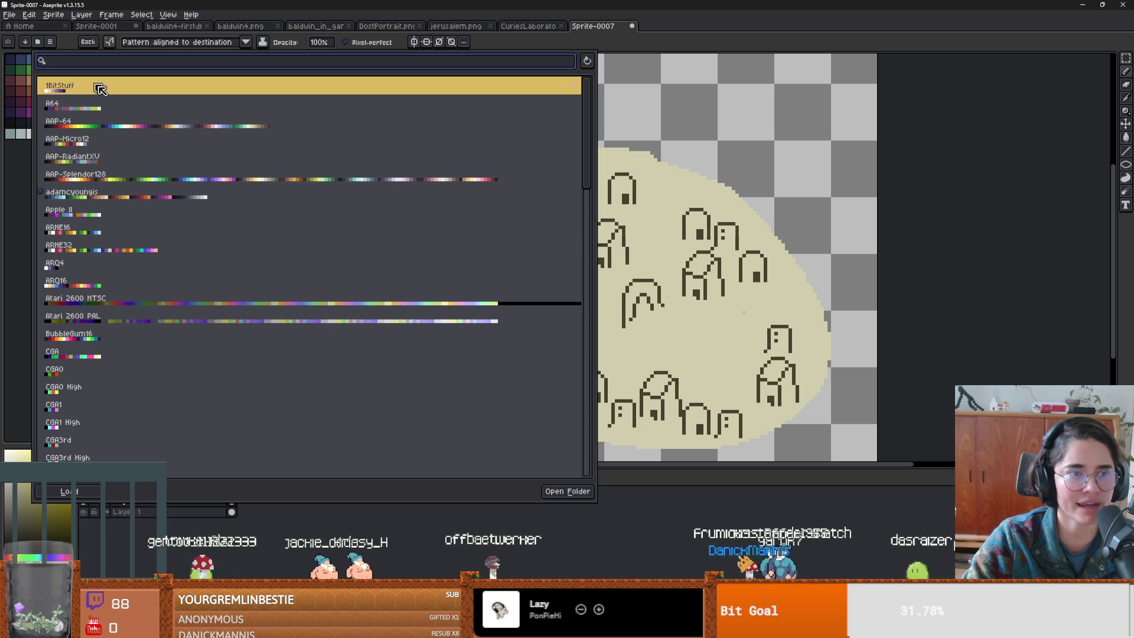
pyautogui.scroll(-3, 135, 354)
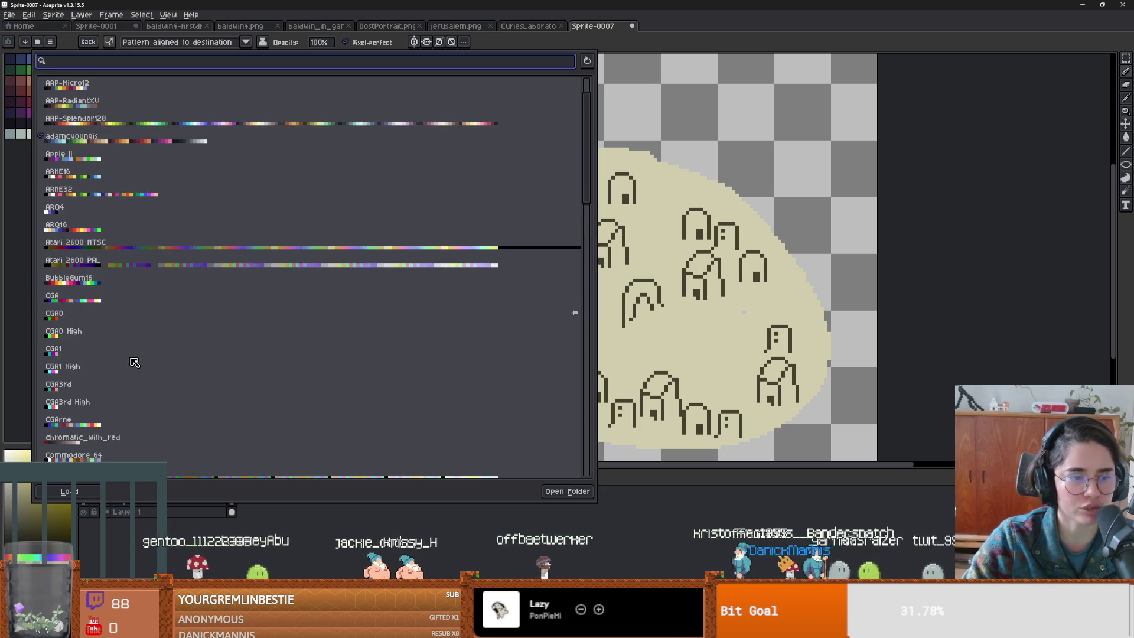
pyautogui.scroll(3, 135, 361)
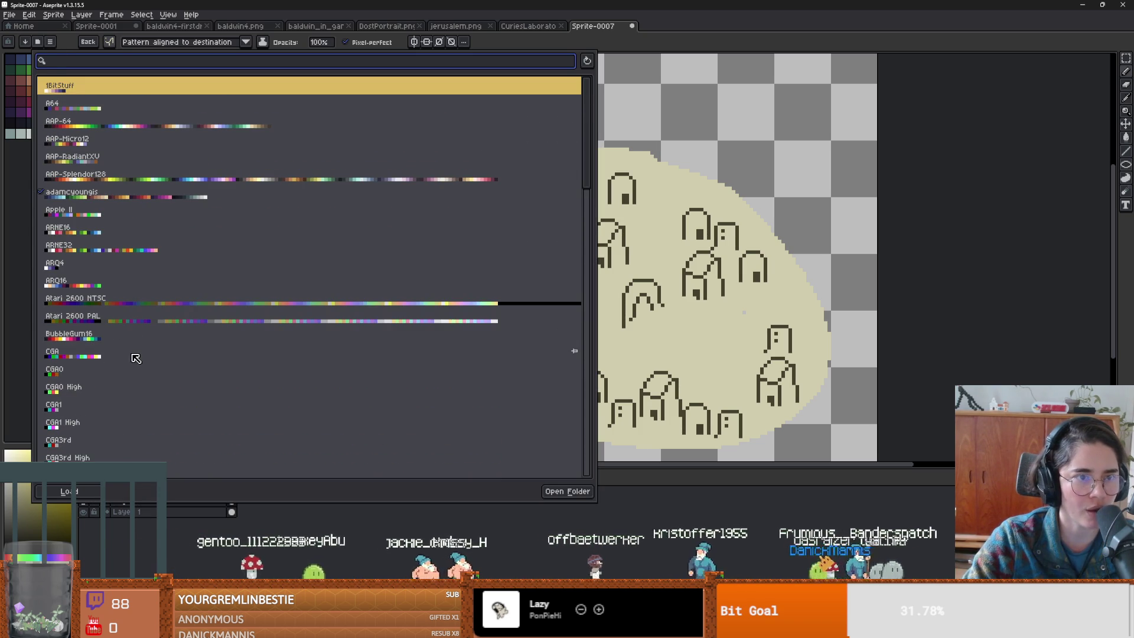
pyautogui.scroll(-7, 136, 359)
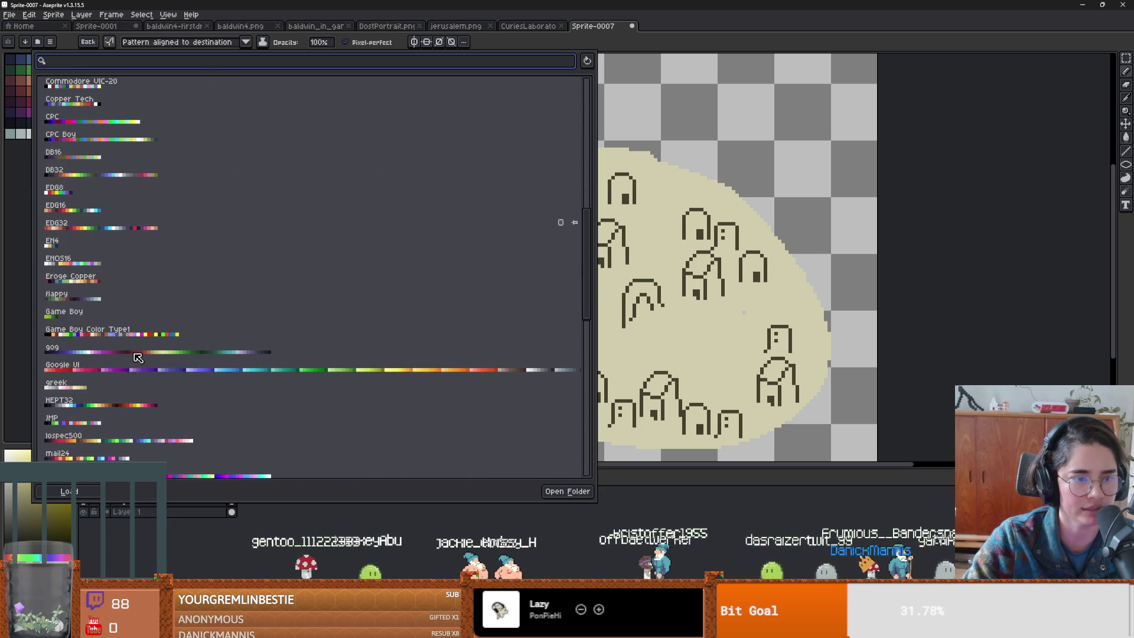
pyautogui.scroll(1, 137, 355)
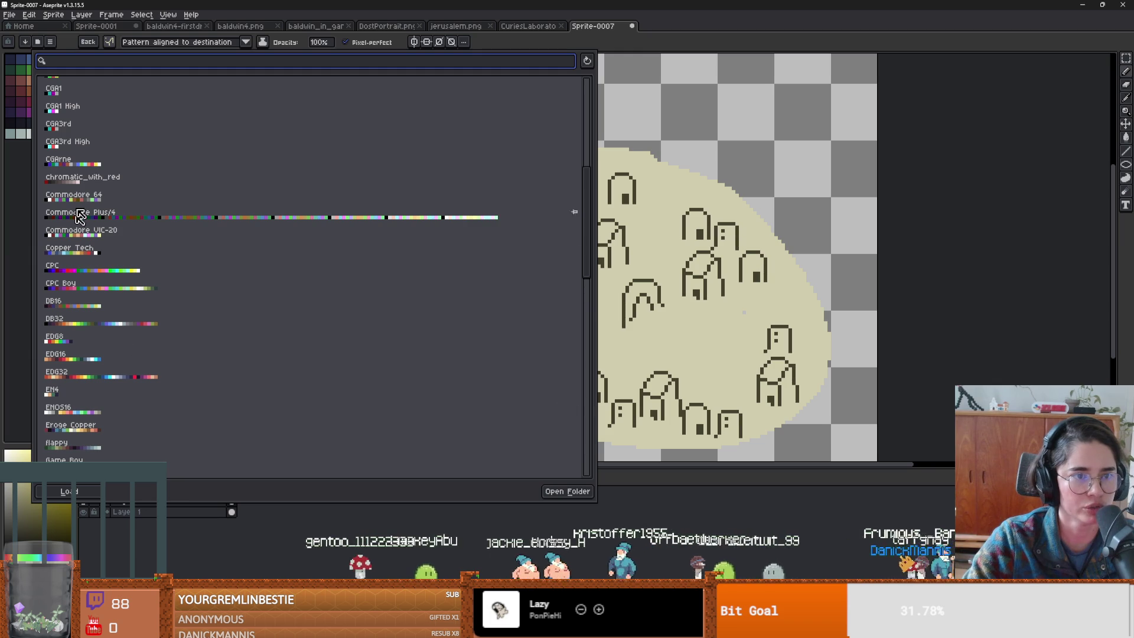
pyautogui.click(81, 176)
pyautogui.doubleClick(81, 177)
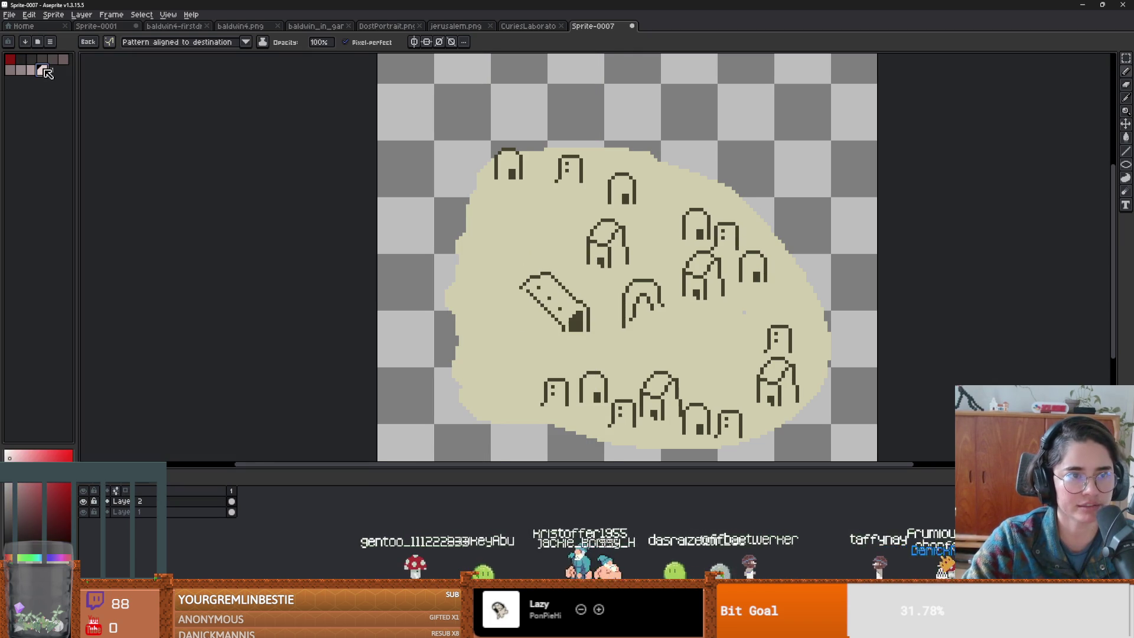
# - Fill the beige town blob on Layer 1 with pale pink
pyautogui.moveTo(442, 271); pyautogui.dragTo(395, 225)
pyautogui.press('Down')
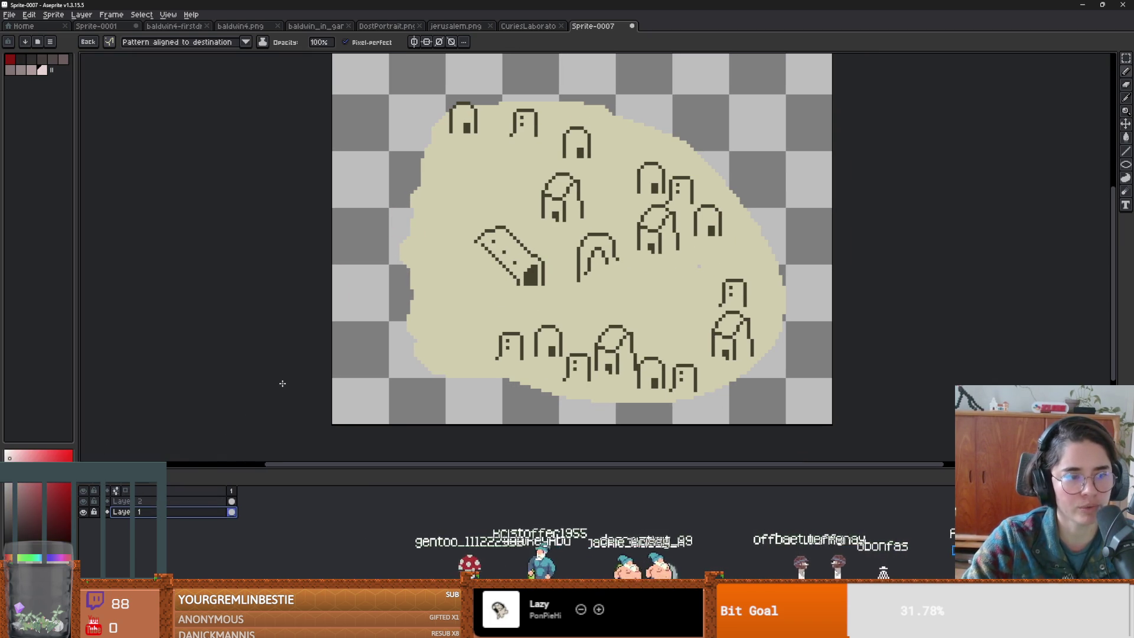
pyautogui.press('g')
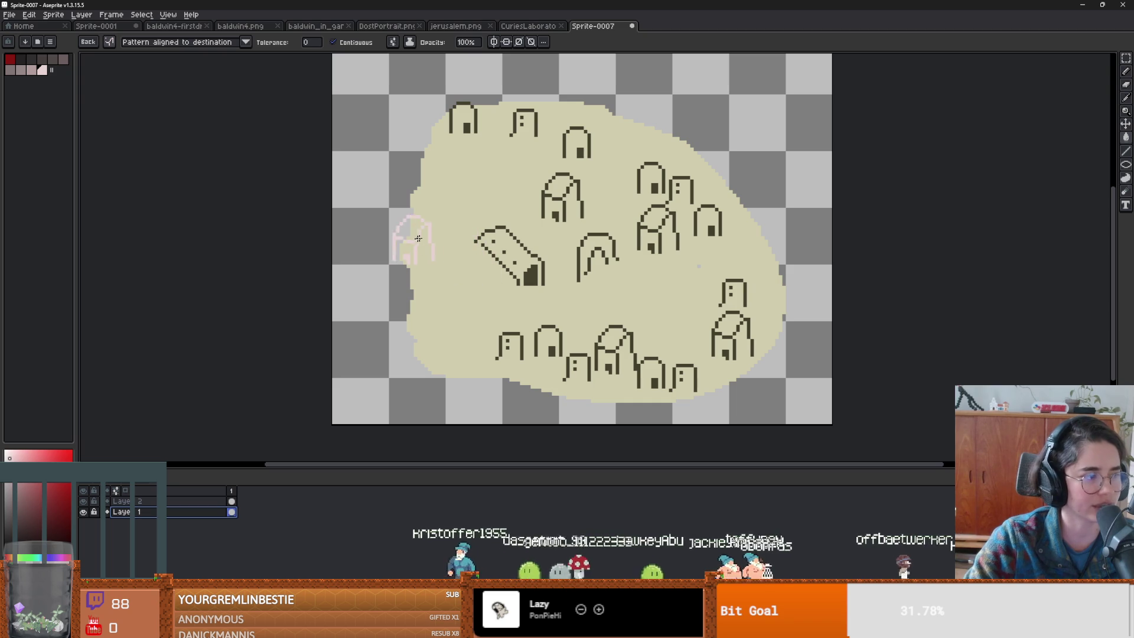
pyautogui.click(110, 42)
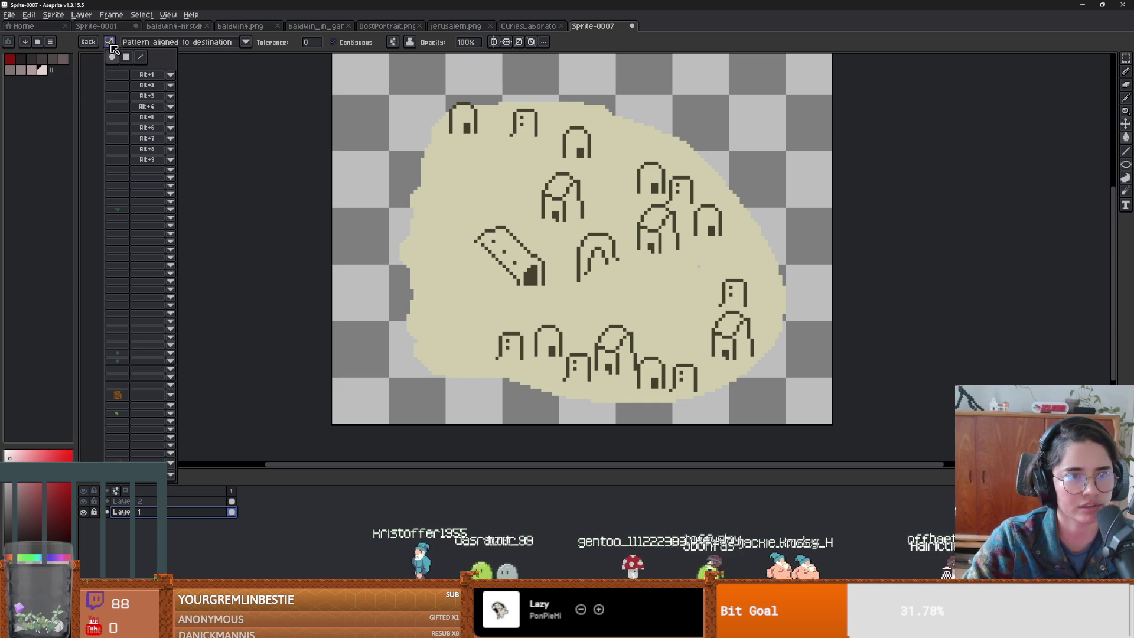
pyautogui.click(472, 207)
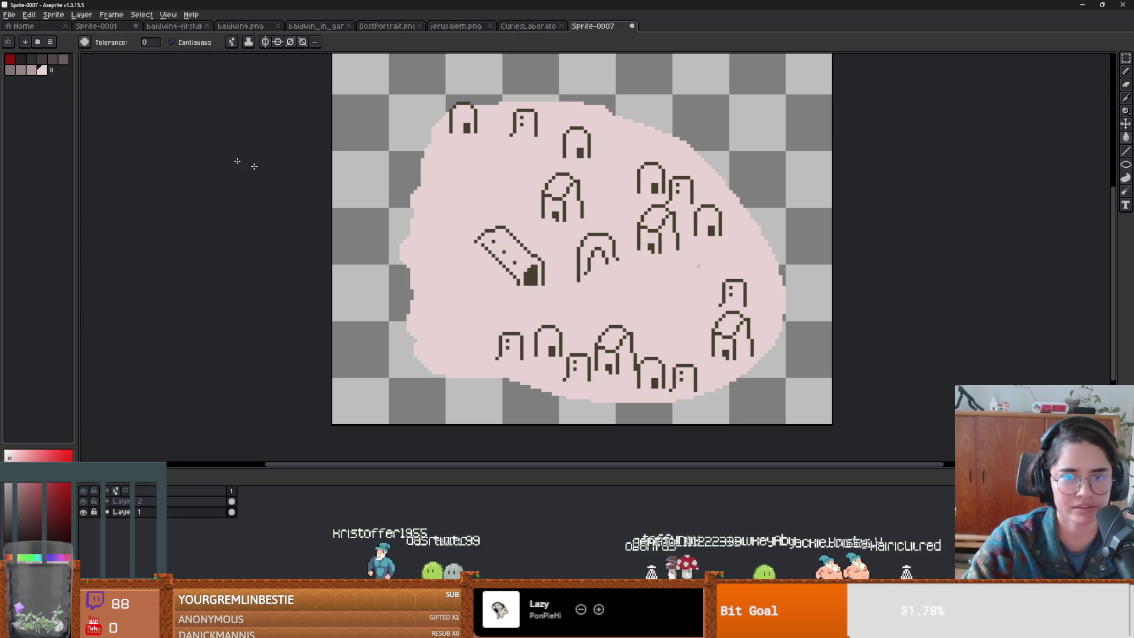
# - Try filling the pink blob with the dark palette colour, then undo it
pyautogui.click(22, 60)
pyautogui.press('t')
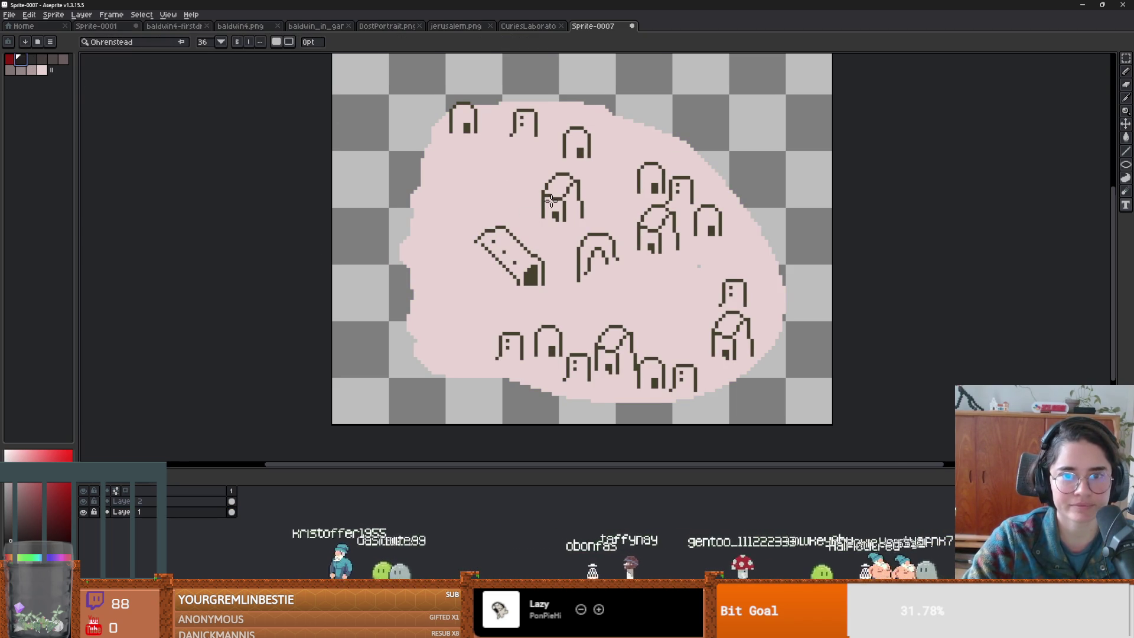
pyautogui.press('+')
pyautogui.press('g')
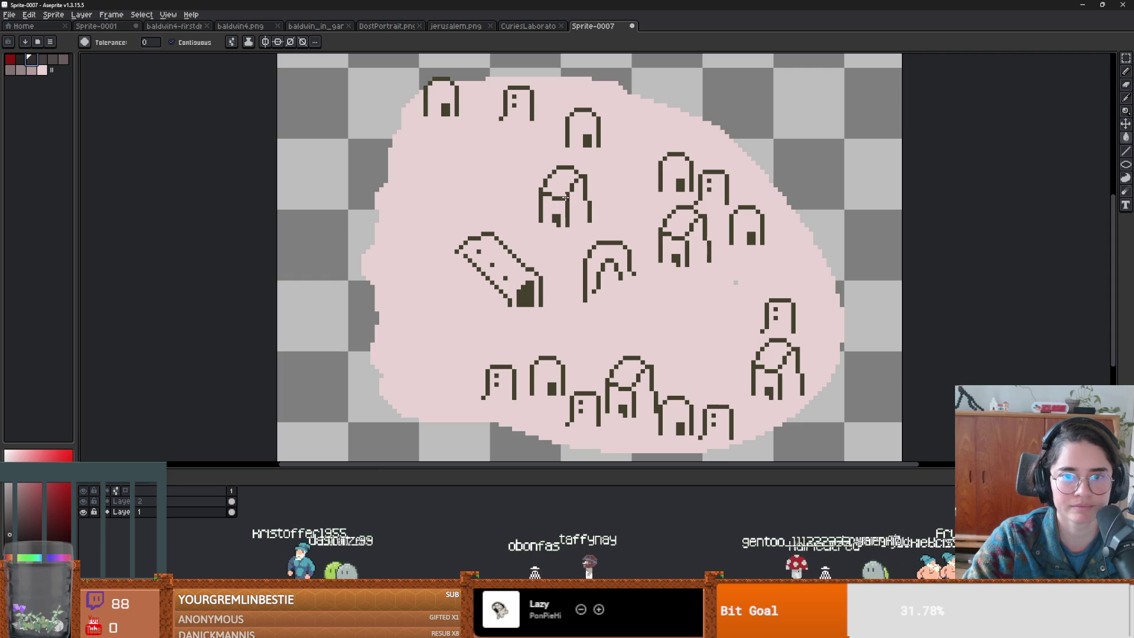
pyautogui.click(607, 244)
pyautogui.scroll(2, 576, 234)
pyautogui.hotkey('ctrl', 'z')
pyautogui.hotkey('ctrl', 'y')
pyautogui.hotkey('ctrl', 'z')
# - Make Layer 2 active and turn off contiguous fill
pyautogui.keyDown('ctrl'); pyautogui.click(576, 233); pyautogui.keyUp('ctrl')
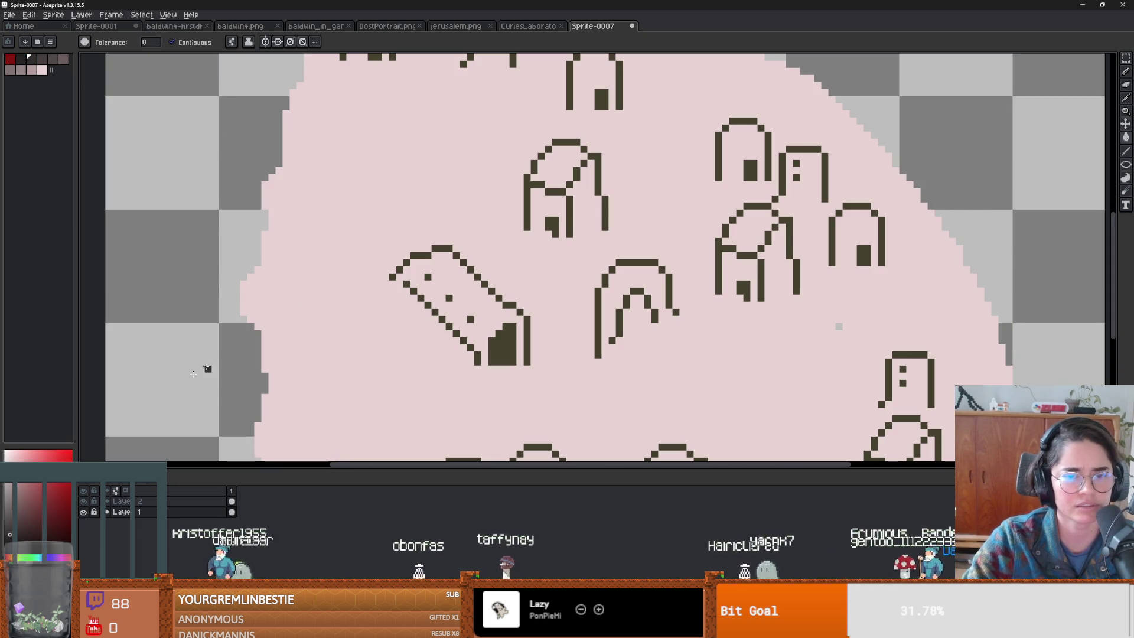
pyautogui.scroll(-4, 569, 291)
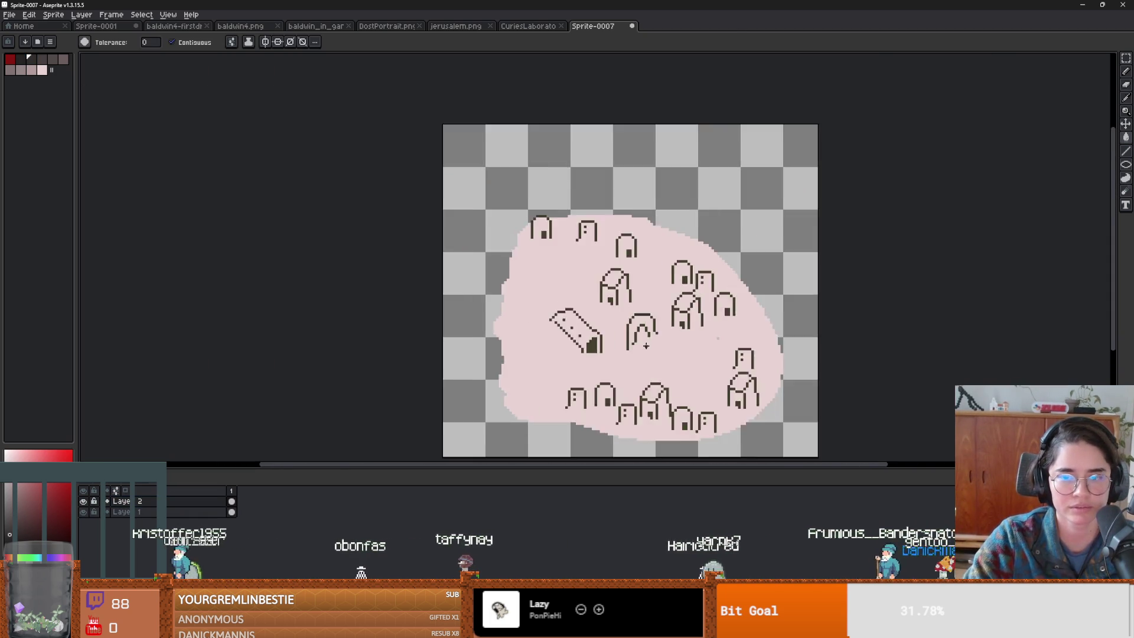
pyautogui.scroll(3, 590, 295)
pyautogui.click(210, 44)
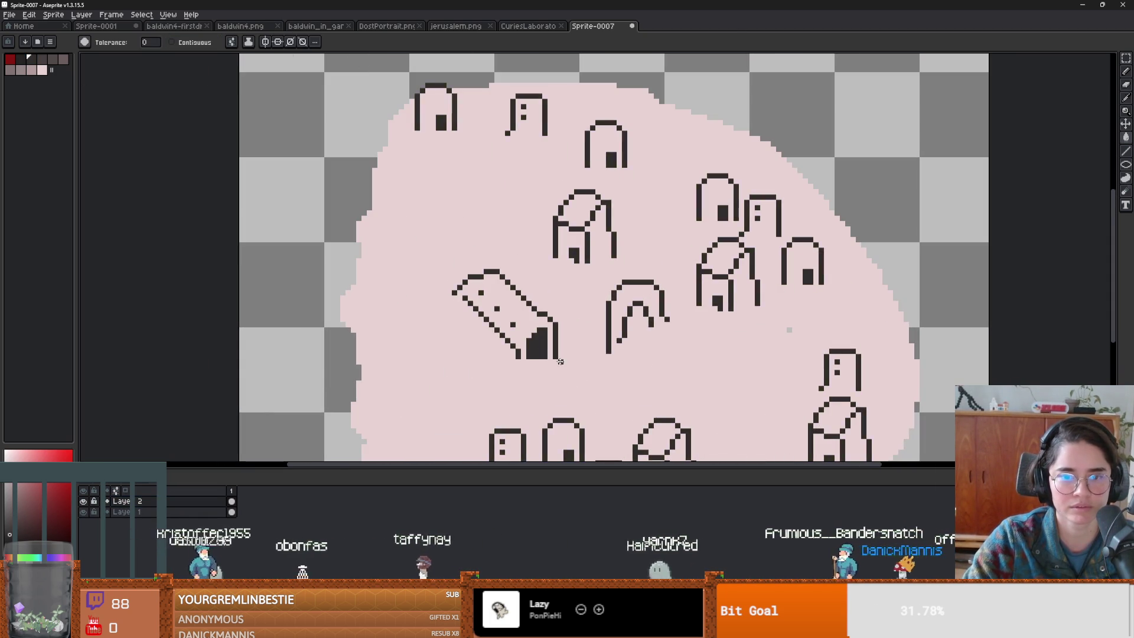
pyautogui.scroll(-1, 520, 384)
pyautogui.scroll(1, 520, 443)
pyautogui.scroll(-1, 551, 239)
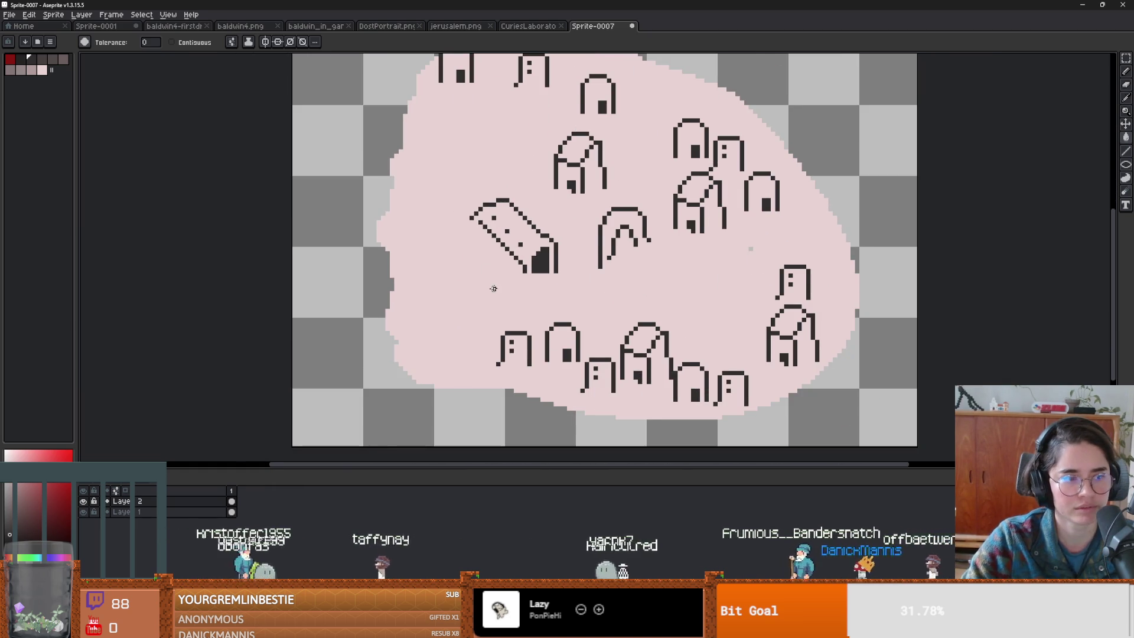
# - Bring the blob's lower part into view and pick light pink with the pencil
pyautogui.moveTo(494, 289); pyautogui.dragTo(517, 207)
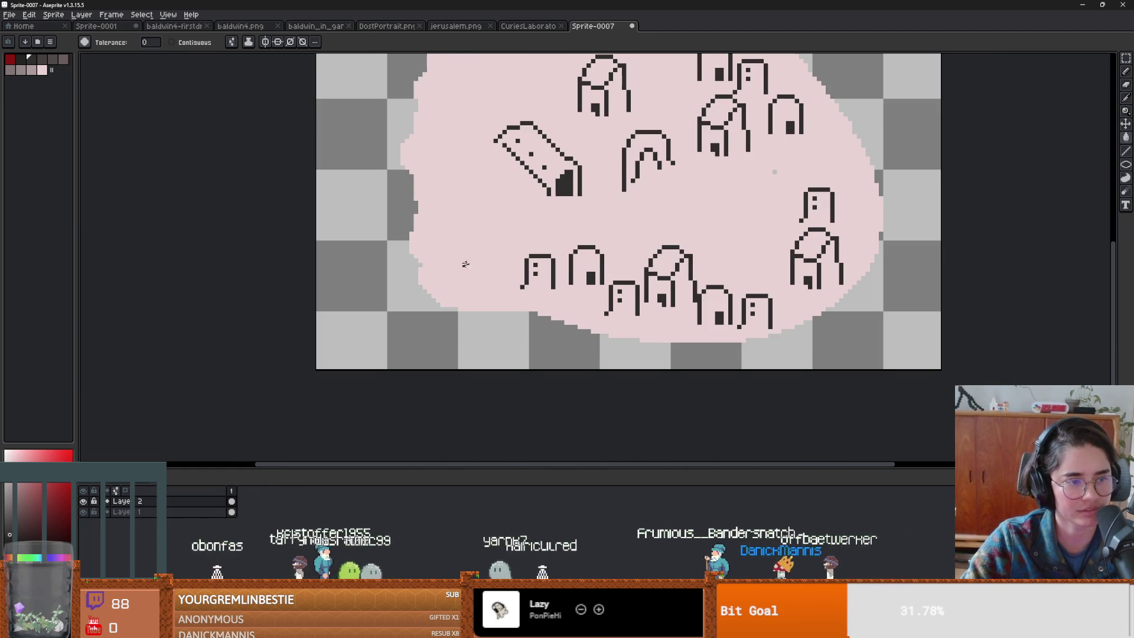
pyautogui.moveTo(543, 284); pyautogui.dragTo(599, 272)
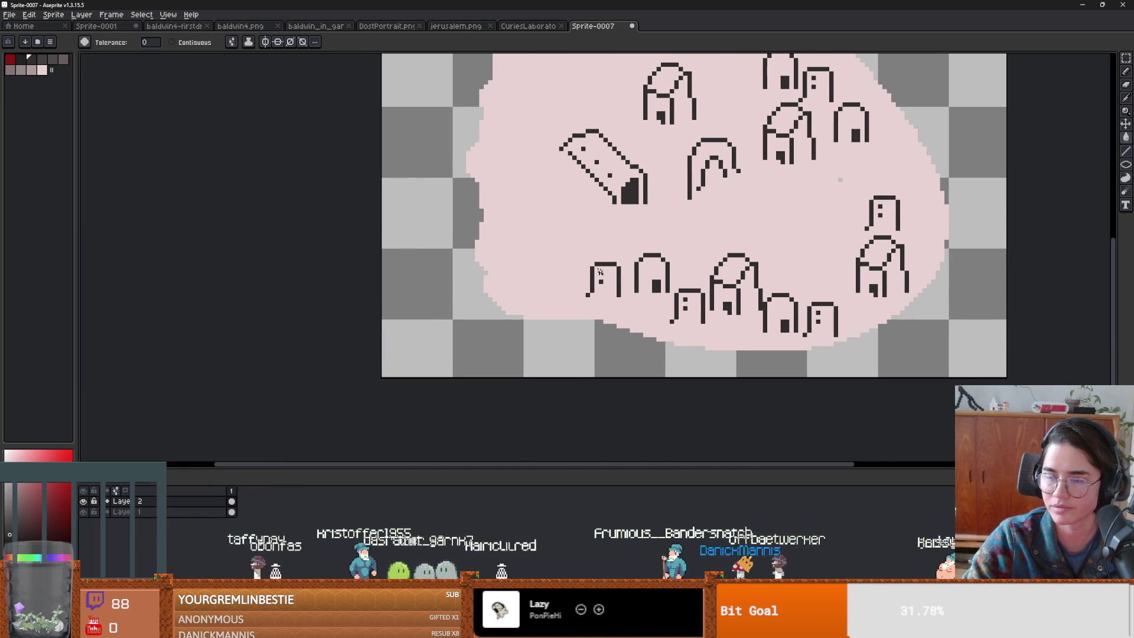
pyautogui.click(32, 69)
pyautogui.press('b')
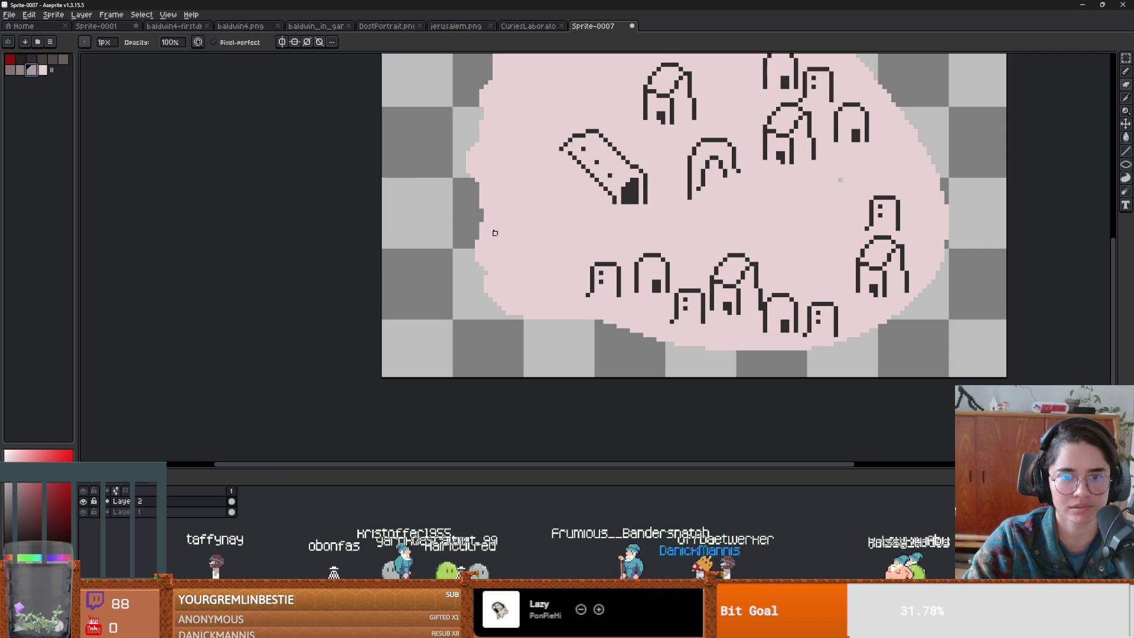
# - Rename Layer 2 to 'houses' and Layer 1 to 'floor', then erase a trial path
pyautogui.doubleClick(140, 503)
pyautogui.write('house')
pyautogui.press('Return')
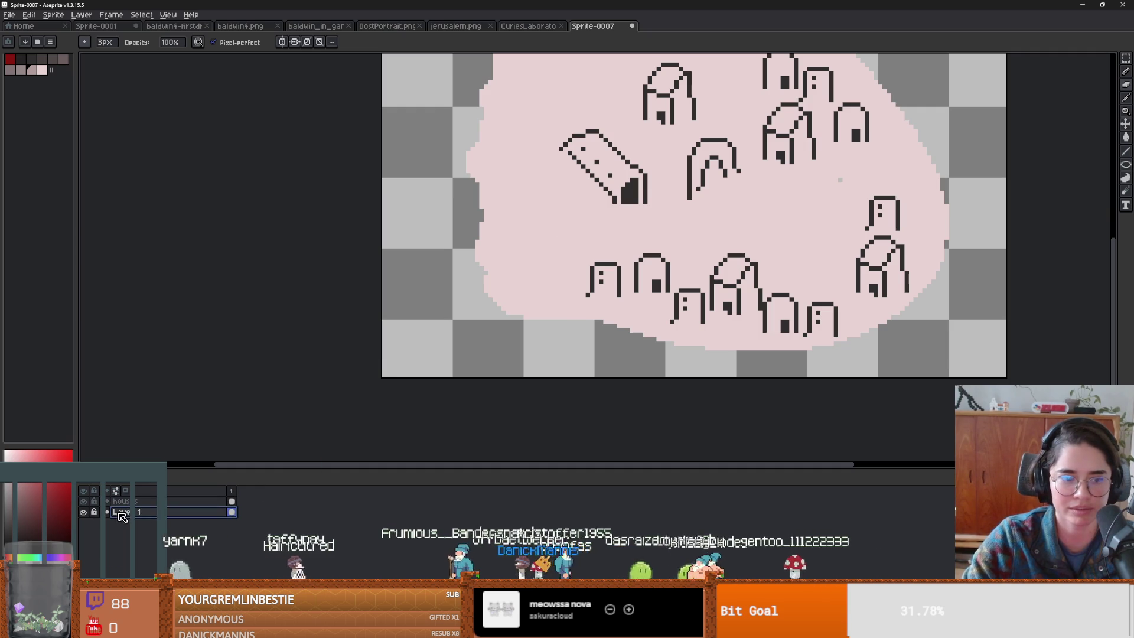
pyautogui.doubleClick(124, 513)
pyautogui.write('or')
pyautogui.press('Return')
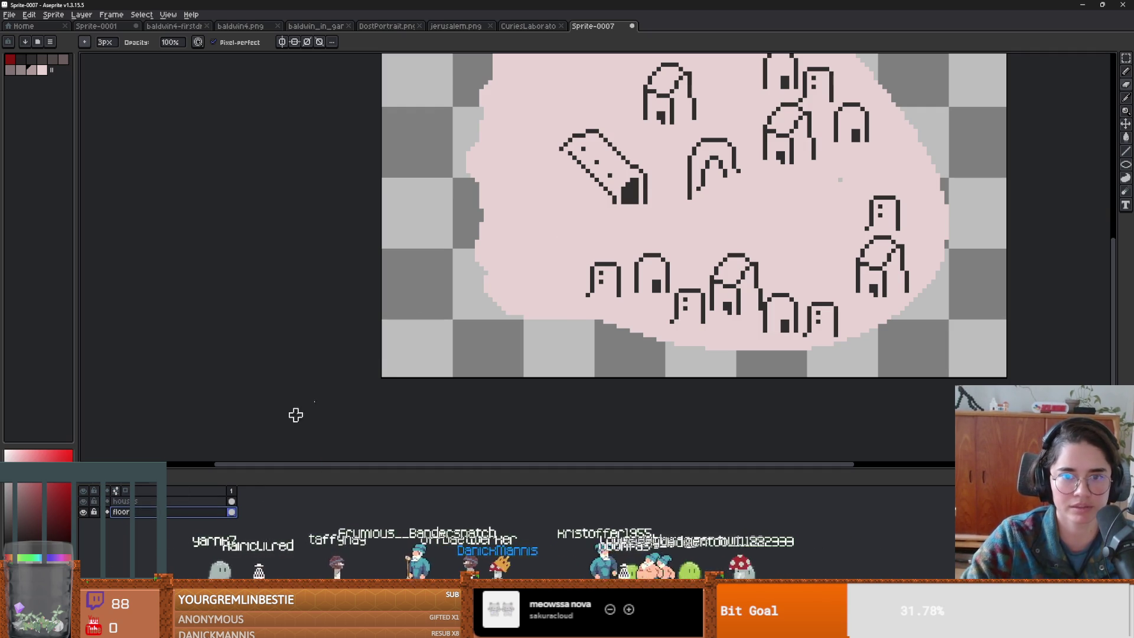
pyautogui.moveTo(477, 193)
pyautogui.mouseDown()
pyautogui.moveTo(603, 203)
pyautogui.moveTo(536, 341)
pyautogui.mouseUp()
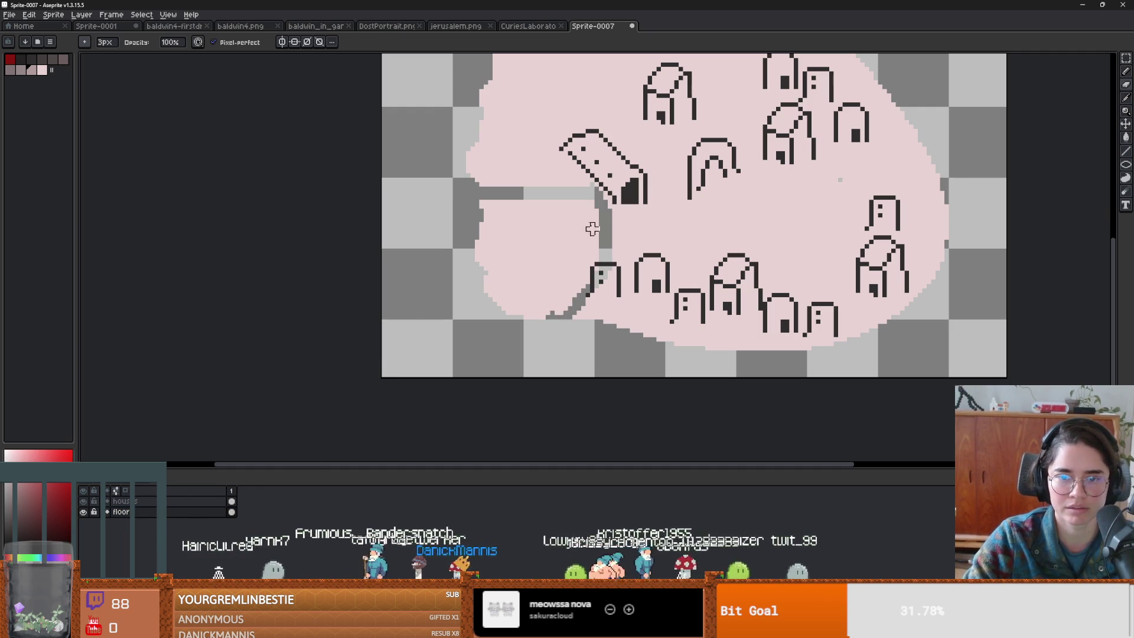
# - Outline a bay in the blob's left side and erase the floor inside it
pyautogui.hotkey('ctrl', 'z')
pyautogui.click(561, 304)
pyautogui.moveTo(561, 301)
pyautogui.mouseDown()
pyautogui.moveTo(539, 193)
pyautogui.moveTo(466, 168)
pyautogui.mouseUp()
pyautogui.press('g')
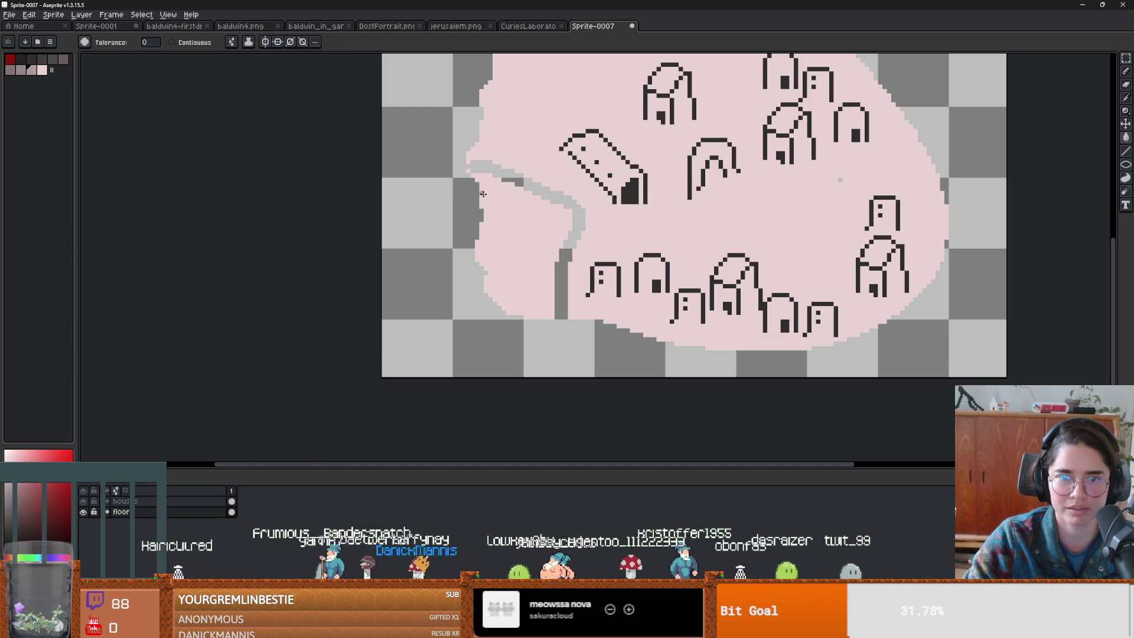
pyautogui.press('b')
pyautogui.press('e')
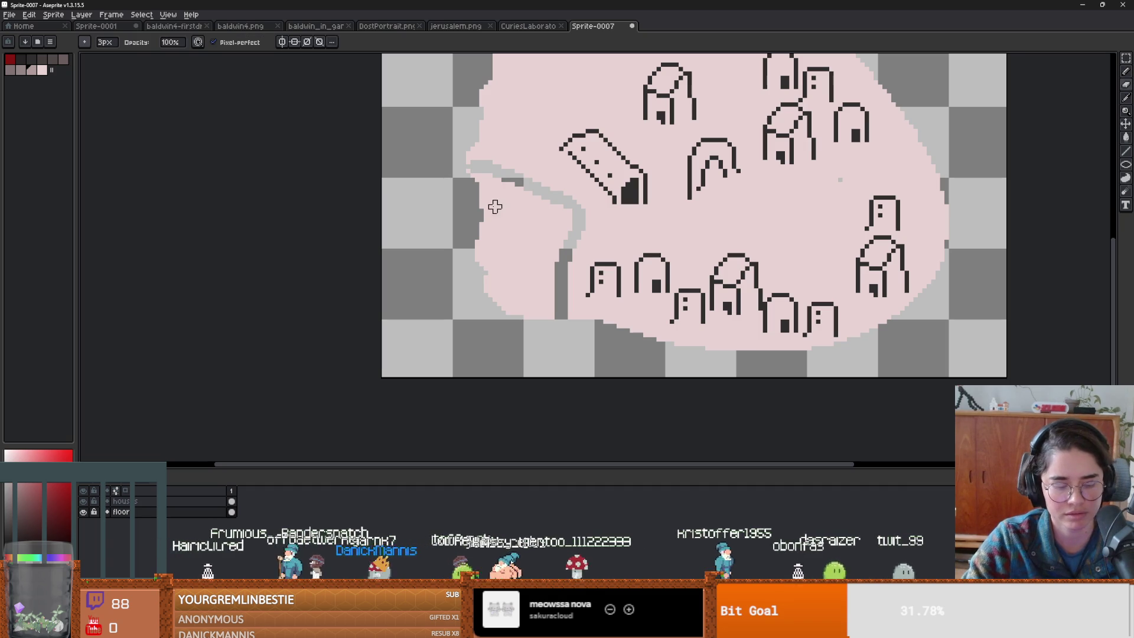
pyautogui.moveTo(481, 211)
pyautogui.mouseDown()
pyautogui.moveTo(537, 203)
pyautogui.moveTo(546, 231)
pyautogui.moveTo(500, 291)
pyautogui.mouseUp()
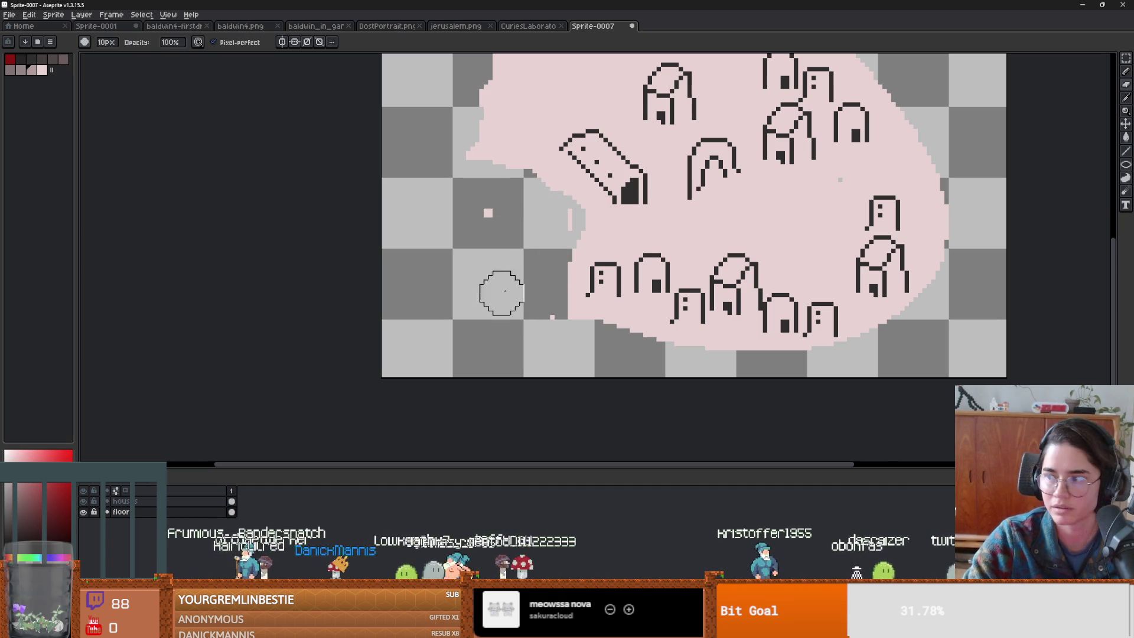
pyautogui.scroll(-1, 555, 263)
pyautogui.scroll(1, 556, 263)
pyautogui.moveTo(606, 243)
pyautogui.mouseDown()
pyautogui.moveTo(569, 223)
pyautogui.moveTo(542, 304)
pyautogui.moveTo(587, 260)
pyautogui.mouseUp()
# - Draw a freehand dark edge along the bay, replacing a straight line
pyautogui.press('i')
pyautogui.press('b')
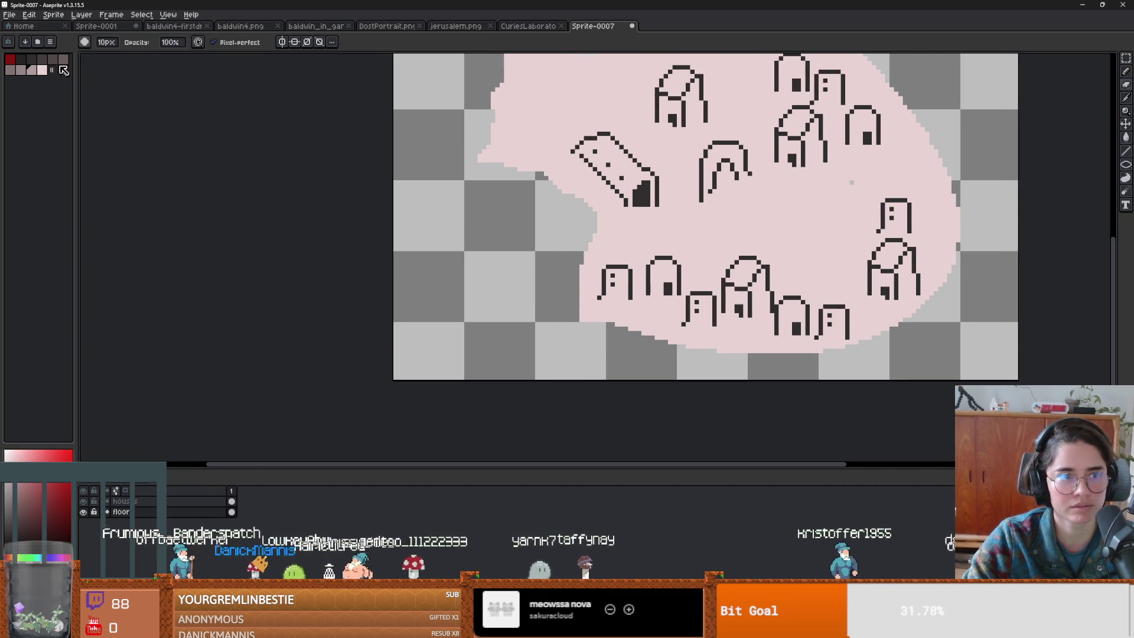
pyautogui.click(582, 323)
pyautogui.keyDown('shift'); pyautogui.click(468, 192); pyautogui.keyUp('shift')
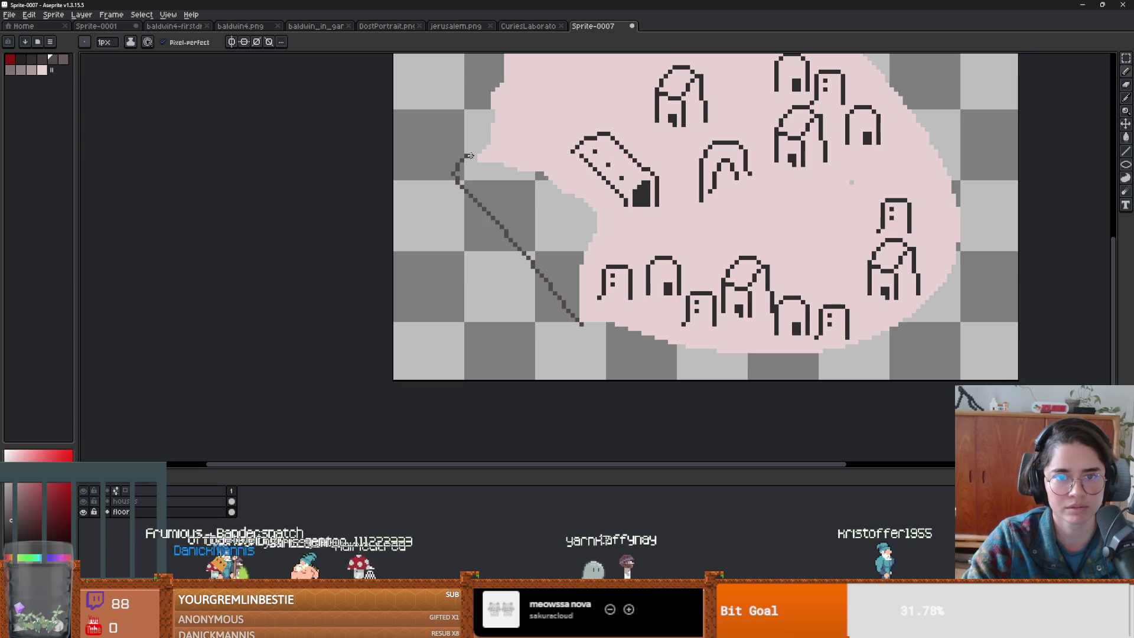
pyautogui.hotkey('ctrl', 'z')
pyautogui.moveTo(479, 161); pyautogui.dragTo(572, 312)
# - Paint-bucket the empty transparent background dark
pyautogui.press('g')
pyautogui.click(552, 233)
pyautogui.scroll(-2, 603, 286)
pyautogui.scroll(2, 602, 286)
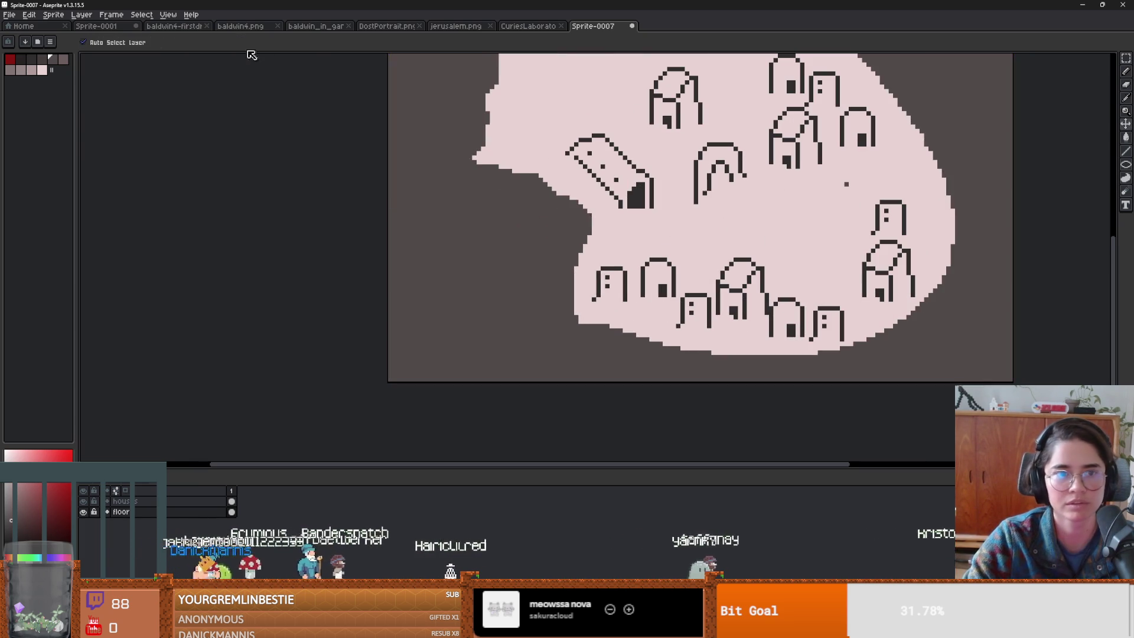
pyautogui.hotkey('ctrl', 'z')
pyautogui.click(443, 229)
pyautogui.scroll(-2, 525, 261)
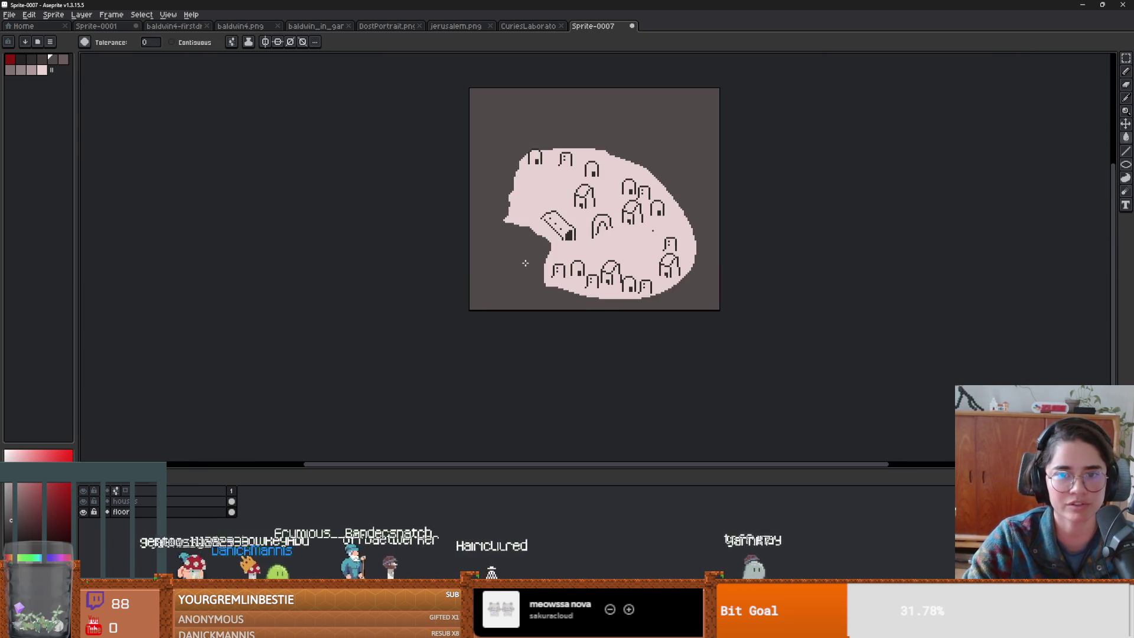
pyautogui.scroll(2, 537, 263)
pyautogui.scroll(1, 606, 254)
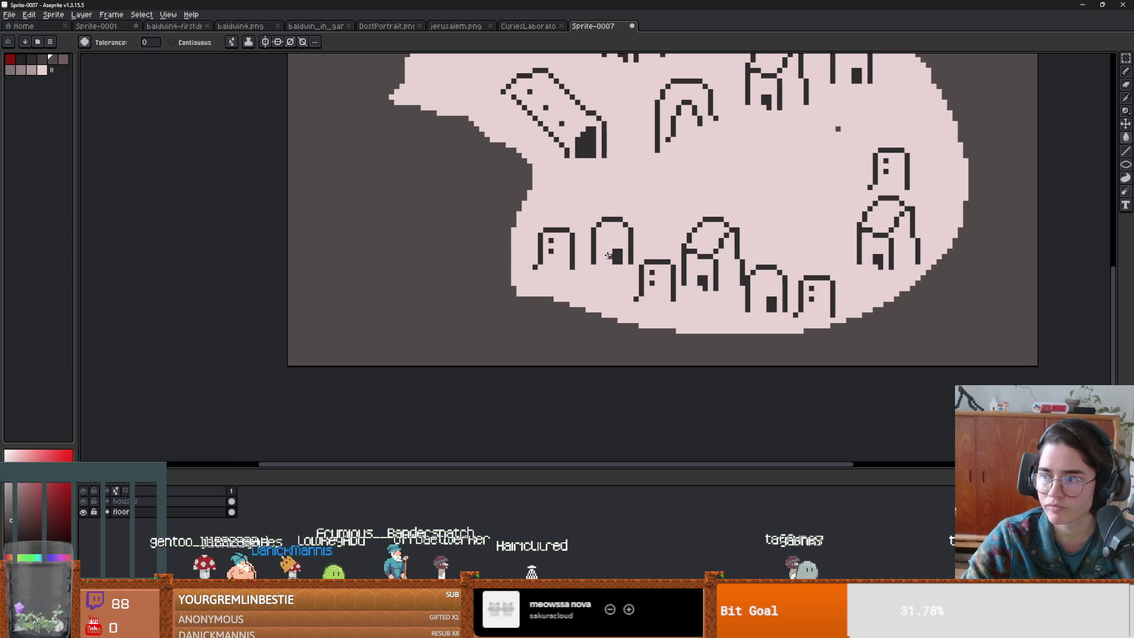
# - Paint a 7px mid-tone mauve rim along the bay and the blob's bottom edge
pyautogui.press('b')
pyautogui.keyDown('alt'); pyautogui.click(515, 246); pyautogui.keyUp('alt')
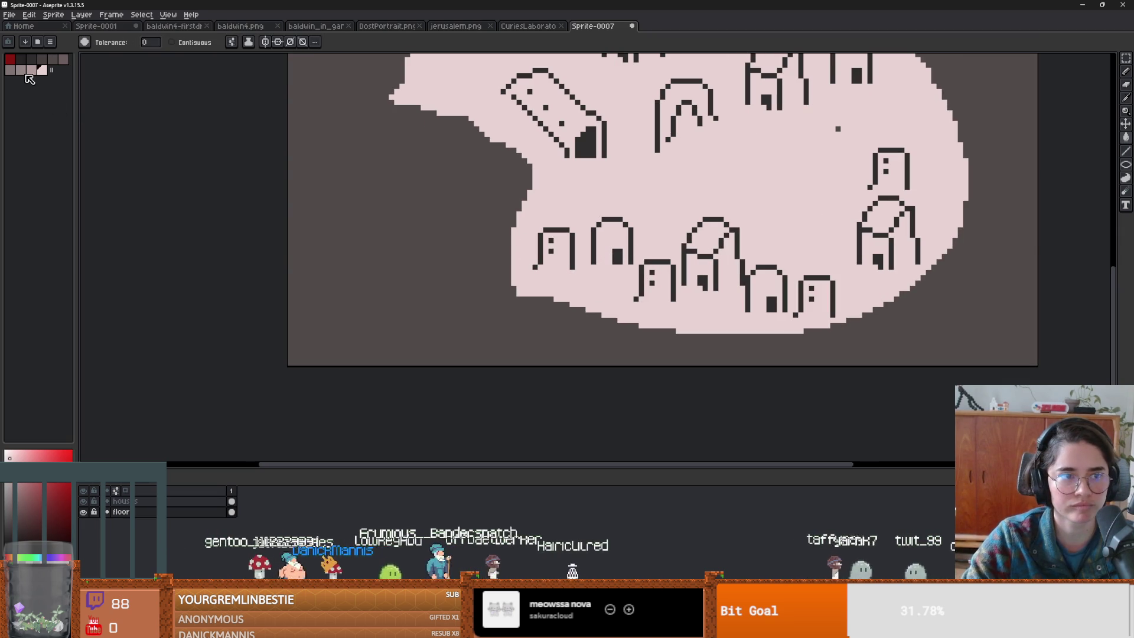
pyautogui.press('+')
pyautogui.press('+')
pyautogui.press('+')
pyautogui.moveTo(520, 293)
pyautogui.mouseDown()
pyautogui.moveTo(443, 208)
pyautogui.moveTo(384, 107)
pyautogui.mouseUp()
pyautogui.scroll(-2, 507, 244)
pyautogui.moveTo(523, 260)
pyautogui.mouseDown()
pyautogui.moveTo(532, 282)
pyautogui.moveTo(645, 297)
pyautogui.moveTo(711, 280)
pyautogui.moveTo(745, 240)
pyautogui.mouseUp()
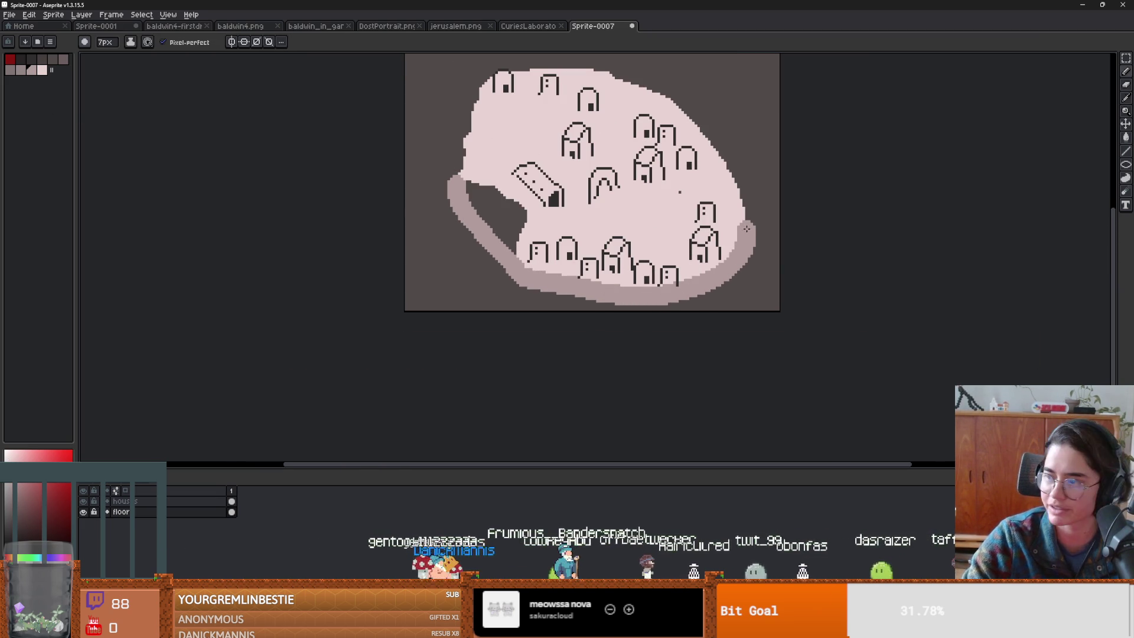
# - Paint the mauve rim along the blob's bottom, right, top and left edges
pyautogui.hotkey('ctrl', 'z')
pyautogui.moveTo(536, 280)
pyautogui.mouseDown()
pyautogui.moveTo(706, 288)
pyautogui.moveTo(662, 301)
pyautogui.moveTo(530, 289)
pyautogui.mouseUp()
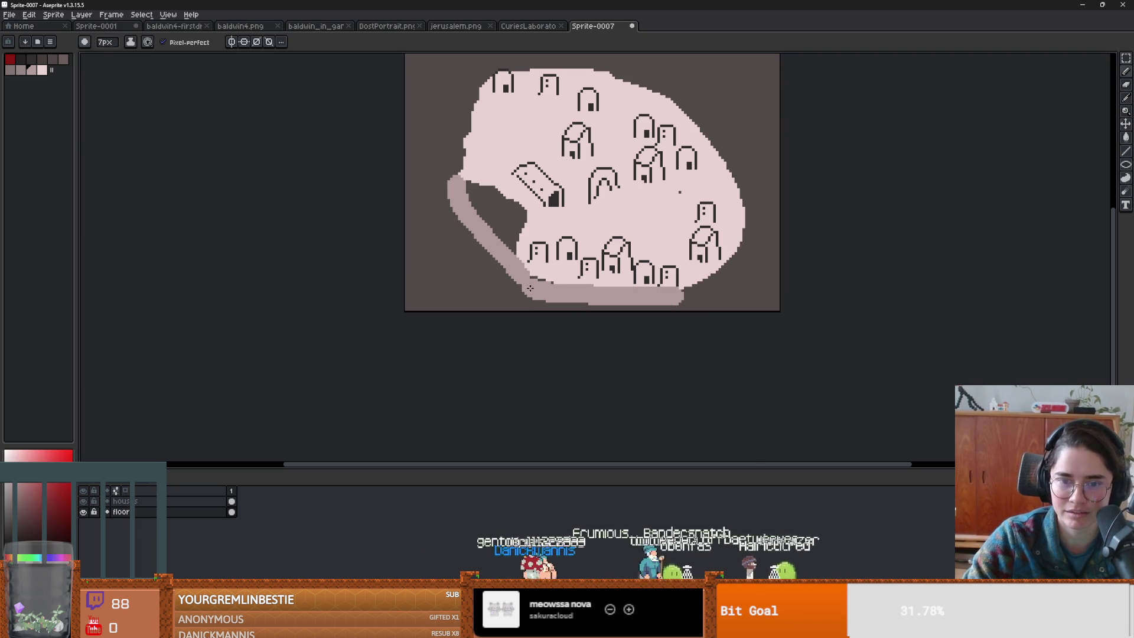
pyautogui.moveTo(686, 296)
pyautogui.mouseDown()
pyautogui.moveTo(749, 238)
pyautogui.moveTo(675, 93)
pyautogui.mouseUp()
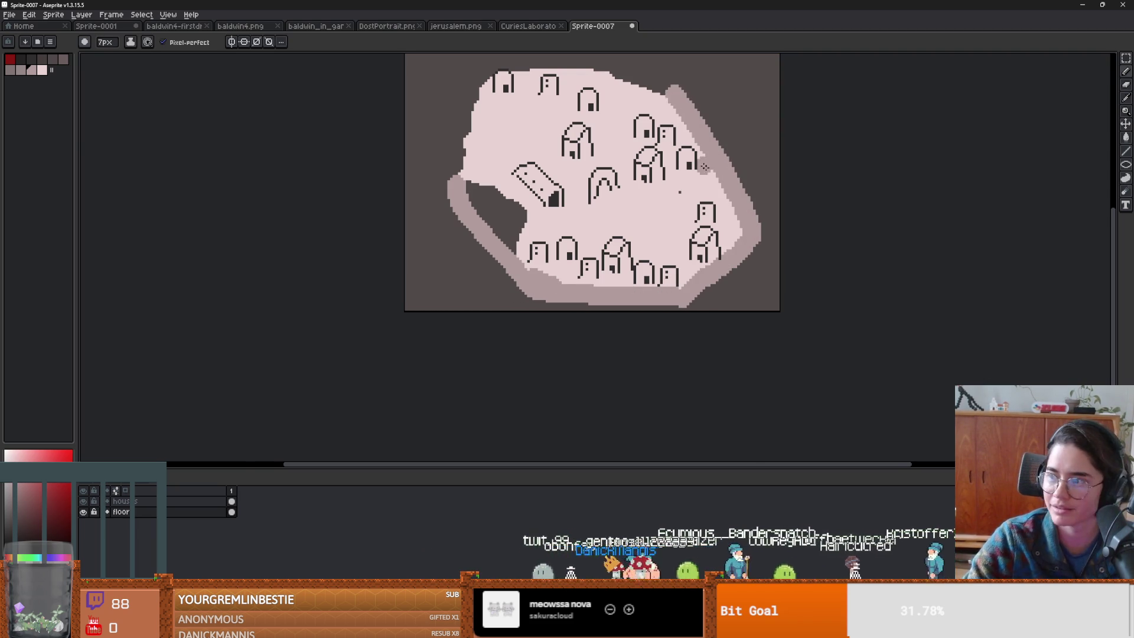
pyautogui.moveTo(705, 167); pyautogui.dragTo(883, 259)
pyautogui.moveTo(859, 205)
pyautogui.mouseDown()
pyautogui.moveTo(824, 171)
pyautogui.moveTo(714, 155)
pyautogui.mouseUp()
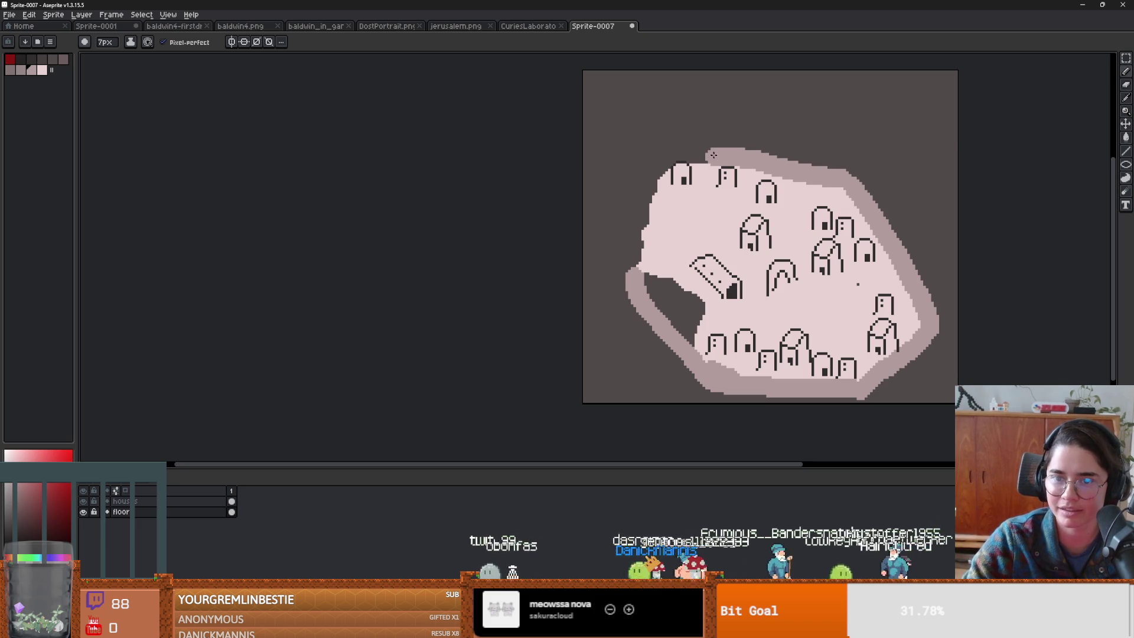
pyautogui.moveTo(654, 177)
pyautogui.mouseDown()
pyautogui.moveTo(646, 259)
pyautogui.moveTo(653, 170)
pyautogui.mouseUp()
# - Sample the floor's light pink from the canvas
pyautogui.scroll(2, 654, 255)
pyautogui.press('alt')
pyautogui.keyDown('alt'); pyautogui.click(663, 253); pyautogui.keyUp('alt')
# - Paint over stray dark pixels near the top with light pink
pyautogui.moveTo(697, 102); pyautogui.dragTo(766, 95)
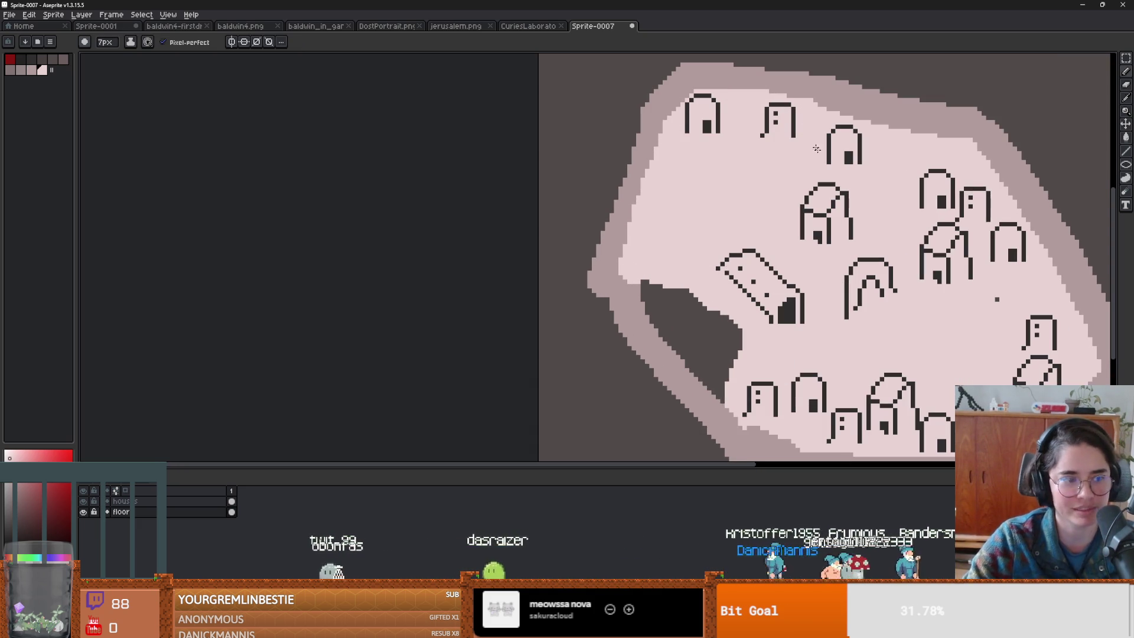
pyautogui.scroll(-3, 857, 177)
pyautogui.scroll(2, 900, 189)
pyautogui.scroll(-1, 901, 189)
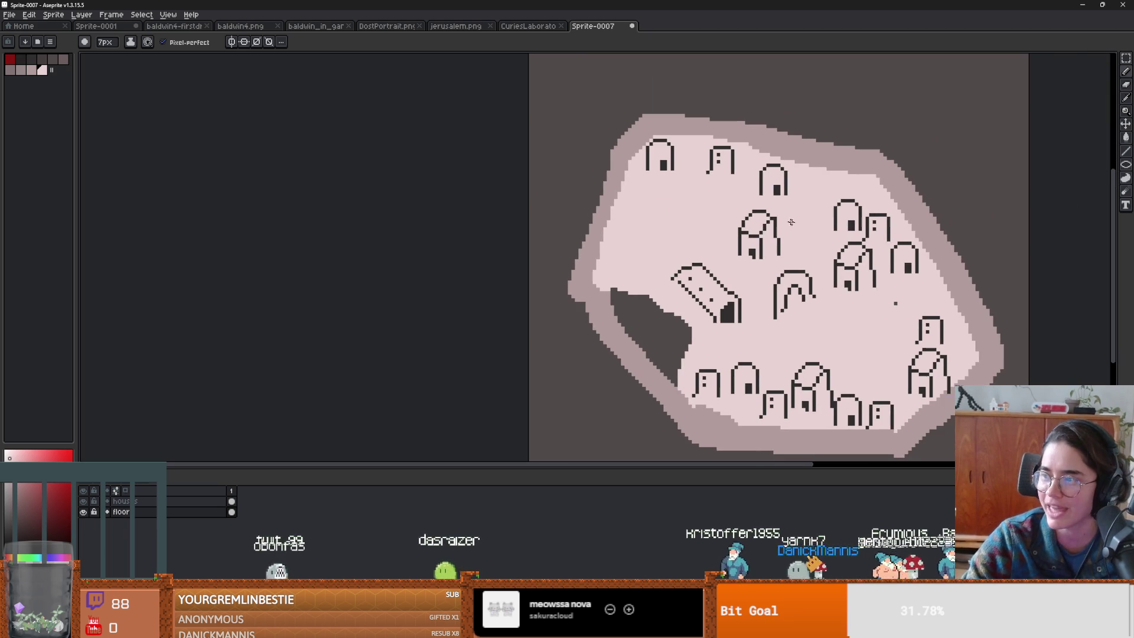
pyautogui.scroll(2, 725, 266)
pyautogui.scroll(2, 725, 266)
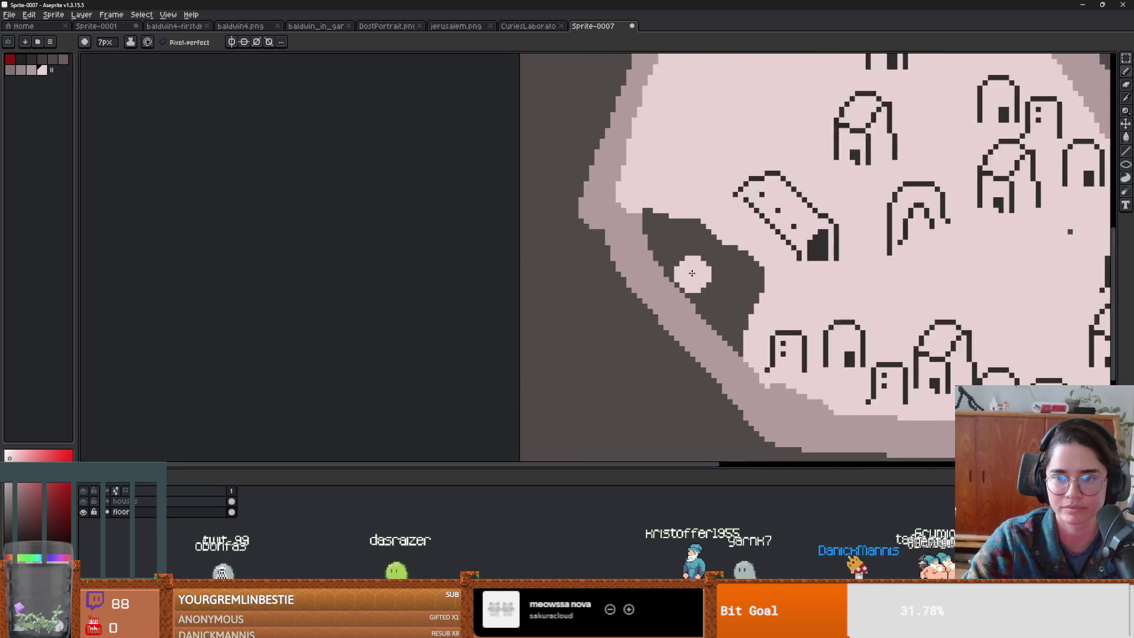
# - Darken more of the area inside the bay with the pencil
pyautogui.press('i')
pyautogui.press('b')
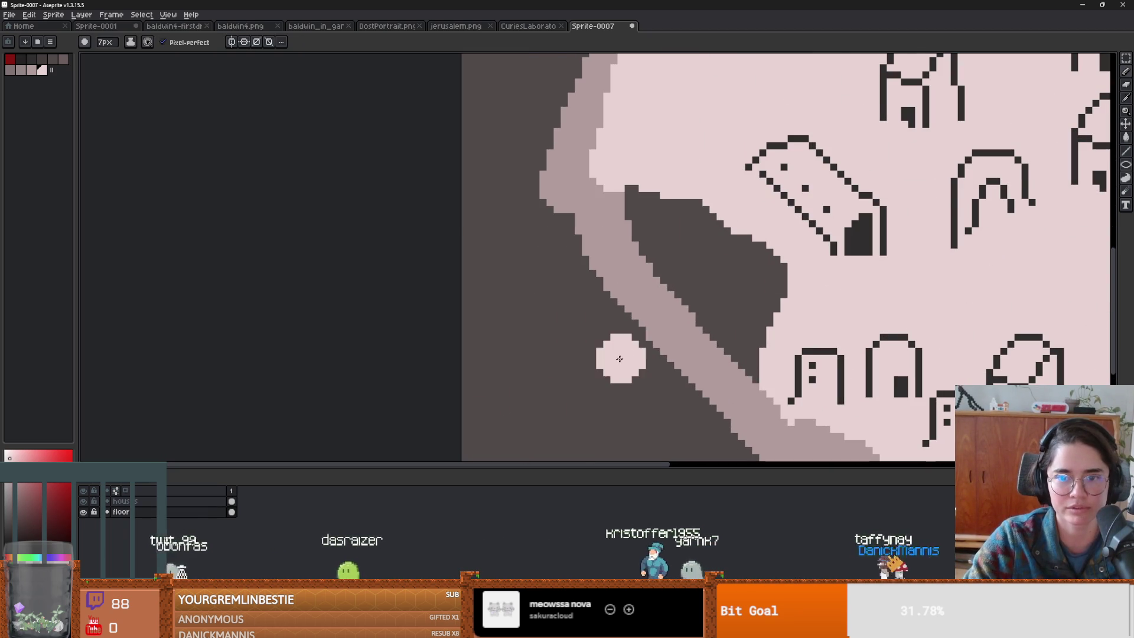
pyautogui.moveTo(621, 351); pyautogui.dragTo(507, 354)
pyautogui.keyDown('alt'); pyautogui.click(609, 299); pyautogui.keyUp('alt')
pyautogui.moveTo(644, 336)
pyautogui.mouseDown()
pyautogui.moveTo(623, 267)
pyautogui.moveTo(514, 201)
pyautogui.mouseUp()
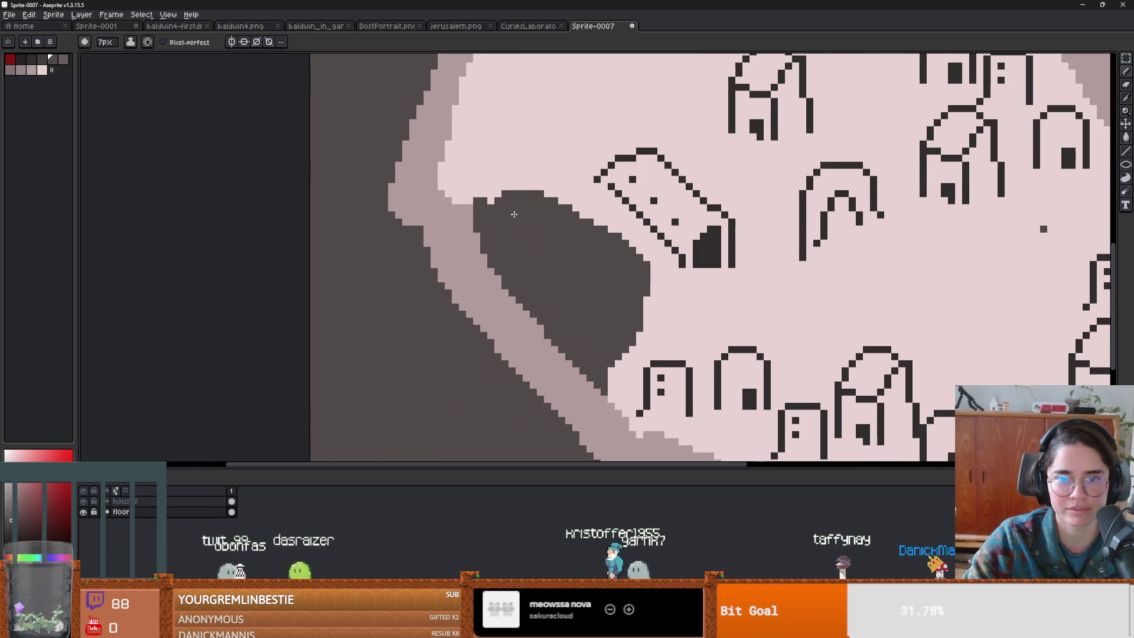
# - Stamp three dark round 6px tree canopies in the bay
pyautogui.click(32, 59)
pyautogui.click(518, 217)
pyautogui.press('-')
pyautogui.click(591, 243)
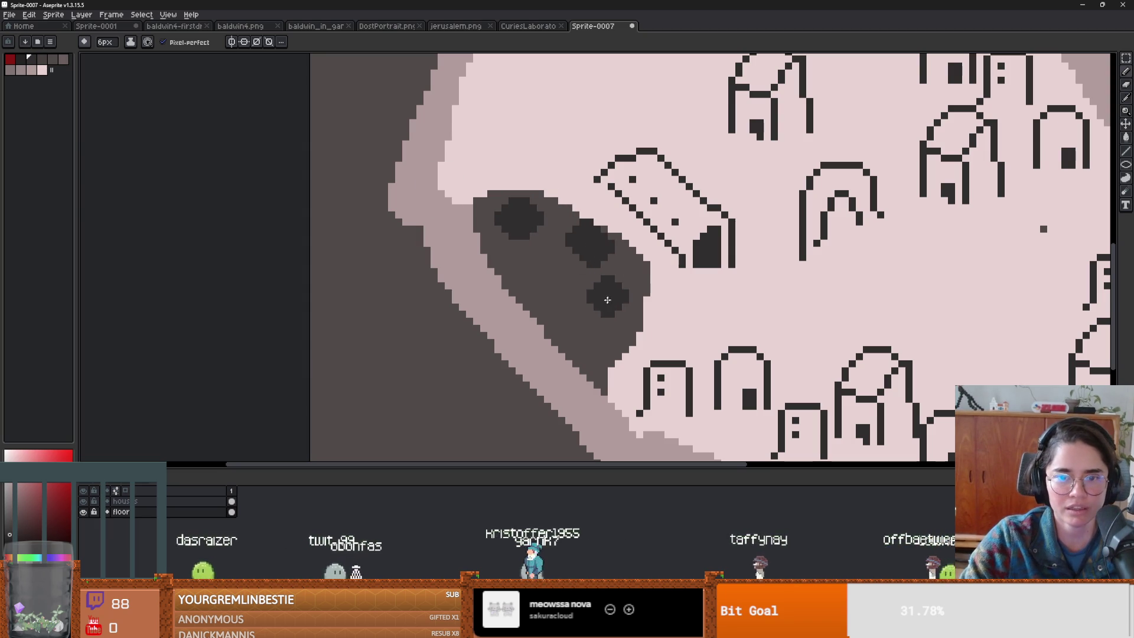
pyautogui.click(594, 296)
pyautogui.scroll(3, 518, 251)
# - Draw 2px grey trunks under the tree canopies
pyautogui.click(63, 59)
pyautogui.press('-')
pyautogui.press('-')
pyautogui.press('-')
pyautogui.moveTo(514, 219); pyautogui.dragTo(520, 264)
pyautogui.click(647, 281)
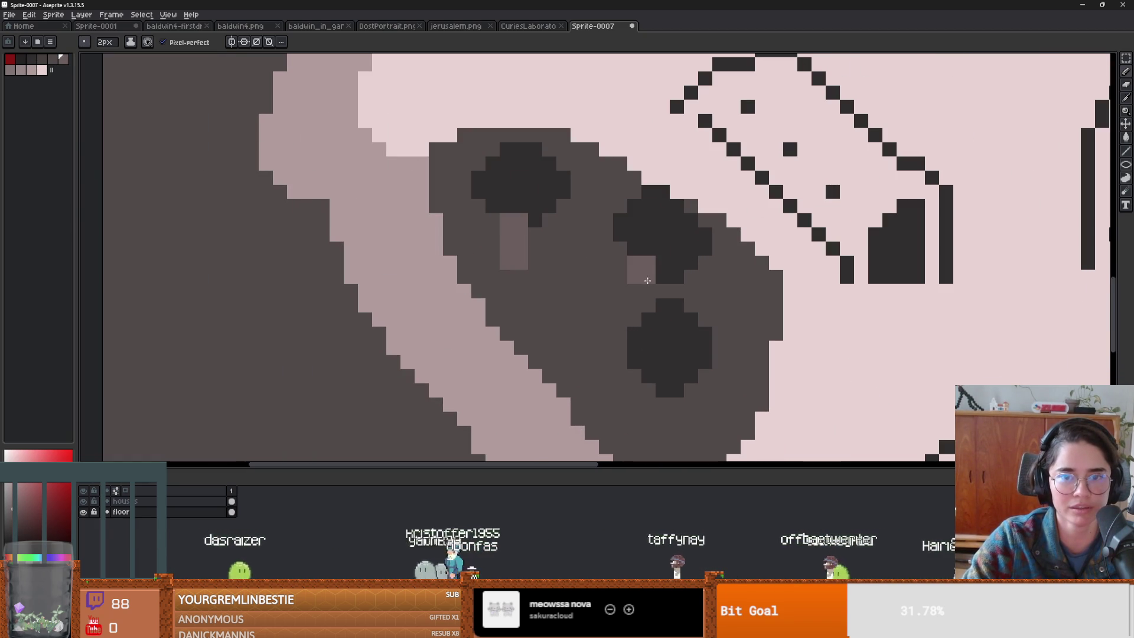
pyautogui.scroll(-3, 701, 425)
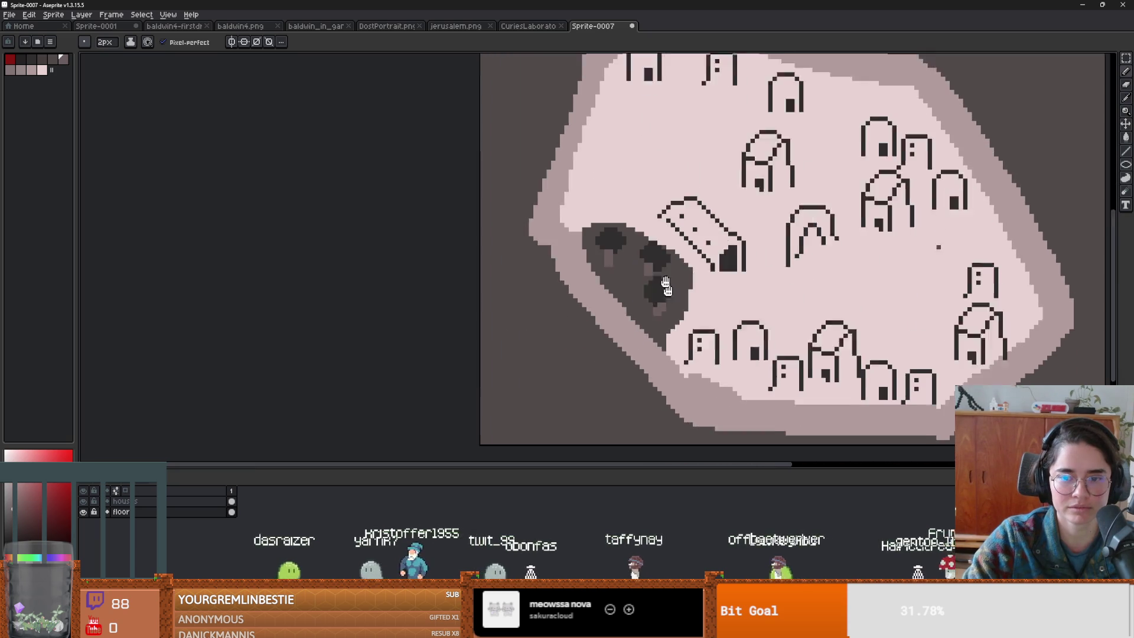
pyautogui.scroll(2, 628, 245)
# - Add another tree with a light trunk and an enlarged dark canopy
pyautogui.click(618, 272)
pyautogui.keyDown('alt'); pyautogui.click(668, 277); pyautogui.keyUp('alt')
pyautogui.click(609, 245)
pyautogui.moveTo(614, 257); pyautogui.dragTo(618, 235)
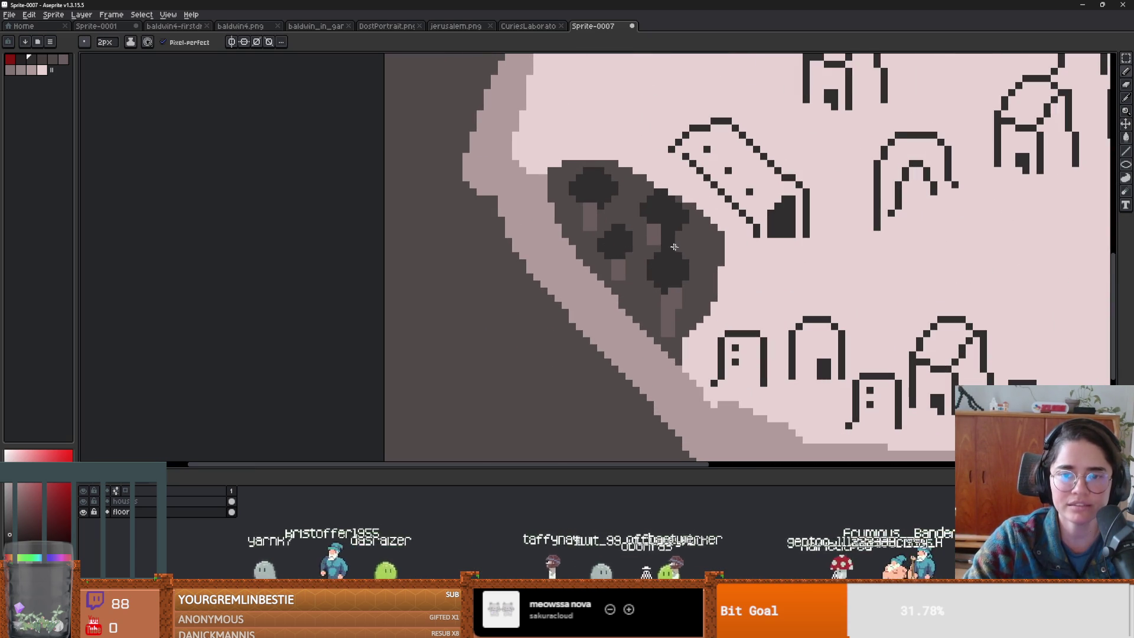
pyautogui.scroll(-2, 675, 247)
# - Add a new layer above floor
pyautogui.hotkey('shift', 'n')
pyautogui.scroll(2, 582, 239)
pyautogui.scroll(-1, 375, 263)
pyautogui.scroll(1, 375, 263)
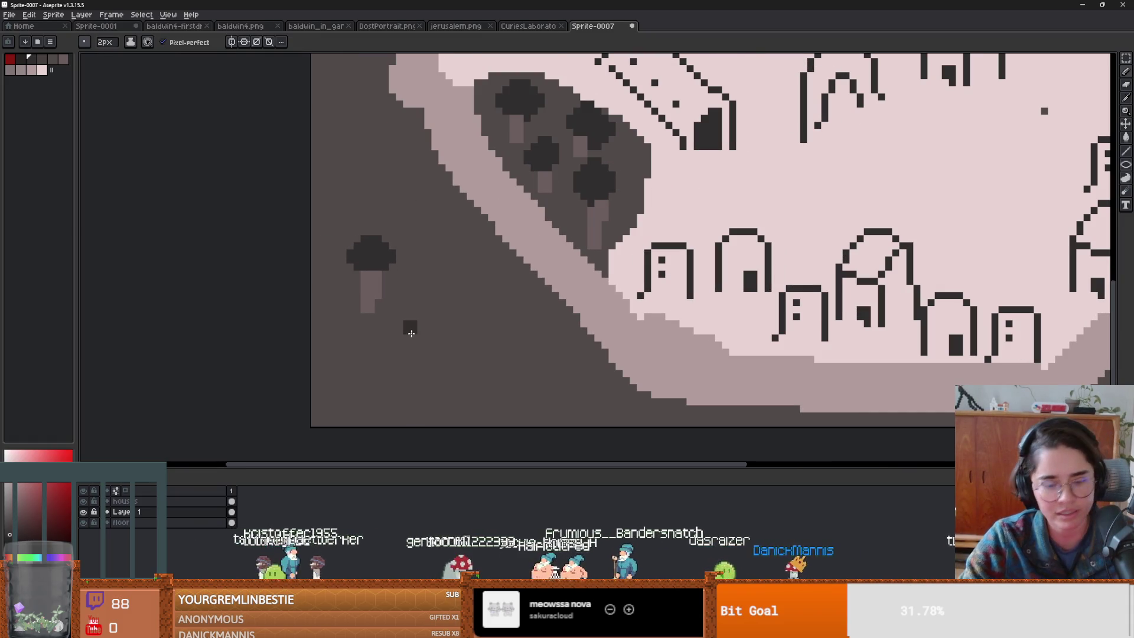
# - Select the lone tree outside the rim and turn it into a custom brush
pyautogui.press('m')
pyautogui.moveTo(316, 197); pyautogui.dragTo(413, 336)
pyautogui.scroll(-2, 410, 309)
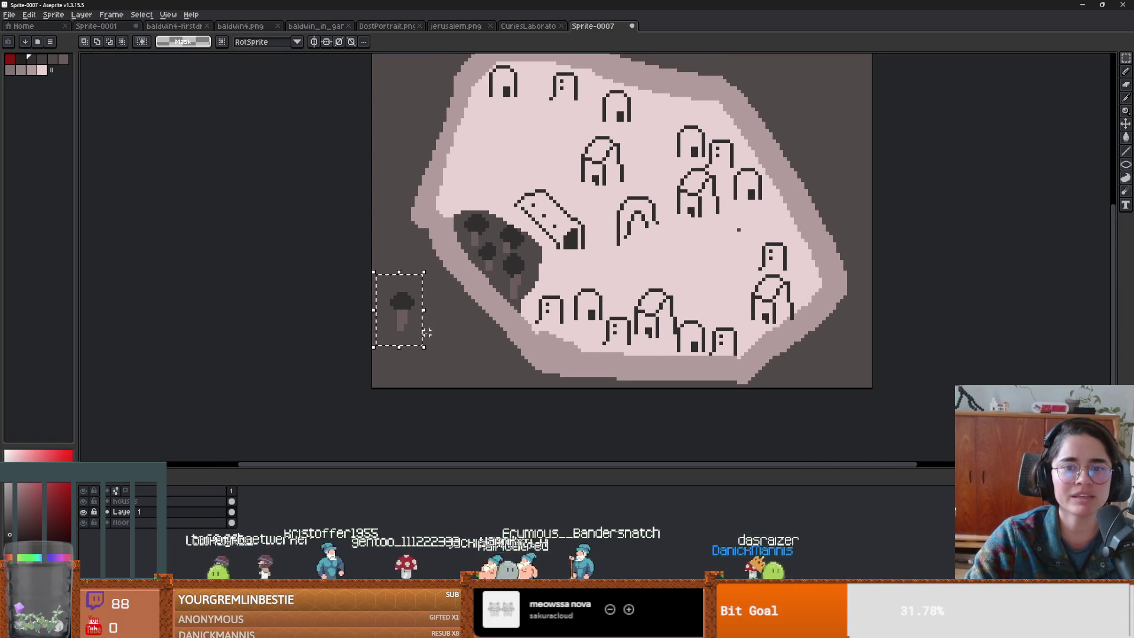
pyautogui.hotkey('ctrl', 'v')
pyautogui.press('Escape')
pyautogui.hotkey('ctrl', 'b')
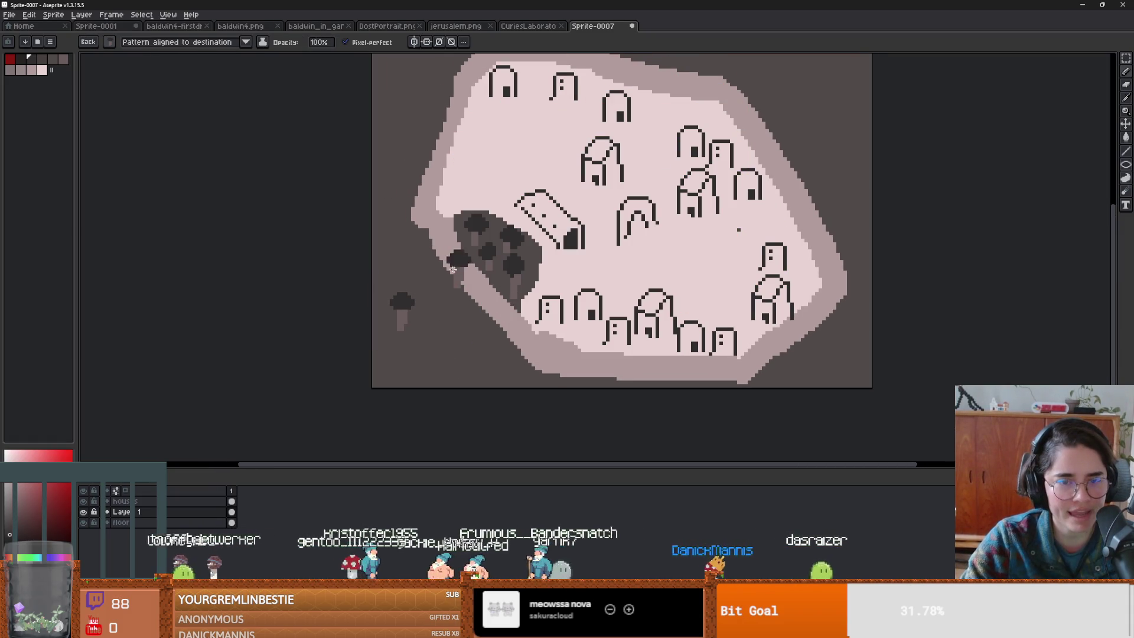
# - Stamp the tree brush around the town's right, upper, lower and left sides
pyautogui.click(444, 335)
pyautogui.moveTo(835, 264); pyautogui.dragTo(841, 290)
pyautogui.click(856, 175)
pyautogui.click(860, 400)
pyautogui.moveTo(729, 310); pyautogui.dragTo(816, 405)
pyautogui.click(512, 249)
pyautogui.click(898, 152)
pyautogui.scroll(-2, 752, 159)
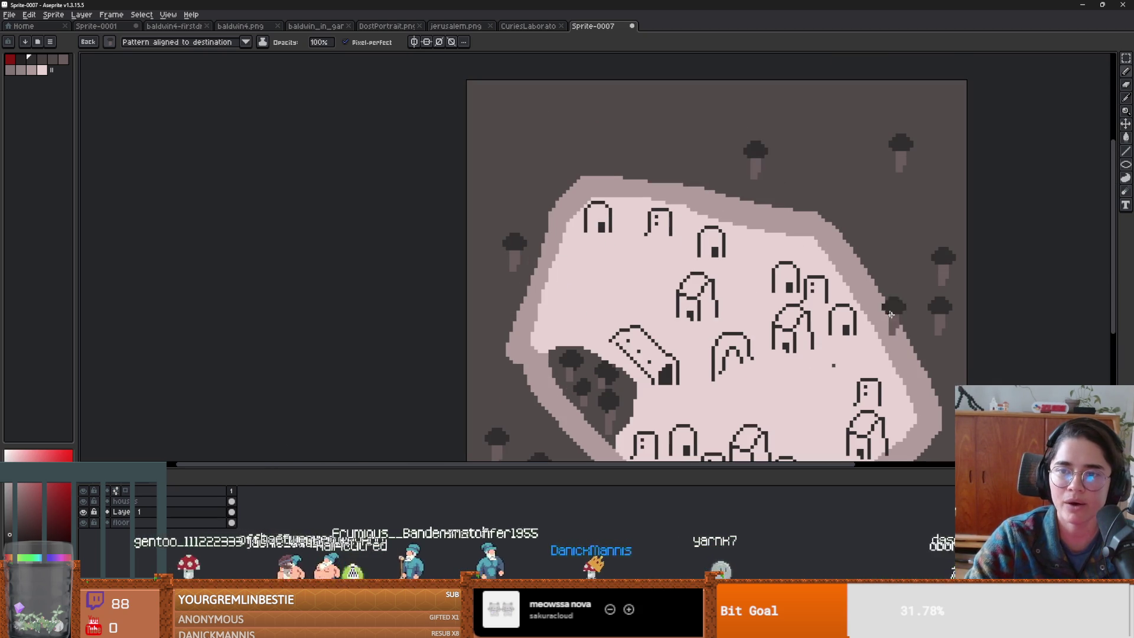
pyautogui.scroll(2, 658, 185)
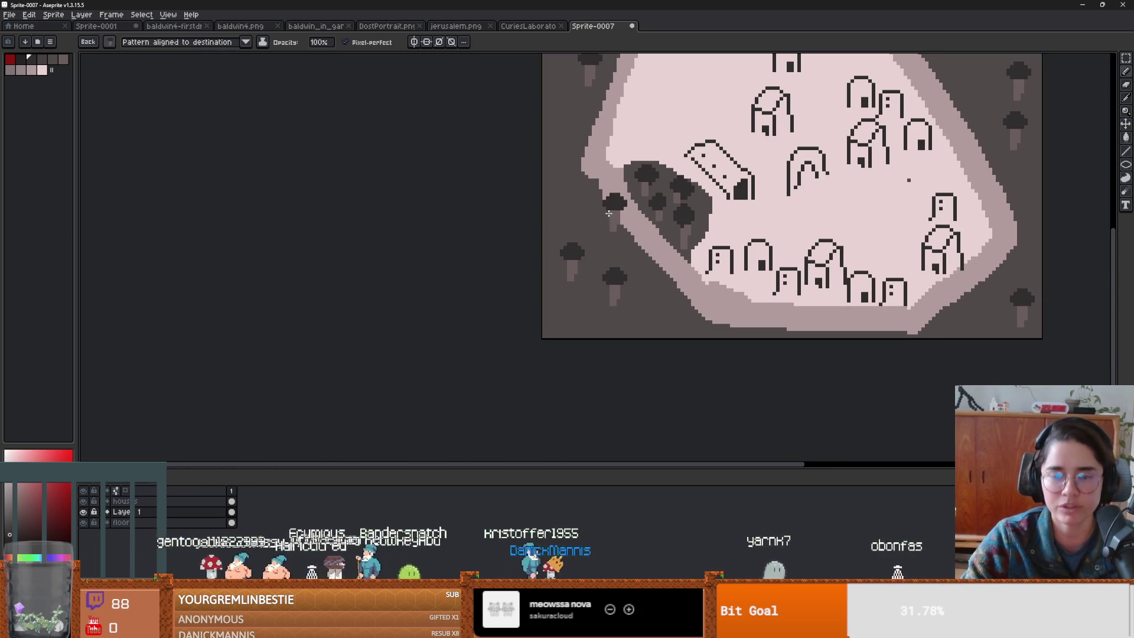
# - Switch to a plain square brush and paint a dark canopy over the bare trunk
pyautogui.keyDown('alt'); pyautogui.click(612, 292); pyautogui.keyUp('alt')
pyautogui.click(110, 44)
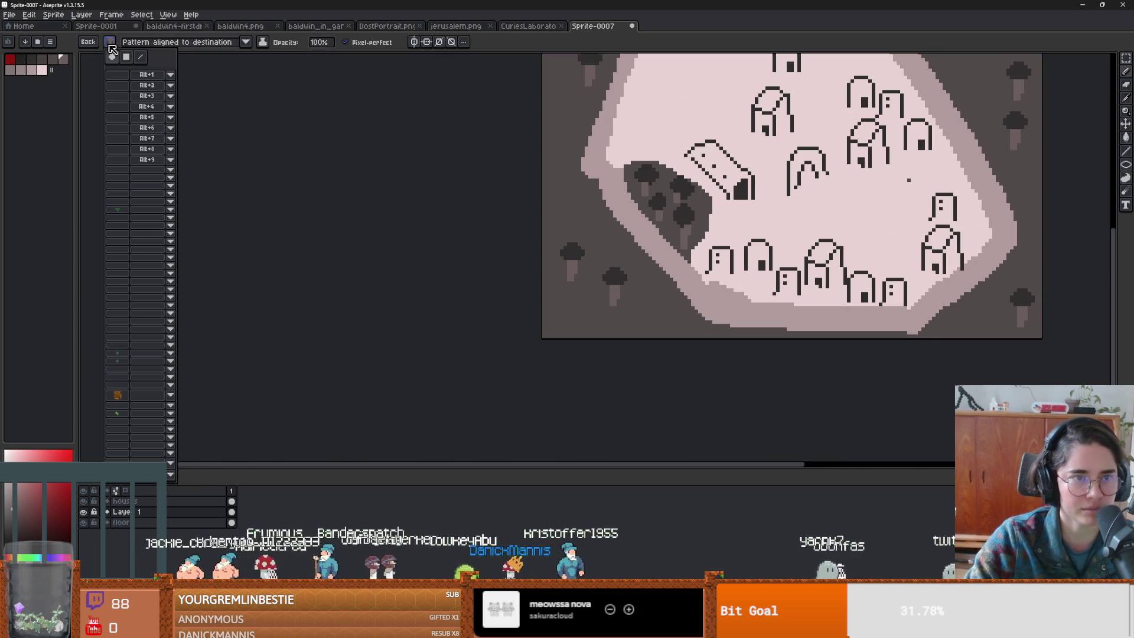
pyautogui.click(118, 59)
pyautogui.scroll(2, 578, 228)
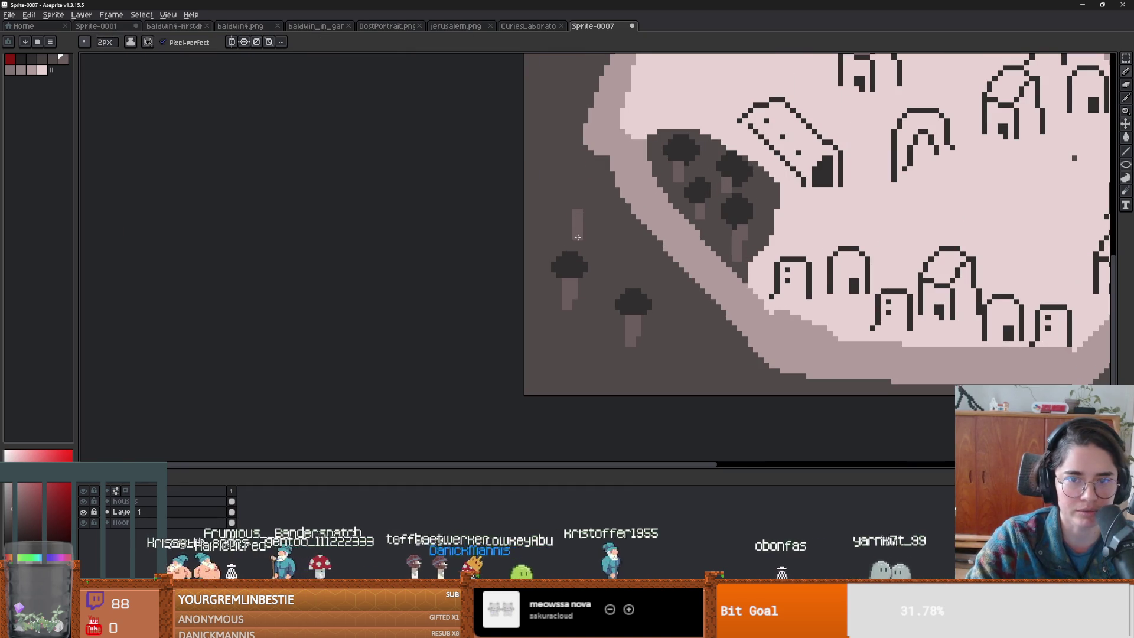
pyautogui.keyDown('alt'); pyautogui.click(583, 268); pyautogui.keyUp('alt')
pyautogui.moveTo(574, 199)
pyautogui.mouseDown()
pyautogui.moveTo(582, 204)
pyautogui.moveTo(577, 196)
pyautogui.mouseUp()
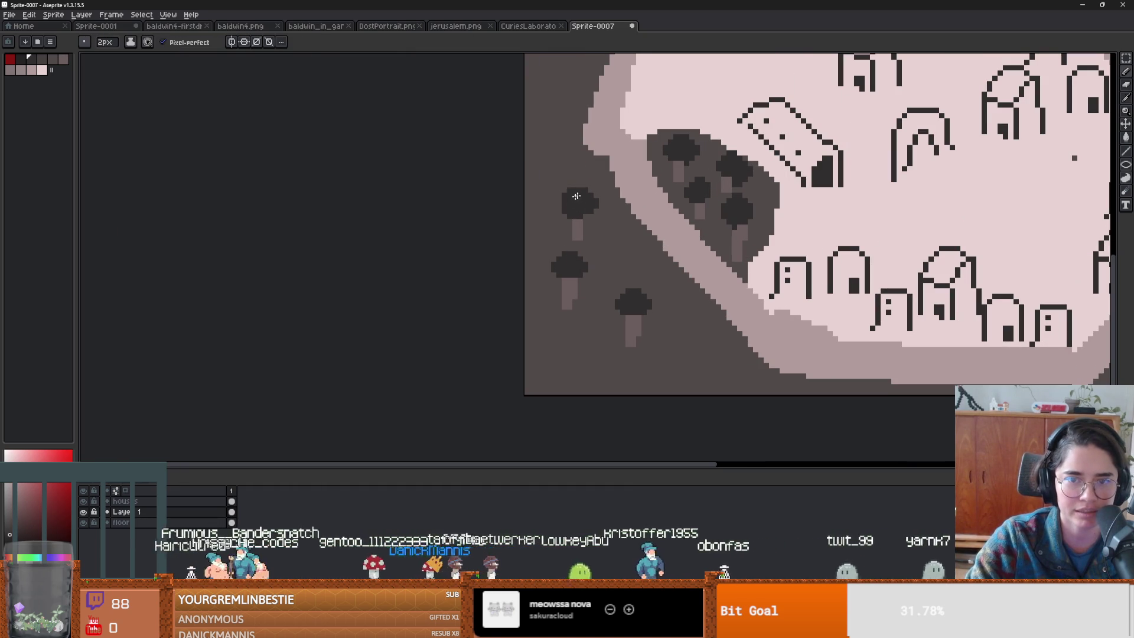
# - Select the finished tree and cancel an unwanted paste
pyautogui.press('m')
pyautogui.moveTo(604, 247); pyautogui.dragTo(544, 176)
pyautogui.hotkey('ctrl', 'v')
pyautogui.scroll(-1, 569, 241)
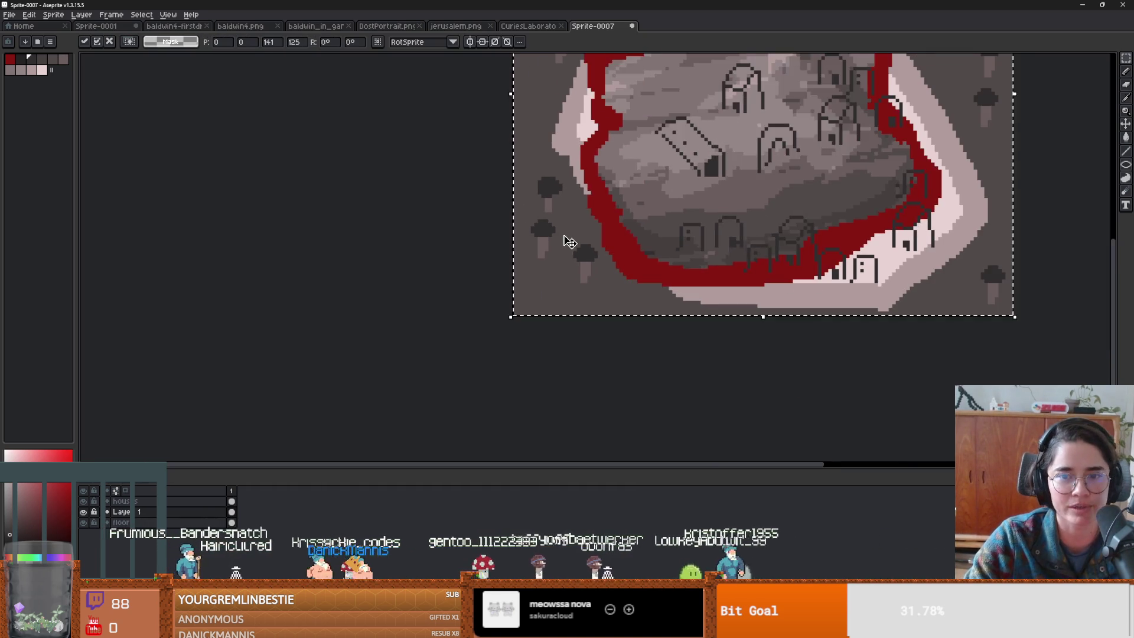
pyautogui.press('Escape')
# - Pan and zoom to view the whole tree-ringed town
pyautogui.moveTo(950, 211); pyautogui.dragTo(811, 363)
pyautogui.scroll(-1, 743, 88)
pyautogui.scroll(-5, 508, 137)
pyautogui.scroll(5, 509, 137)
pyautogui.scroll(-1, 656, 189)
pyautogui.scroll(1, 712, 195)
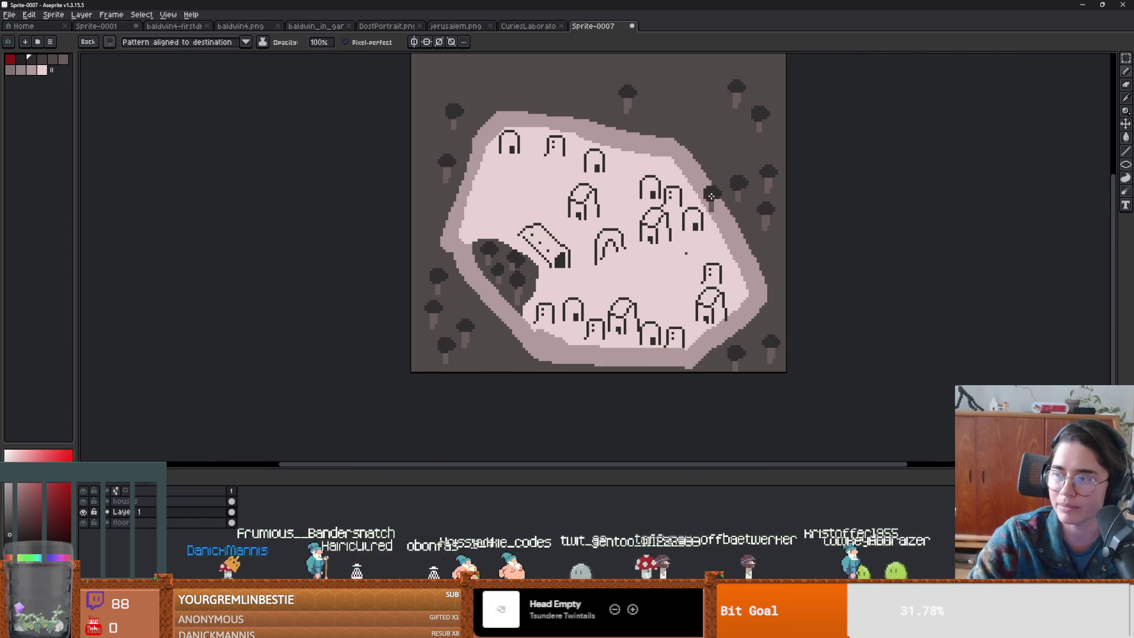
pyautogui.scroll(3, 591, 230)
pyautogui.scroll(-2, 595, 245)
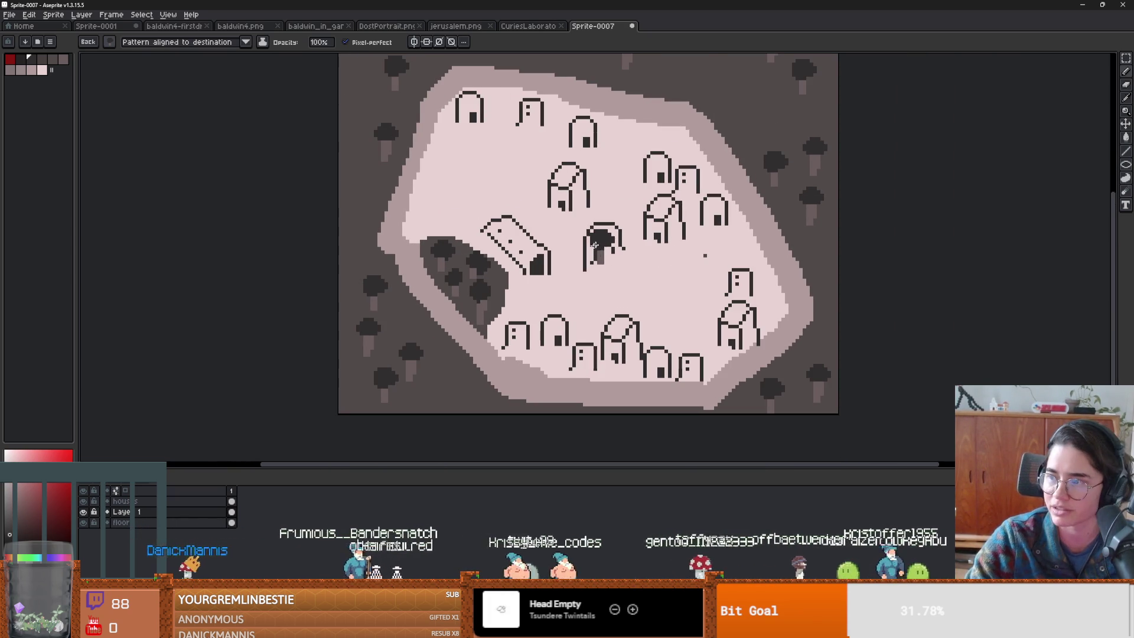
pyautogui.scroll(1, 467, 230)
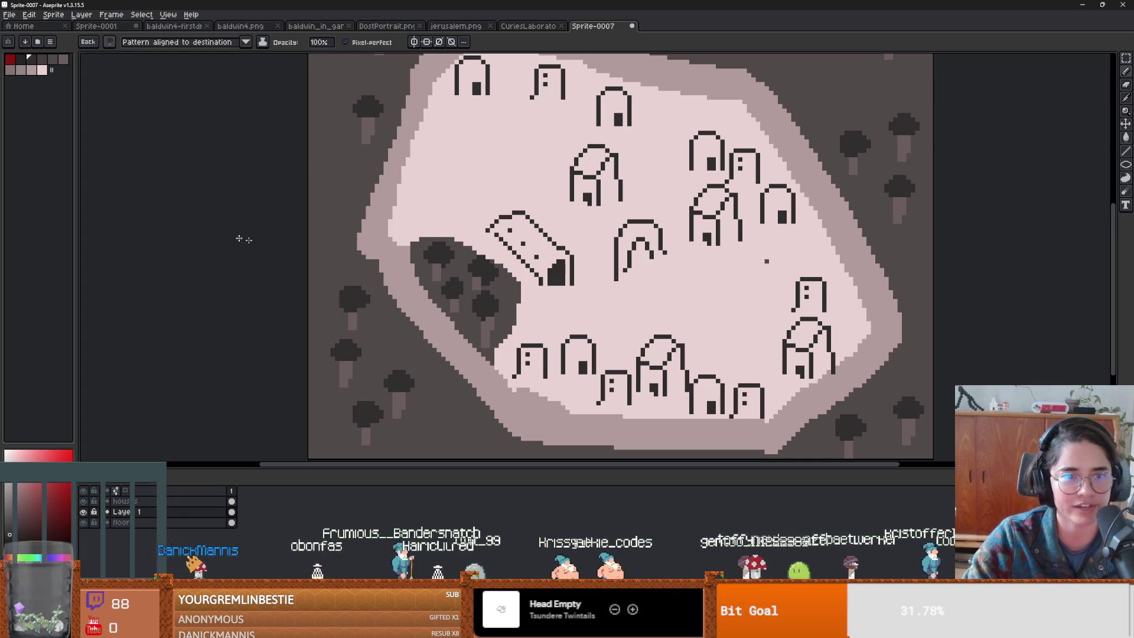
# - Add a new layer named road and choose a small round brush
pyautogui.hotkey('shift', 'n')
pyautogui.doubleClick(155, 523)
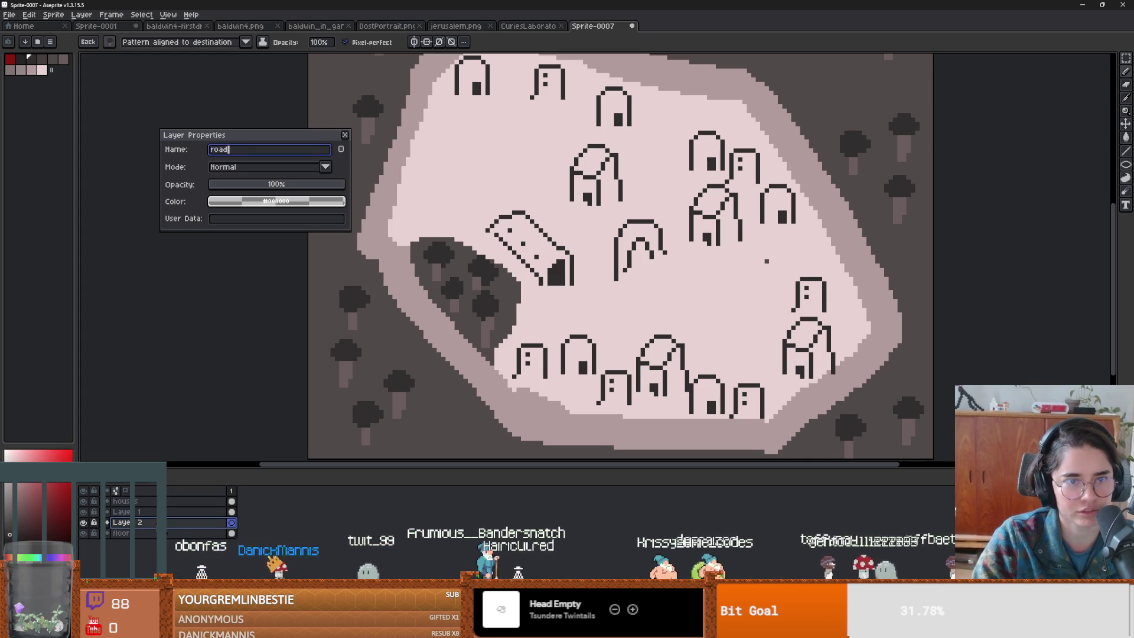
pyautogui.press('Return')
pyautogui.press('i')
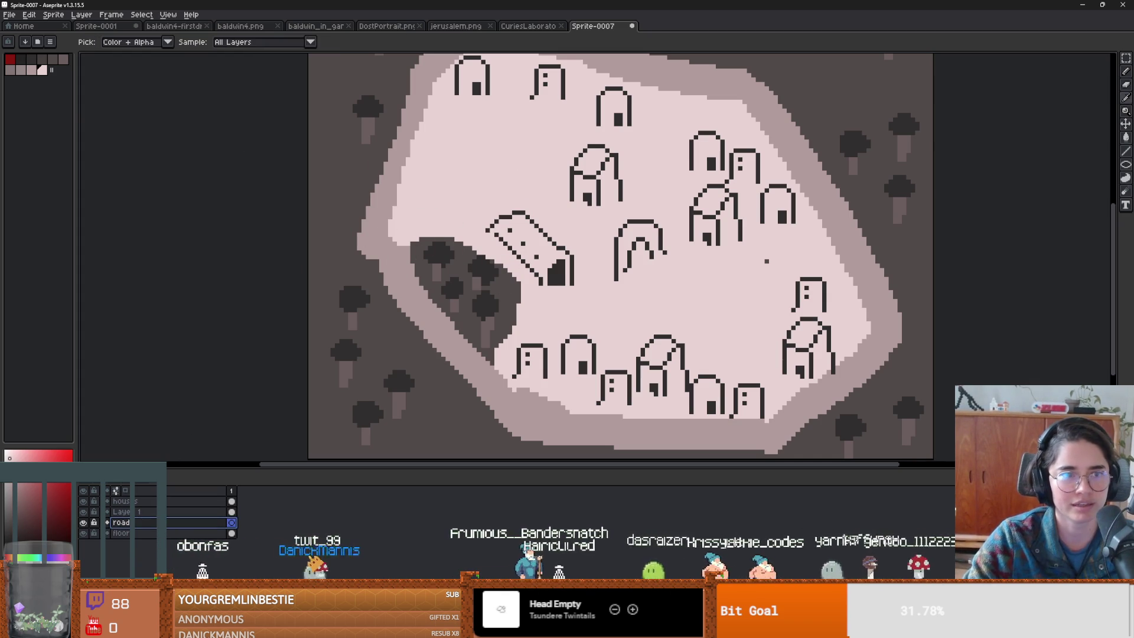
pyautogui.press('b')
pyautogui.click(109, 42)
pyautogui.click(151, 73)
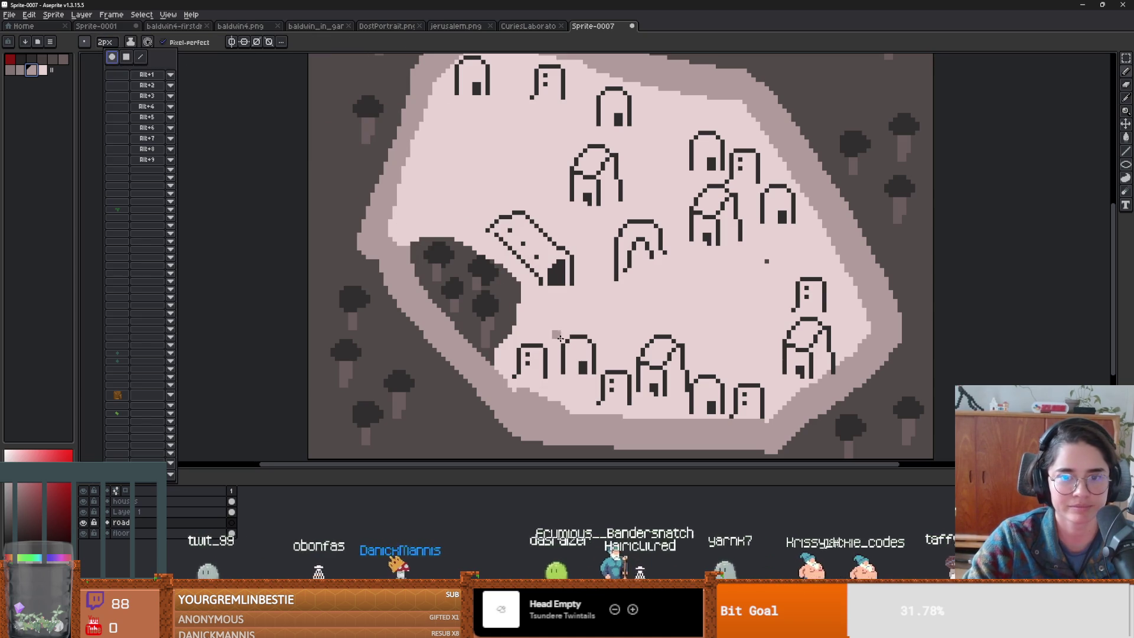
# - Try two grey road strokes near the lower-right houses, undoing both
pyautogui.press('g')
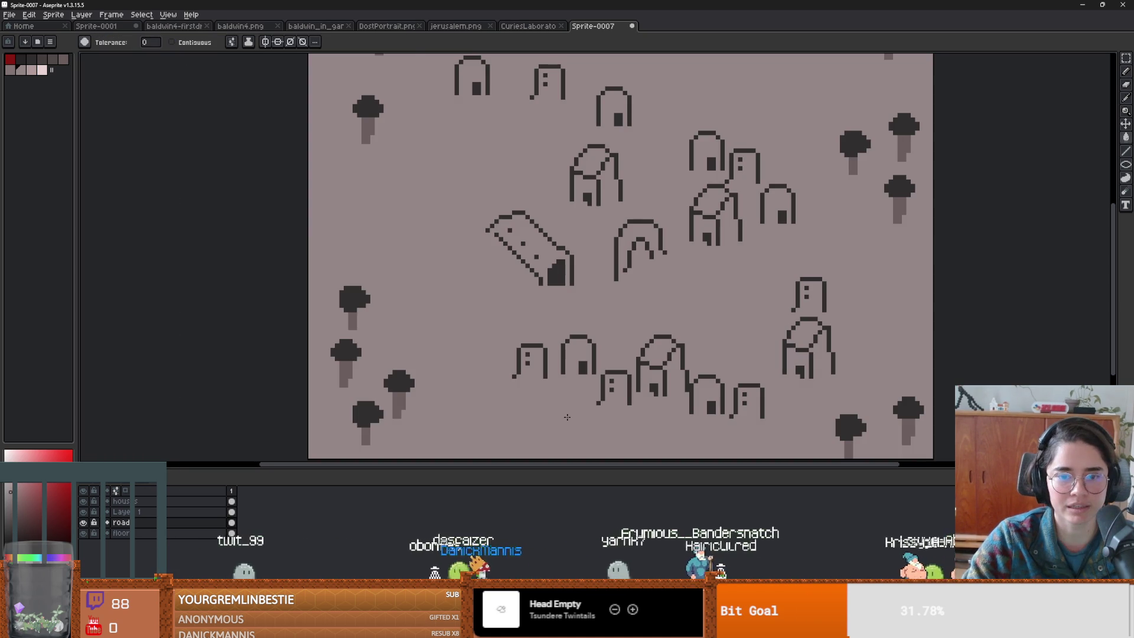
pyautogui.press('Down')
pyautogui.press('b')
pyautogui.moveTo(795, 411); pyautogui.dragTo(748, 352)
pyautogui.hotkey('ctrl', 'z')
pyautogui.click(124, 522)
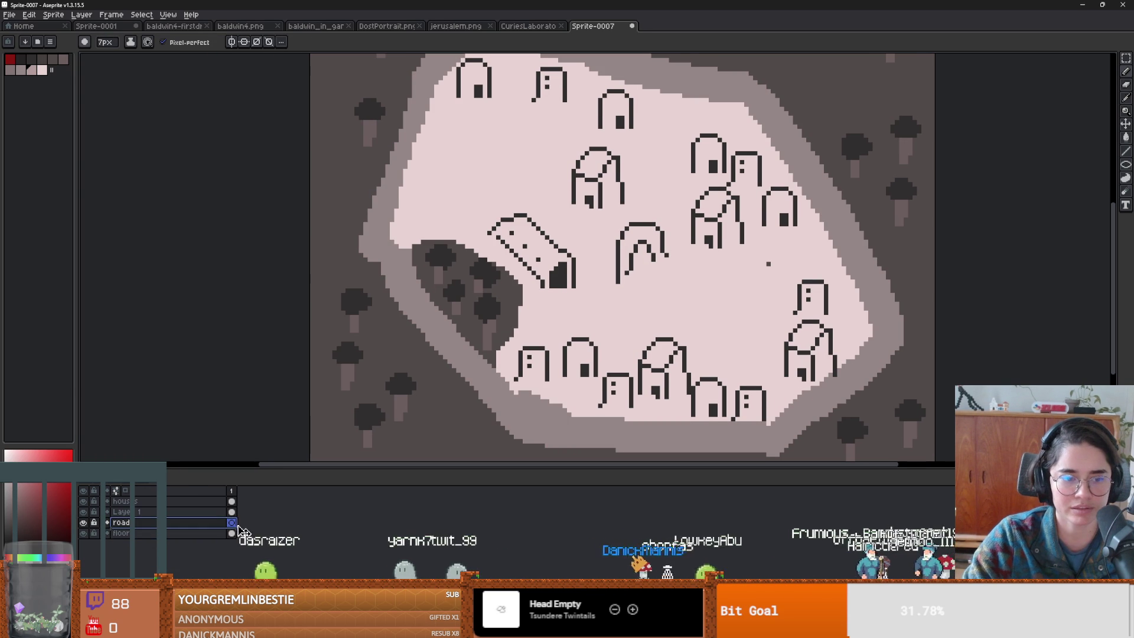
pyautogui.moveTo(753, 384)
pyautogui.mouseDown()
pyautogui.moveTo(768, 373)
pyautogui.moveTo(782, 385)
pyautogui.mouseUp()
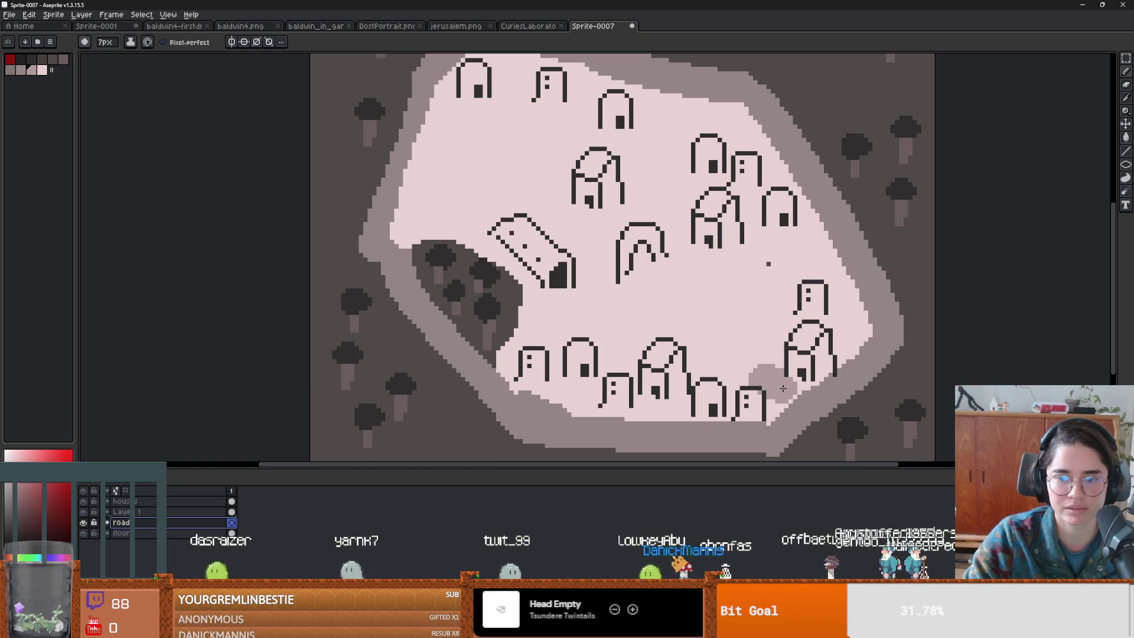
pyautogui.hotkey('ctrl', 'z')
# - Magic-wand the floor's mid-tone rim, cut it out and paste it back in place
pyautogui.hotkey('alt', 'Down')
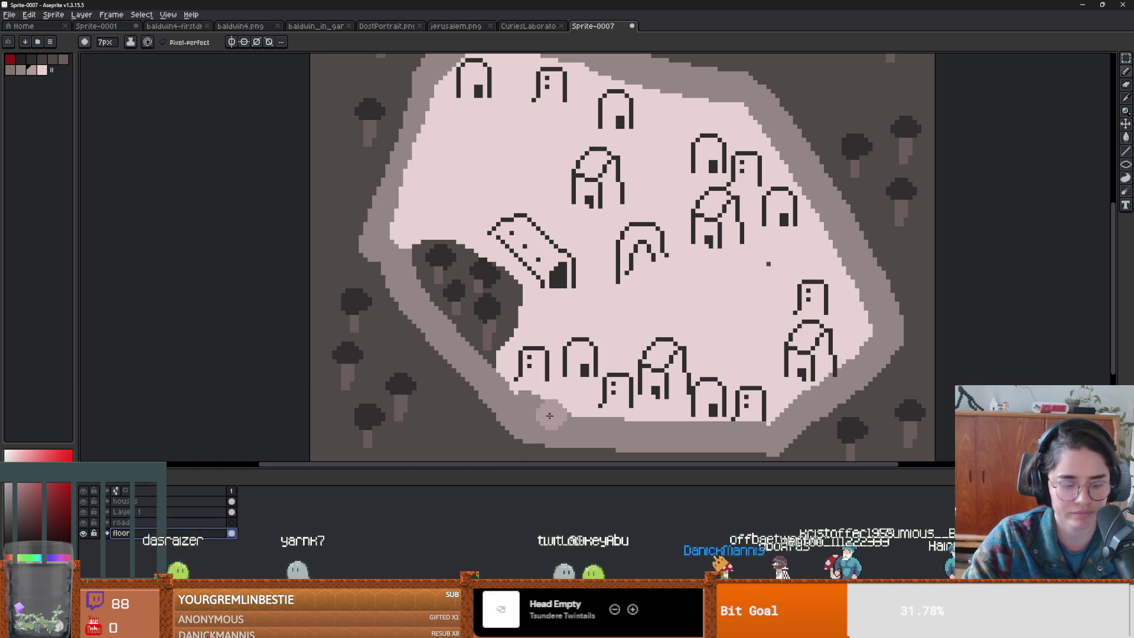
pyautogui.press('w')
pyautogui.click(546, 426)
pyautogui.press('Delete')
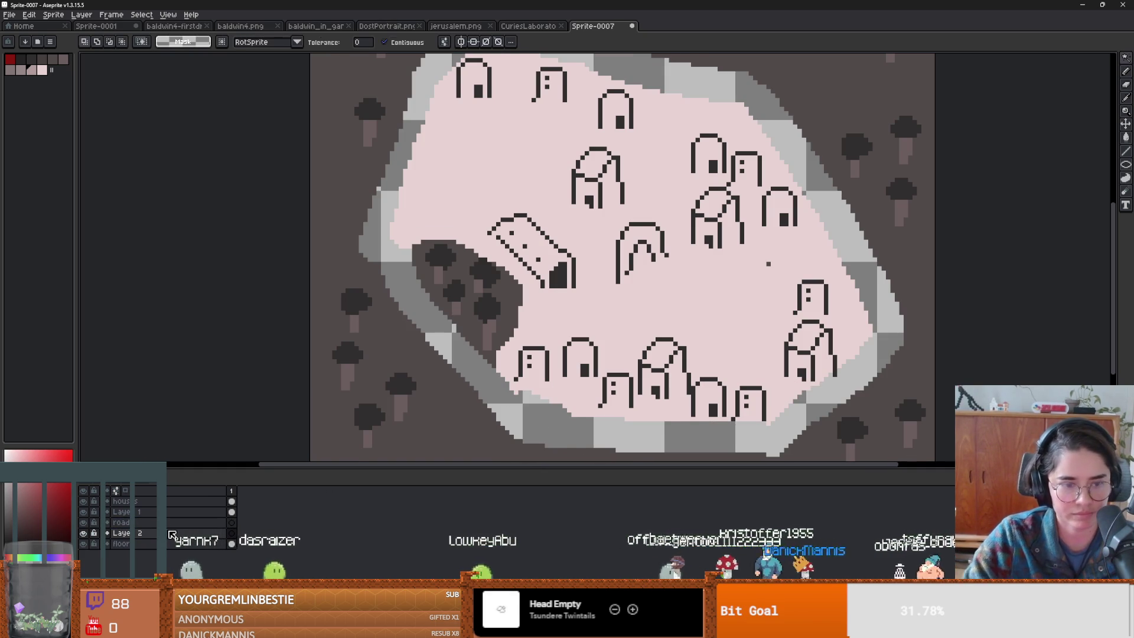
pyautogui.hotkey('ctrl', 'v')
# - Place the pasted rim on a new layer named walls
pyautogui.hotkey('shift', 'n')
pyautogui.doubleClick(171, 535)
pyautogui.write('walls')
pyautogui.press('Return')
pyautogui.click(121, 522)
pyautogui.hotkey('ctrl', 'a')
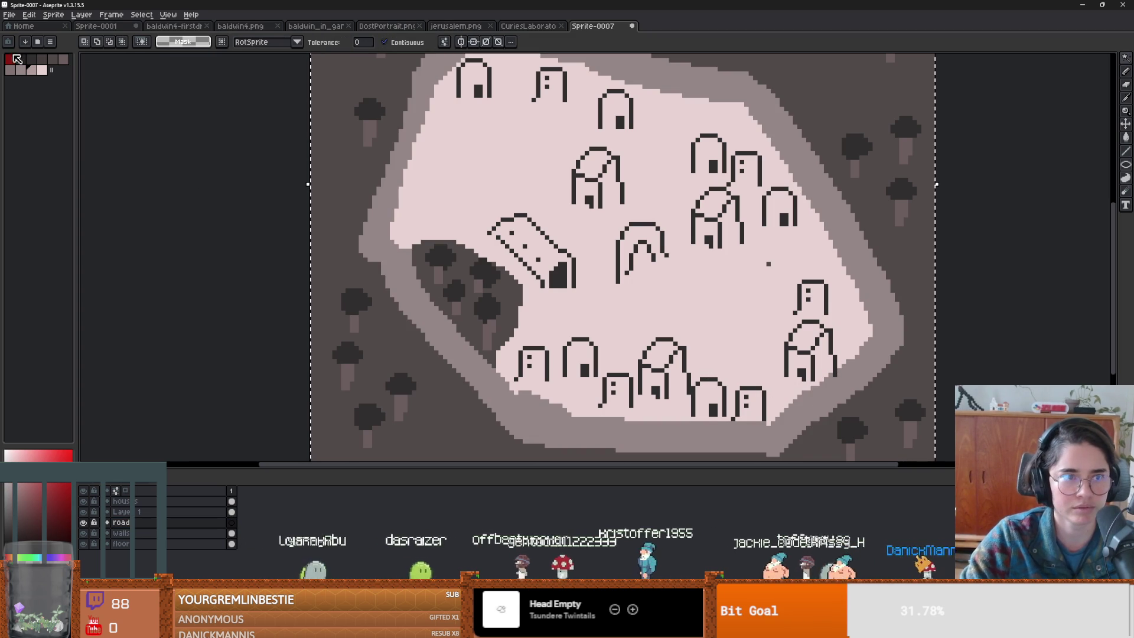
# - With a smaller pencil, paint the first road stroke from the lower-right houses
pyautogui.press('b')
pyautogui.press('-')
pyautogui.press('-')
pyautogui.moveTo(796, 407); pyautogui.dragTo(703, 328)
pyautogui.click(170, 523)
# - Move the road layer below walls and paint a road branch up through the town
pyautogui.moveTo(170, 522); pyautogui.dragTo(170, 533)
pyautogui.moveTo(727, 351)
pyautogui.mouseDown()
pyautogui.moveTo(781, 260)
pyautogui.moveTo(553, 195)
pyautogui.moveTo(535, 151)
pyautogui.moveTo(501, 137)
pyautogui.moveTo(455, 145)
pyautogui.mouseUp()
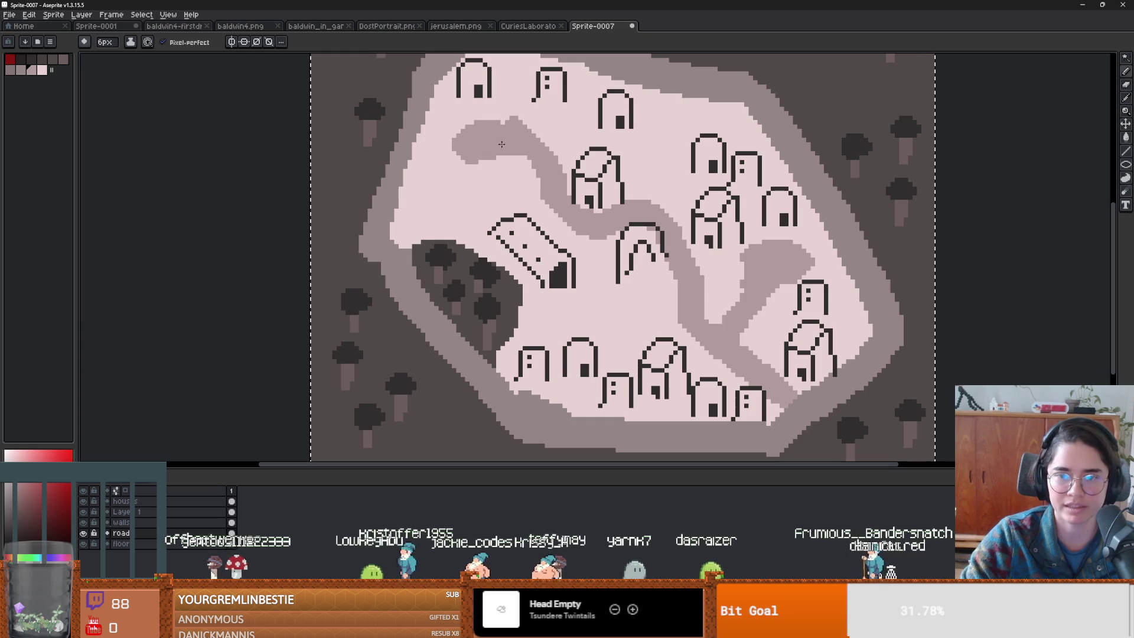
pyautogui.scroll(-3, 633, 253)
pyautogui.scroll(1, 666, 257)
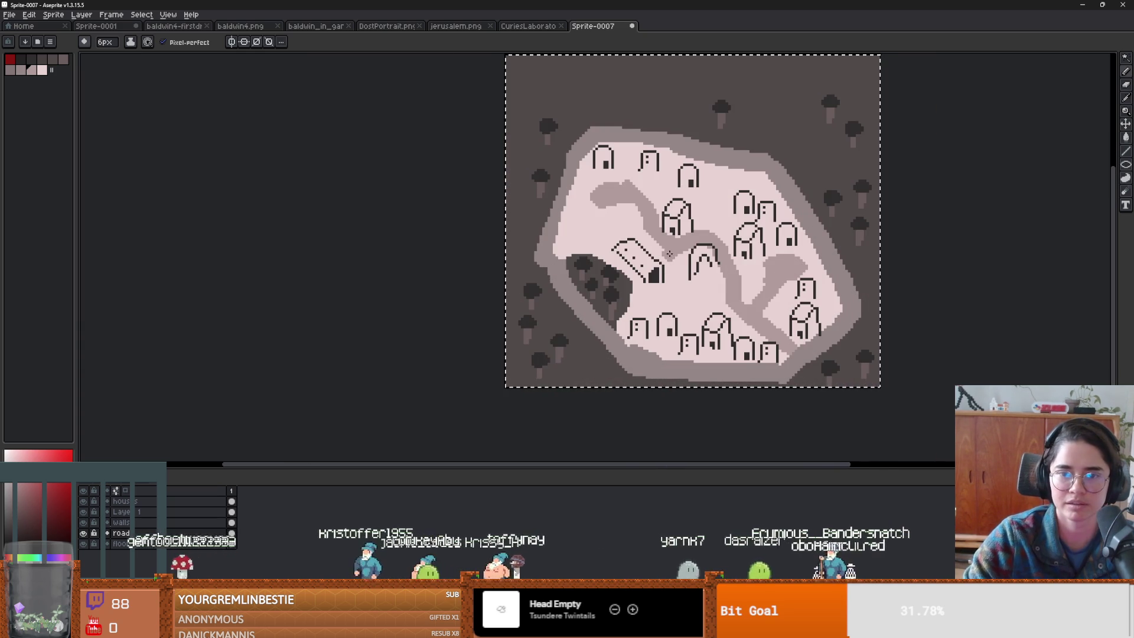
pyautogui.scroll(1, 666, 259)
pyautogui.scroll(-1, 687, 288)
pyautogui.scroll(1, 850, 257)
pyautogui.hscroll(2, 849, 257)
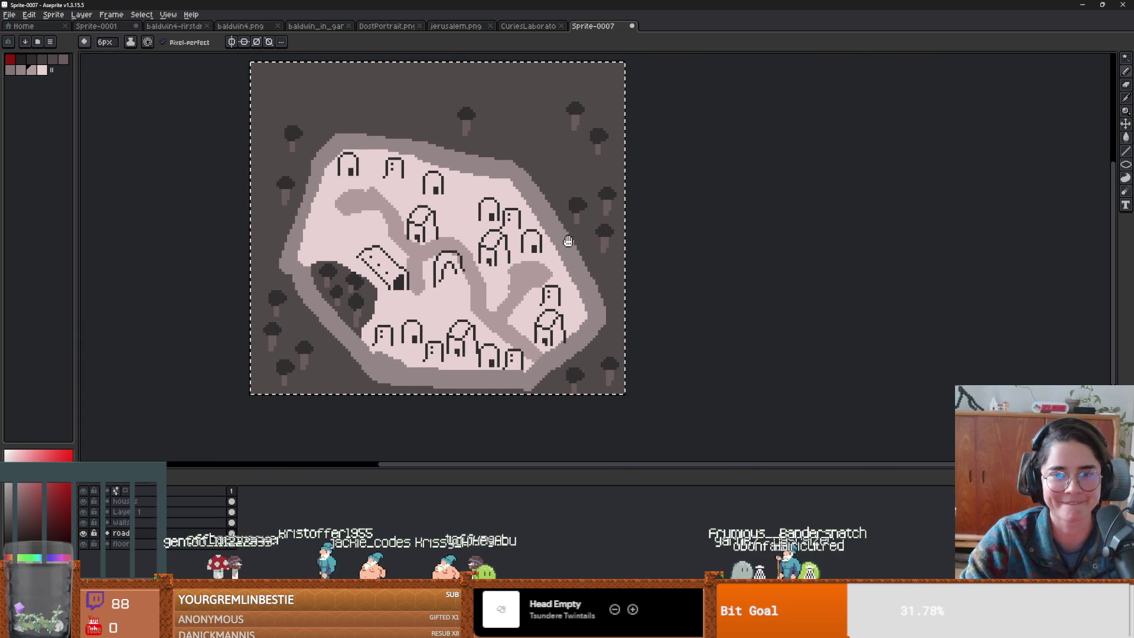
# - Save the sprite and switch over to the Godot editor
pyautogui.press('v')
pyautogui.hotkey('ctrl', 's')
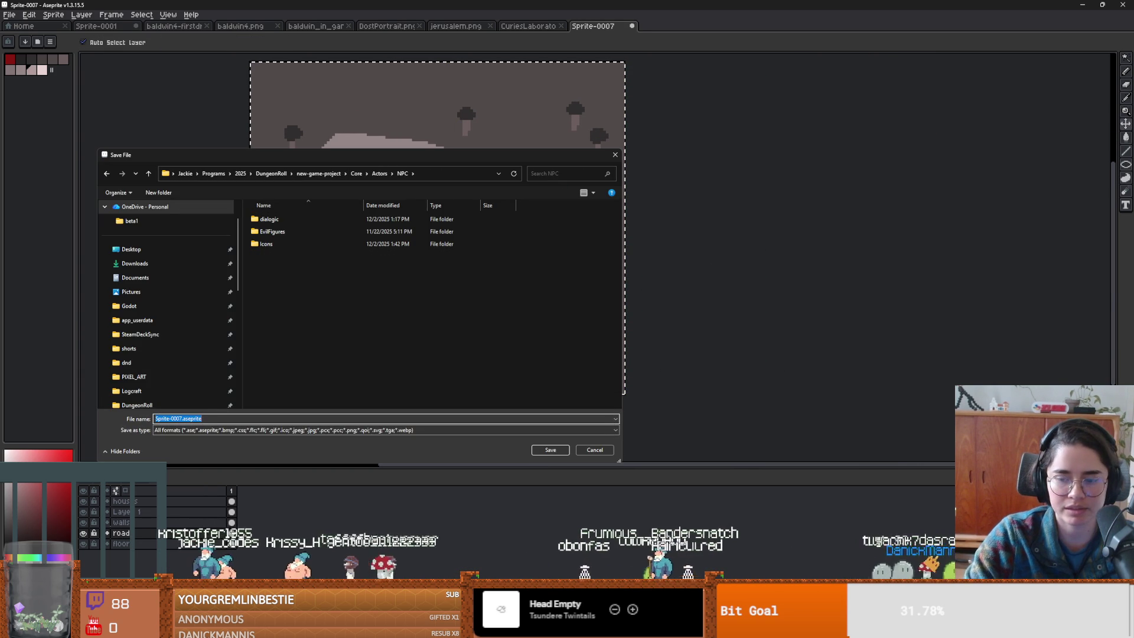
pyautogui.hotkey('alt', 'Tab')
pyautogui.hscroll(-5, 406, 321)
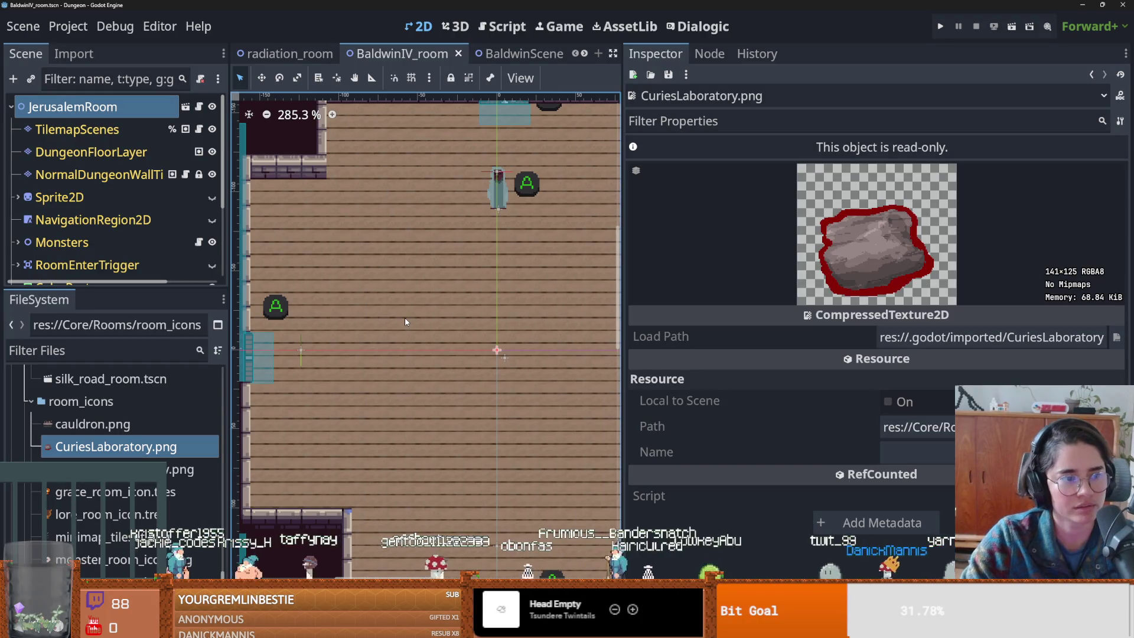
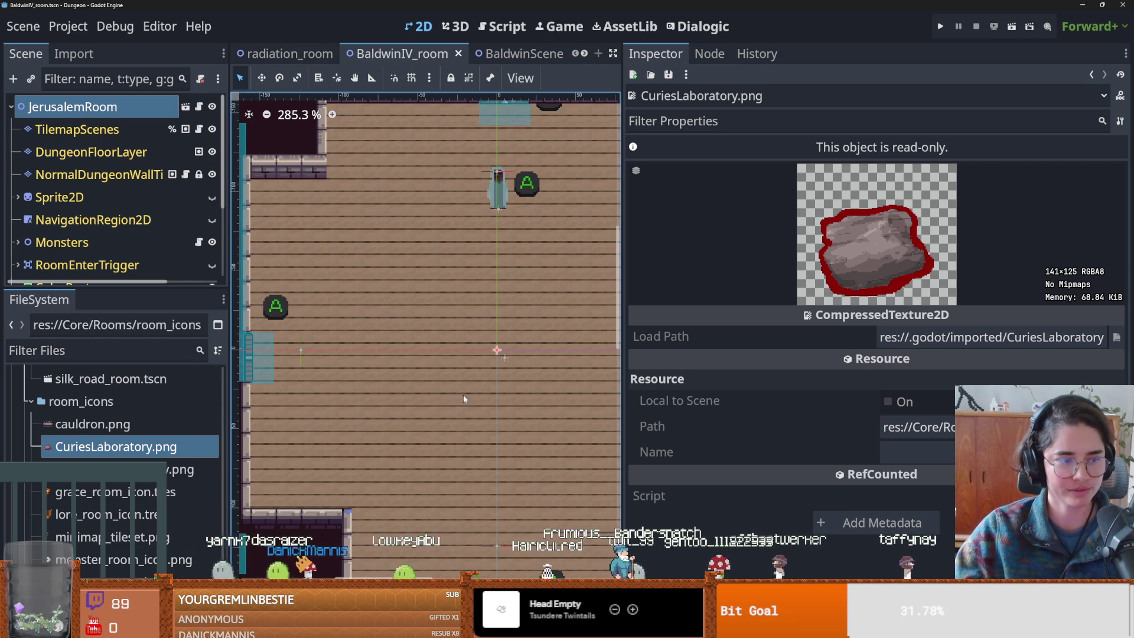
# - Enlarge the scene tree dock and widen the BaldwinIV room view, saving the scene
pyautogui.scroll(2, 590, 488)
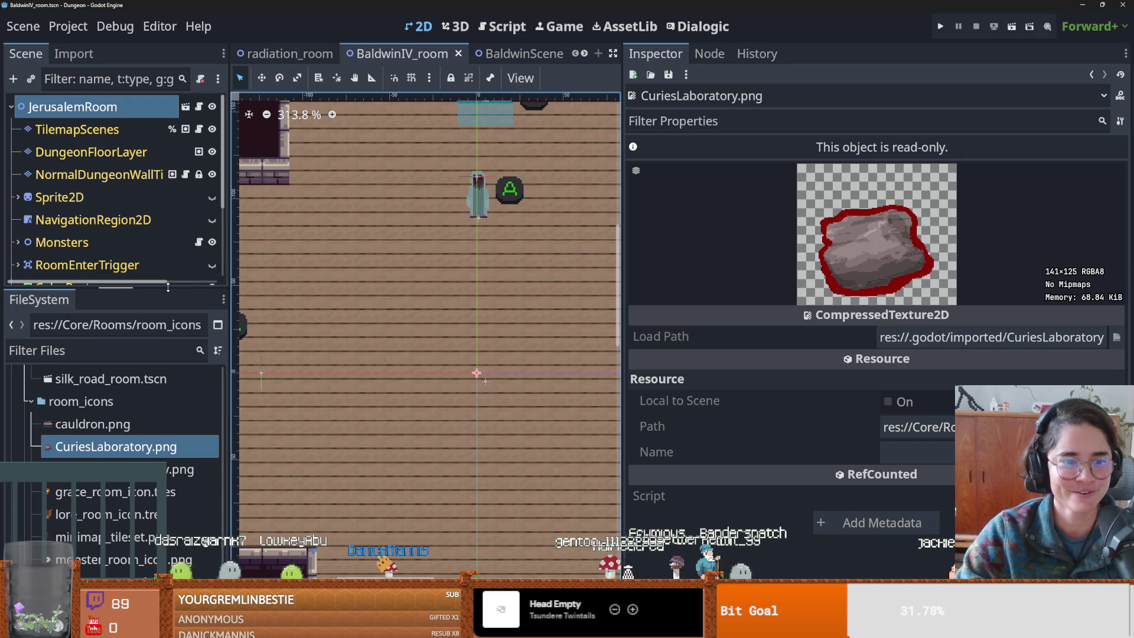
pyautogui.moveTo(115, 288); pyautogui.dragTo(114, 406)
pyautogui.hotkey('ctrl', 's')
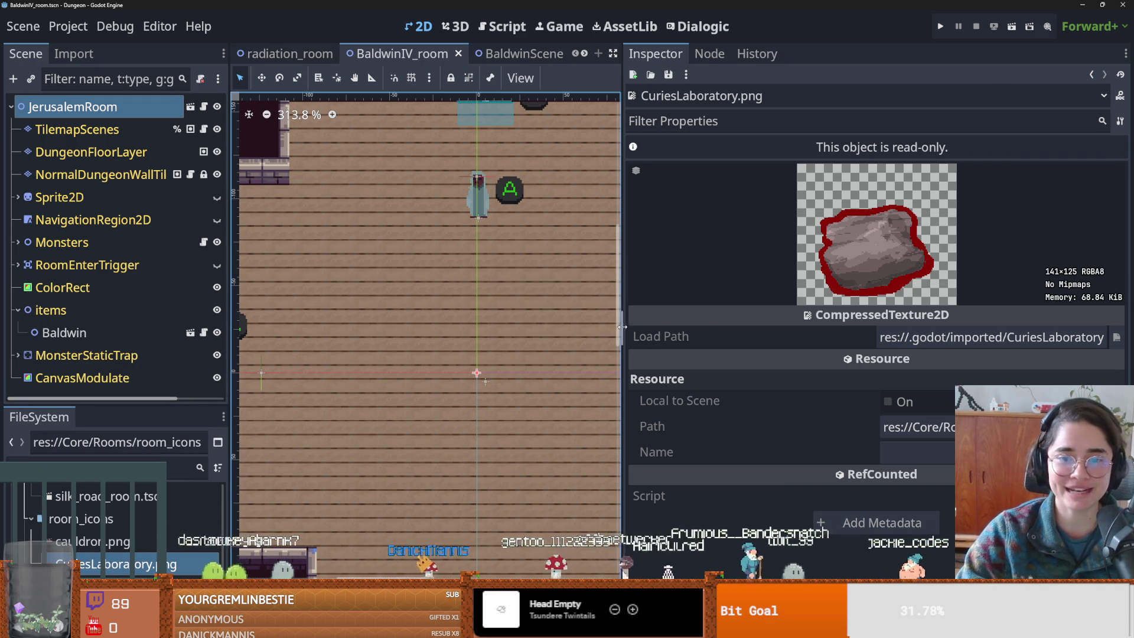
pyautogui.moveTo(628, 324); pyautogui.dragTo(937, 322)
pyautogui.hotkey('ctrl', 's')
# - Select MonsterStaticTrap's CollisionShape2D4, nudge it to y -2, and save
pyautogui.scroll(-2, 593, 341)
pyautogui.scroll(1, 594, 341)
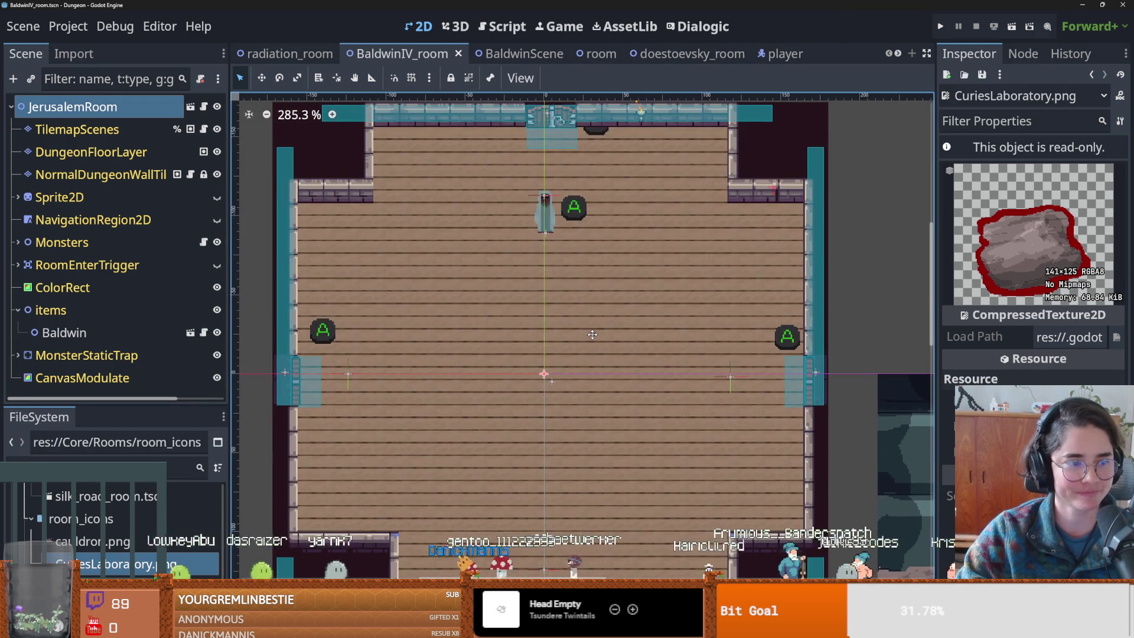
pyautogui.scroll(2, 607, 387)
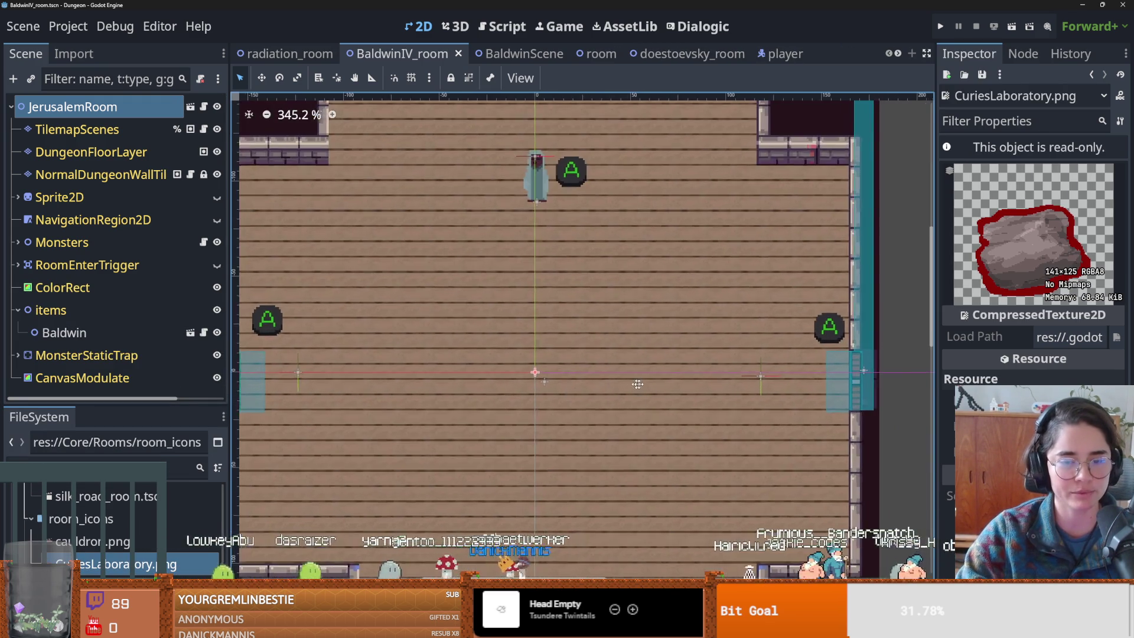
pyautogui.scroll(-2, 602, 387)
pyautogui.click(330, 373)
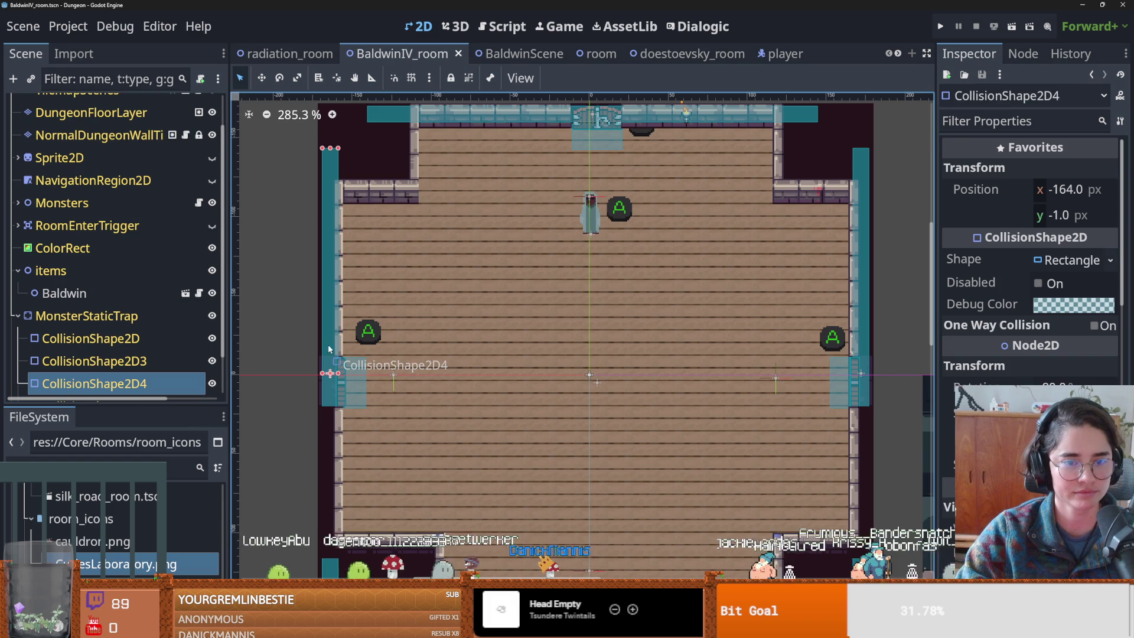
pyautogui.hscroll(2, 464, 366)
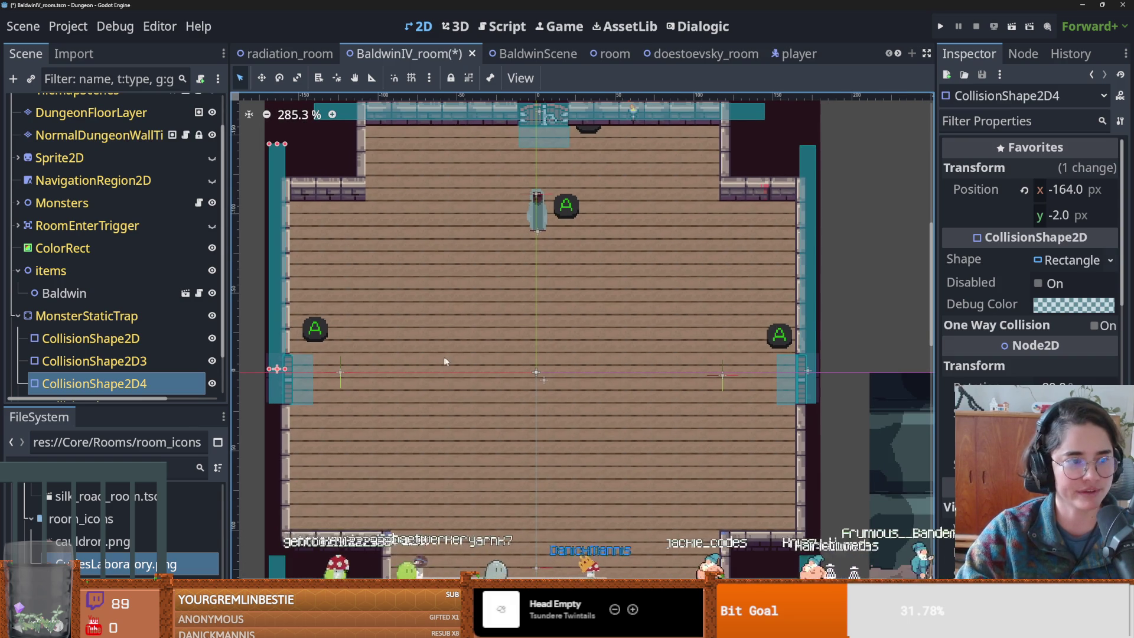
pyautogui.hotkey('ctrl', 's')
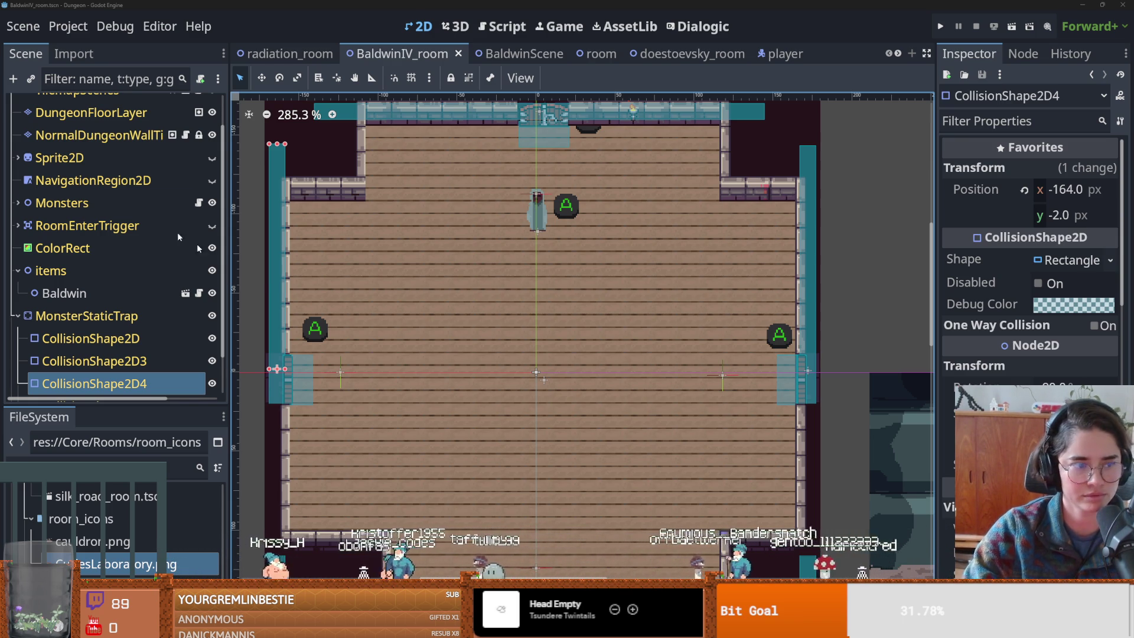
# - Commit all 44 changed RogueRoom files to main and push the commit to origin
pyautogui.hotkey('alt', 'Tab')
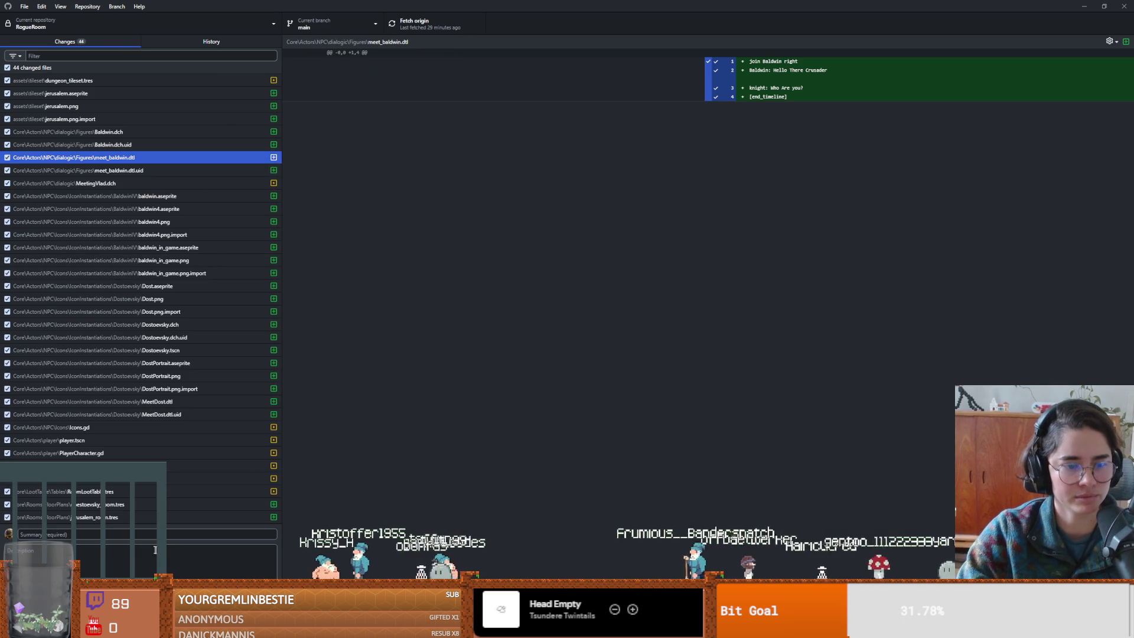
pyautogui.click(24, 535)
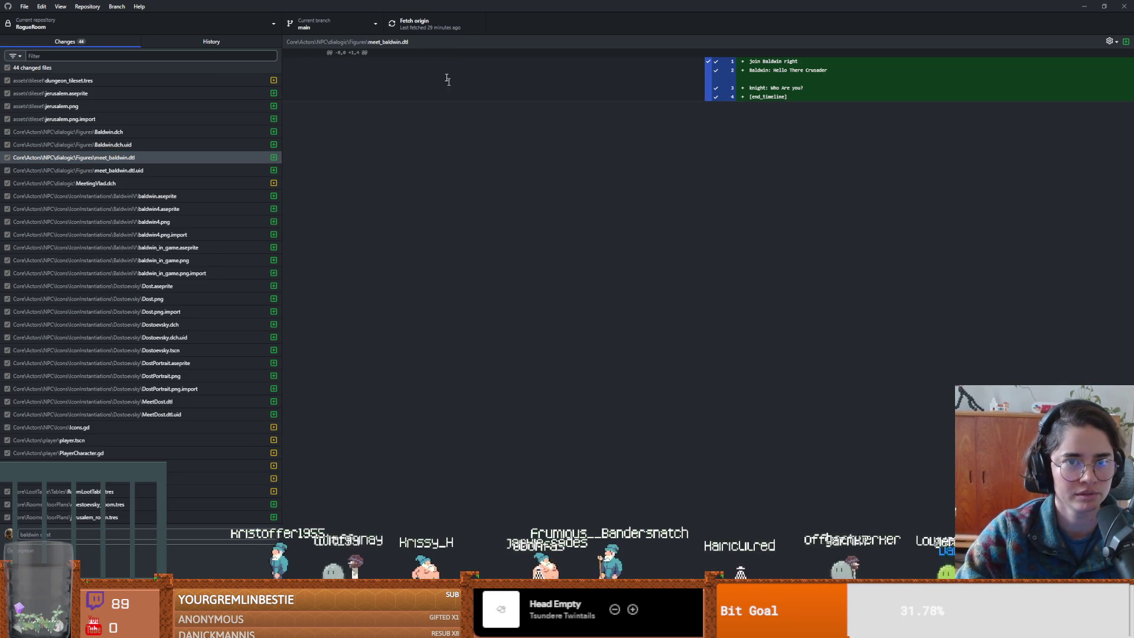
pyautogui.hotkey('ctrl', 'Return')
pyautogui.click(418, 26)
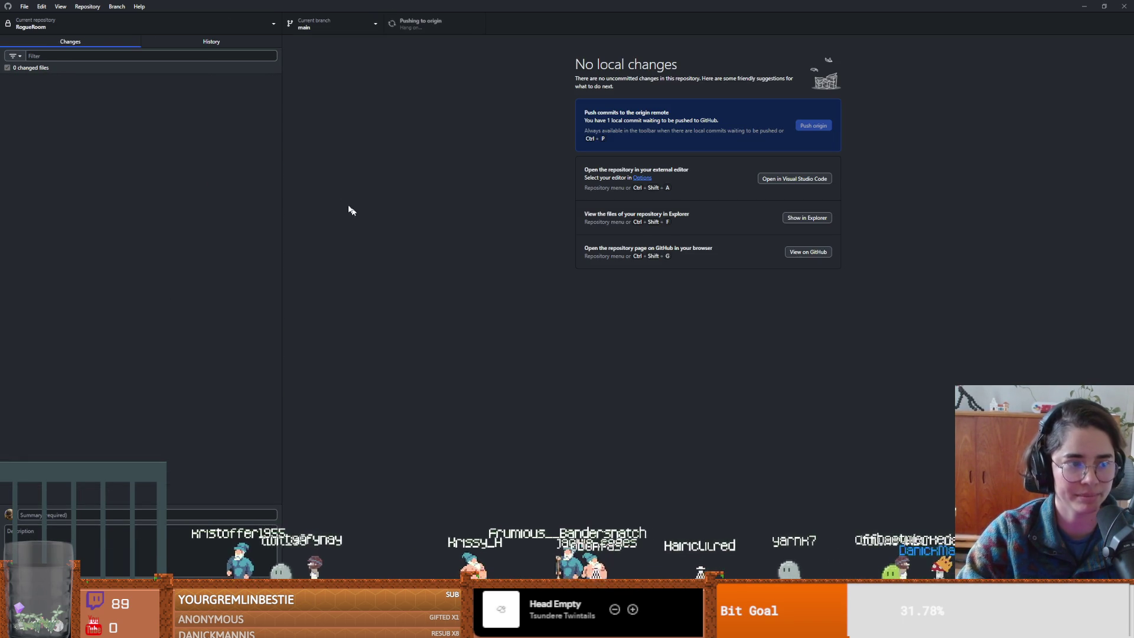
pyautogui.click(76, 31)
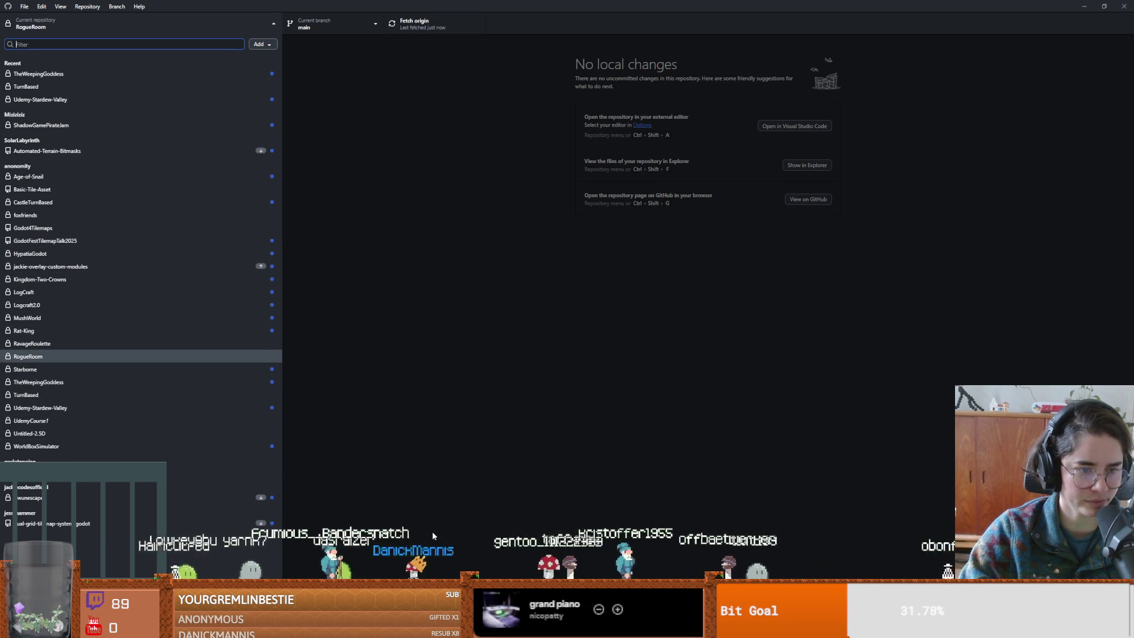
pyautogui.click(476, 459)
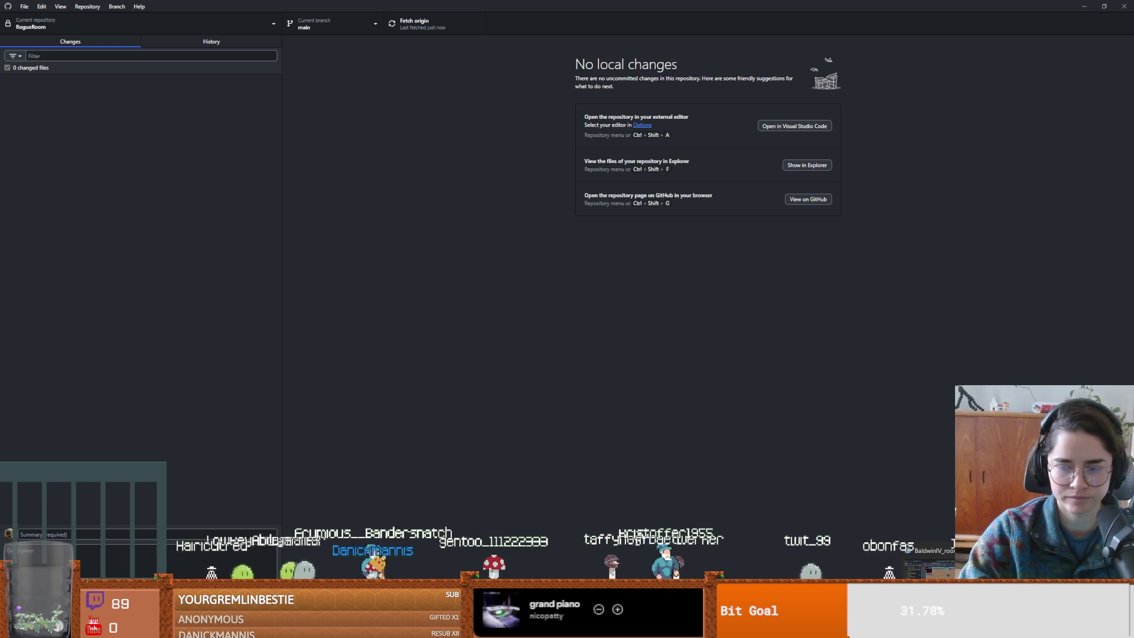
pyautogui.hotkey('alt', 'Tab')
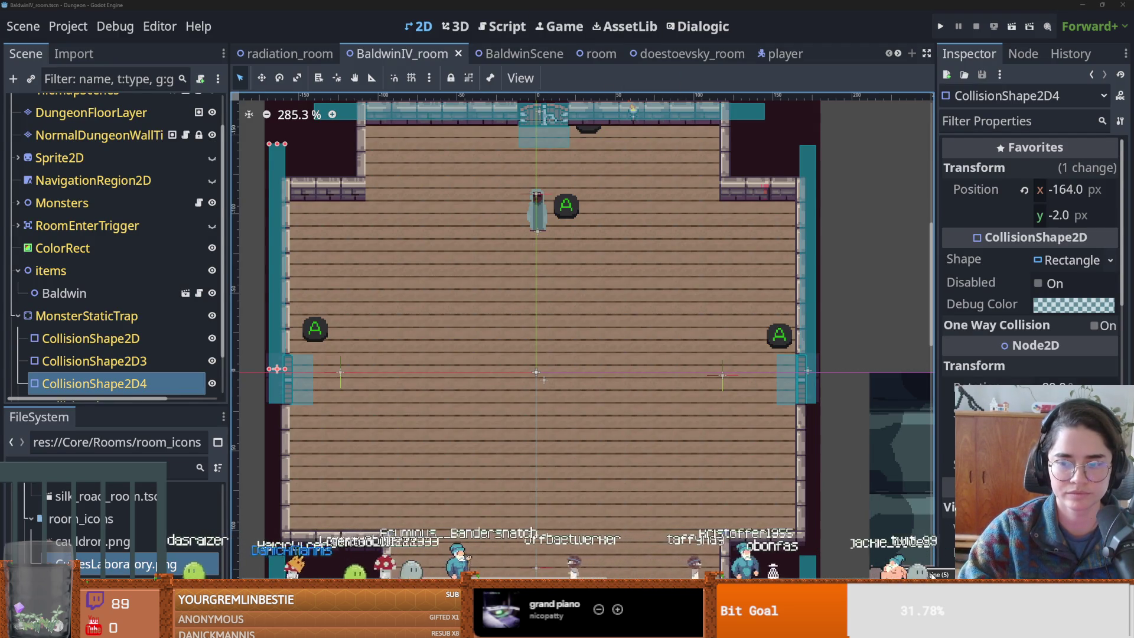
# - Quit to the maximized Project Manager and open the God Tier Kingdom project
pyautogui.hotkey('ctrl', 'shift', 'q')
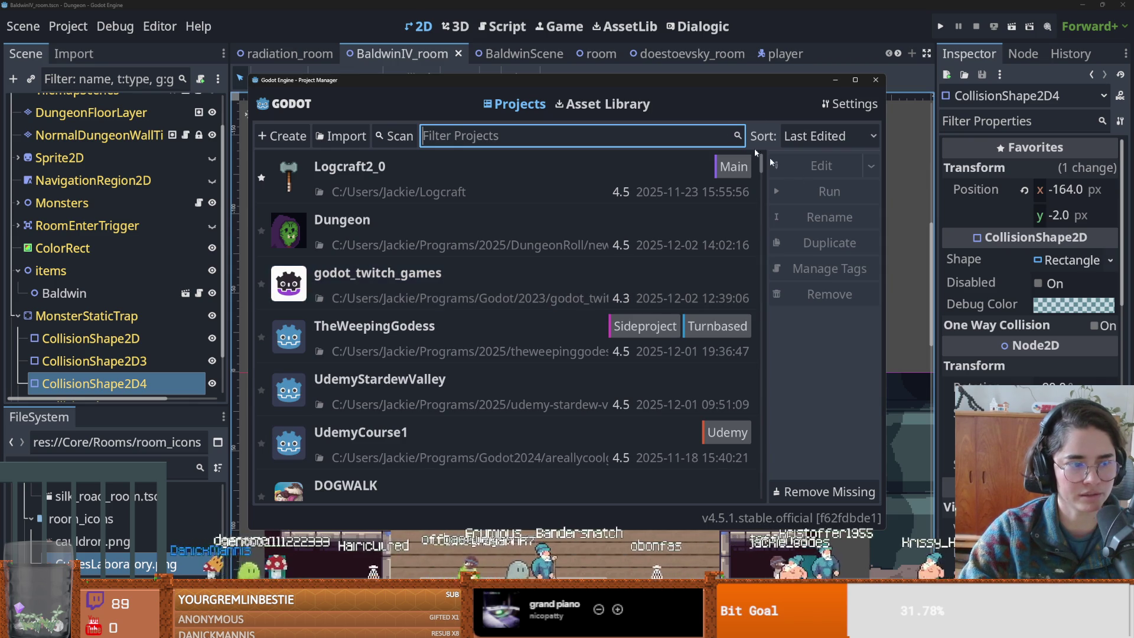
pyautogui.click(855, 80)
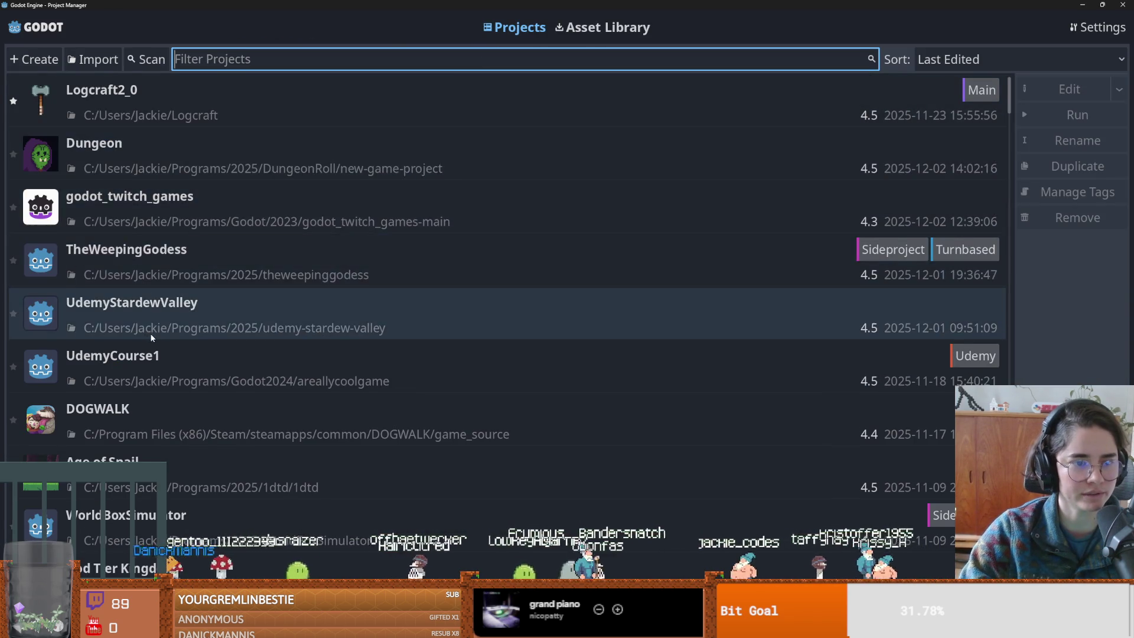
pyautogui.scroll(-3, 171, 302)
pyautogui.doubleClick(170, 378)
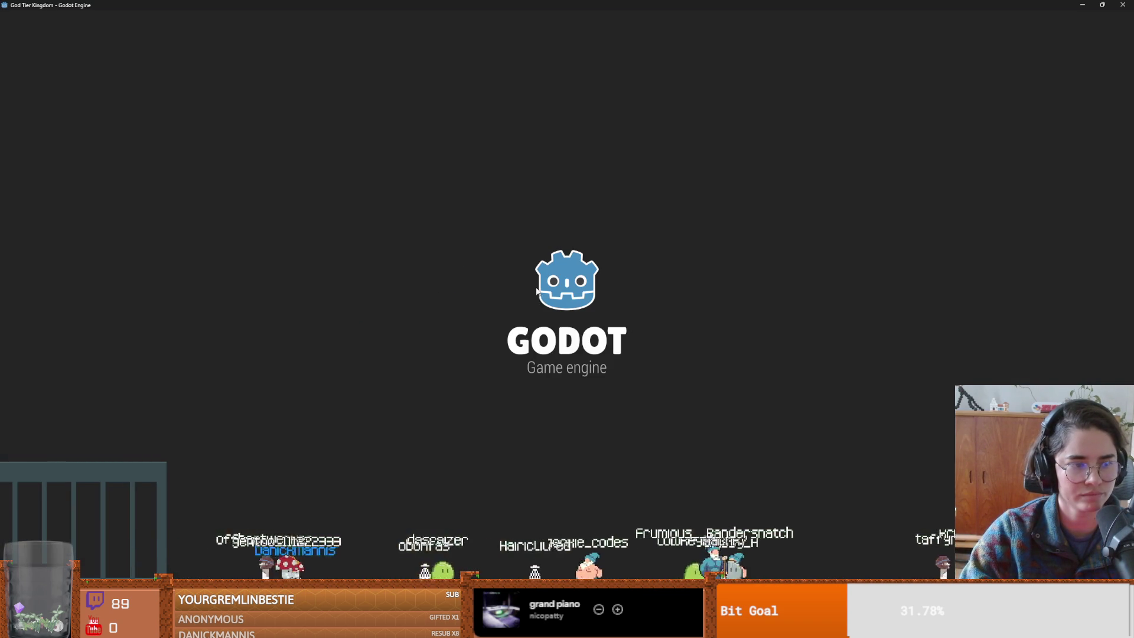
# - Open a terminal in the project's res:// root folder from FileSystem
pyautogui.scroll(3, 540, 278)
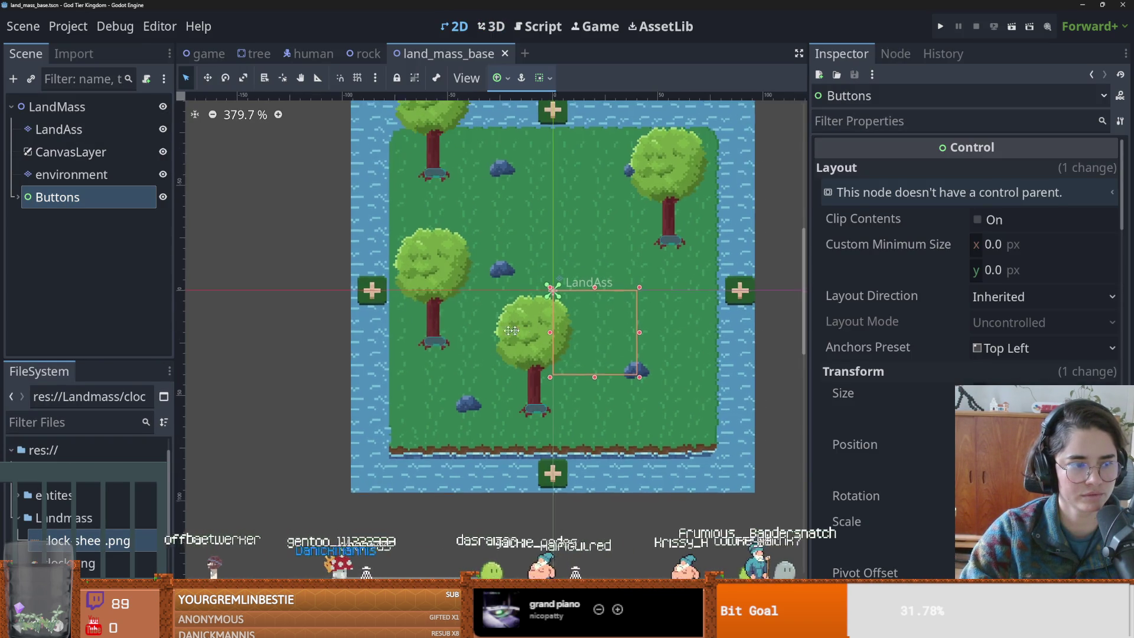
pyautogui.scroll(-2, 436, 324)
pyautogui.scroll(-2, 436, 324)
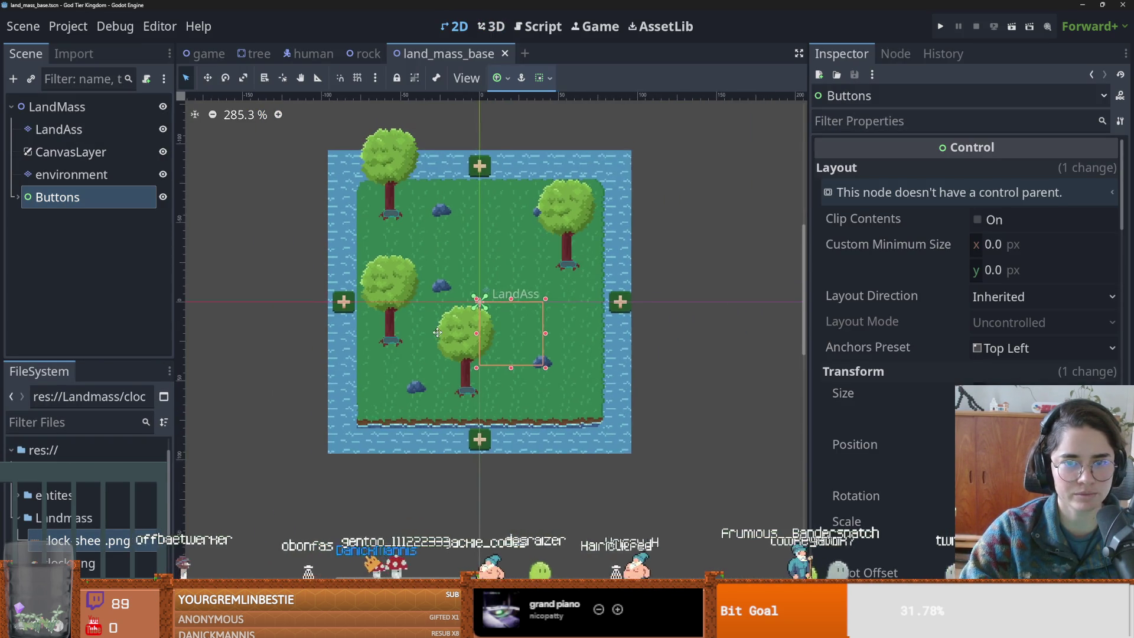
pyautogui.scroll(1, 476, 295)
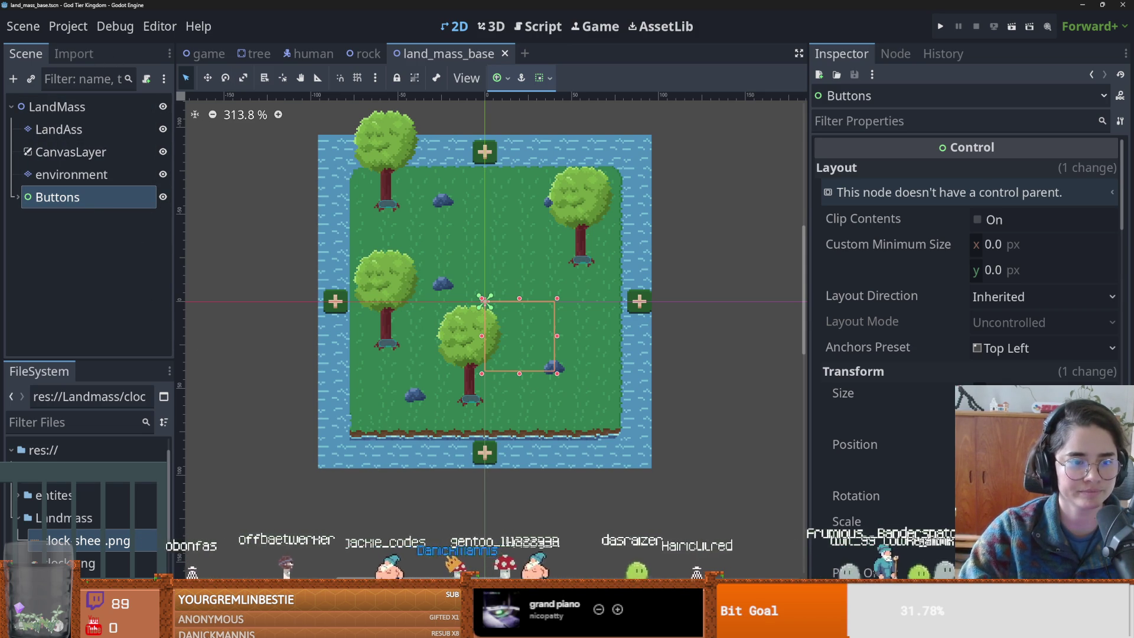
pyautogui.rightClick(59, 450)
pyautogui.click(112, 591)
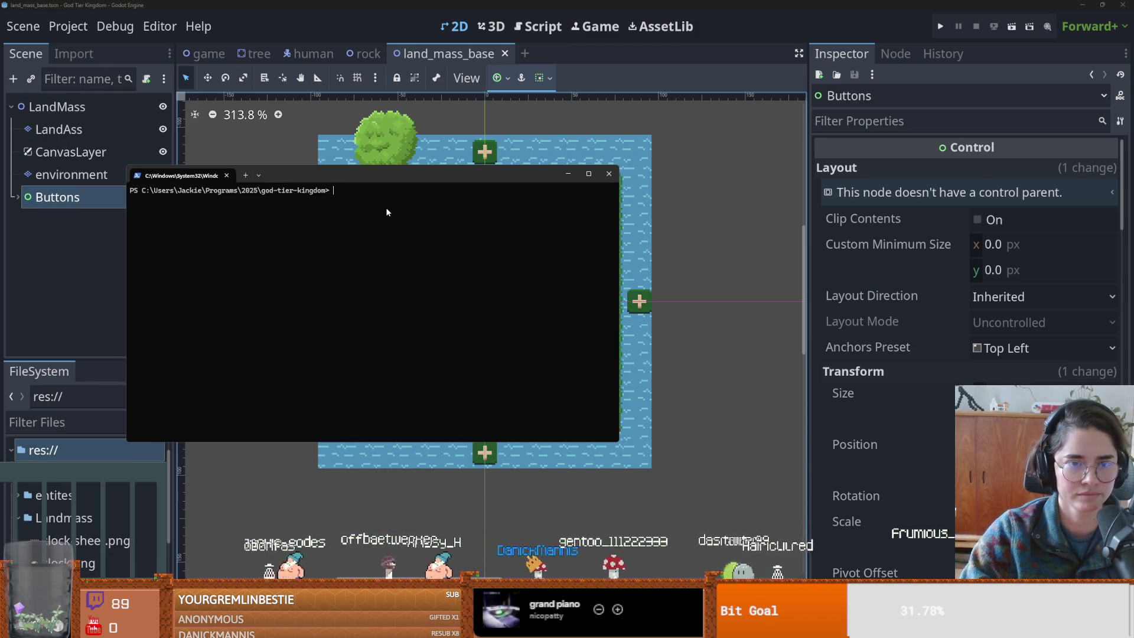
# - Run git init to create an empty repository in the god-tier-kingdom folder
pyautogui.write('git init')
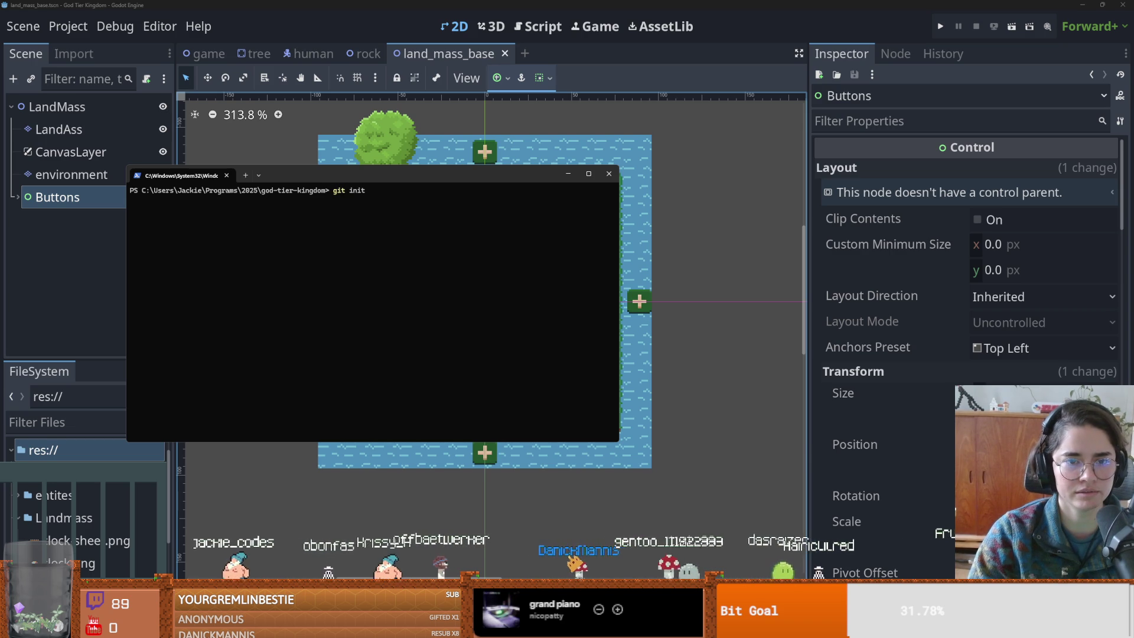
pyautogui.press('Return')
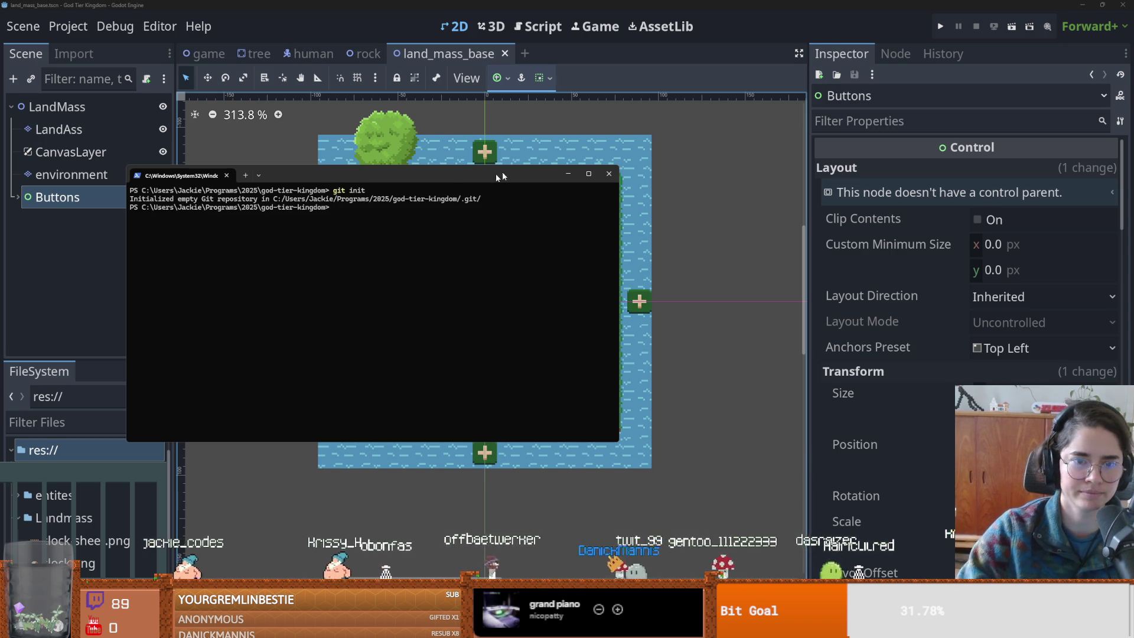
pyautogui.hotkey('alt', 'Tab')
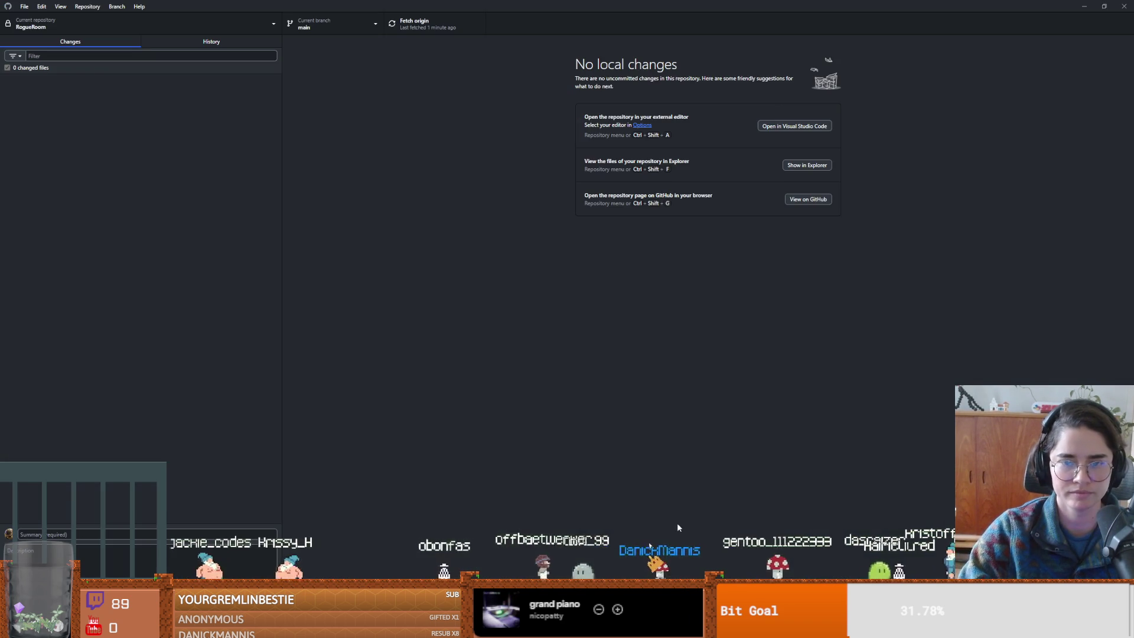
pyautogui.hotkey('alt', 'Tab')
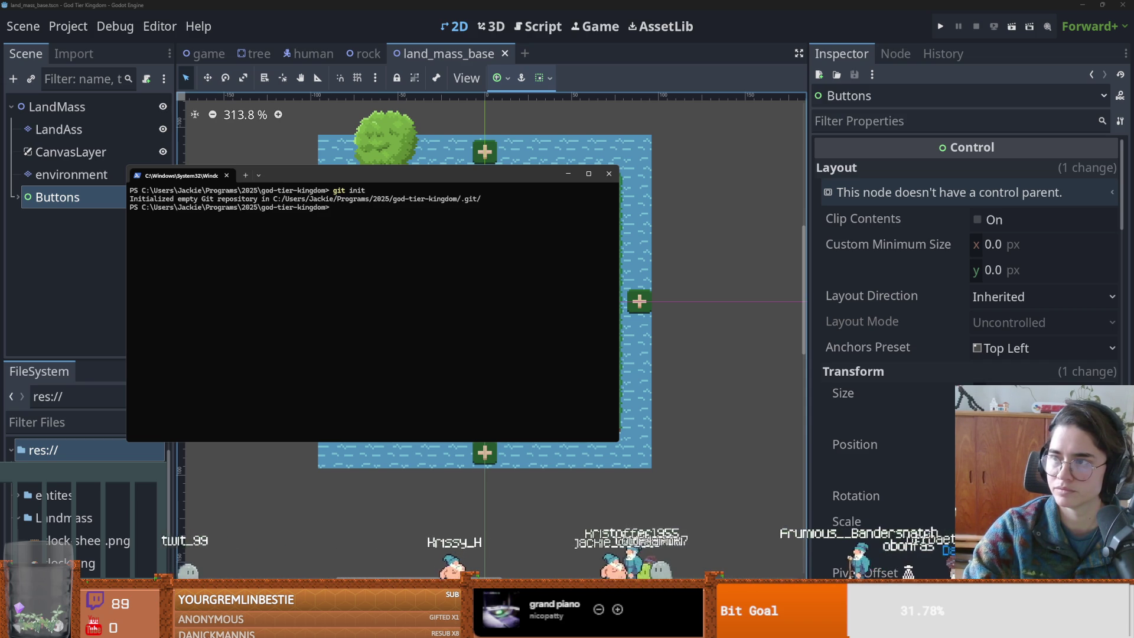
pyautogui.hotkey('alt', 'Tab')
# - Commit all 37 files to main with the summary 'init commit'
pyautogui.click(113, 535)
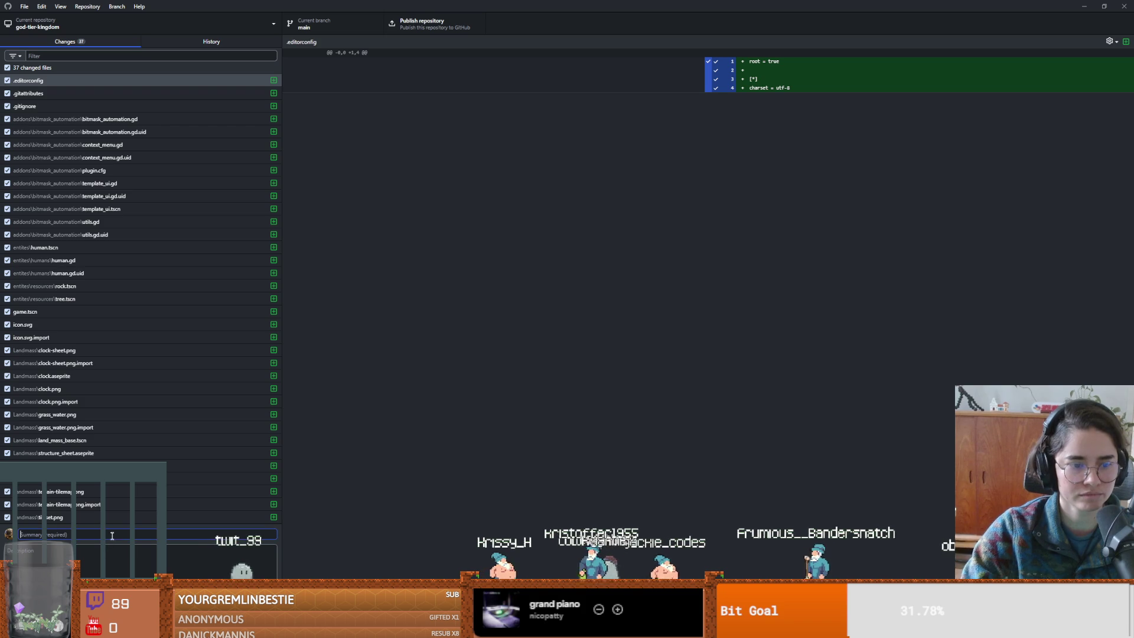
pyautogui.write('init commit')
pyautogui.hotkey('ctrl', 'Return')
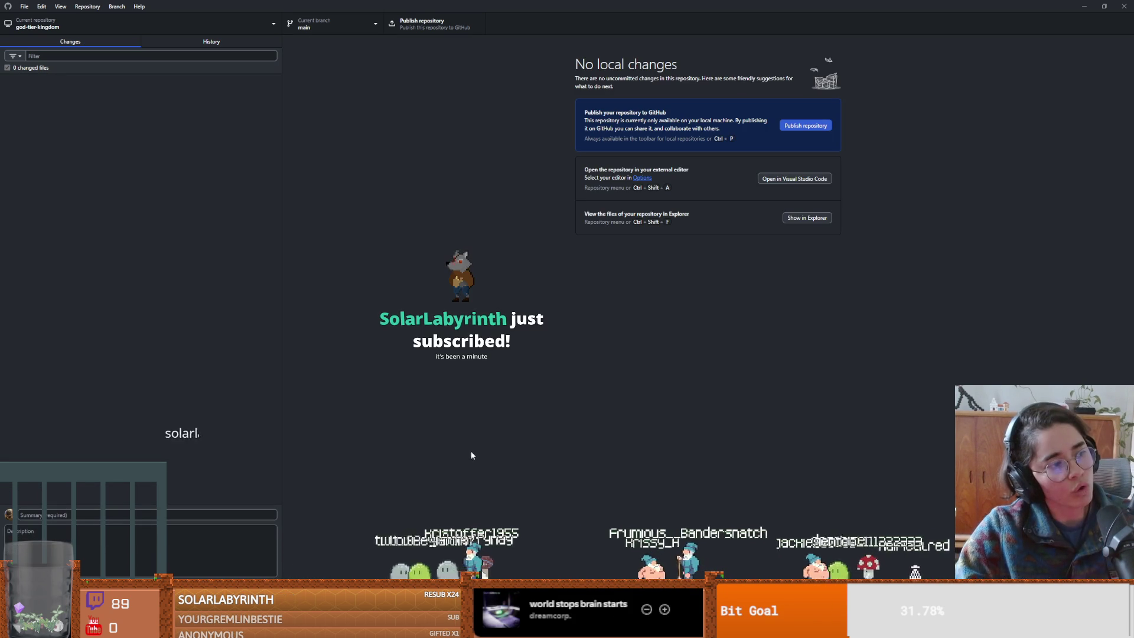
# - Start publishing the repository and clear the Name field in the Publish dialog
pyautogui.click(431, 25)
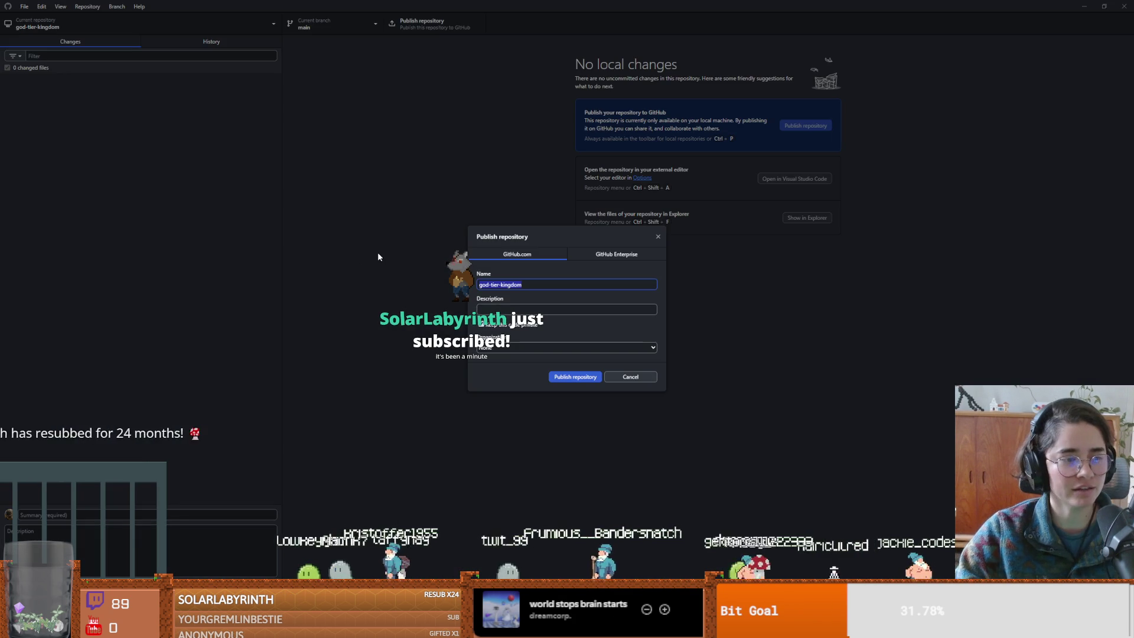
pyautogui.write('G')
pyautogui.press('BackSpace')
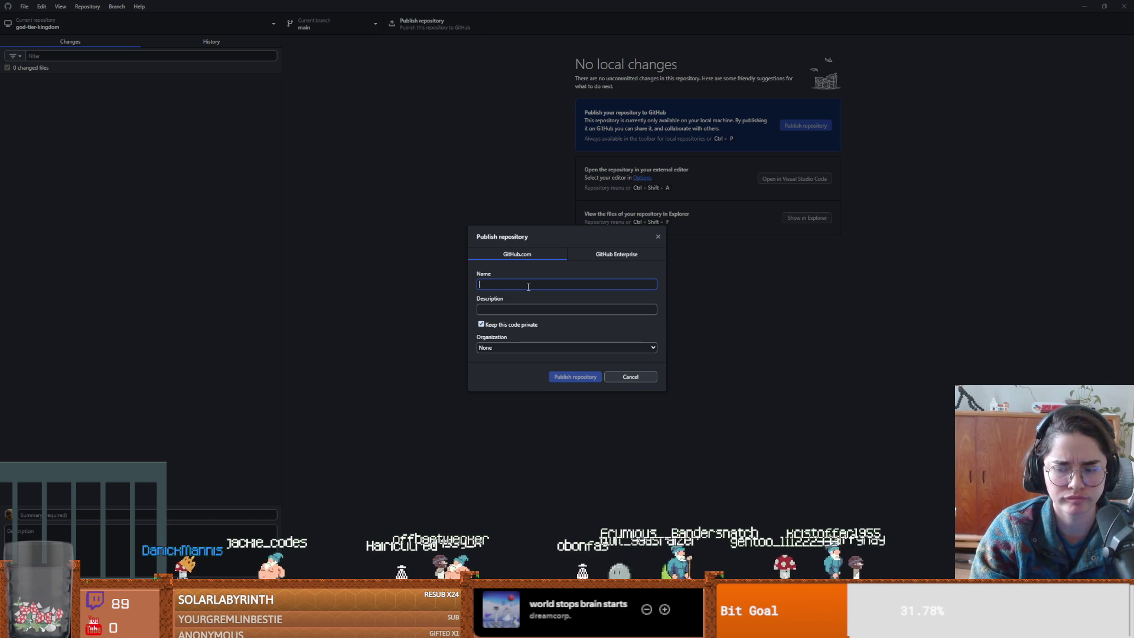
# - Name the repository GodStrategy, keeping GitHub.com as the publish target
pyautogui.write('s')
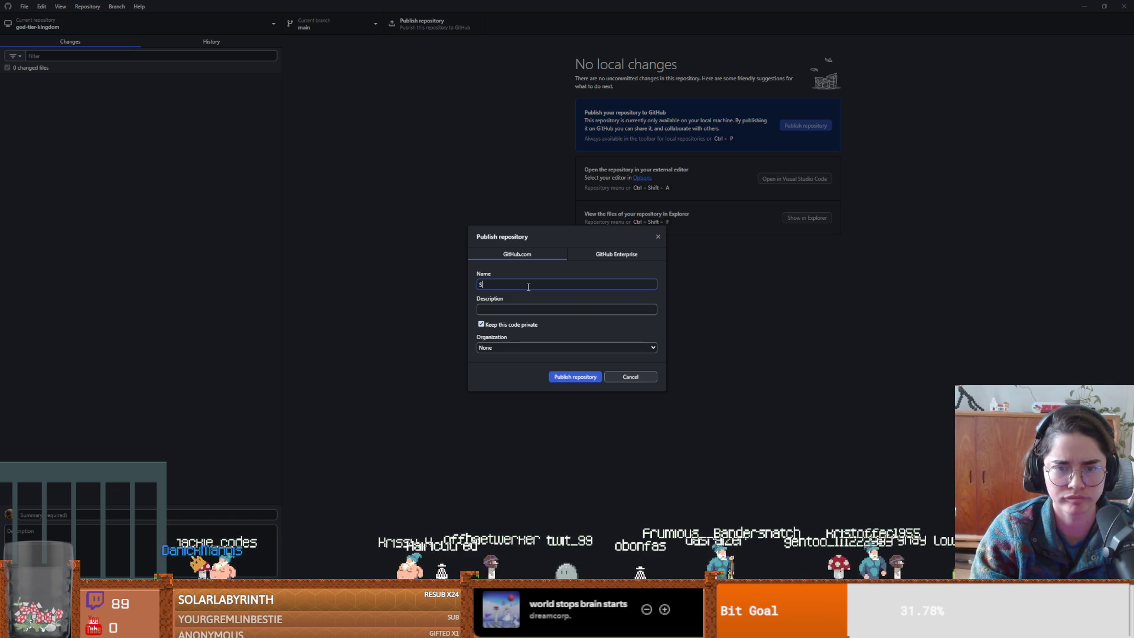
pyautogui.press('BackSpace')
pyautogui.write('GodStrategy')
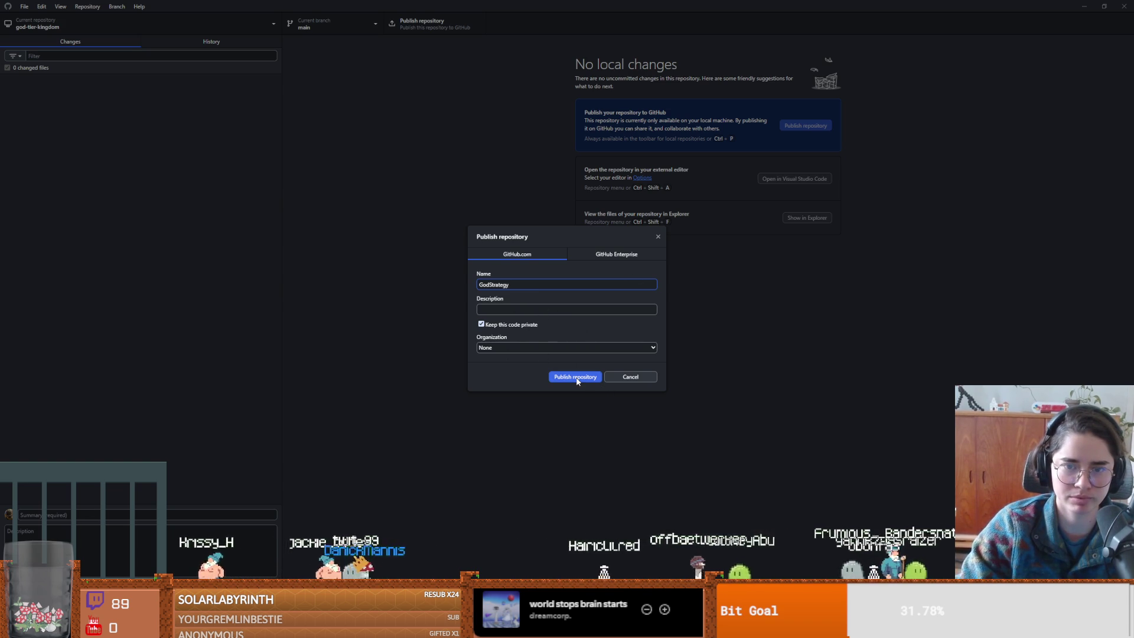
pyautogui.click(604, 255)
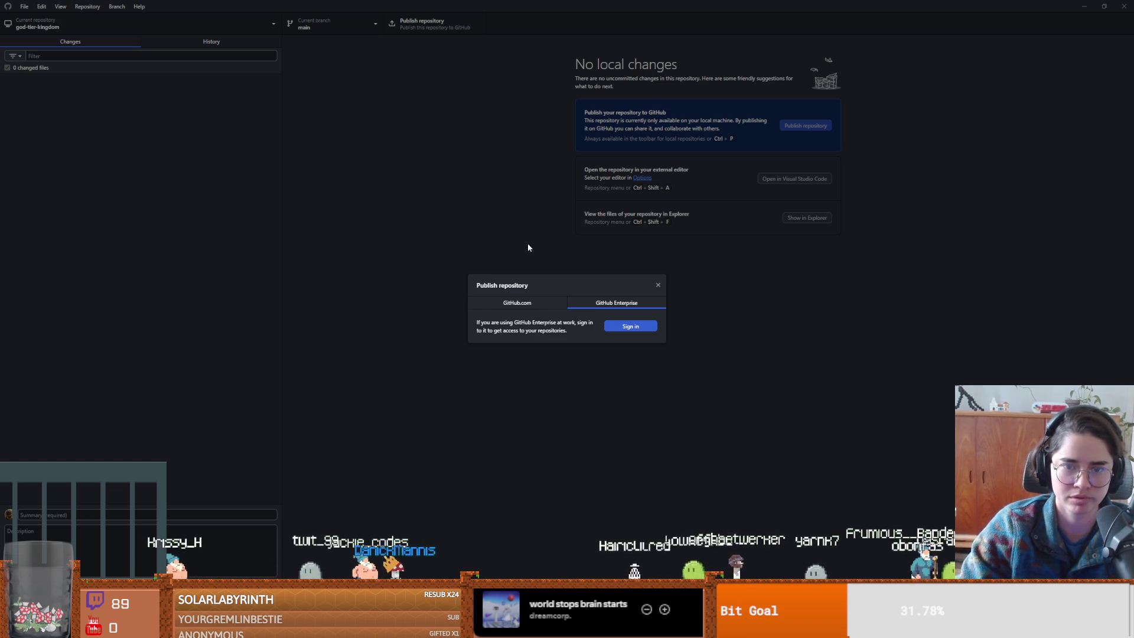
pyautogui.click(535, 304)
# - Leave the organization at None and publish the private GodStrategy repository
pyautogui.click(524, 350)
pyautogui.click(524, 349)
pyautogui.click(514, 347)
pyautogui.click(511, 366)
pyautogui.click(510, 351)
pyautogui.click(511, 369)
pyautogui.click(512, 348)
pyautogui.click(511, 367)
pyautogui.click(511, 348)
pyautogui.click(511, 366)
pyautogui.click(511, 348)
pyautogui.click(511, 358)
pyautogui.click(579, 378)
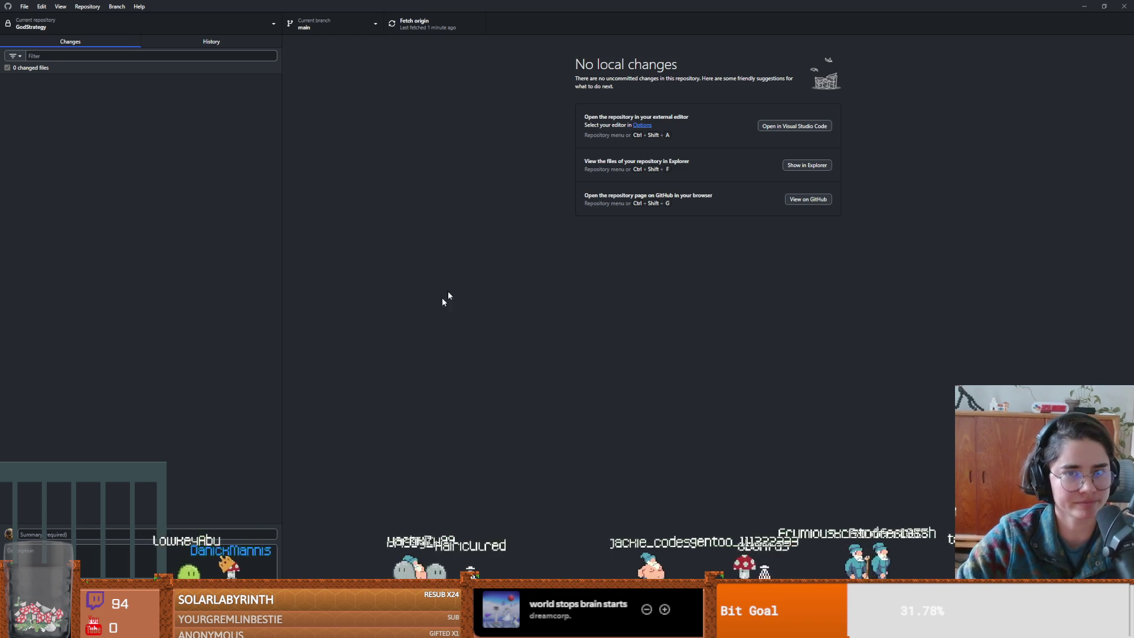
# - Shrink the GitHub Desktop window once publishing to GitHub completes
pyautogui.doubleClick(385, 6)
# - Return to the Godot editor, moving Aseprite's save dialog toward the lower left on the way
pyautogui.click(671, 164)
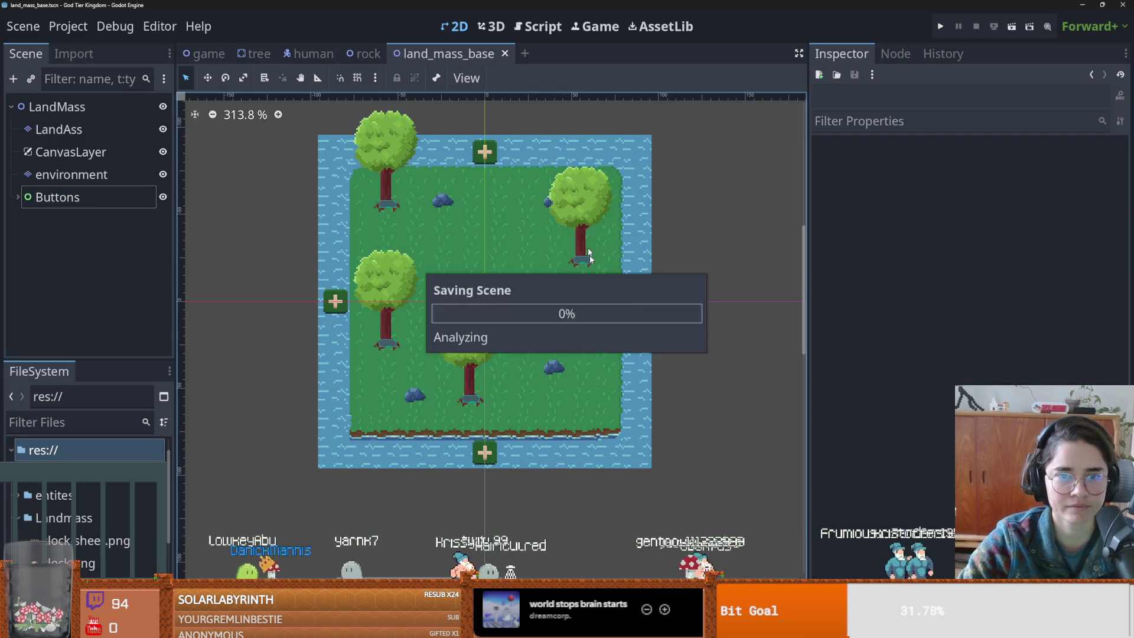
pyautogui.moveTo(890, 629)
pyautogui.click(889, 564)
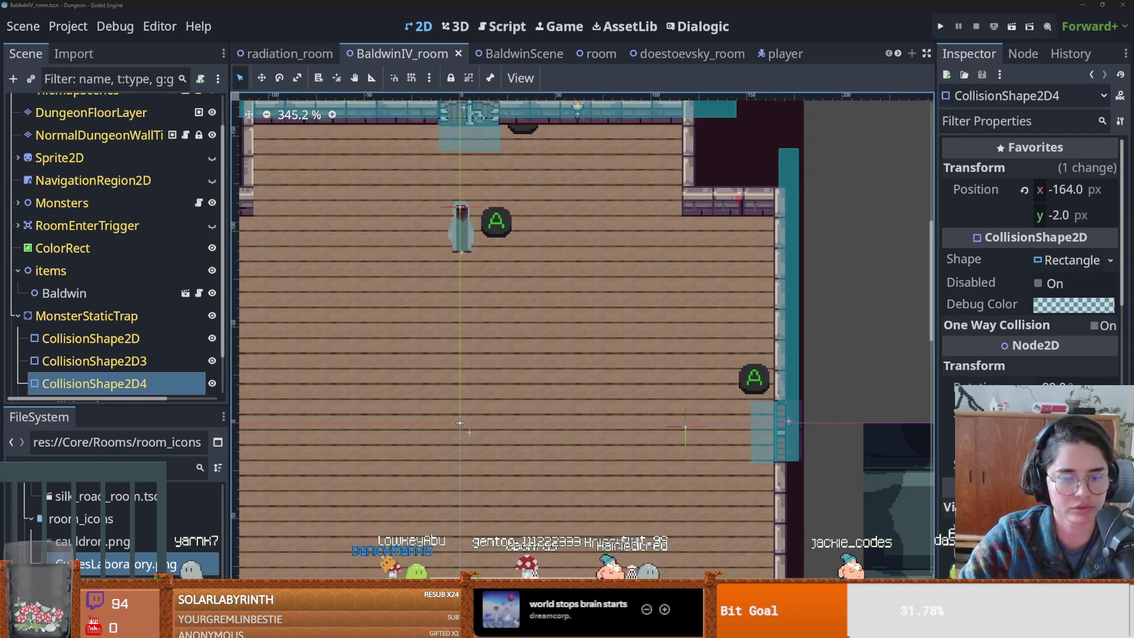
pyautogui.hotkey('alt', 'Tab')
pyautogui.moveTo(537, 157)
pyautogui.mouseDown()
pyautogui.moveTo(757, 233)
pyautogui.moveTo(956, 282)
pyautogui.moveTo(522, 244)
pyautogui.mouseUp()
pyautogui.click(889, 627)
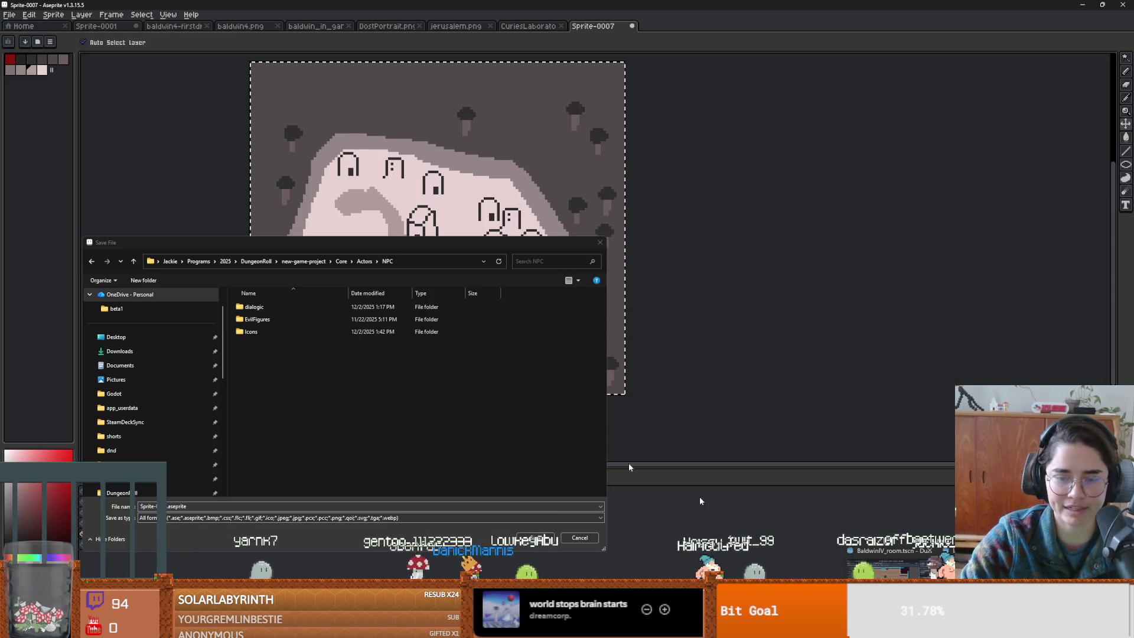
pyautogui.click(914, 558)
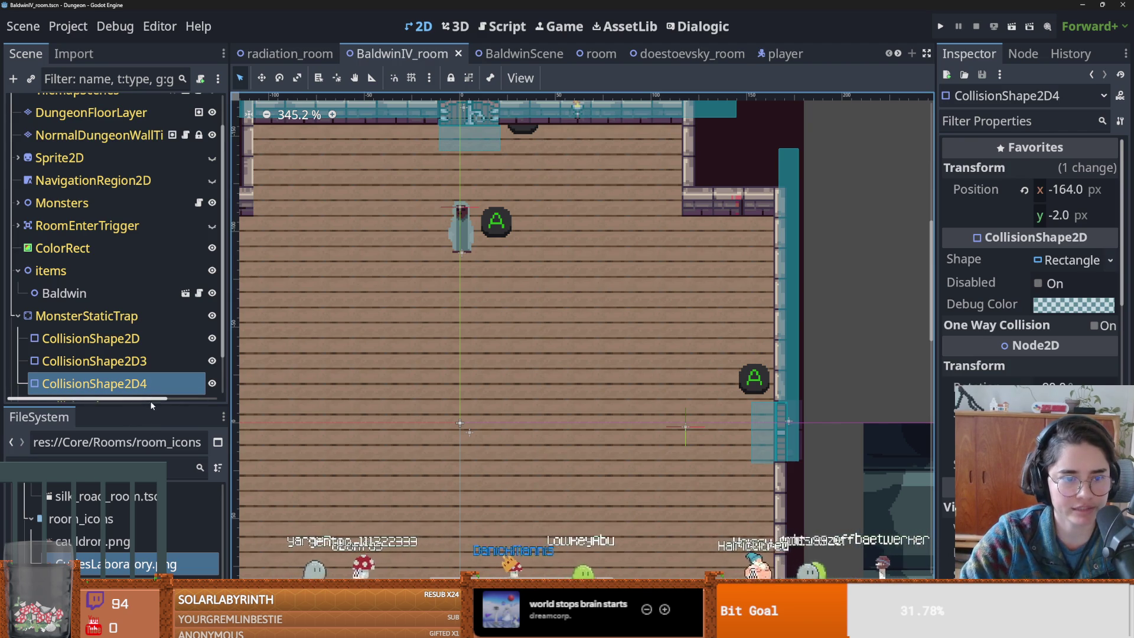
# - Open the radiation_room scene and expand its Room Res settings, checking the Unique Room Icon texture options
pyautogui.moveTo(150, 405); pyautogui.dragTo(153, 319)
pyautogui.click(289, 53)
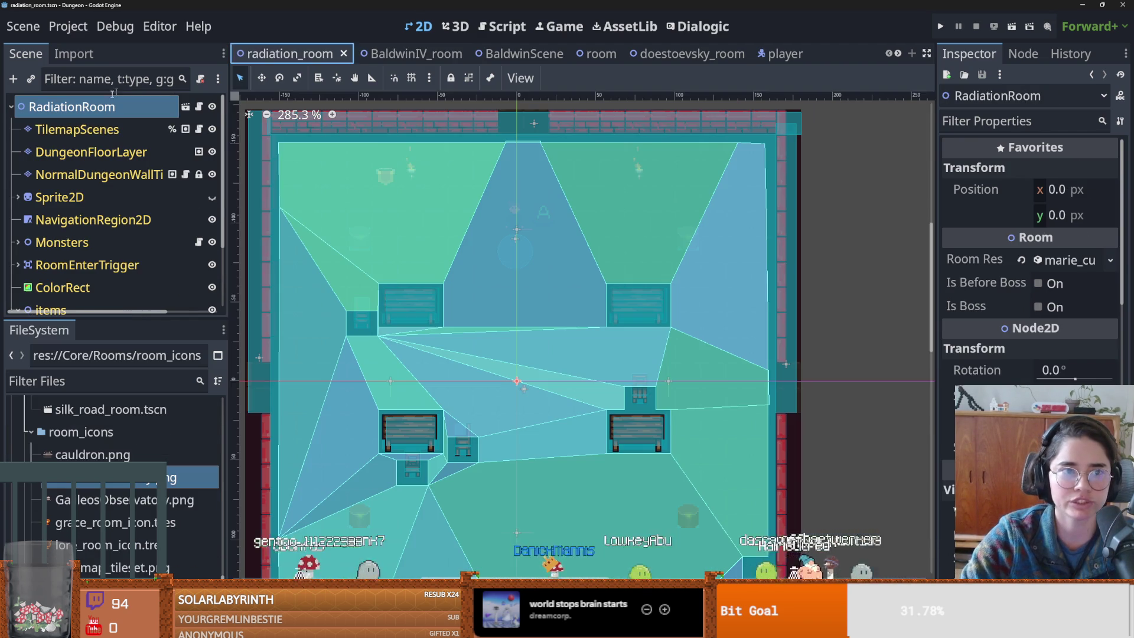
pyautogui.scroll(-5, 1028, 266)
pyautogui.moveTo(937, 236); pyautogui.dragTo(652, 236)
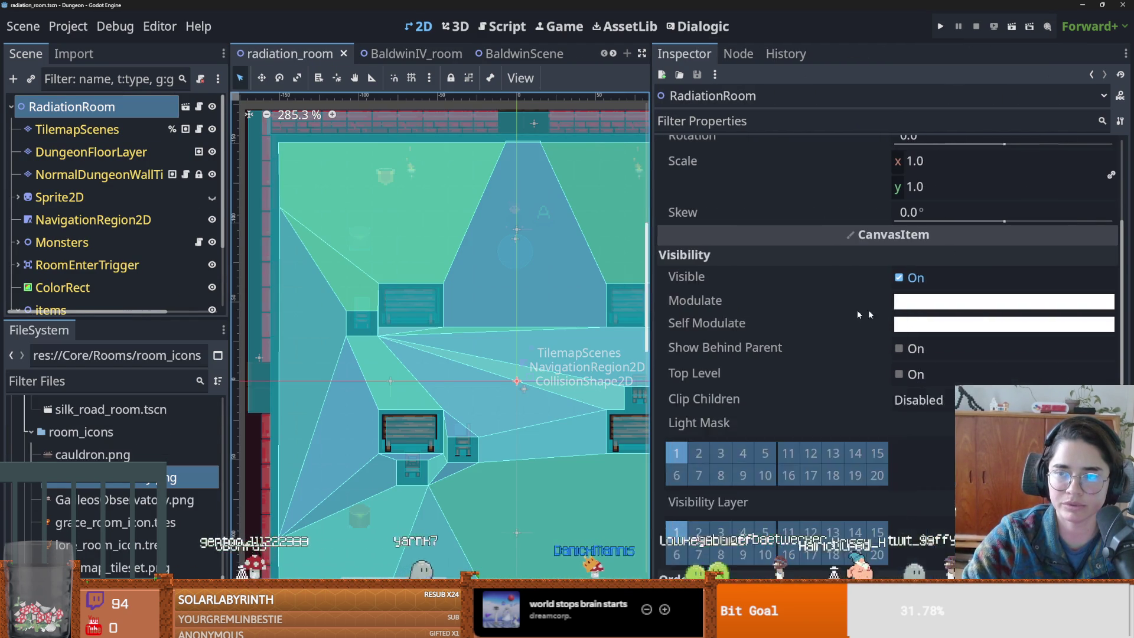
pyautogui.scroll(5, 947, 238)
pyautogui.click(1001, 260)
pyautogui.click(1111, 434)
pyautogui.scroll(-5, 1016, 236)
pyautogui.press('Escape')
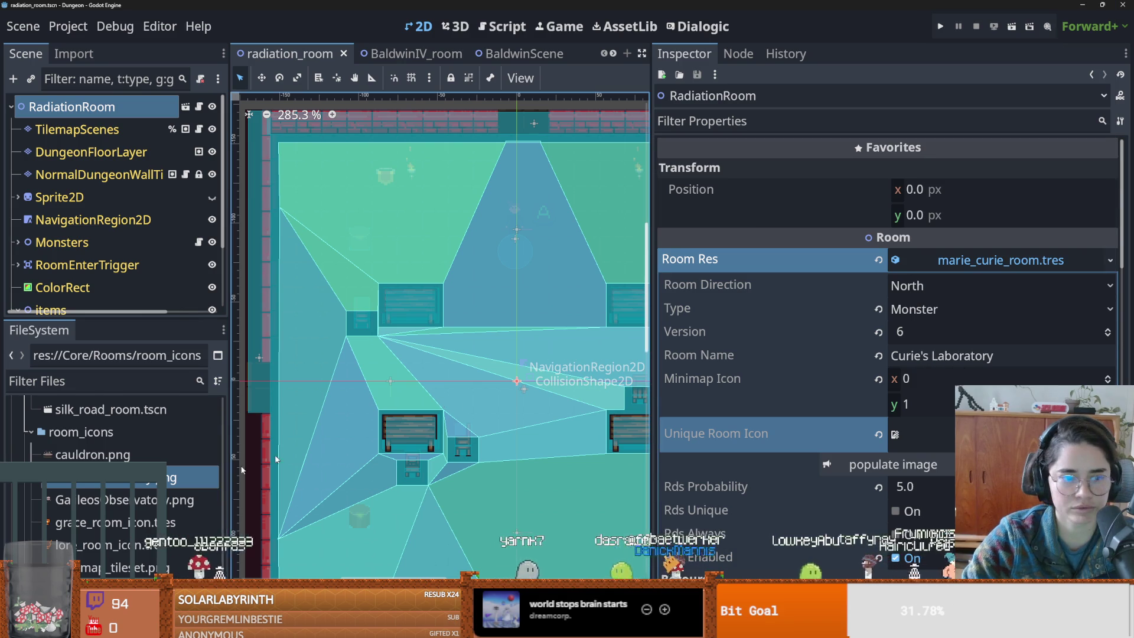
pyautogui.scroll(4, 28, 517)
pyautogui.scroll(-2, 28, 518)
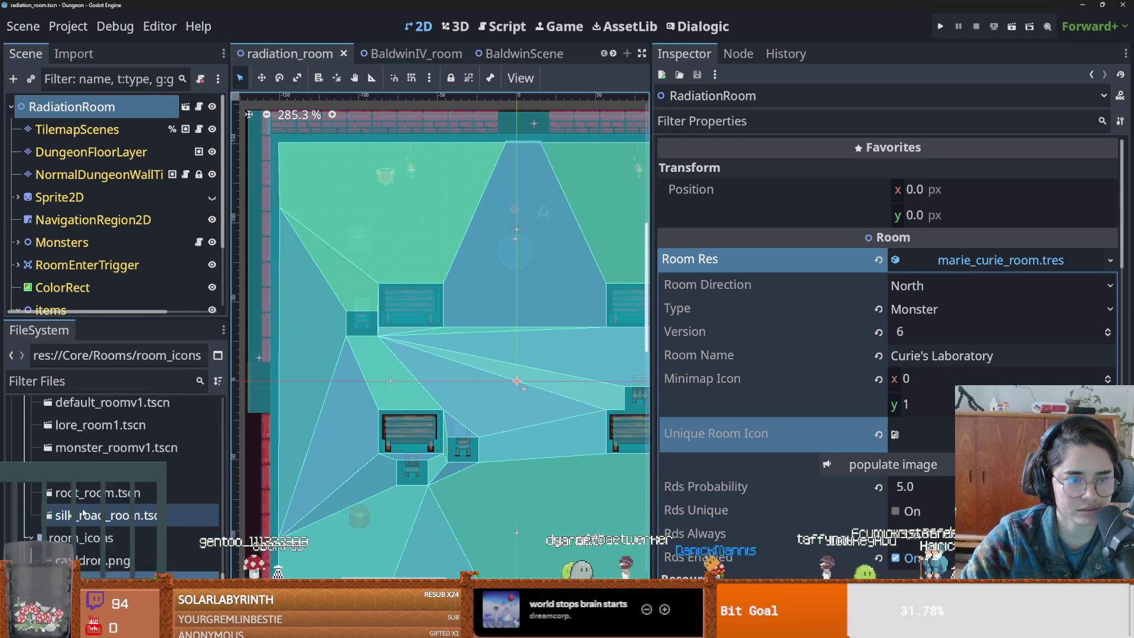
pyautogui.scroll(5, 27, 518)
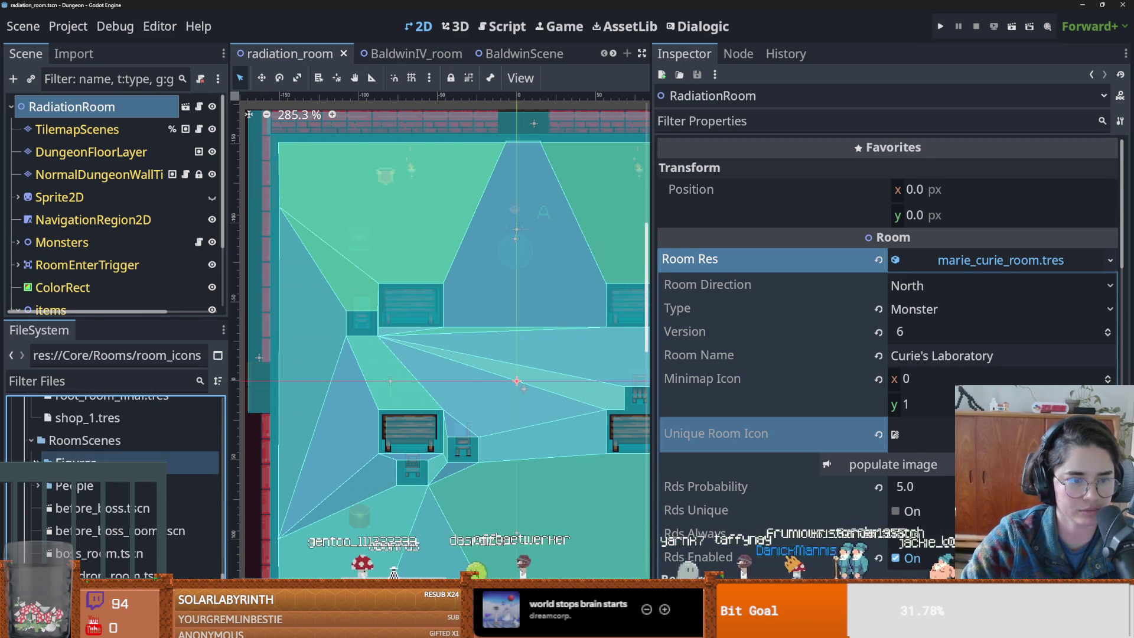
# - Collapse the RoomScenes and FloorPlans folders in FileSystem and select SpecialRoomLogic
pyautogui.click(31, 440)
pyautogui.scroll(10, 35, 461)
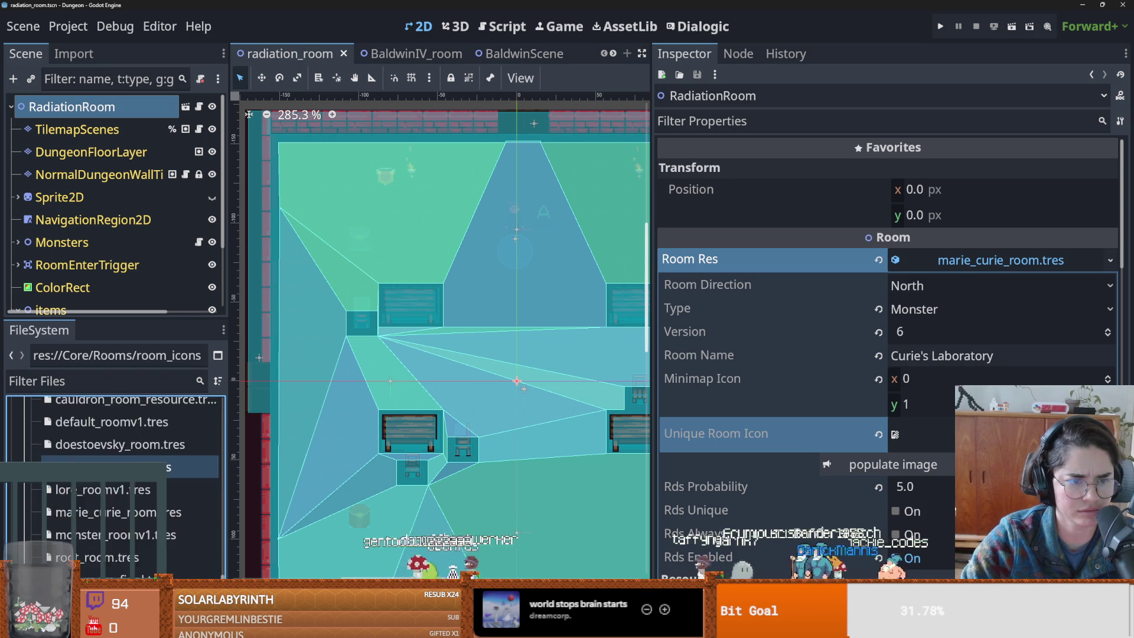
pyautogui.scroll(-1, 53, 486)
pyautogui.click(32, 463)
pyautogui.click(26, 532)
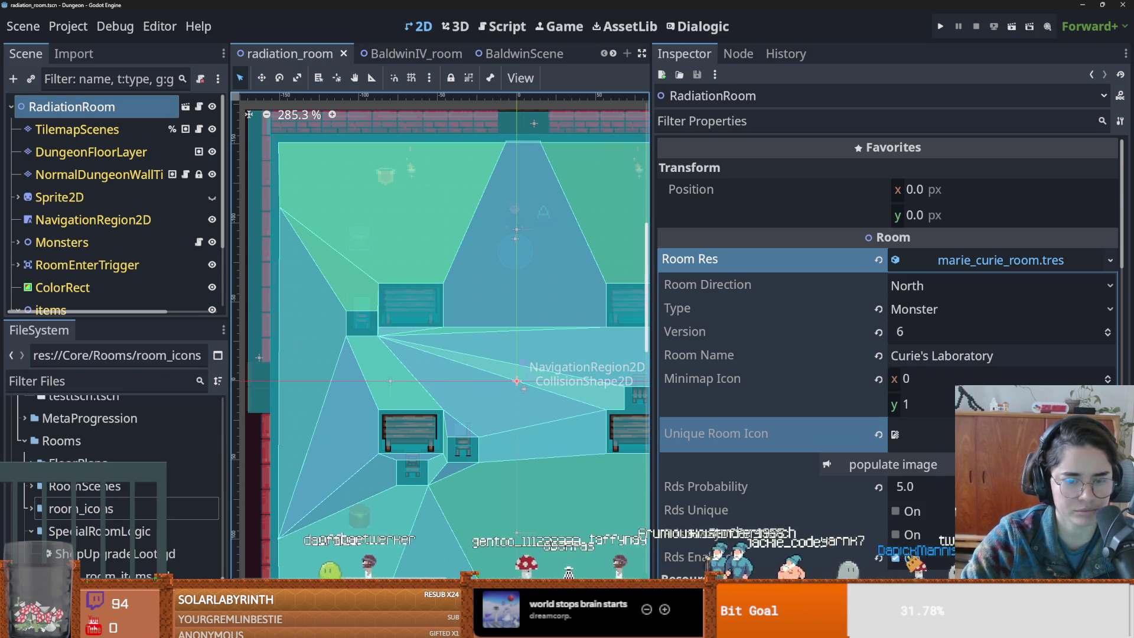
pyautogui.hotkey('alt', 'Tab')
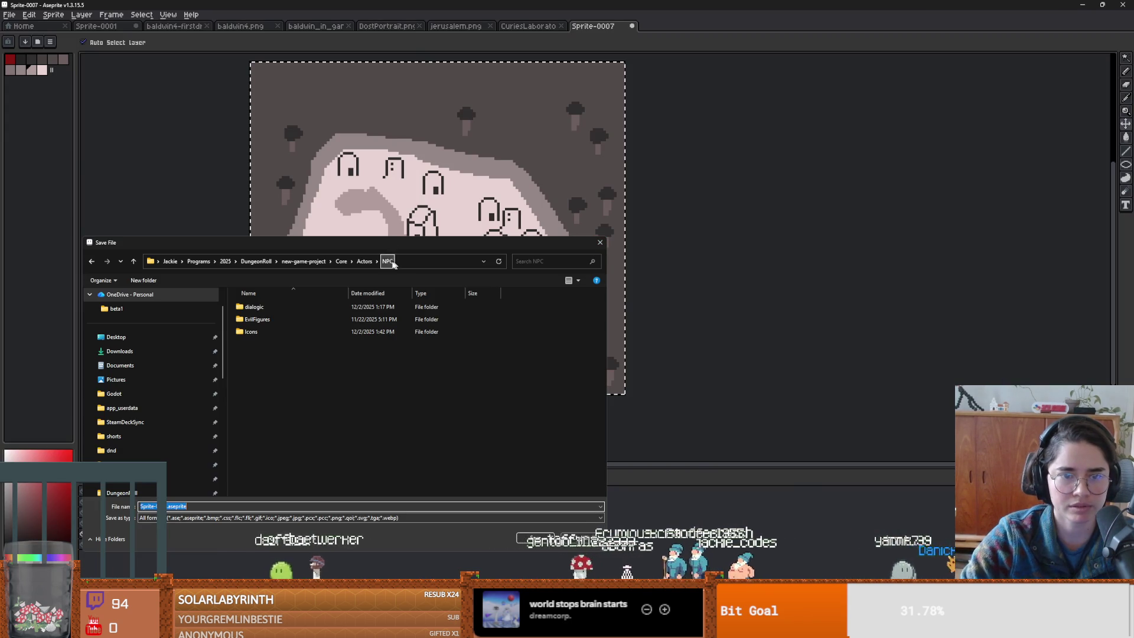
# - Save the town map sprite as jerusalem.aseprite in Core/Rooms/room_icons
pyautogui.click(342, 261)
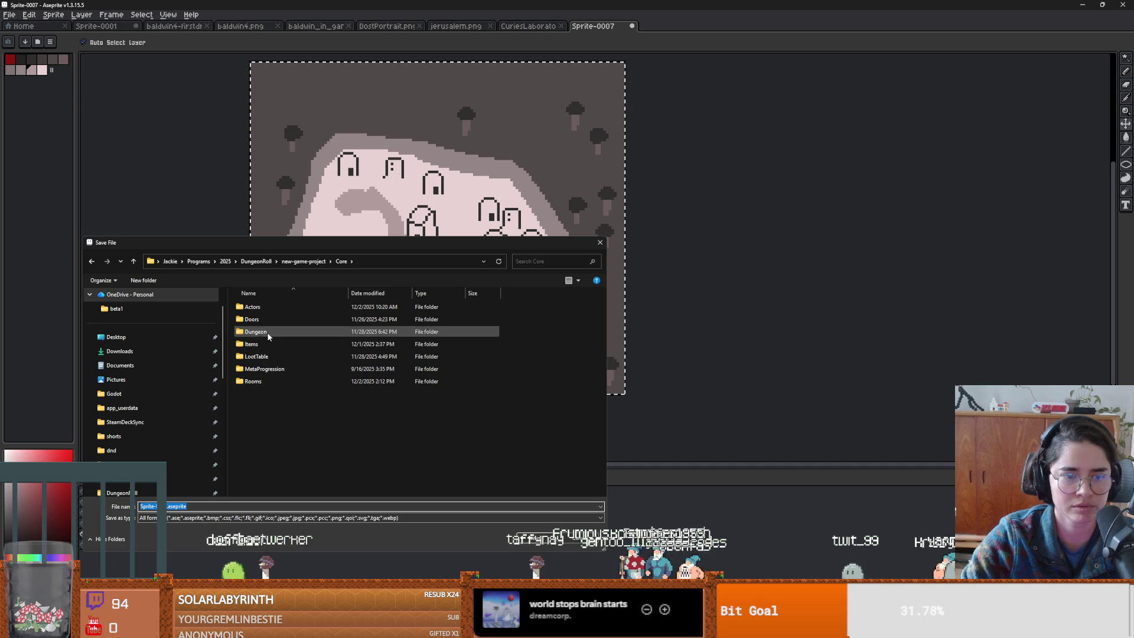
pyautogui.doubleClick(264, 380)
pyautogui.doubleClick(260, 319)
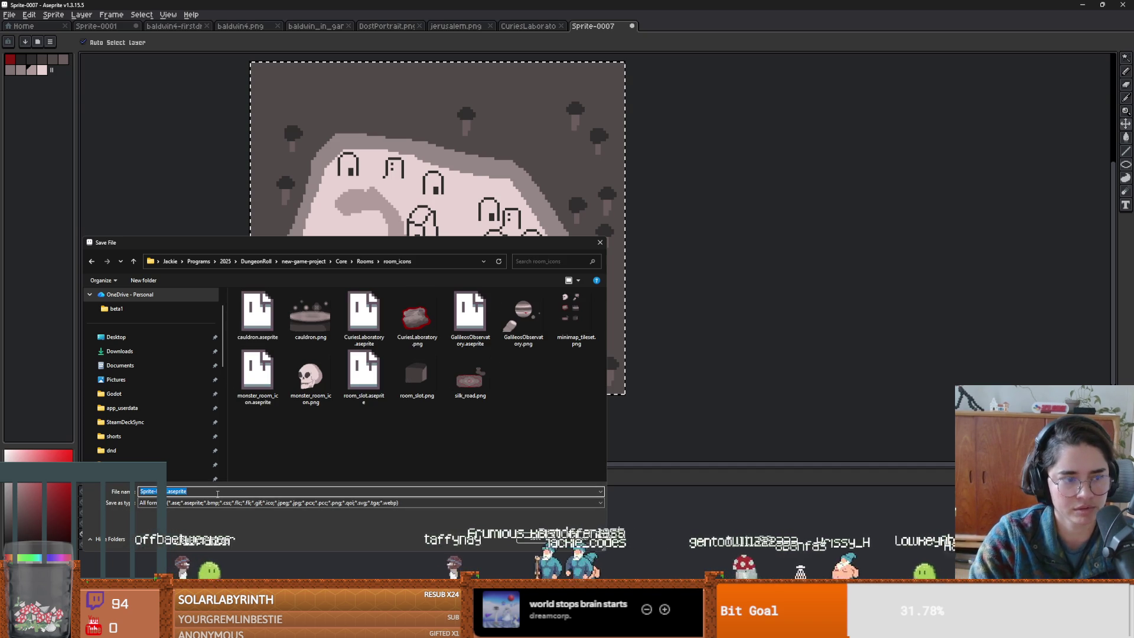
pyautogui.write('jerusal')
pyautogui.press('Return')
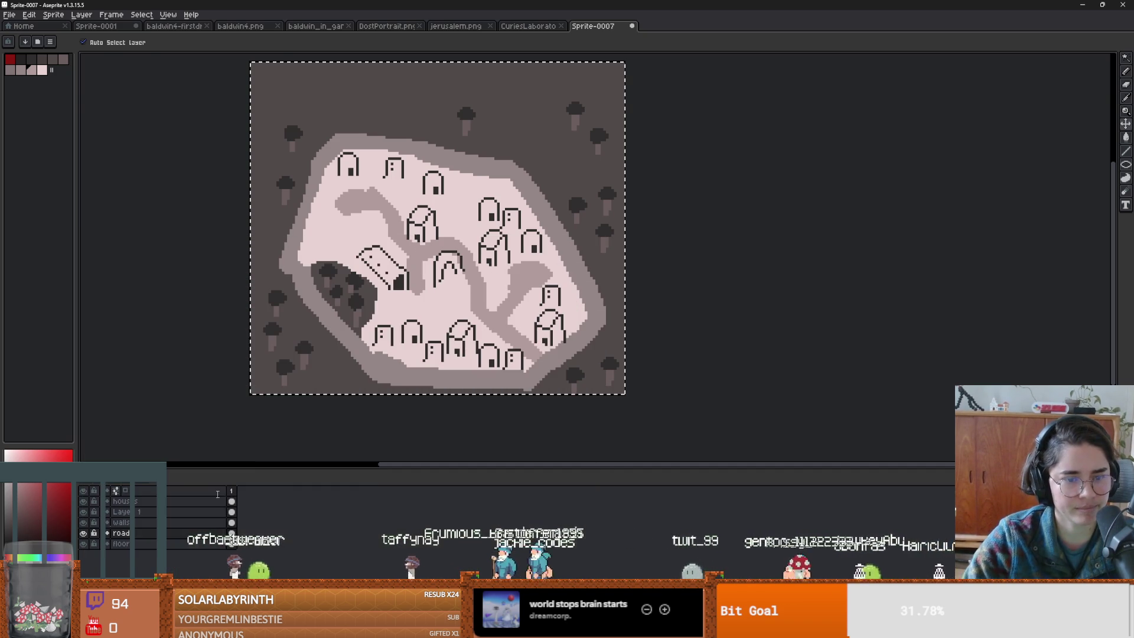
# - Save a copy as jerusalem.png, dismissing the PNG format warning
pyautogui.click(10, 14)
pyautogui.click(35, 69)
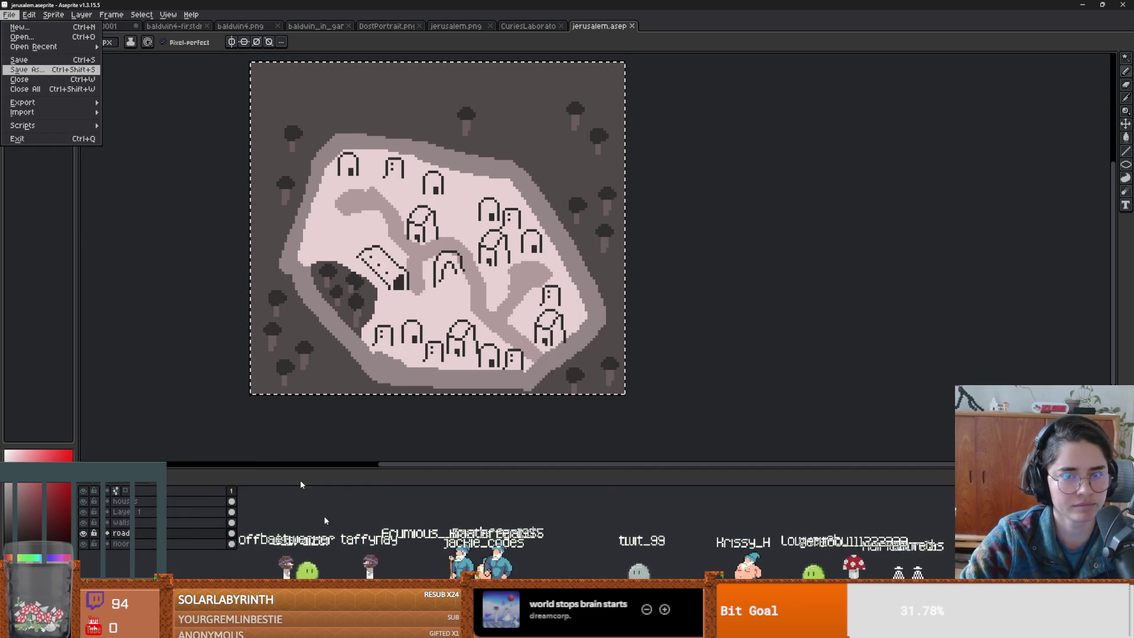
pyautogui.click(188, 503)
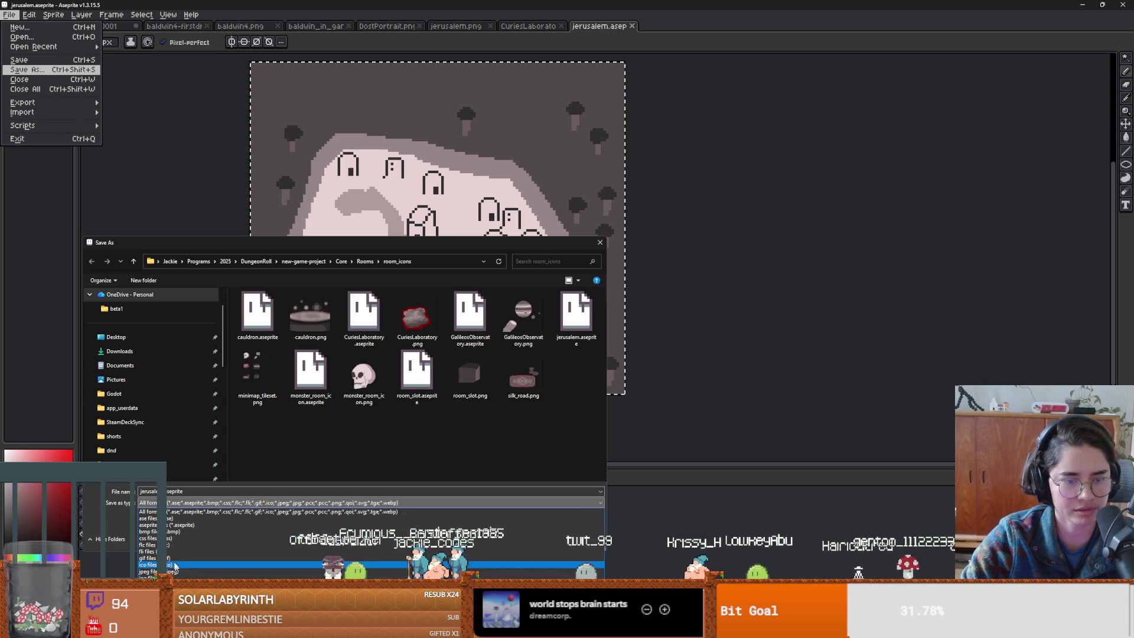
pyautogui.click(152, 597)
pyautogui.press('Return')
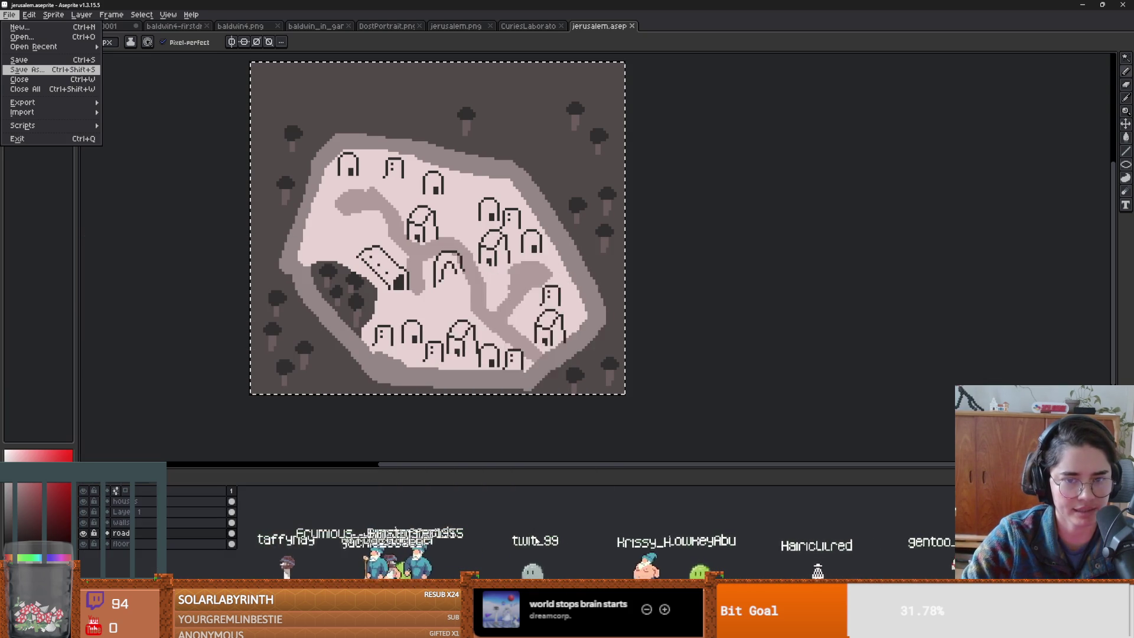
pyautogui.click(540, 362)
pyautogui.scroll(2, 516, 337)
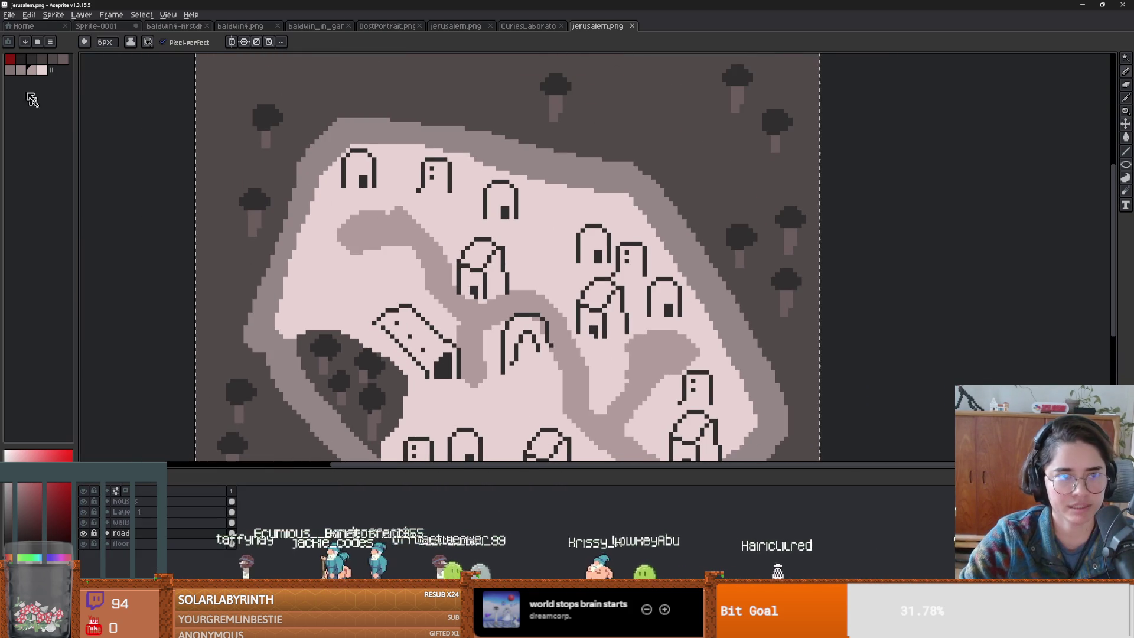
# - Paint a trial red stroke on the top-left house and undo it
pyautogui.click(361, 160)
pyautogui.moveTo(361, 161); pyautogui.dragTo(340, 113)
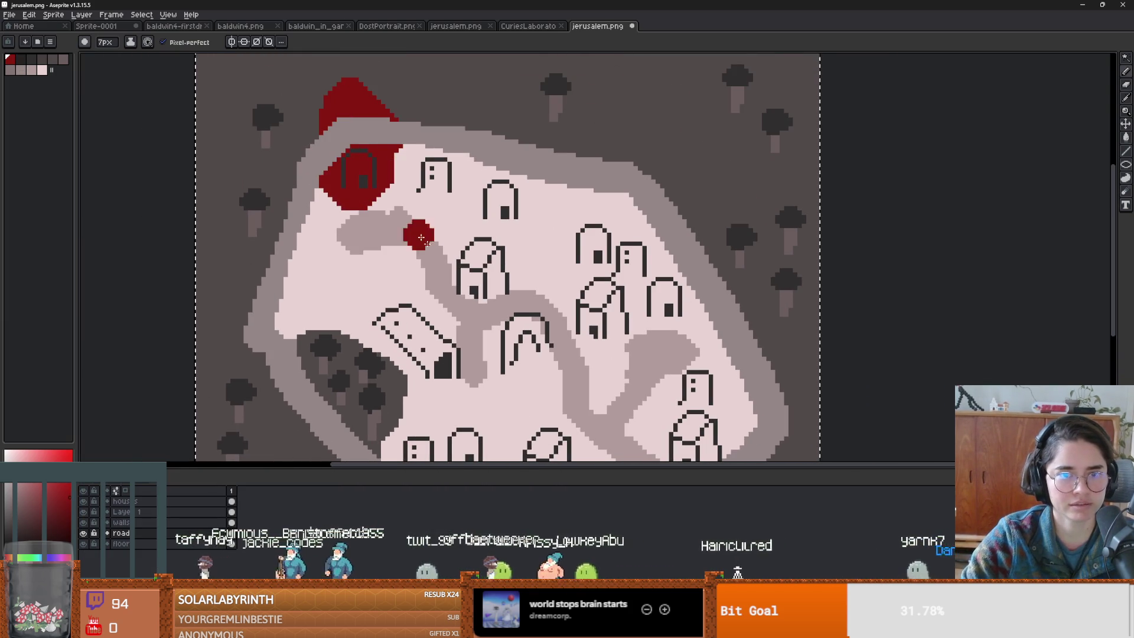
pyautogui.hotkey('ctrl', 'z')
# - Zoom and pan around the jerusalem map, then return to the Godot editor
pyautogui.scroll(-3, 458, 319)
pyautogui.scroll(3, 475, 284)
pyautogui.scroll(-2, 475, 284)
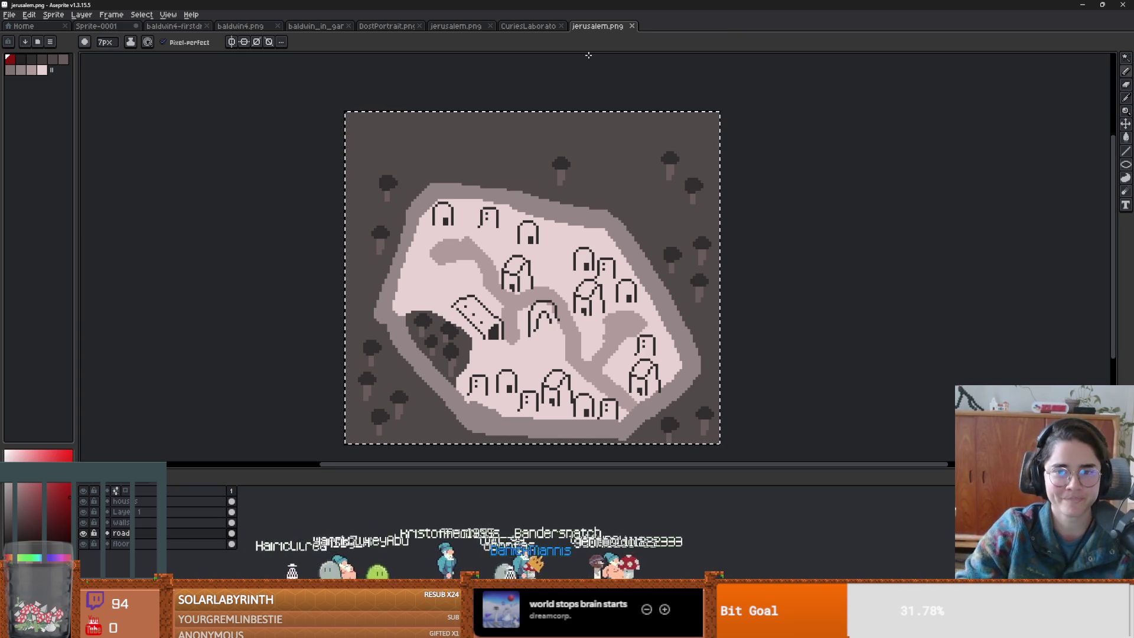
pyautogui.scroll(2, 442, 205)
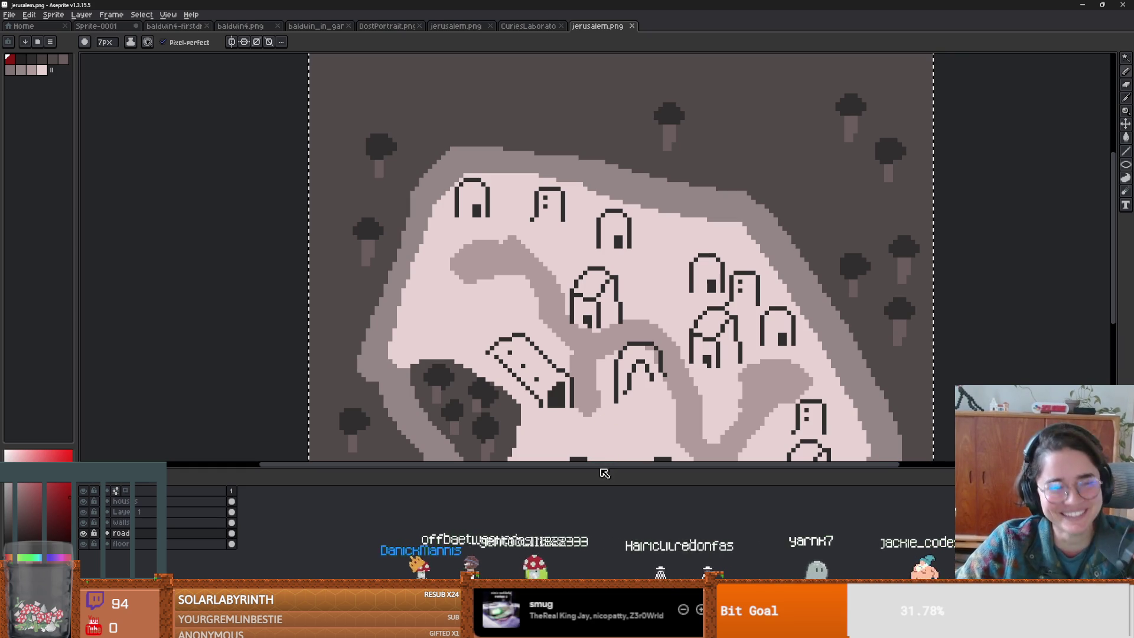
pyautogui.moveTo(620, 393)
pyautogui.mouseDown()
pyautogui.moveTo(556, 239)
pyautogui.moveTo(689, 144)
pyautogui.mouseUp()
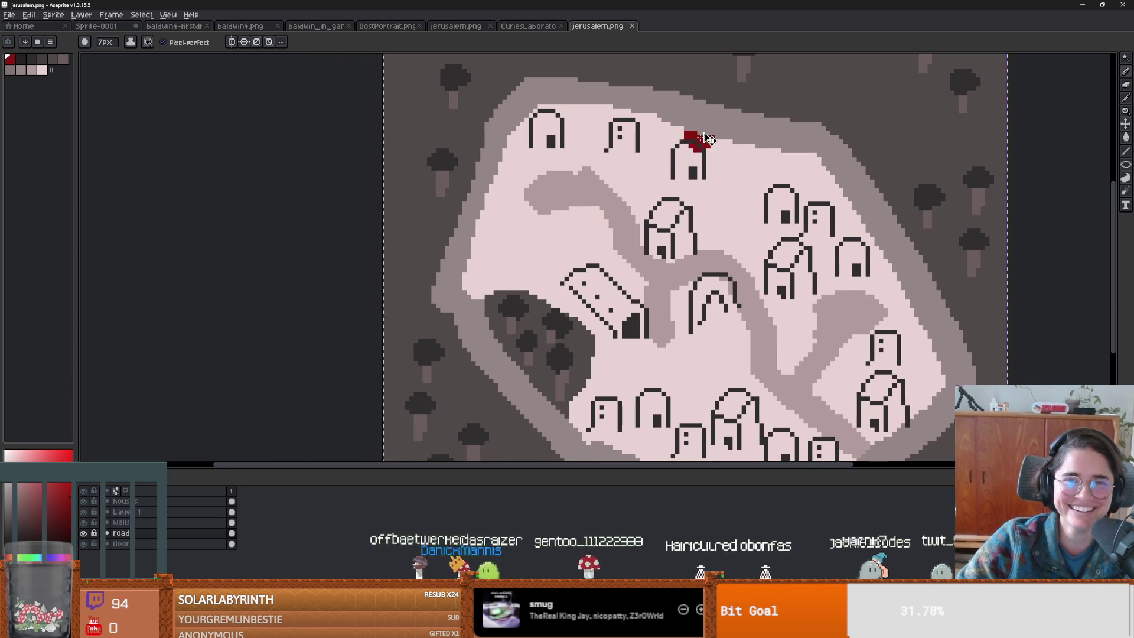
pyautogui.hotkey('alt', 'Tab')
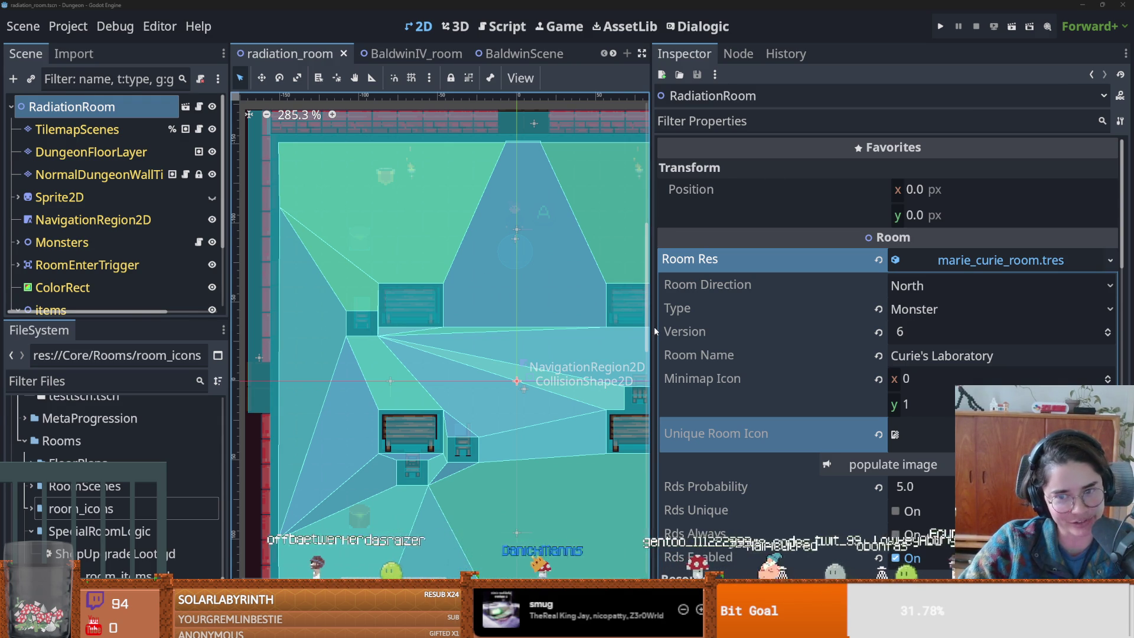
# - Save the current scene and switch to the BaldwinIV_room scene
pyautogui.moveTo(654, 328); pyautogui.dragTo(779, 328)
pyautogui.hotkey('ctrl', 's')
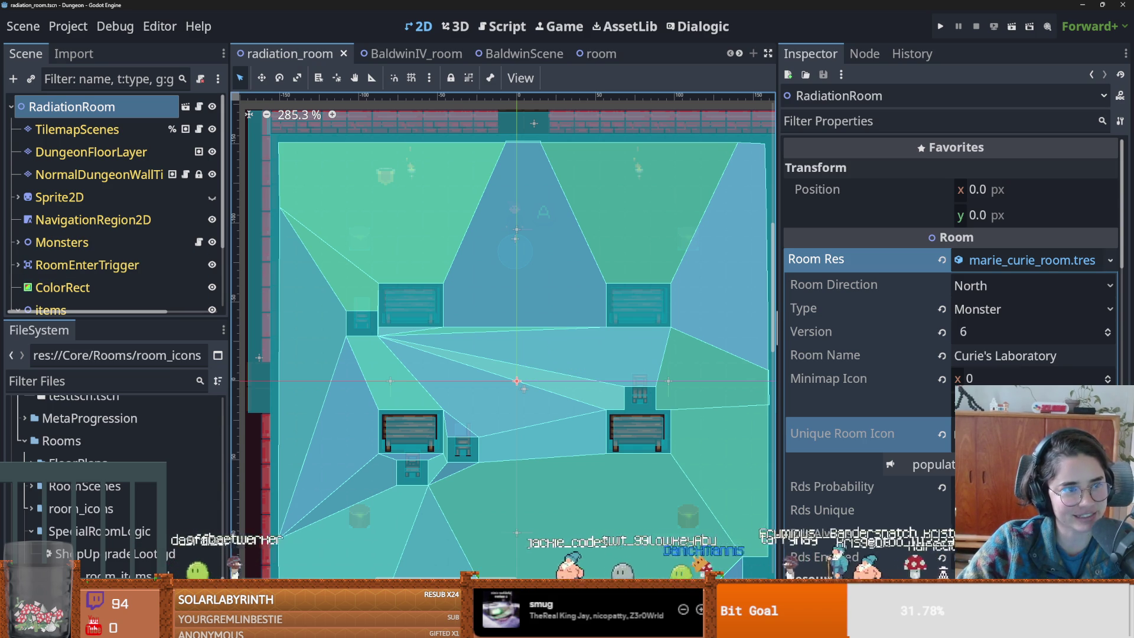
pyautogui.hotkey('ctrl', 's')
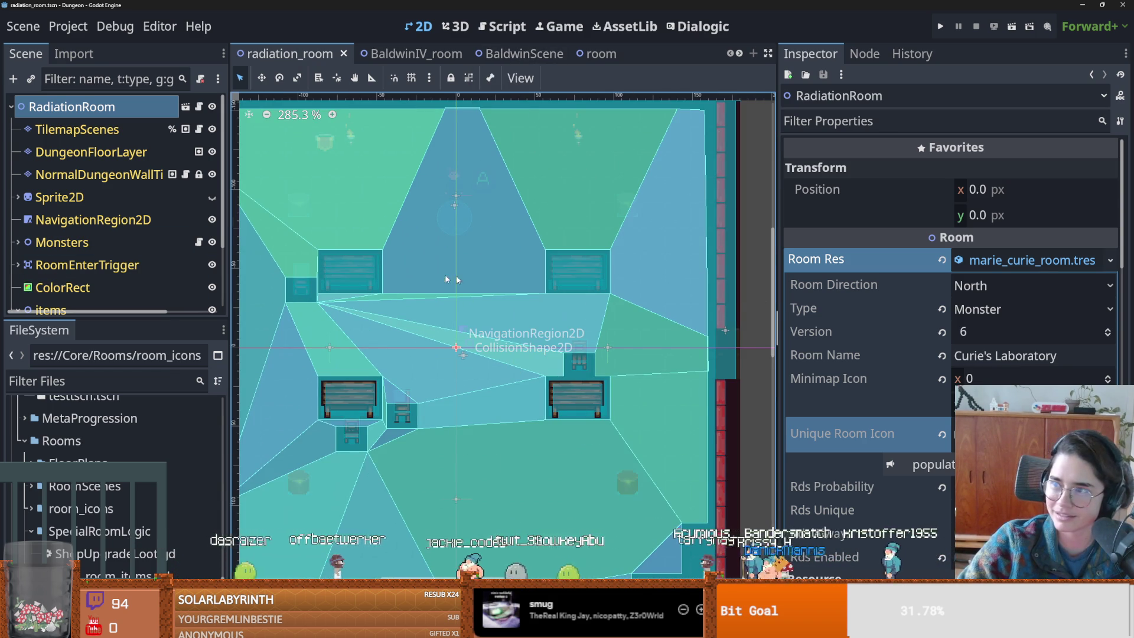
pyautogui.click(564, 52)
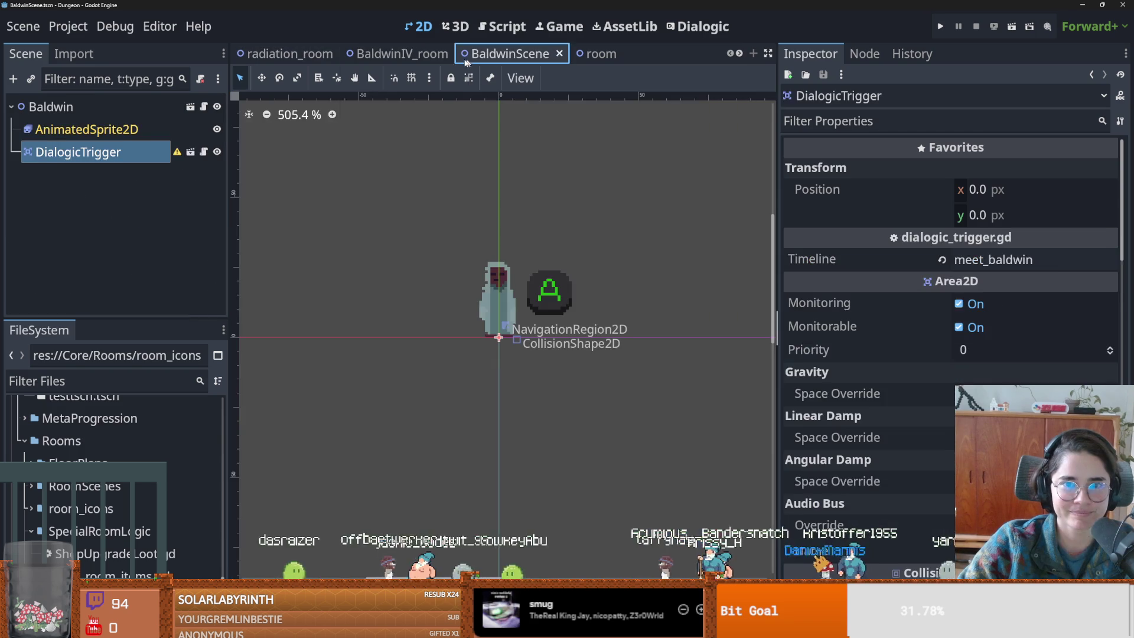
pyautogui.click(402, 53)
# - Select JerusalemRoom to show its room settings and filter the project files by 'jer'
pyautogui.scroll(5, 223, 275)
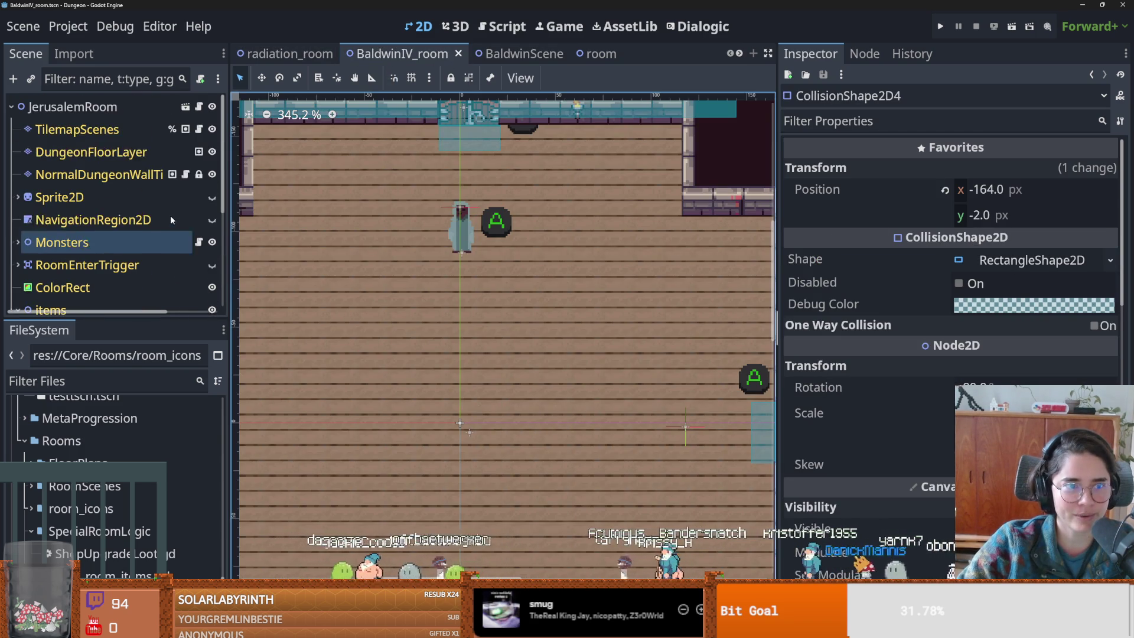
pyautogui.click(72, 107)
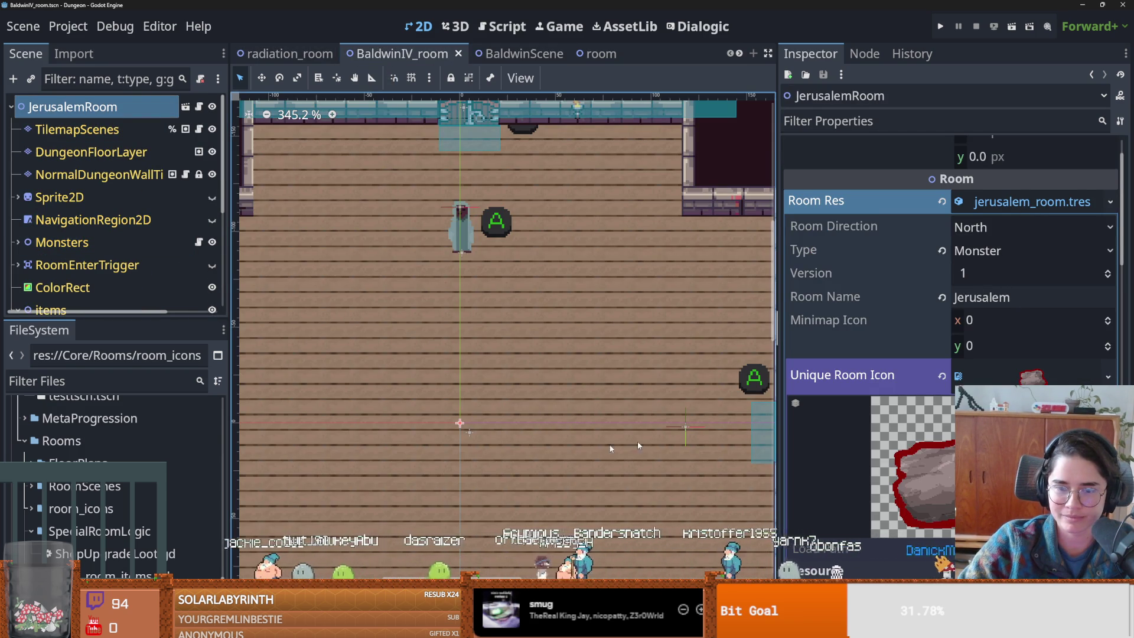
pyautogui.click(104, 380)
pyautogui.write('her')
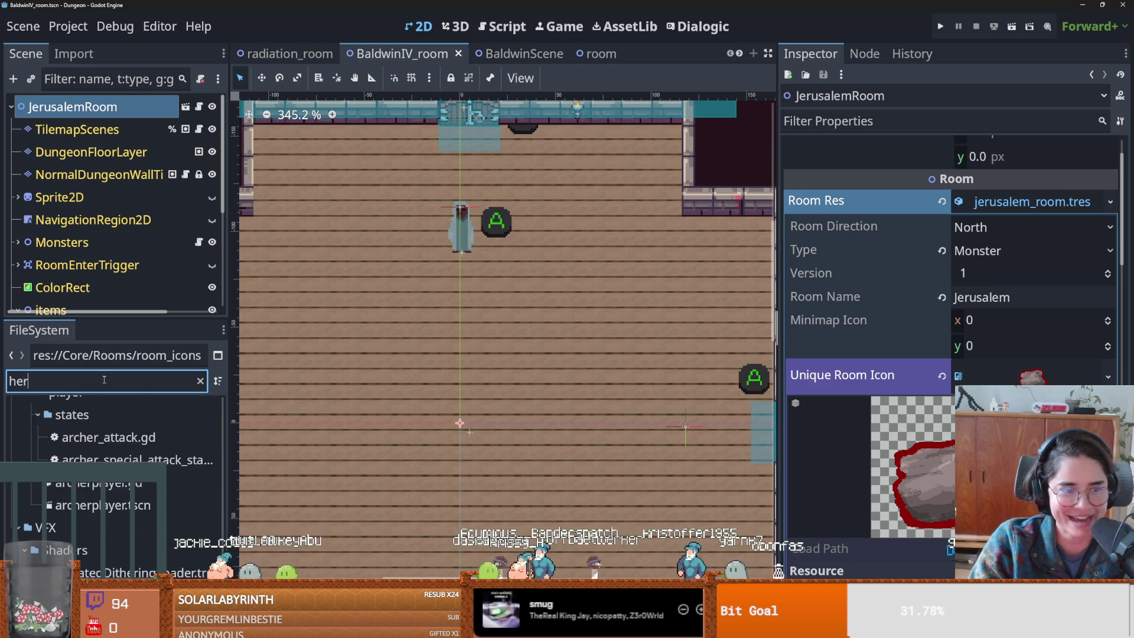
pyautogui.press('BackSpace')
pyautogui.press('BackSpace')
pyautogui.press('BackSpace')
pyautogui.write('jer')
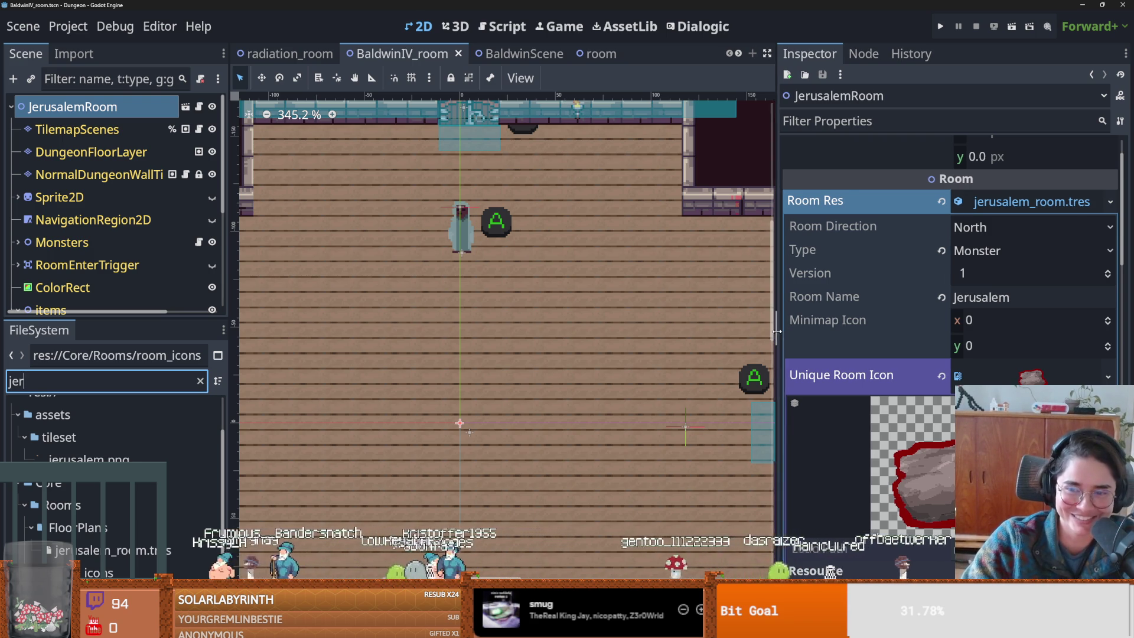
pyautogui.moveTo(778, 329); pyautogui.dragTo(768, 335)
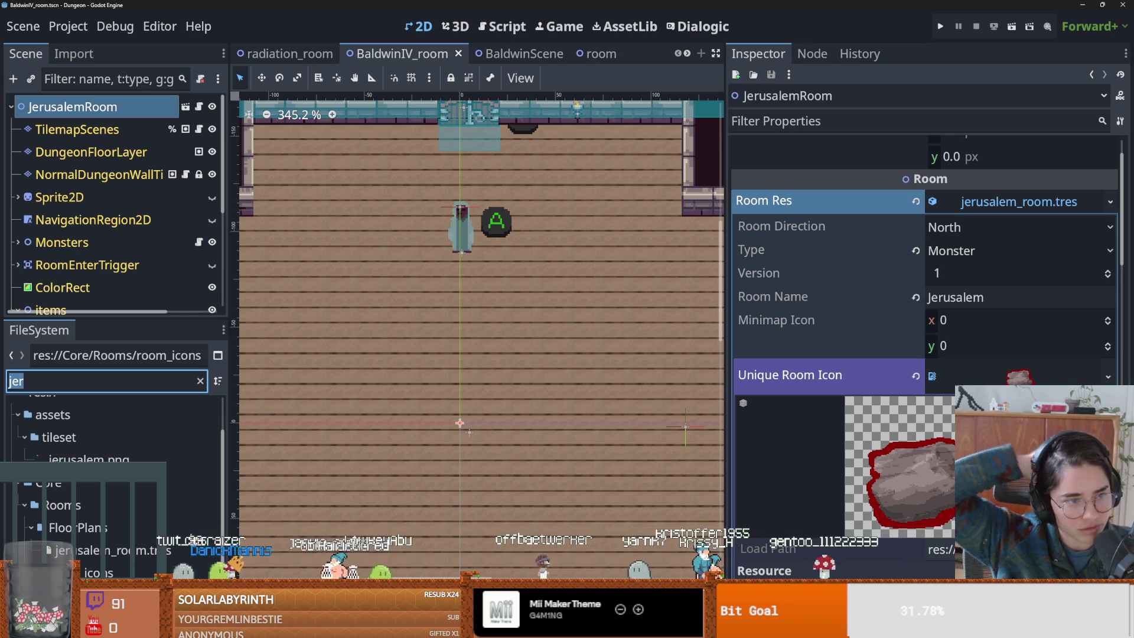
# - Check the Unique Room Icon field, collapse MonsterStaticTrap in the Scene dock, and save the scene
pyautogui.click(1012, 381)
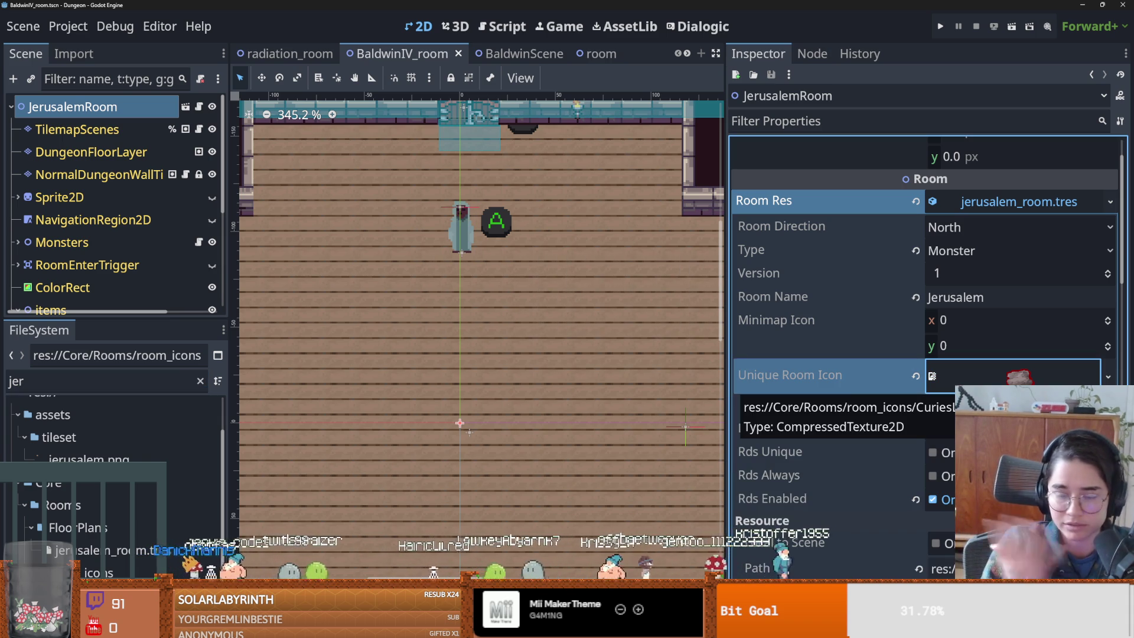
pyautogui.hotkey('ctrl', 's')
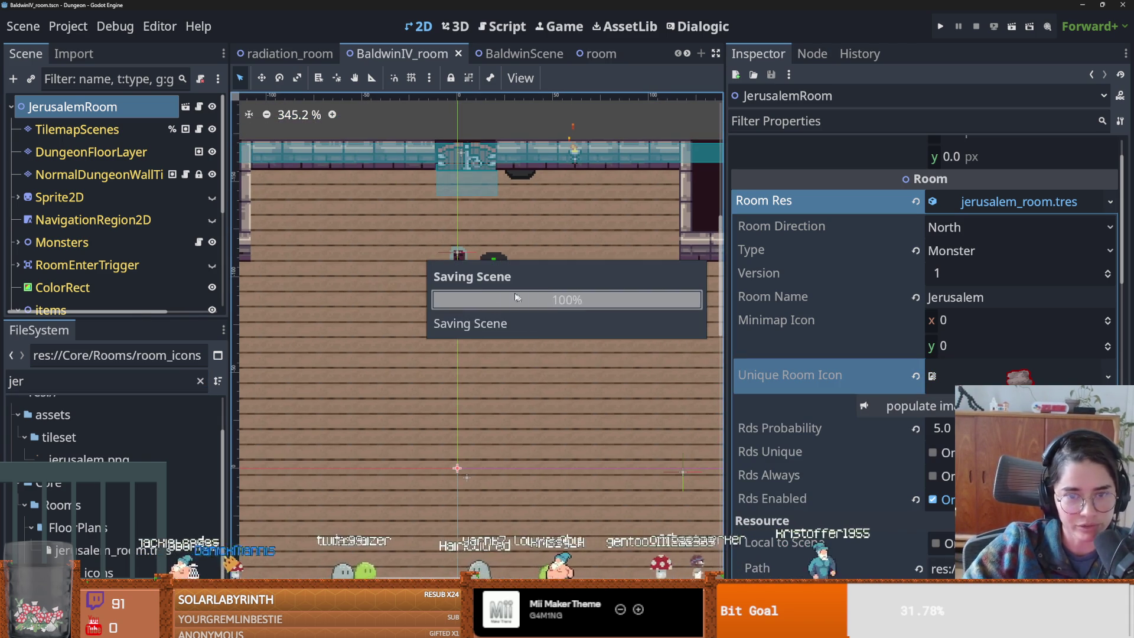
pyautogui.moveTo(151, 319); pyautogui.dragTo(148, 502)
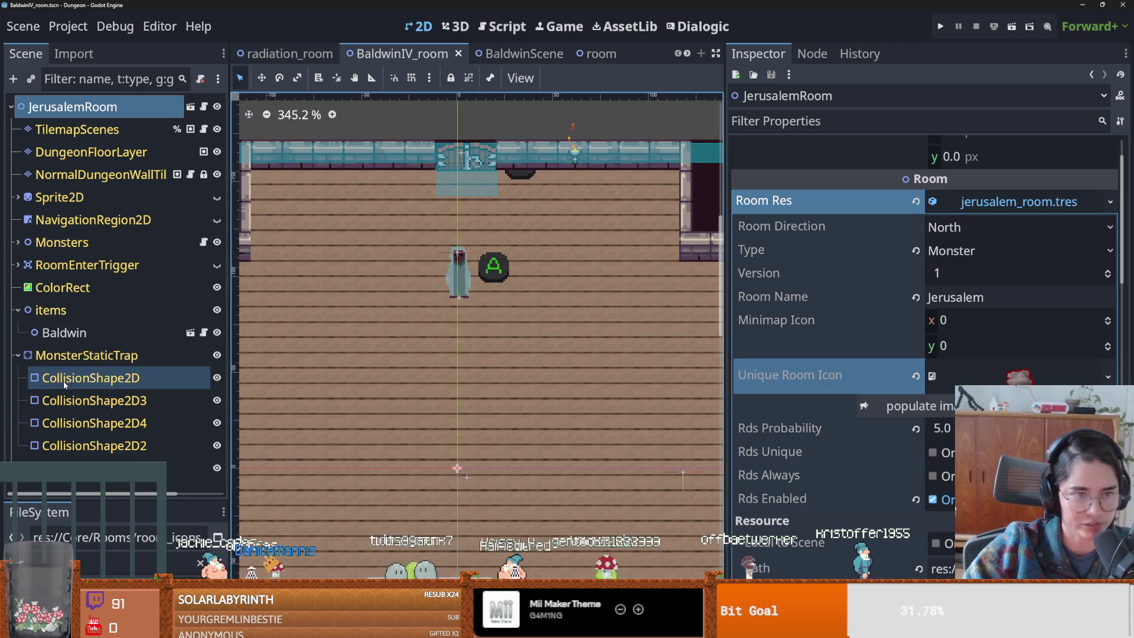
pyautogui.click(59, 356)
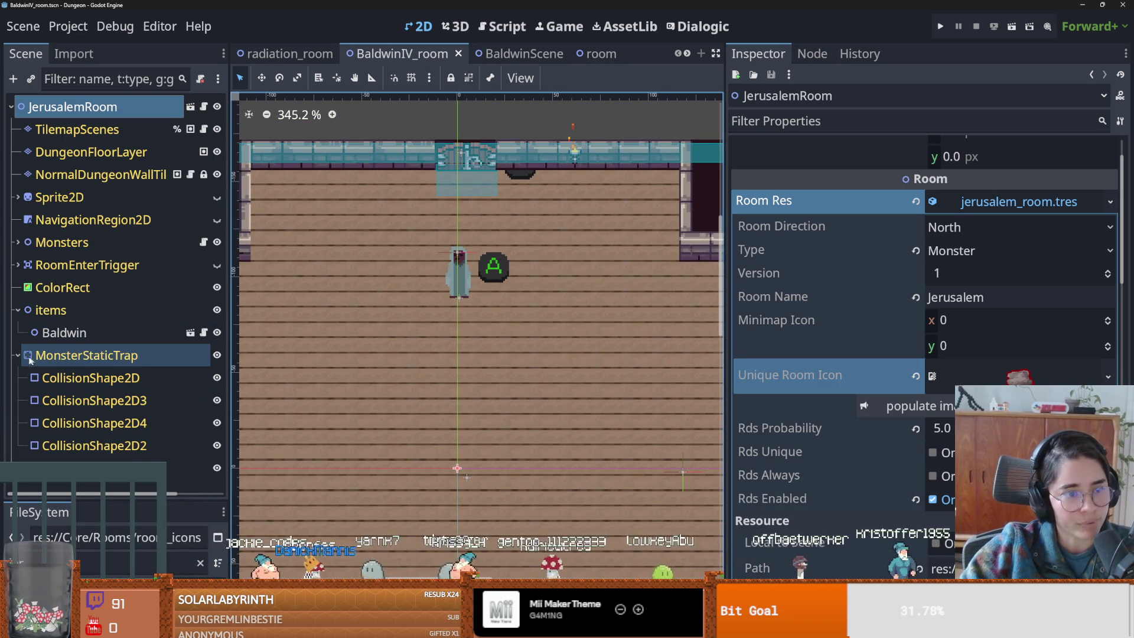
pyautogui.click(19, 356)
pyautogui.hotkey('ctrl', 's')
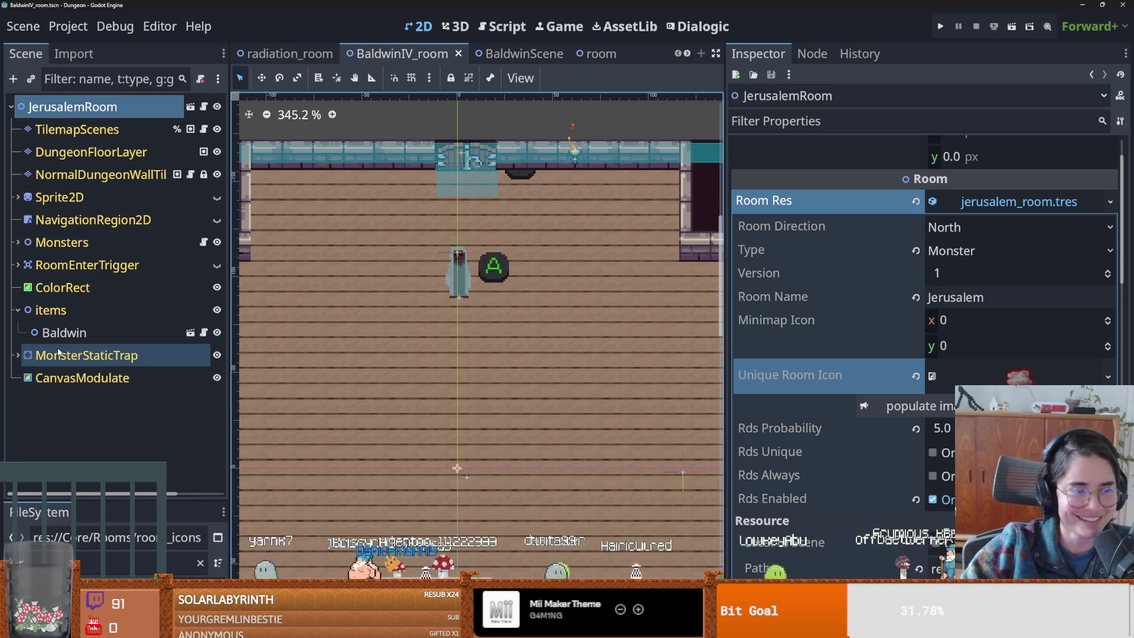
# - Scroll around the scene view, then switch over to the Godot Wild Jam browser page
pyautogui.scroll(2, 437, 325)
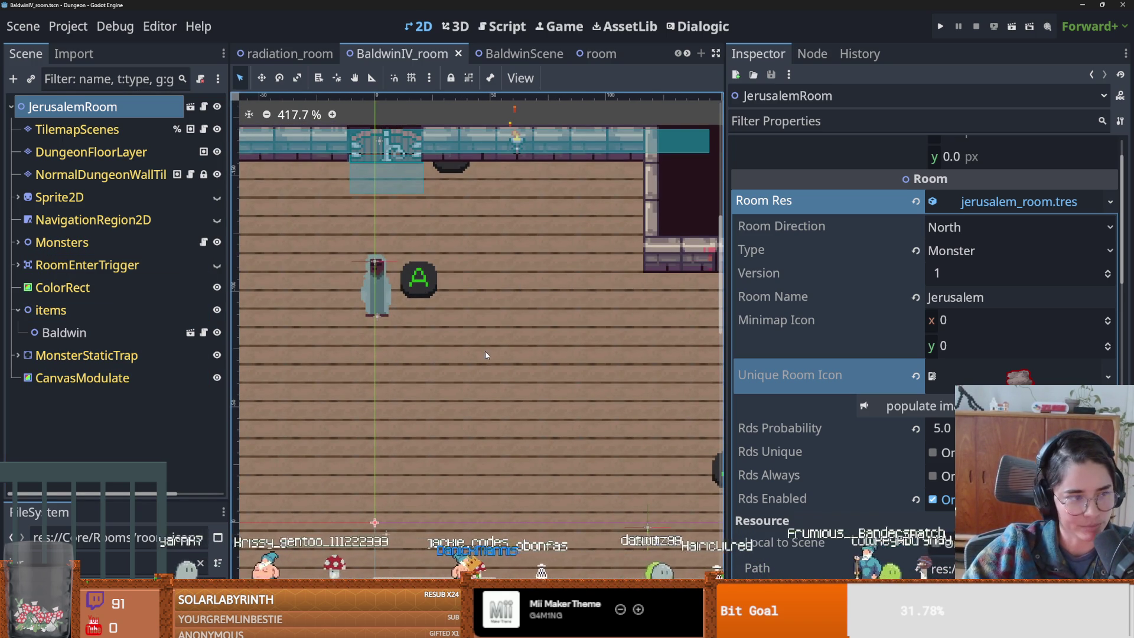
pyautogui.hscroll(-3, 402, 337)
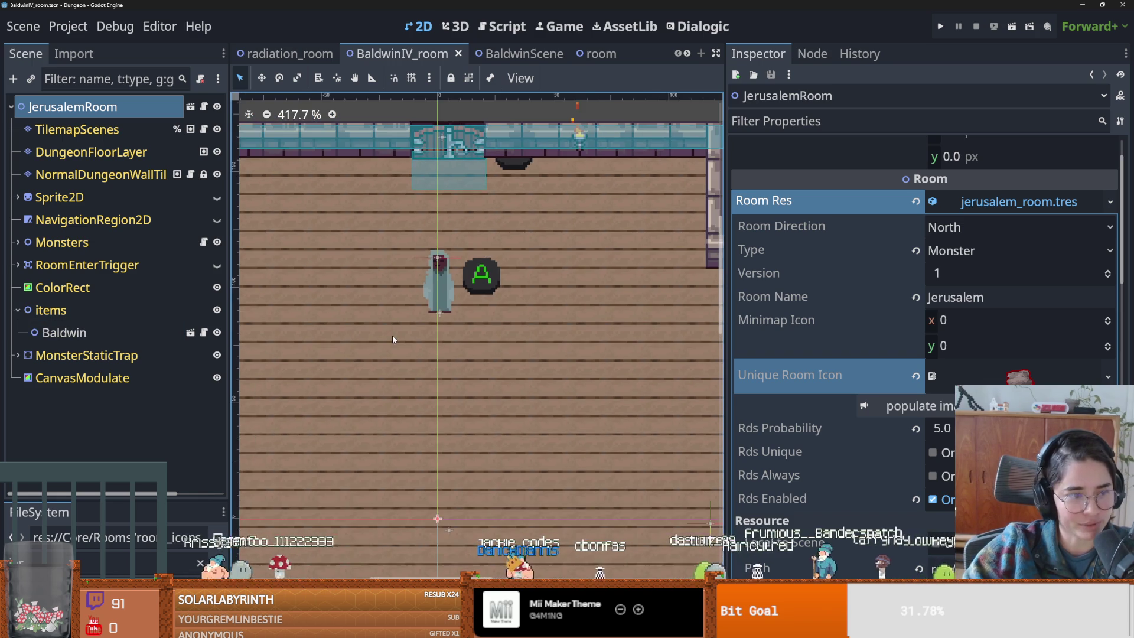
pyautogui.scroll(-1, 392, 339)
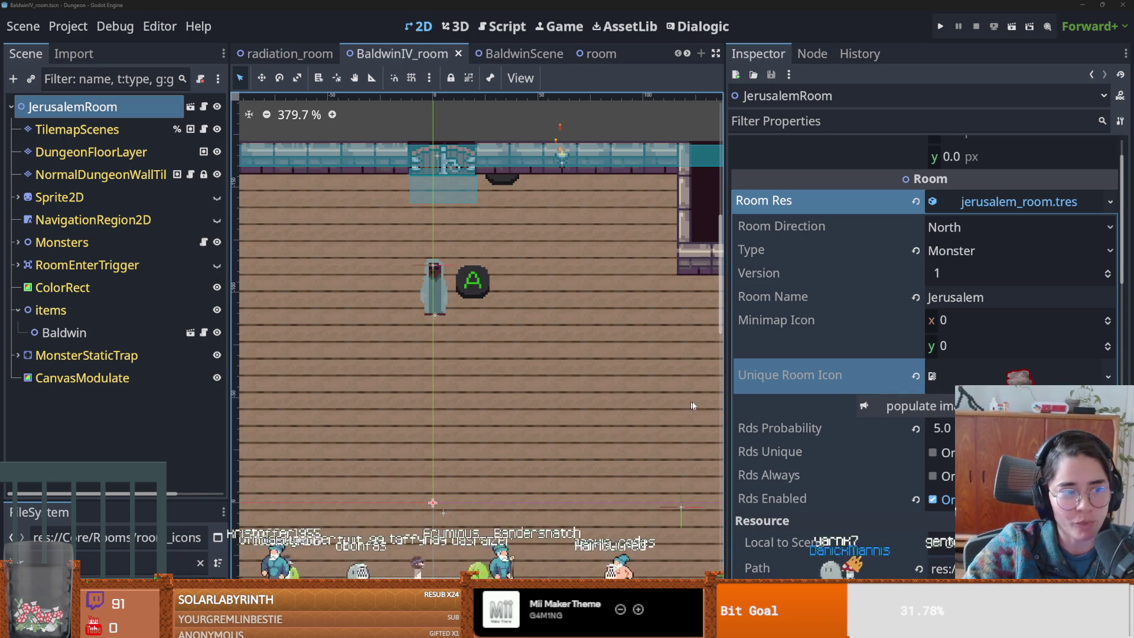
pyautogui.scroll(1, 567, 367)
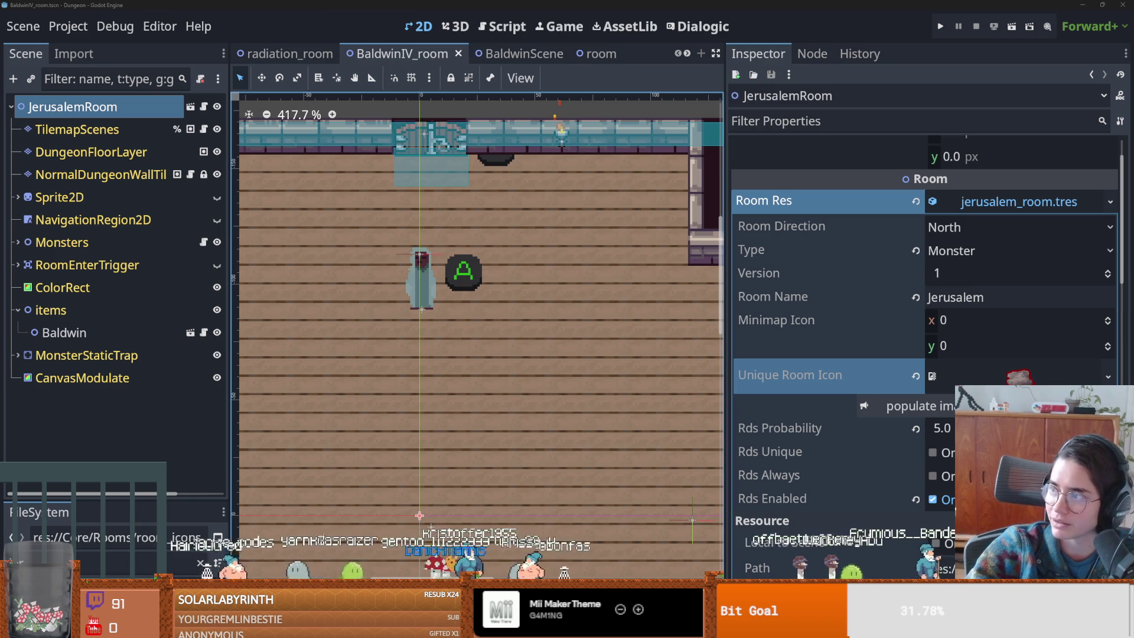
pyautogui.hotkey('alt', 'Tab')
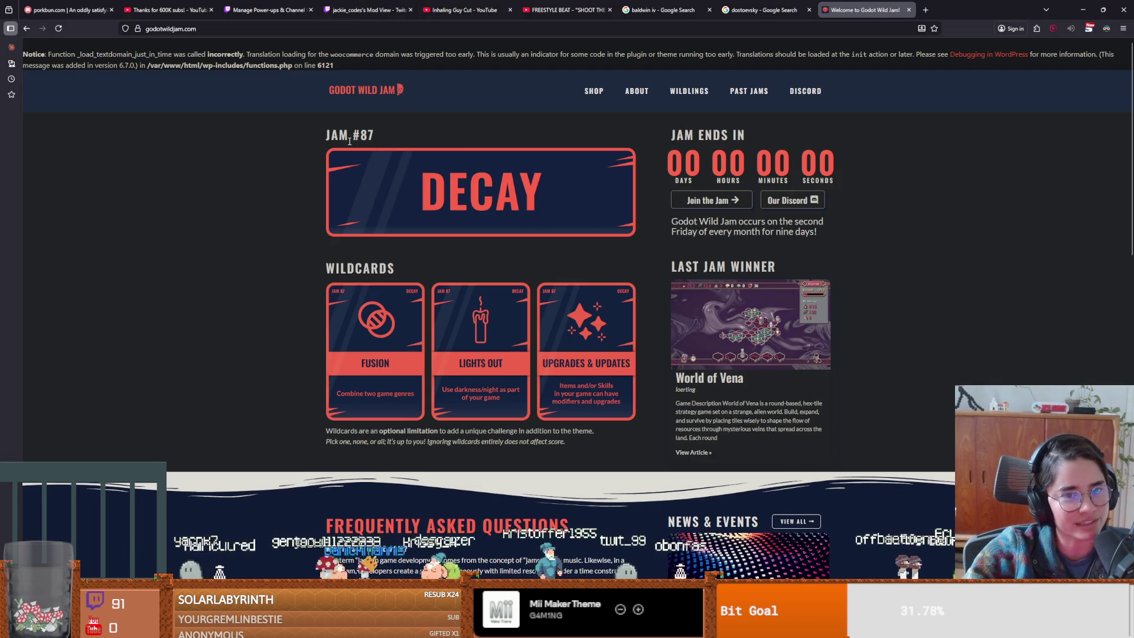
# - Highlight the JAM #87 heading and scroll through the page
pyautogui.moveTo(372, 135); pyautogui.dragTo(326, 135)
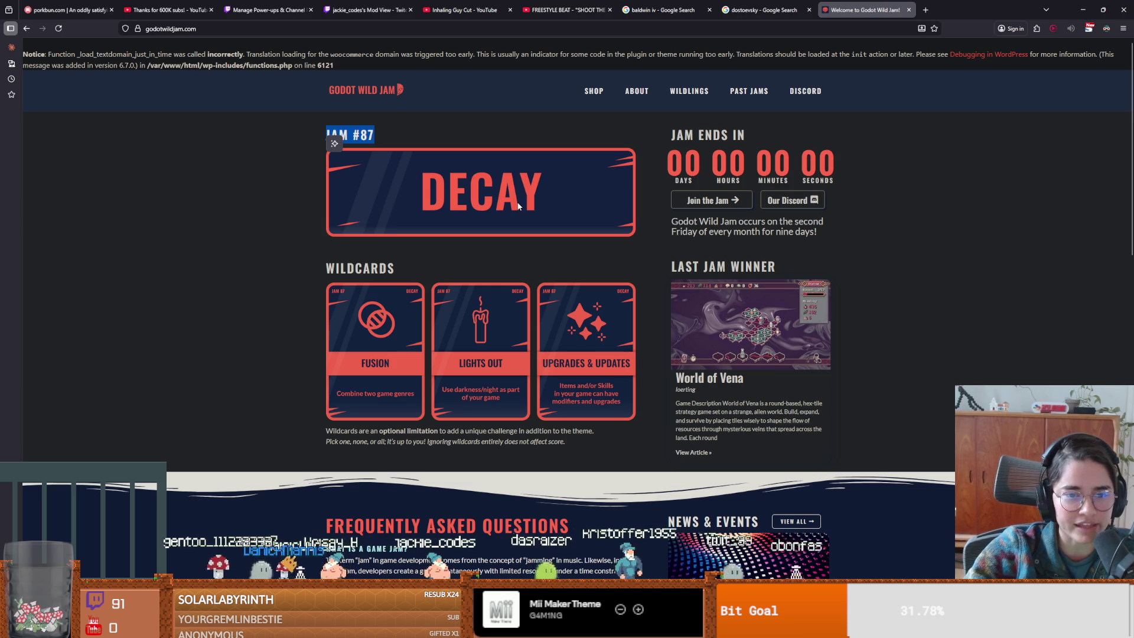
pyautogui.scroll(-5, 590, 331)
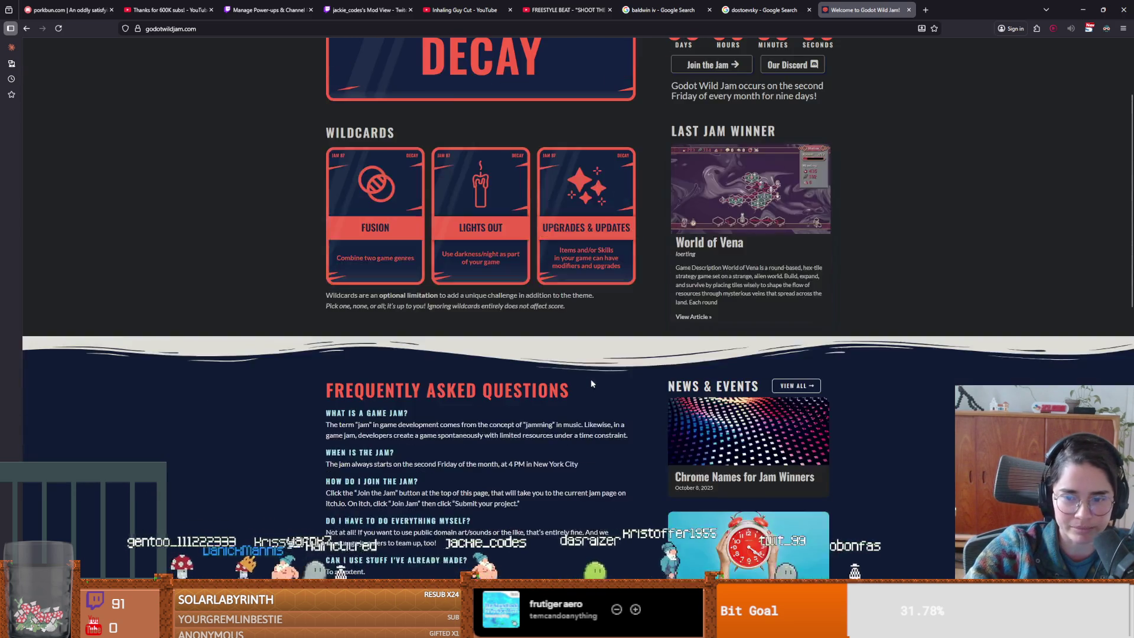
pyautogui.scroll(7, 612, 384)
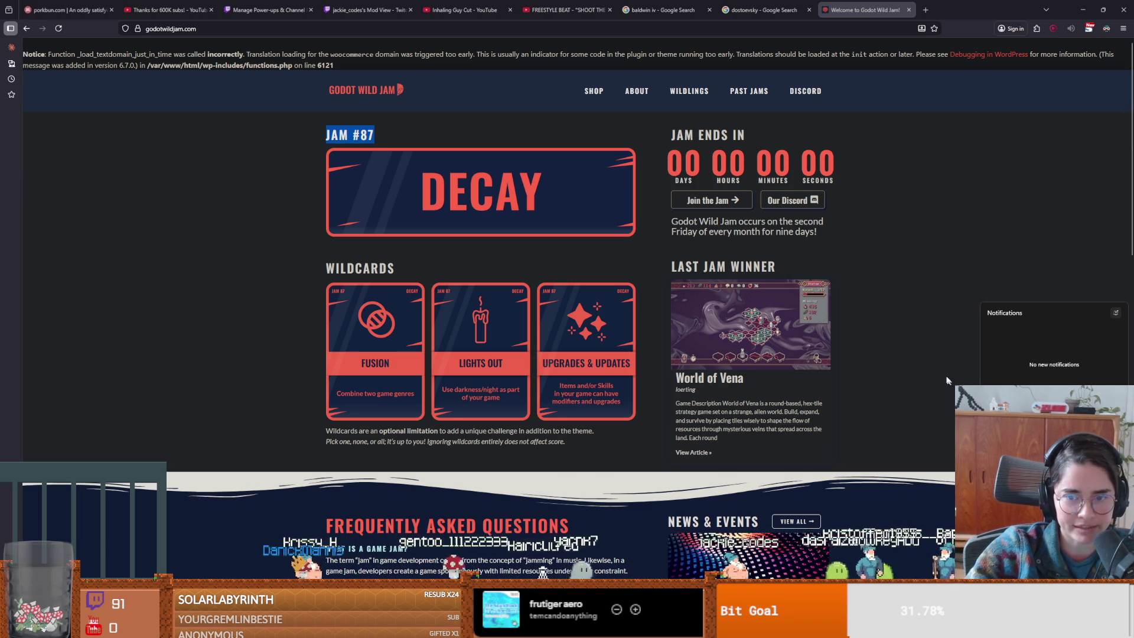
pyautogui.scroll(-2, 830, 486)
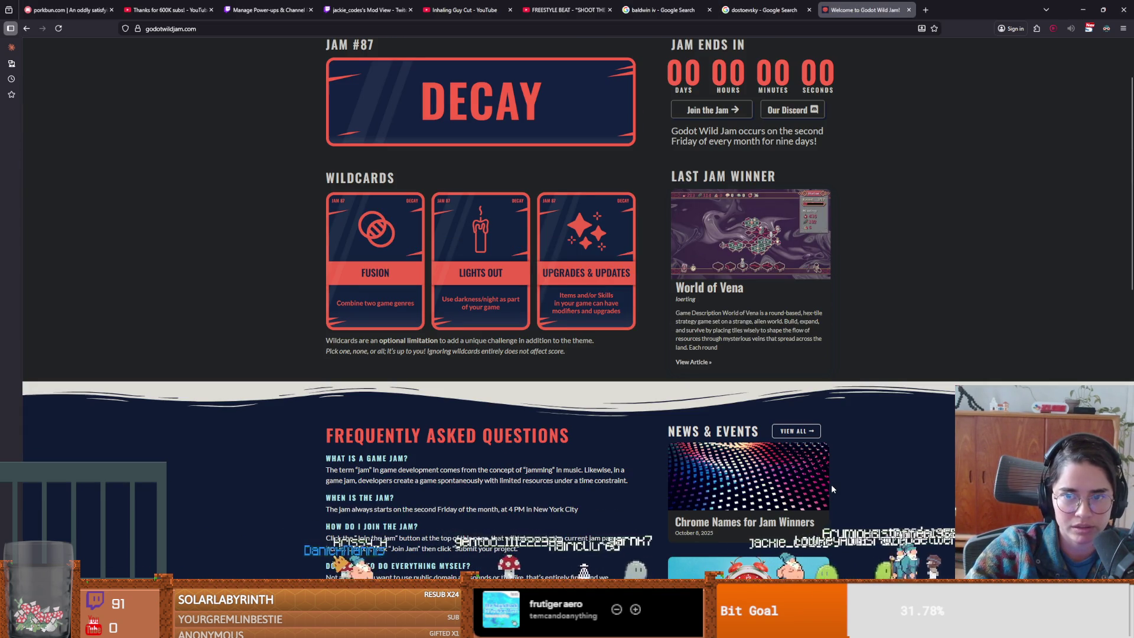
pyautogui.scroll(-3, 832, 488)
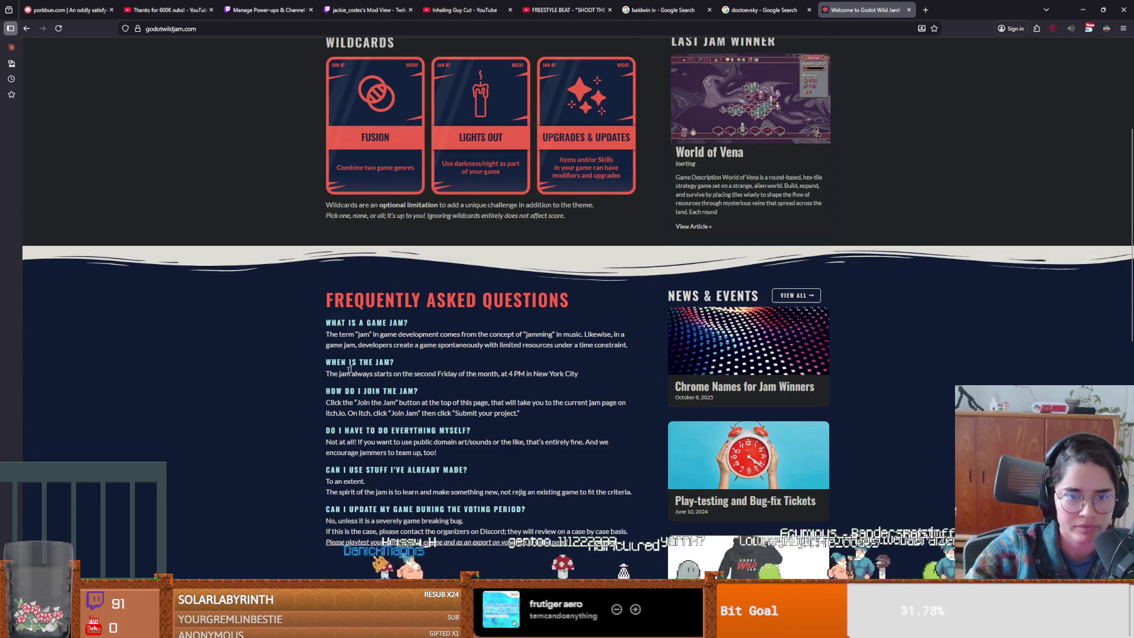
pyautogui.scroll(3, 348, 370)
pyautogui.moveTo(299, 175); pyautogui.dragTo(697, 361)
# - Highlight wildcards caption sentences, including that ignoring wildcards does not affect score
pyautogui.moveTo(326, 341); pyautogui.dragTo(566, 353)
pyautogui.click(424, 325)
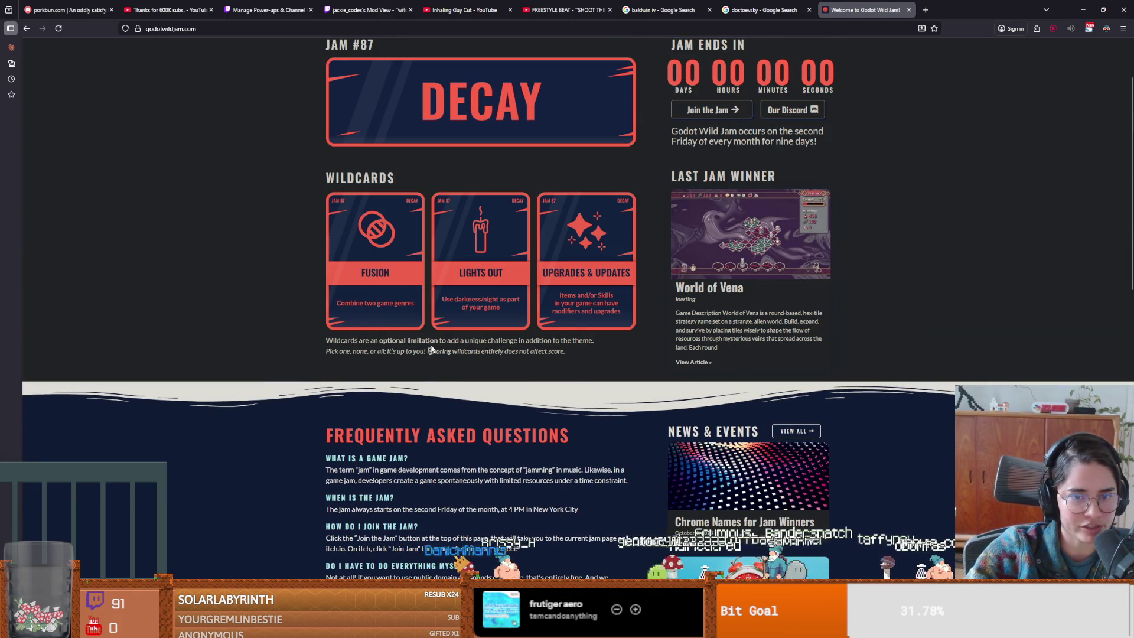
pyautogui.moveTo(440, 342)
pyautogui.mouseDown()
pyautogui.moveTo(590, 349)
pyautogui.moveTo(521, 348)
pyautogui.mouseUp()
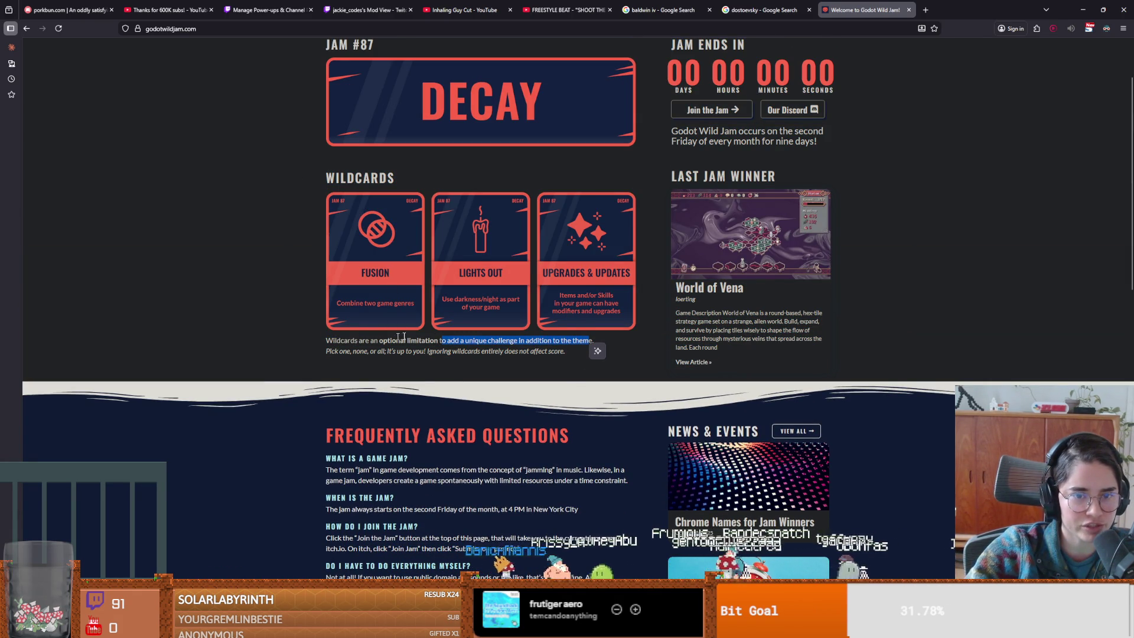
pyautogui.moveTo(331, 352); pyautogui.dragTo(584, 361)
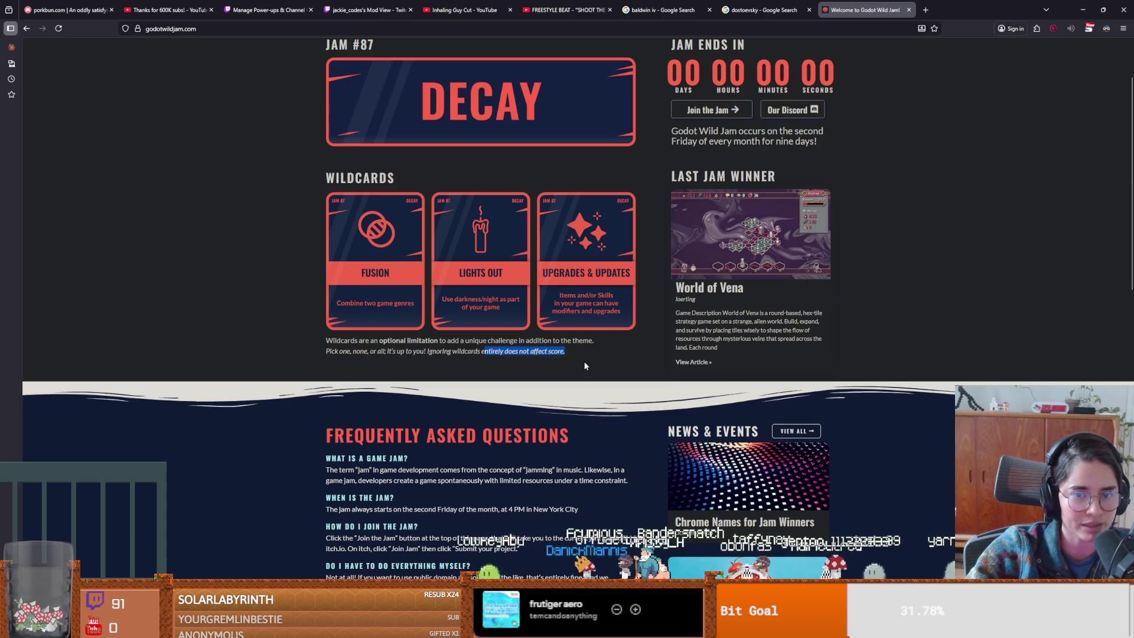
pyautogui.moveTo(374, 341); pyautogui.dragTo(559, 366)
pyautogui.moveTo(425, 353); pyautogui.dragTo(587, 356)
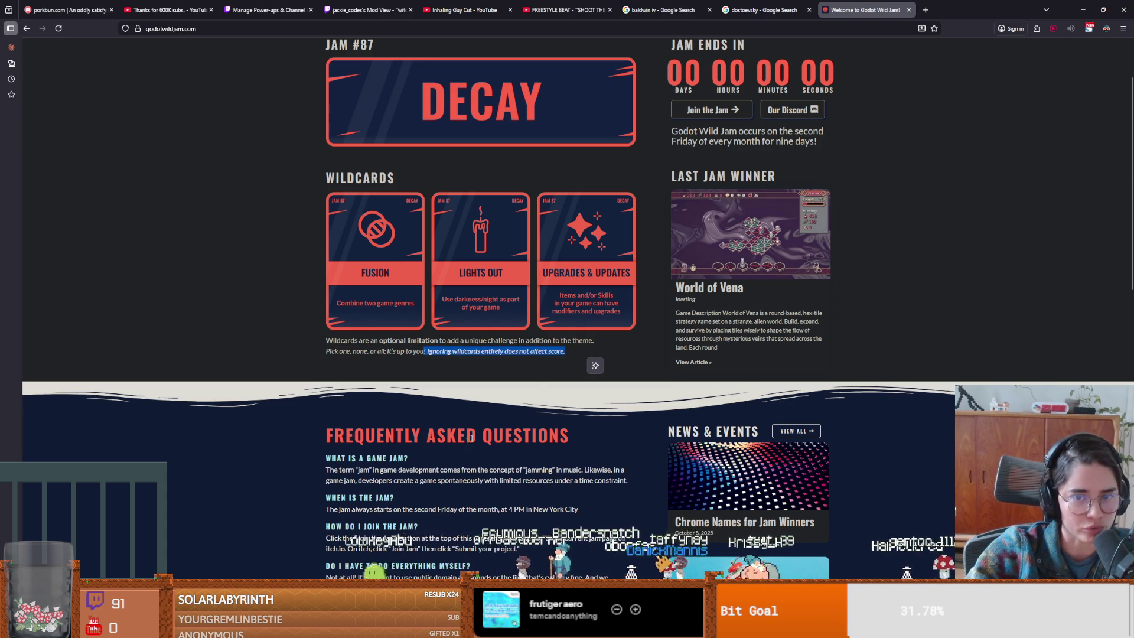
pyautogui.scroll(-2, 539, 353)
pyautogui.scroll(3, 396, 233)
pyautogui.moveTo(396, 234); pyautogui.dragTo(326, 224)
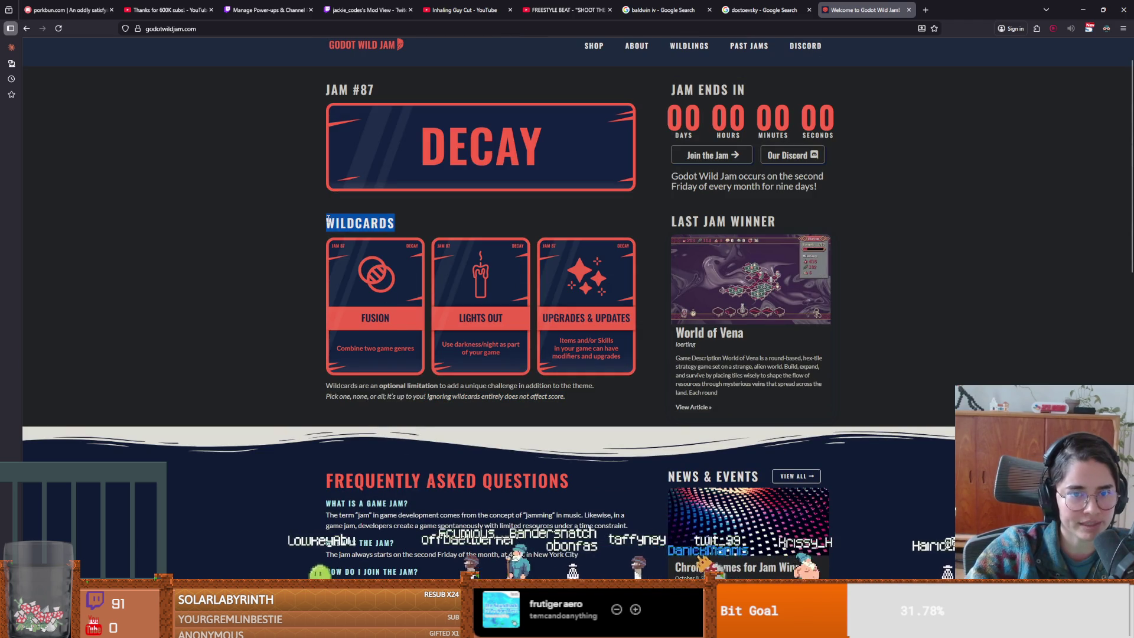
pyautogui.scroll(-3, 437, 428)
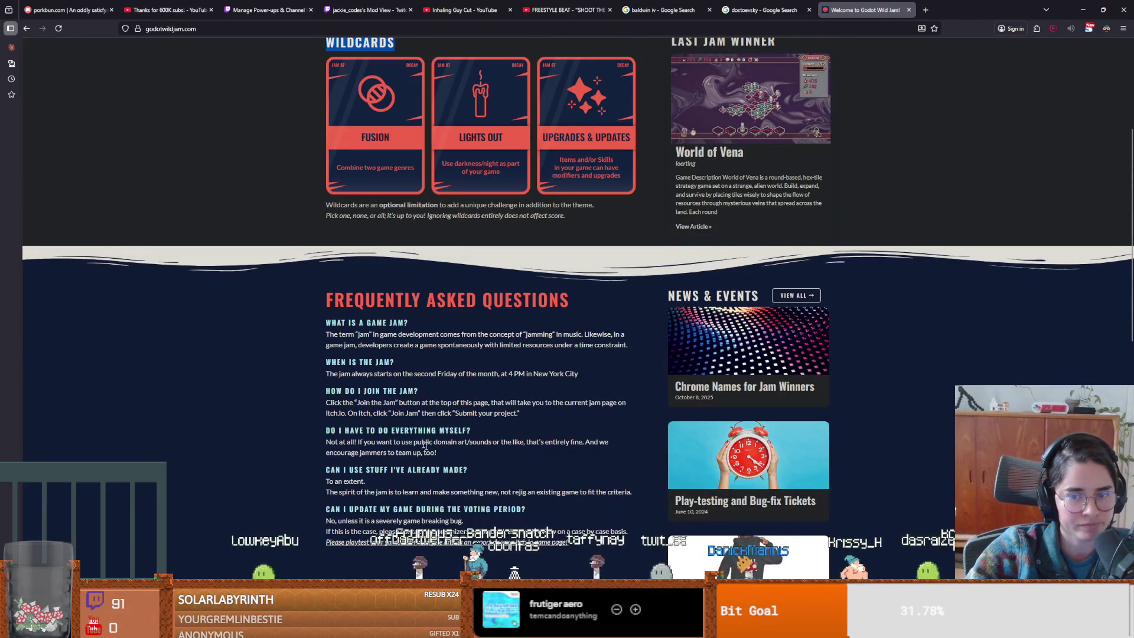
pyautogui.click(437, 428)
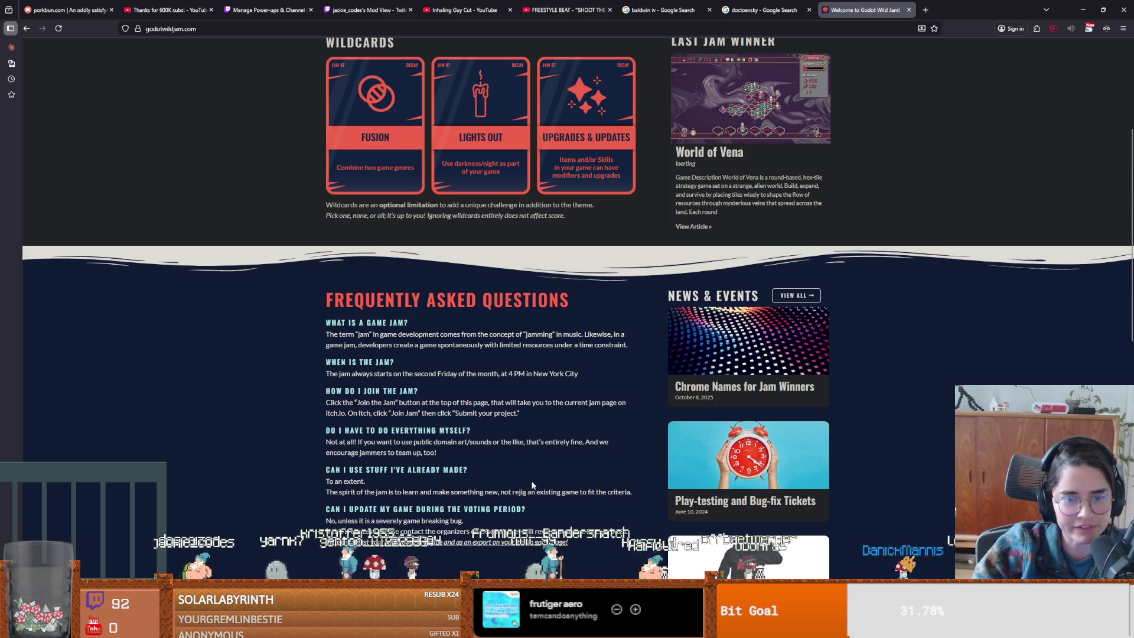
# - Highlight 'Friday of the', scroll back to the top, and dismiss the notifications popup
pyautogui.scroll(3, 532, 480)
pyautogui.scroll(-2, 532, 480)
pyautogui.scroll(-1, 350, 382)
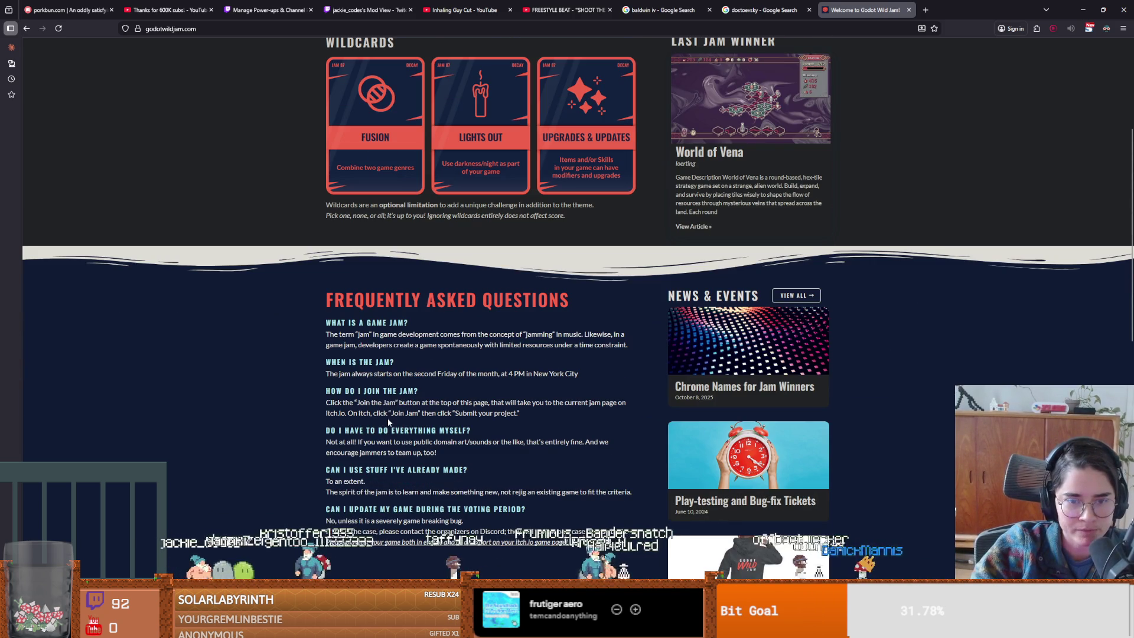
pyautogui.moveTo(350, 378); pyautogui.dragTo(584, 385)
pyautogui.moveTo(438, 373); pyautogui.dragTo(478, 375)
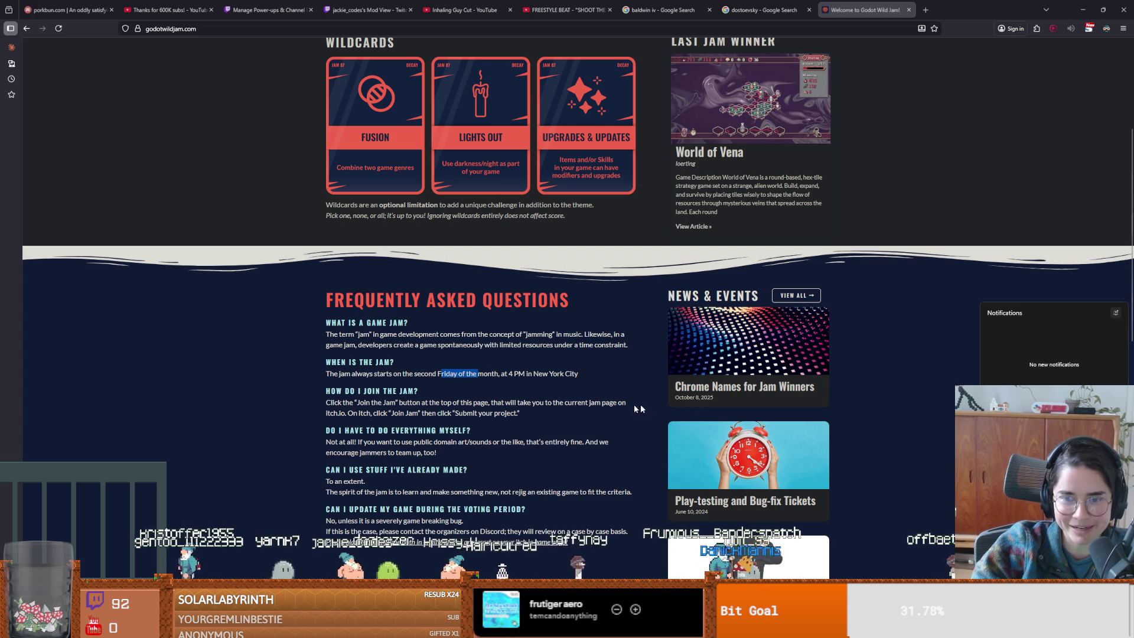
pyautogui.scroll(5, 556, 417)
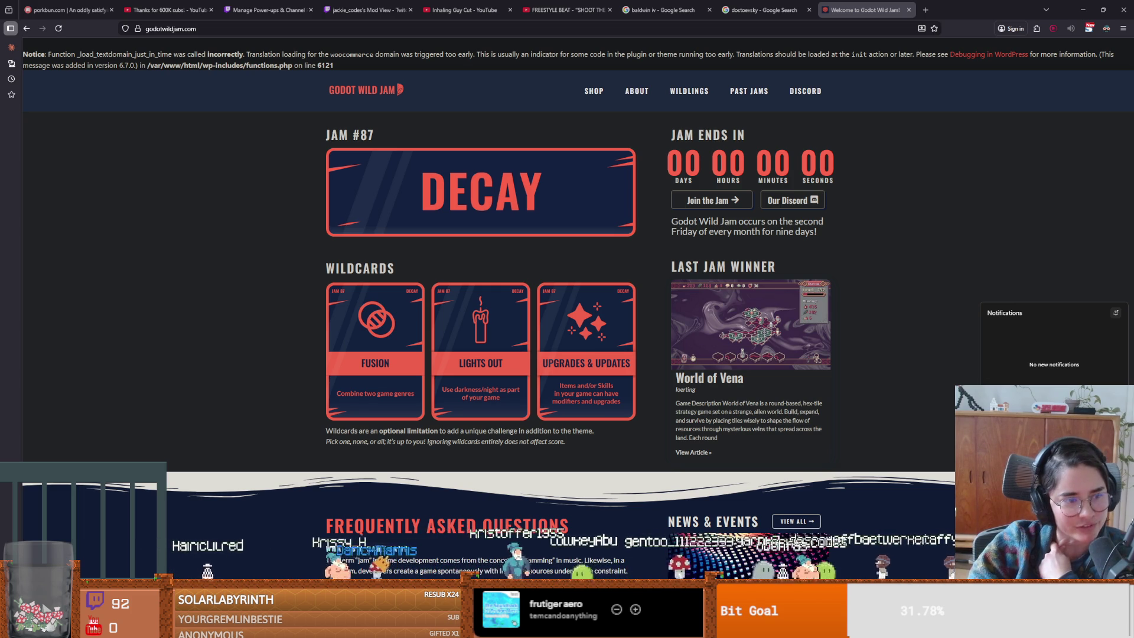
pyautogui.click(969, 368)
# - Return to the Godot editor and save the BaldwinIV_room scene
pyautogui.hotkey('alt', 'Tab')
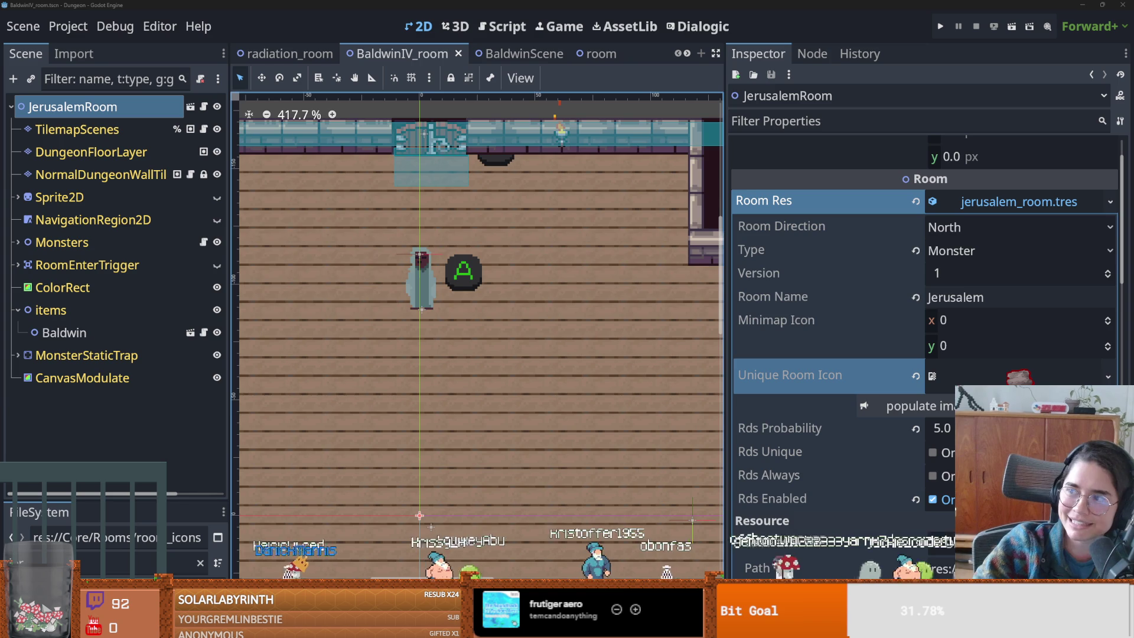
pyautogui.hscroll(-3, 493, 326)
pyautogui.hotkey('ctrl', 's')
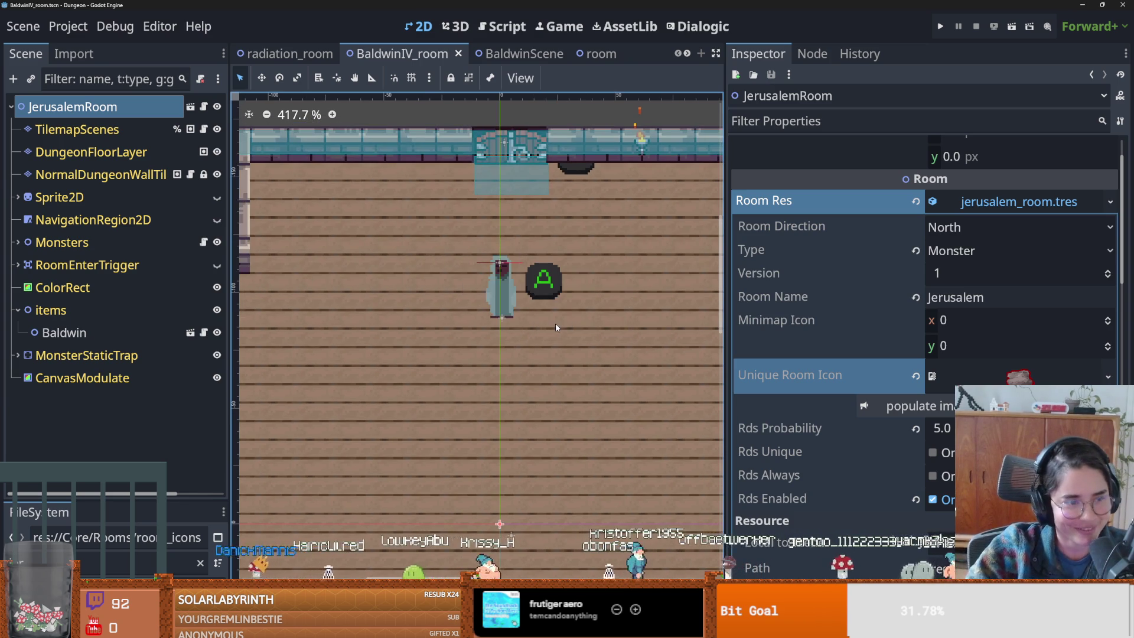
pyautogui.scroll(-2, 458, 336)
pyautogui.scroll(1, 459, 337)
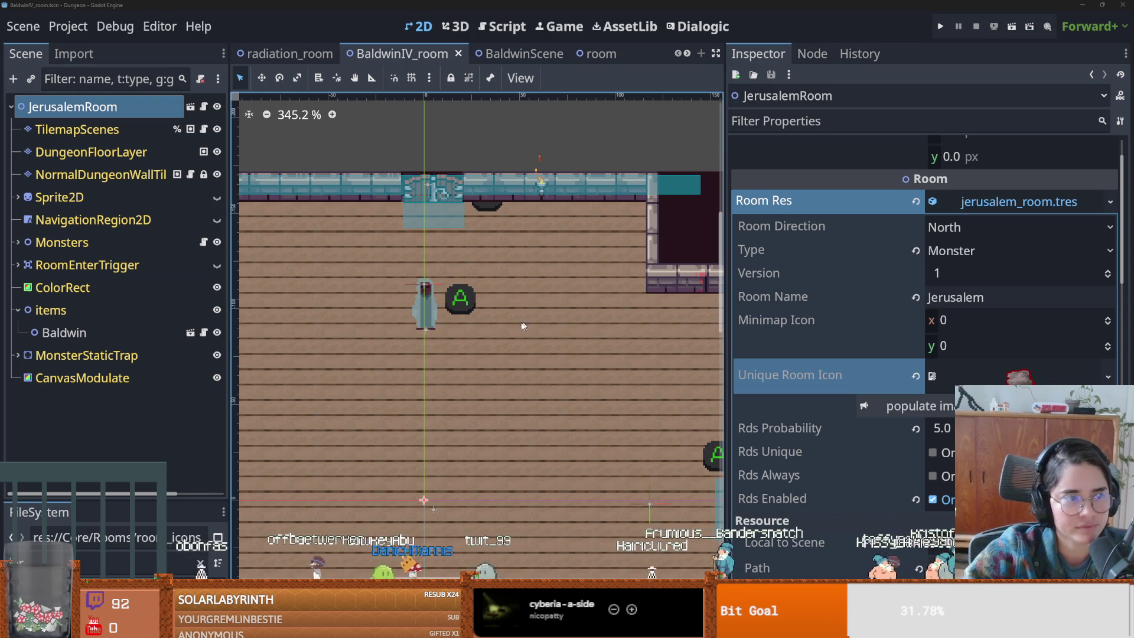
pyautogui.hotkey('ctrl', 's')
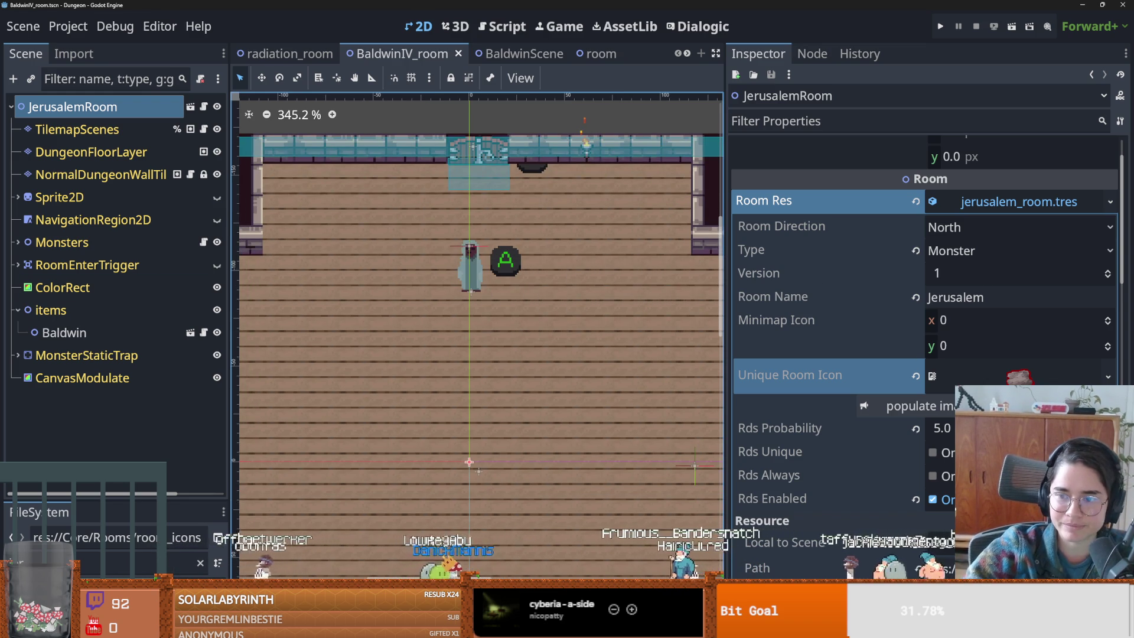
# - Assign jerusalem.png as the Jerusalem room's Unique Room Icon and save the scene
pyautogui.moveTo(145, 506); pyautogui.dragTo(144, 282)
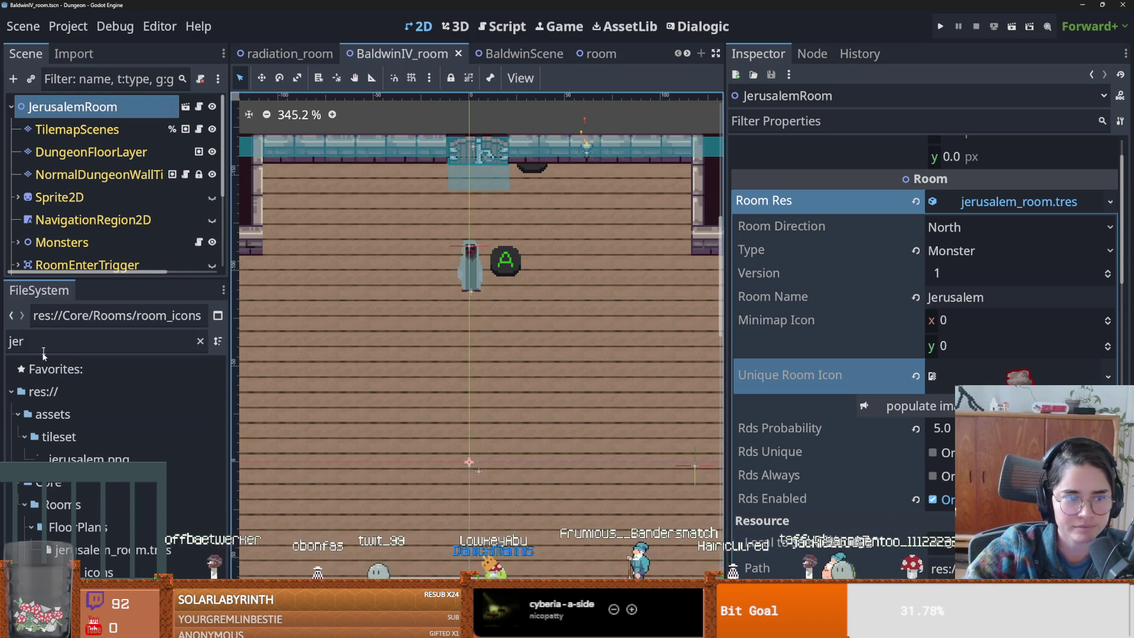
pyautogui.press('Up')
pyautogui.press('Up')
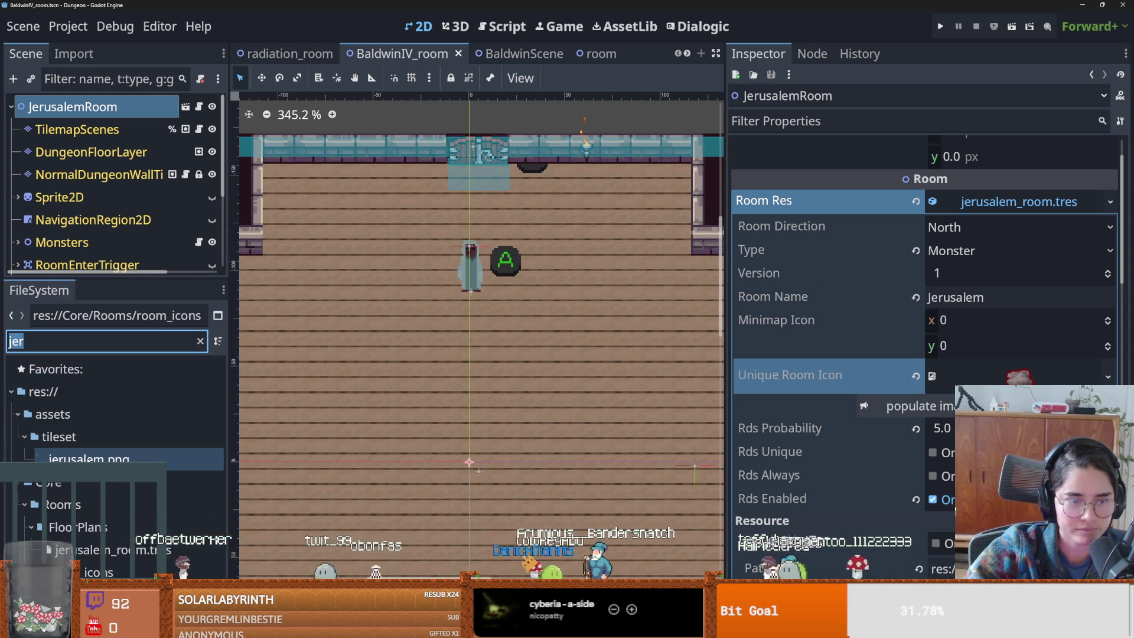
pyautogui.moveTo(89, 459)
pyautogui.mouseDown()
pyautogui.moveTo(177, 413)
pyautogui.moveTo(1020, 375)
pyautogui.mouseUp()
pyautogui.hotkey('ctrl', 's')
pyautogui.scroll(-1, 406, 413)
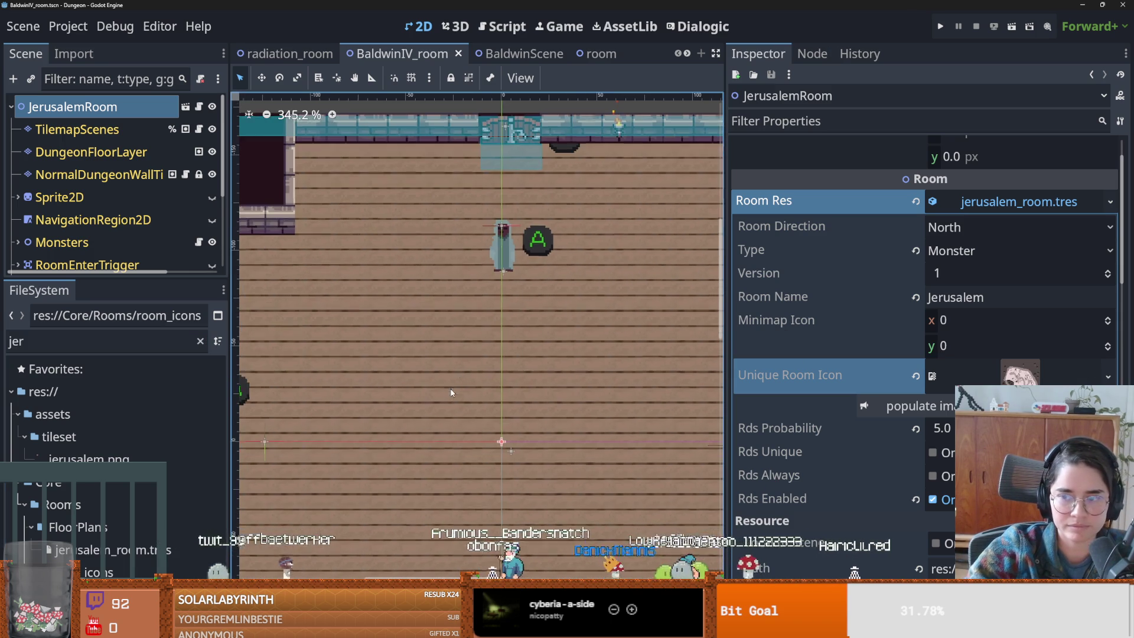
pyautogui.click(1021, 376)
pyautogui.hotkey('ctrl', 's')
pyautogui.hotkey('ctrl', 's')
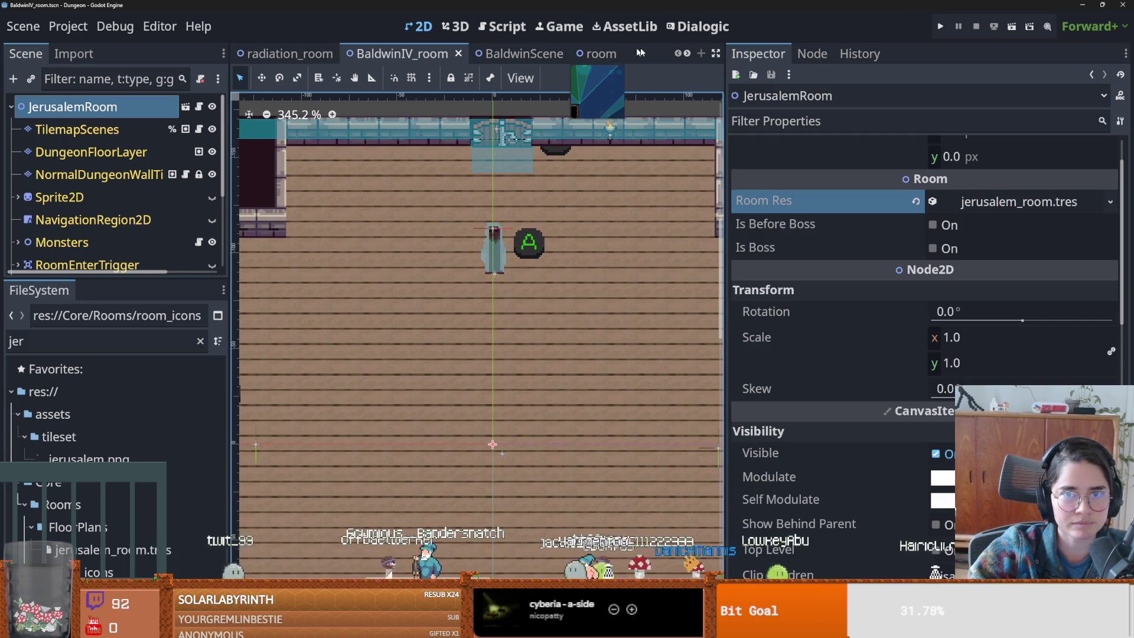
# - Switch to the room scene, expand its node list, then go over to Discord
pyautogui.click(602, 54)
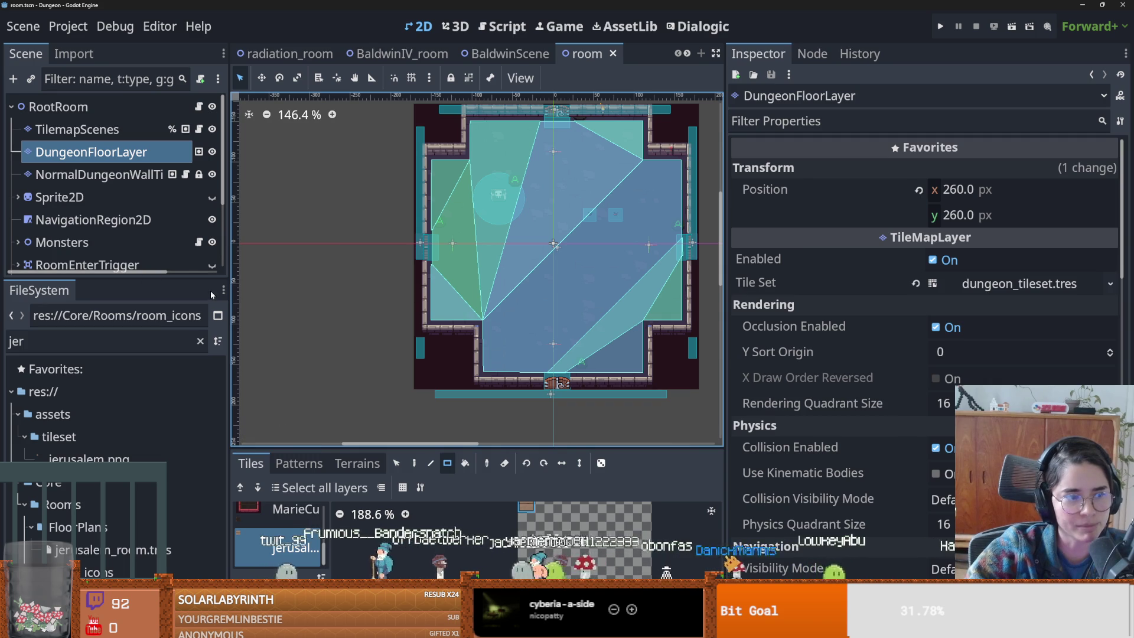
pyautogui.moveTo(124, 284)
pyautogui.mouseDown()
pyautogui.moveTo(124, 523)
pyautogui.moveTo(118, 410)
pyautogui.moveTo(136, 345)
pyautogui.mouseUp()
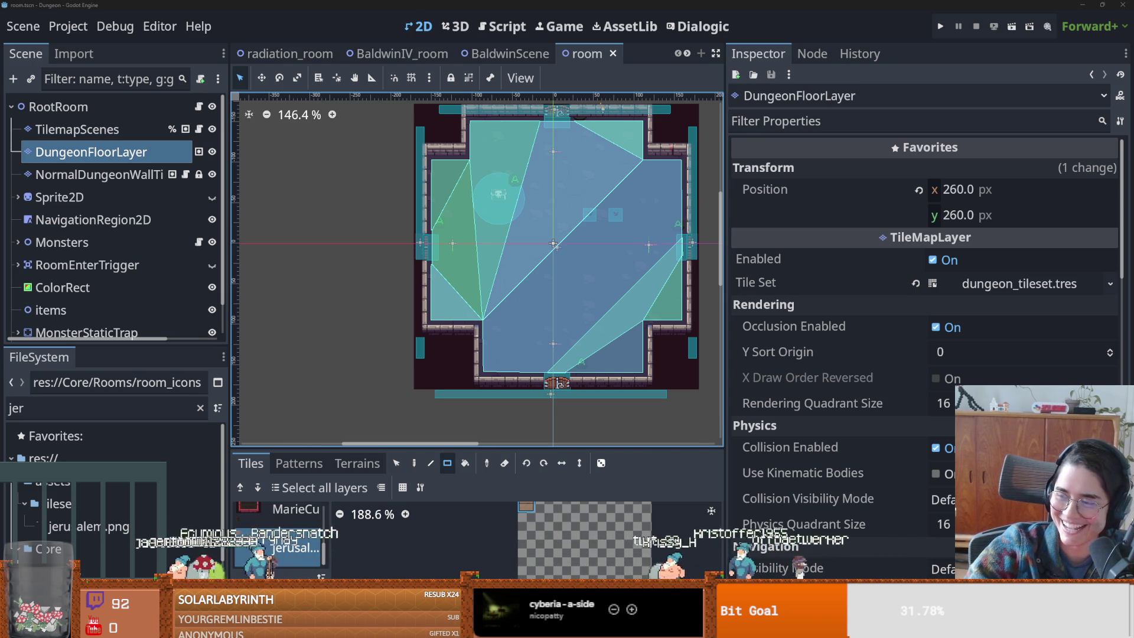
pyautogui.hotkey('alt', 'Tab')
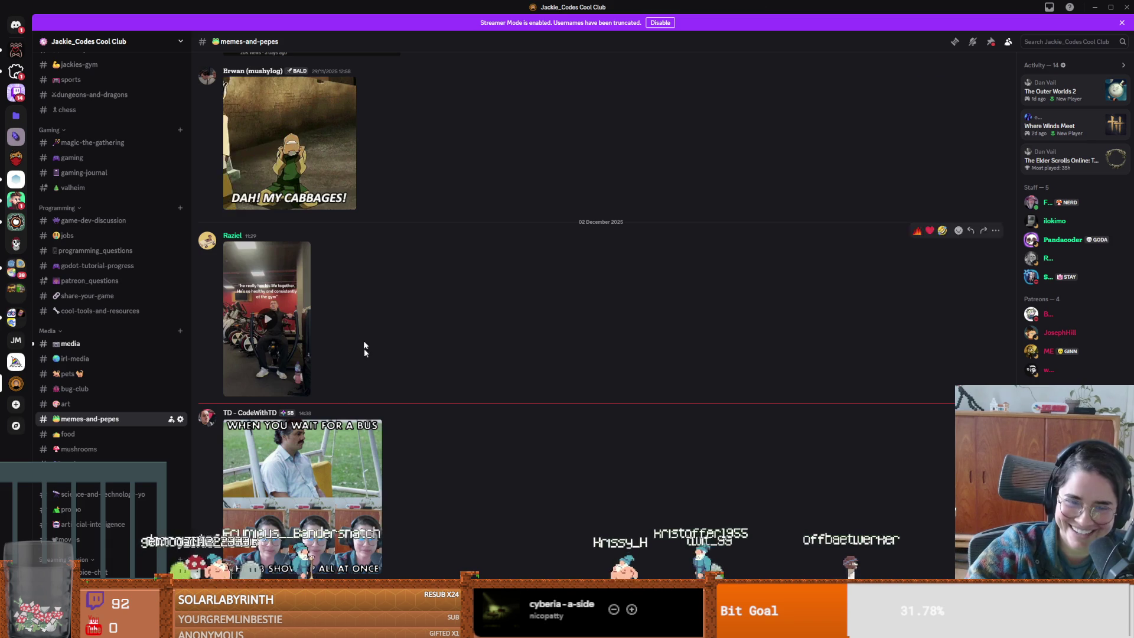
pyautogui.click(334, 455)
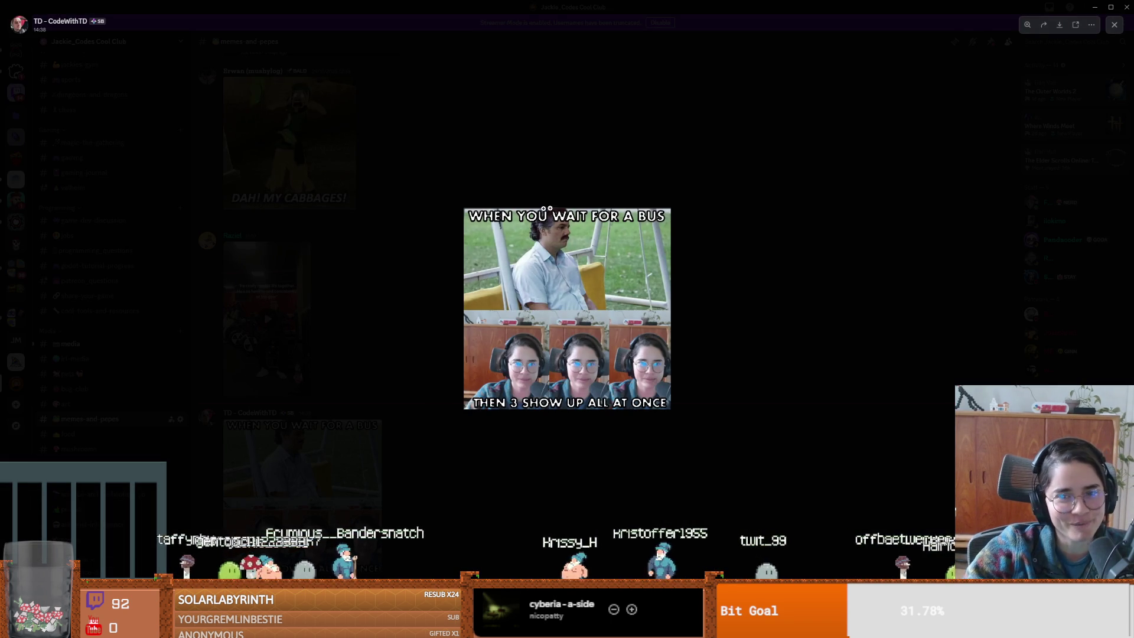
pyautogui.click(578, 277)
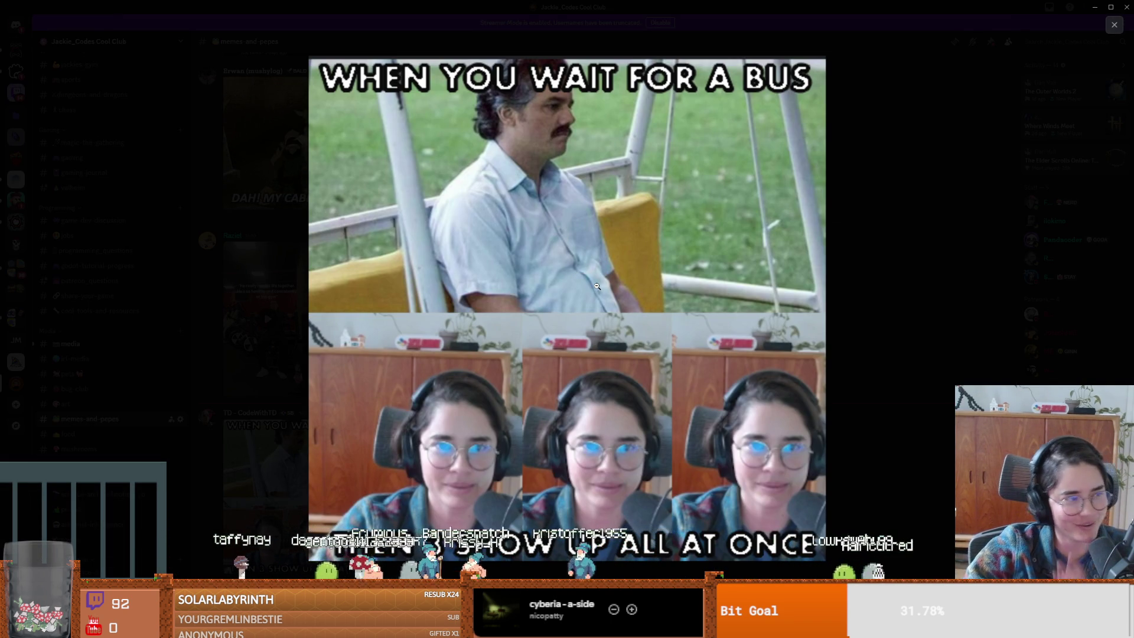
pyautogui.click(967, 105)
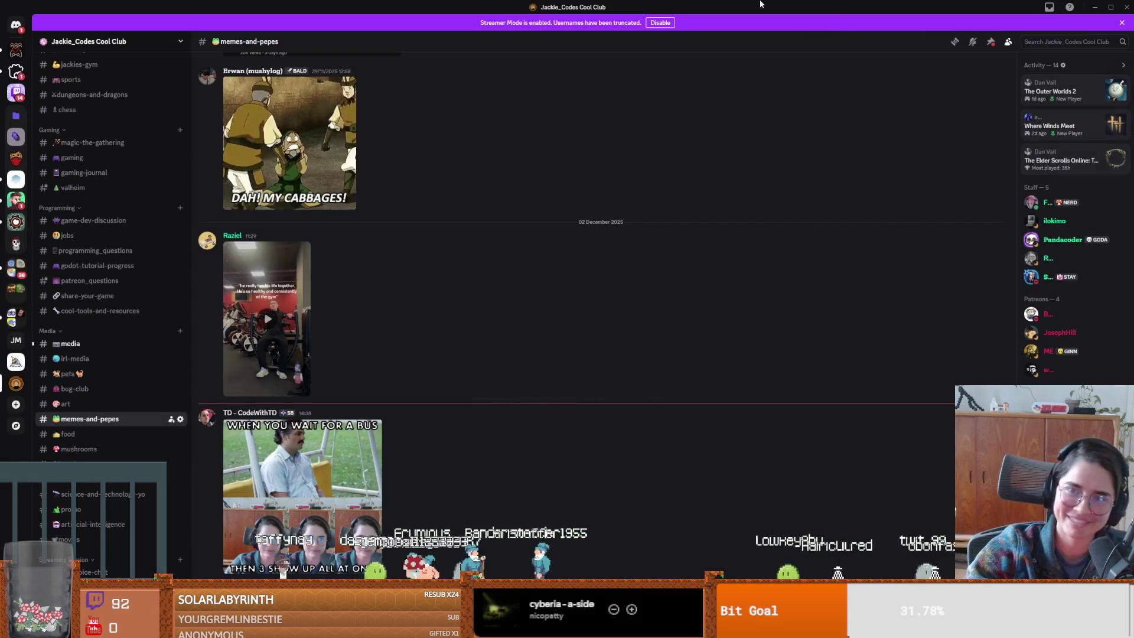
pyautogui.hotkey('alt', 'Tab')
pyautogui.scroll(2, 613, 342)
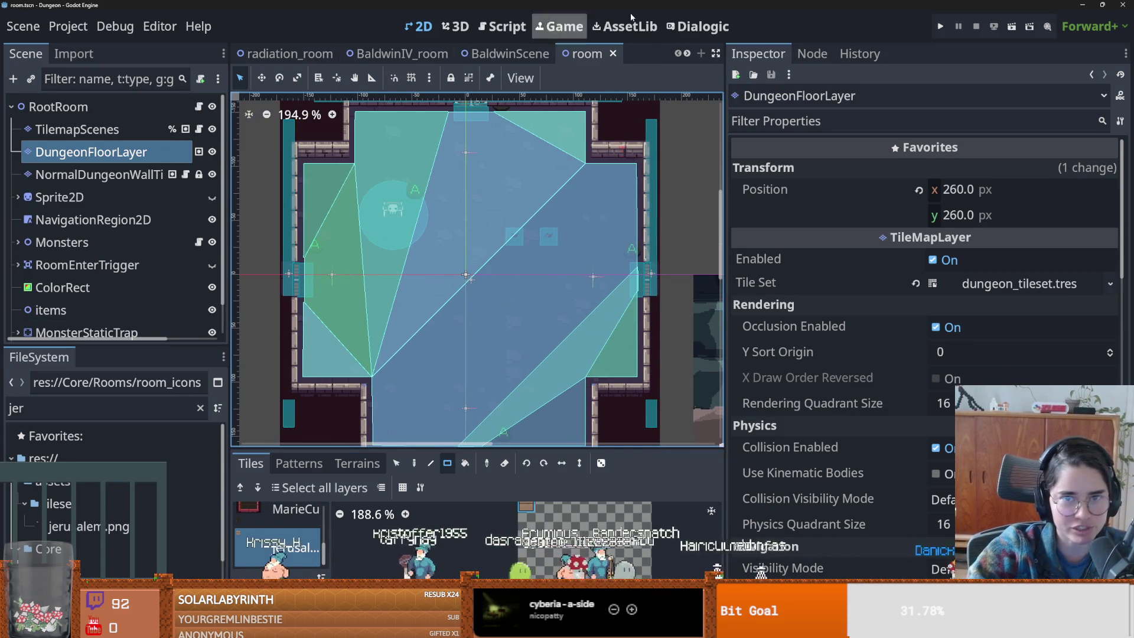
# - Search the project files for 'minima' and open the minimap scene
pyautogui.click(99, 409)
pyautogui.write('tilea')
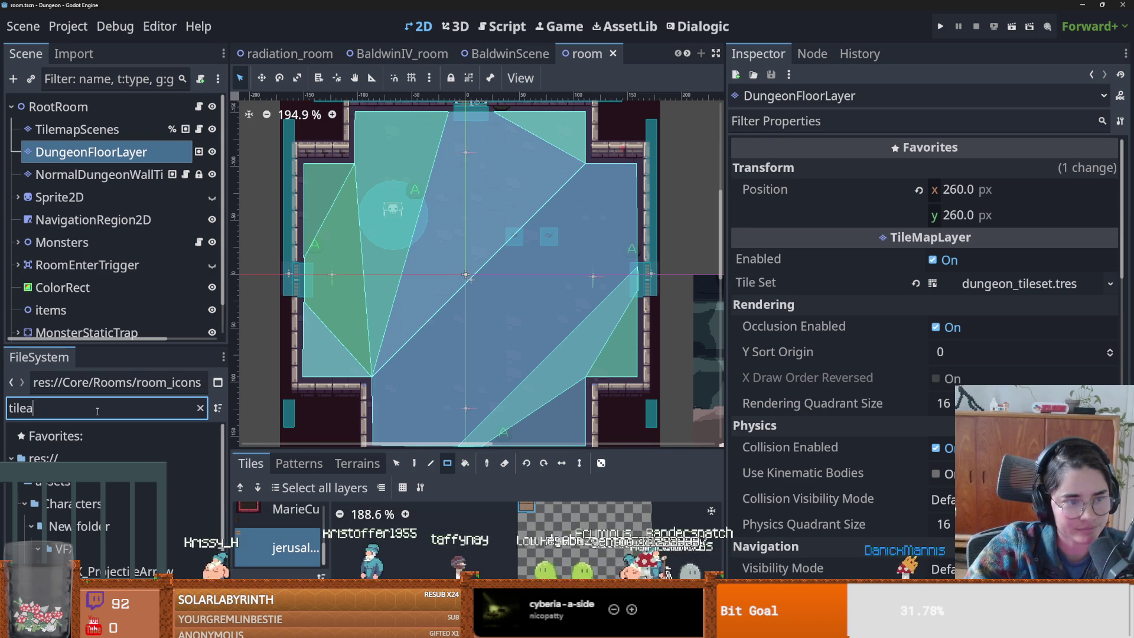
pyautogui.press('BackSpace')
pyautogui.write('ma')
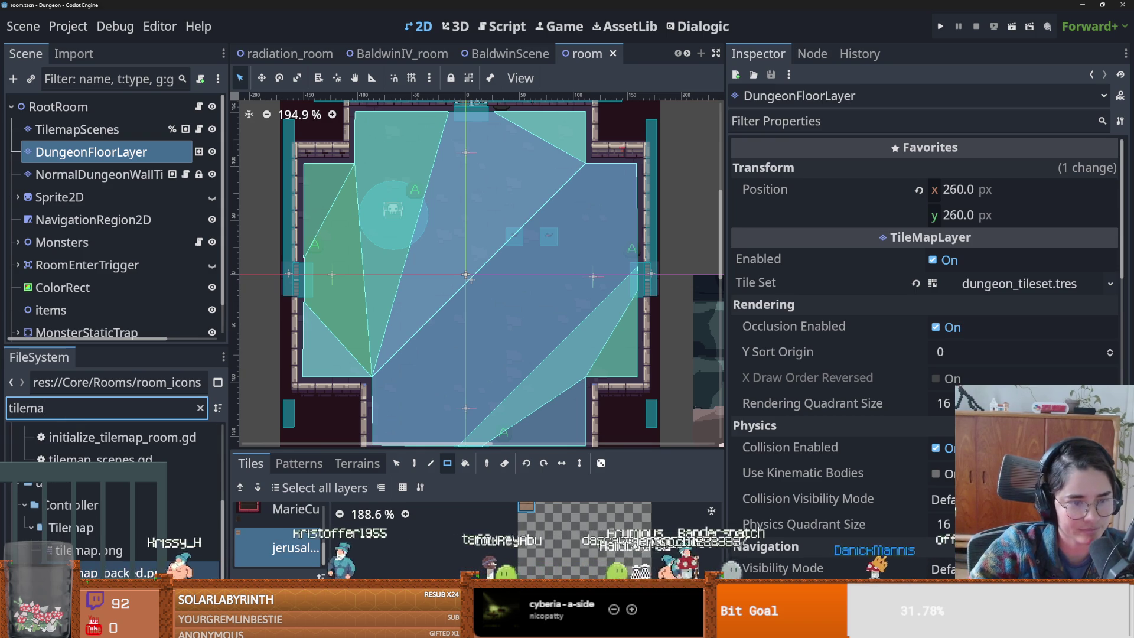
pyautogui.press('Down')
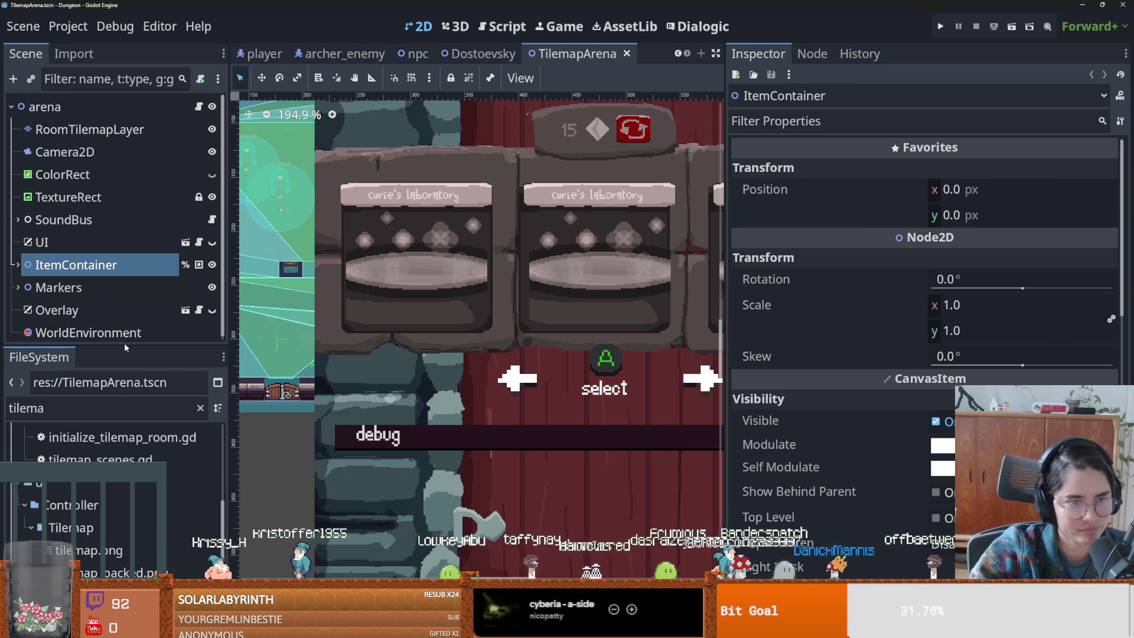
pyautogui.write('minimap')
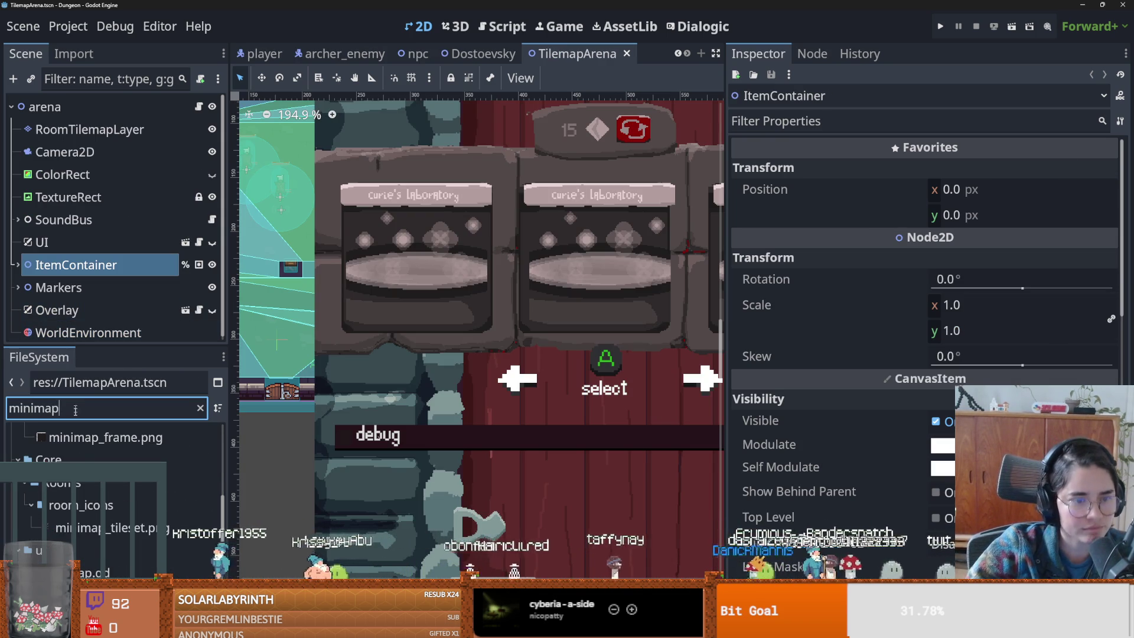
pyautogui.press('Return')
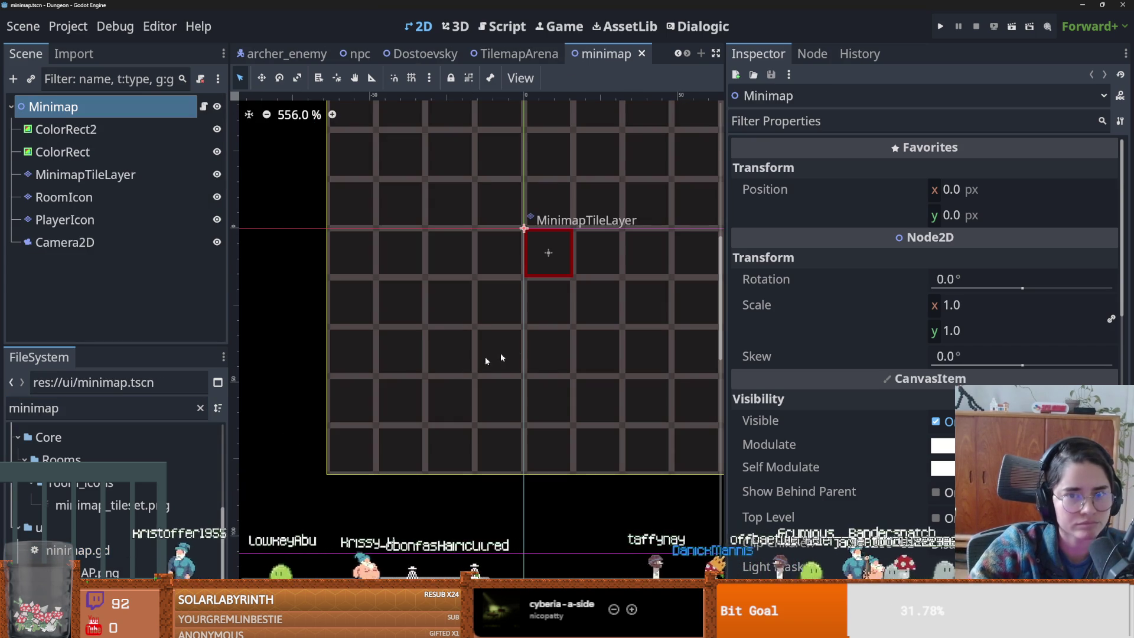
# - Select the RoomIcon node, pick the third atlas source, and confirm a 160 px tile width
pyautogui.scroll(-2, 438, 378)
pyautogui.click(452, 418)
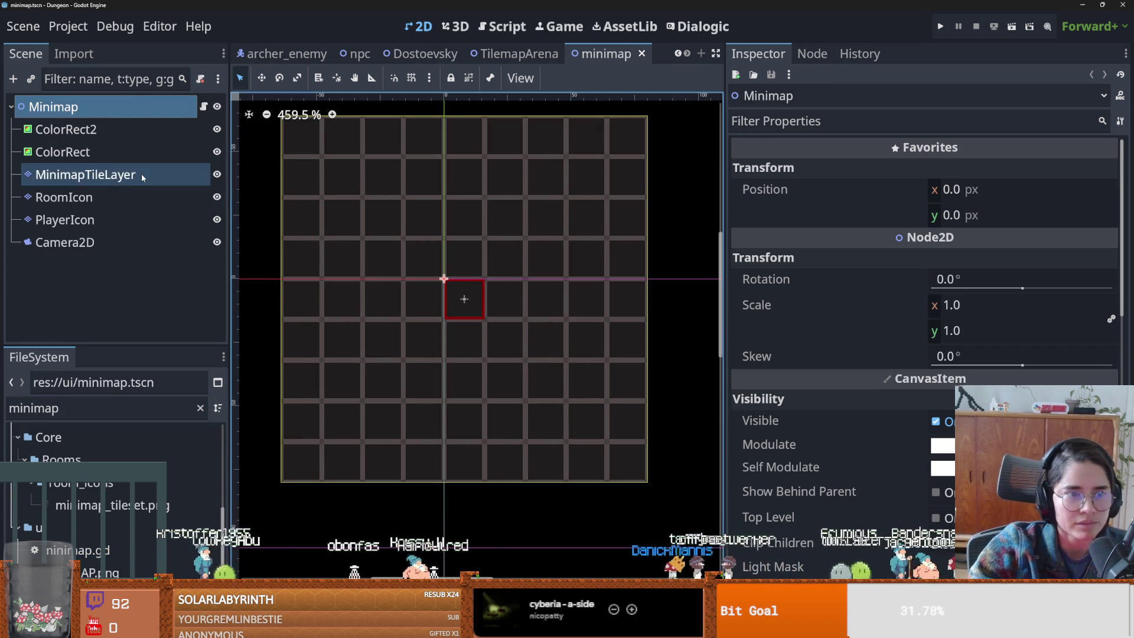
pyautogui.scroll(-3, 319, 553)
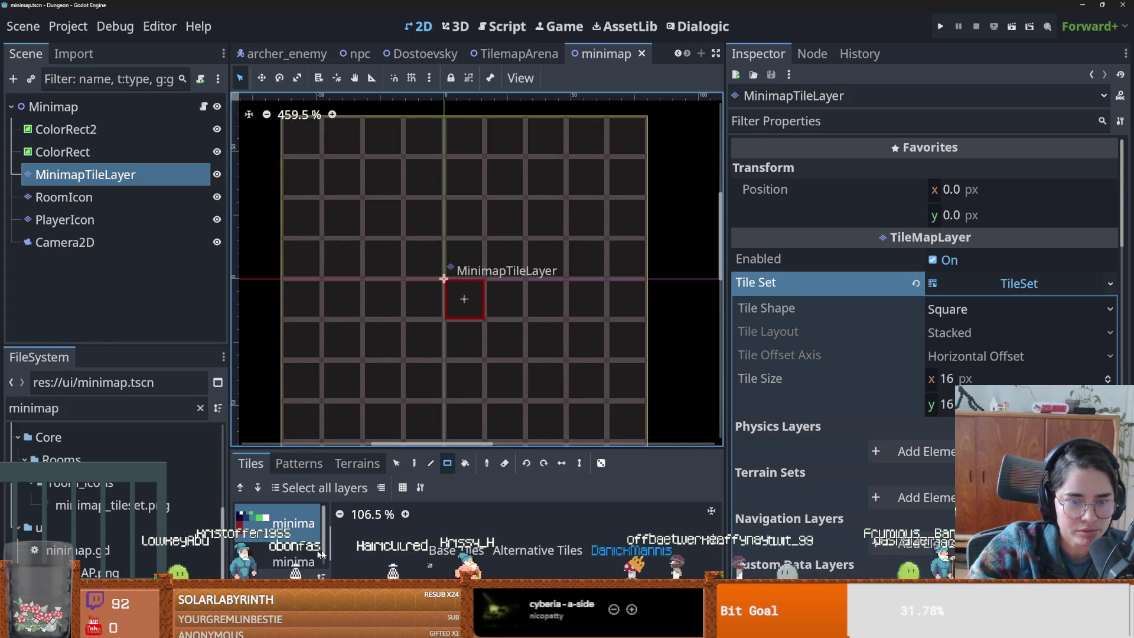
pyautogui.click(71, 197)
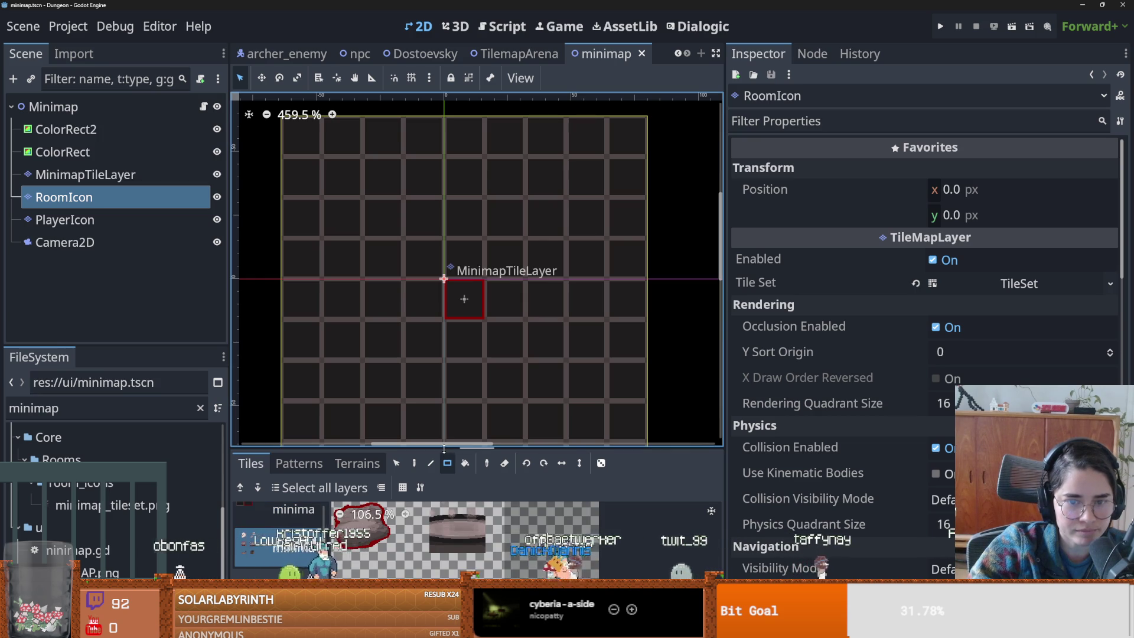
pyautogui.moveTo(444, 449); pyautogui.dragTo(445, 143)
pyautogui.click(314, 292)
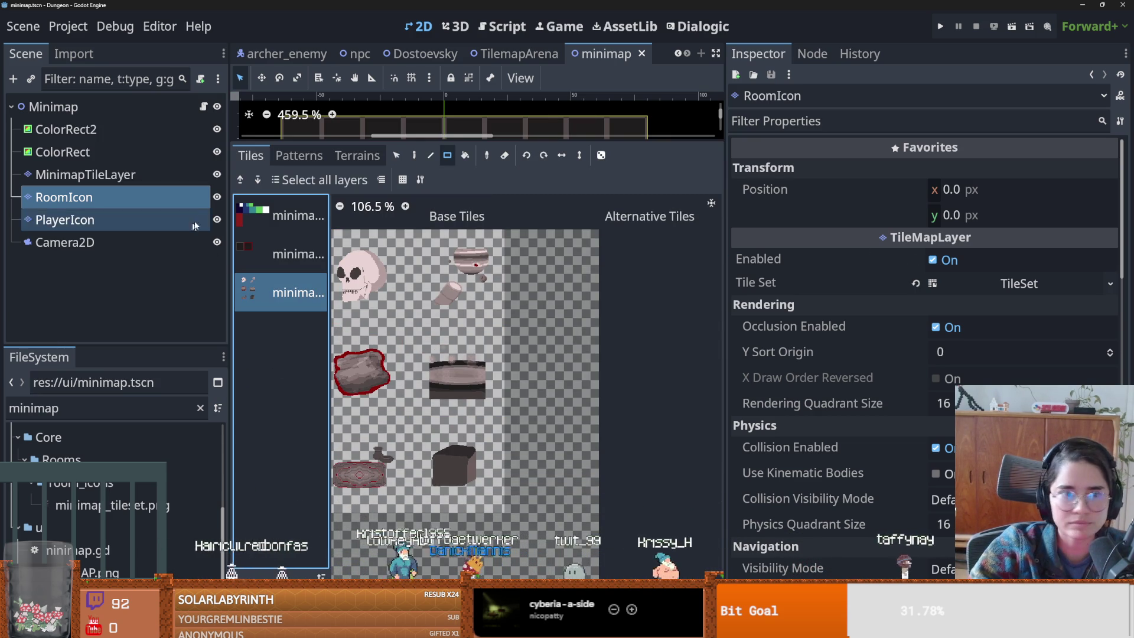
pyautogui.click(991, 281)
pyautogui.click(749, 400)
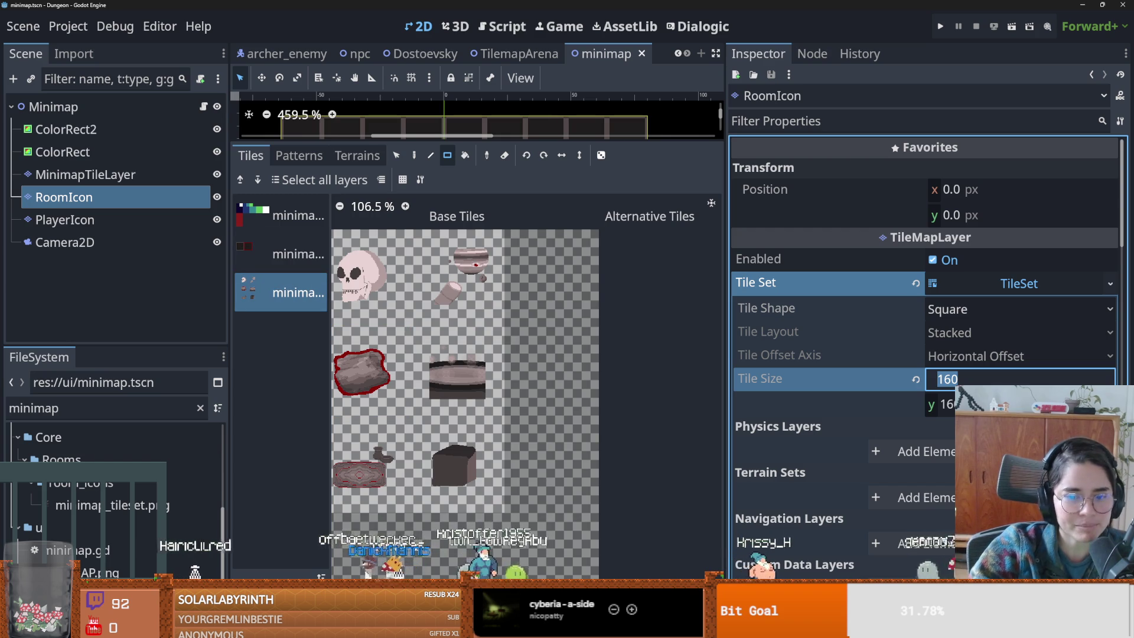
pyautogui.press('Return')
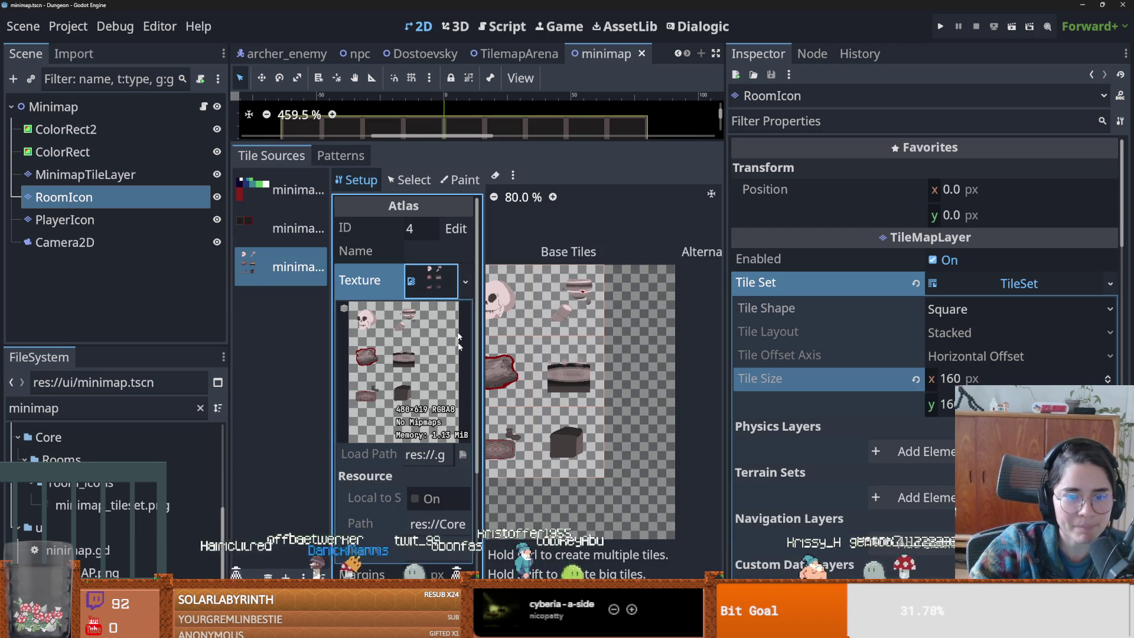
# - Locate the tileset's atlas texture file in the FileSystem dock and dismiss its actions menu
pyautogui.click(466, 282)
pyautogui.click(385, 538)
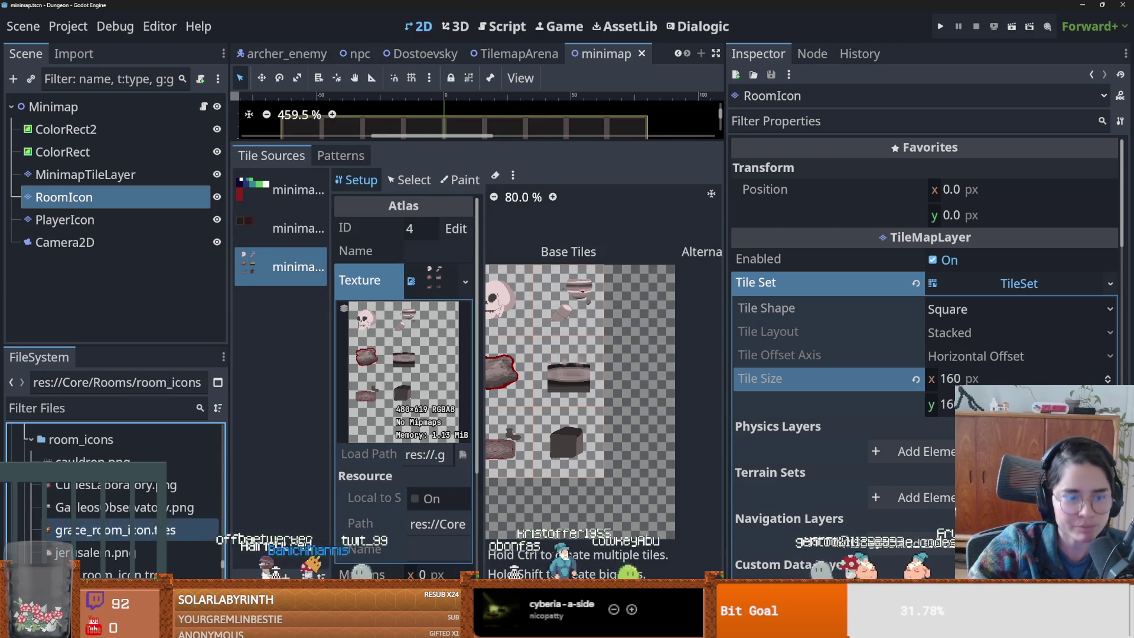
pyautogui.rightClick(142, 530)
pyautogui.click(474, 433)
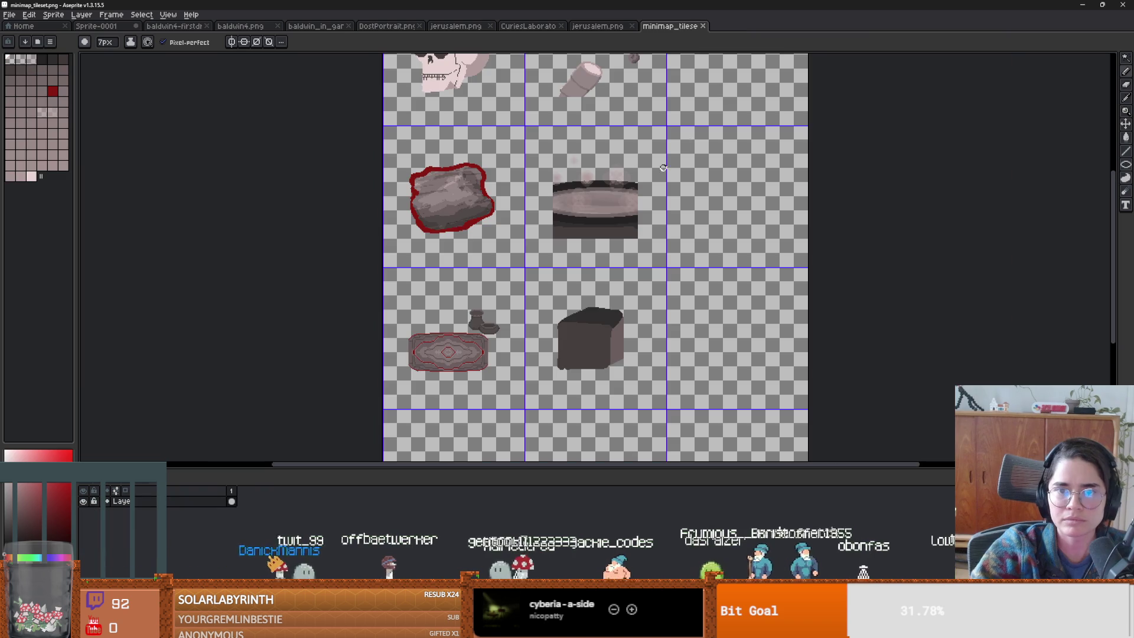
# - Commit the rug's move in the minimap tileset
pyautogui.scroll(-4, 663, 167)
pyautogui.press('m')
pyautogui.hotkey('ctrl', 'shift', 'd')
pyautogui.click(549, 224)
pyautogui.click(588, 36)
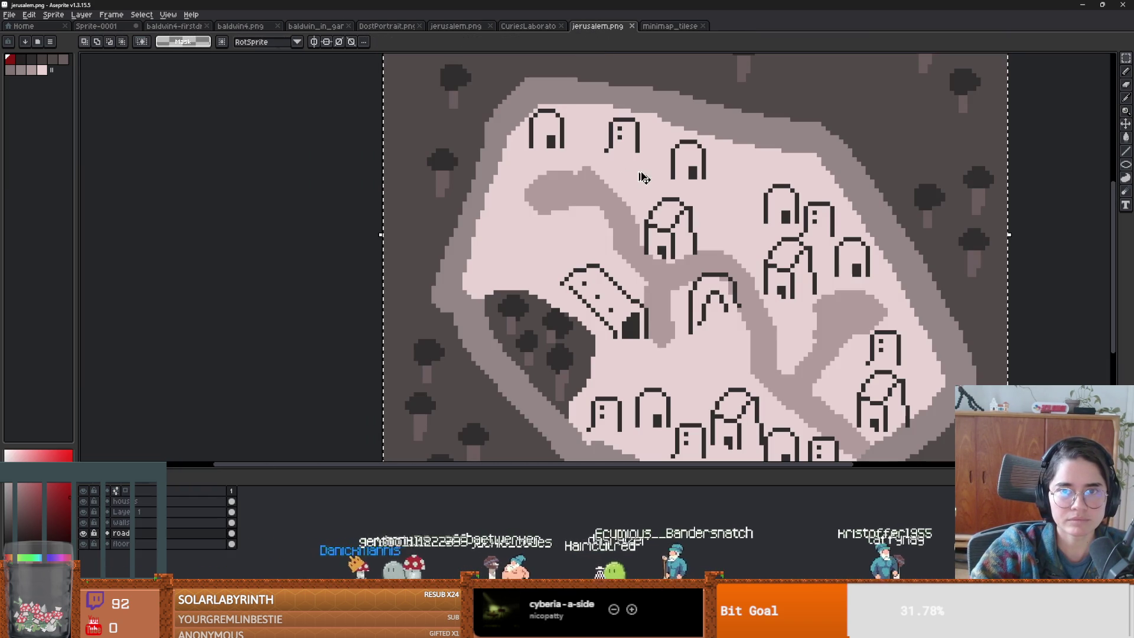
pyautogui.click(671, 26)
pyautogui.click(471, 266)
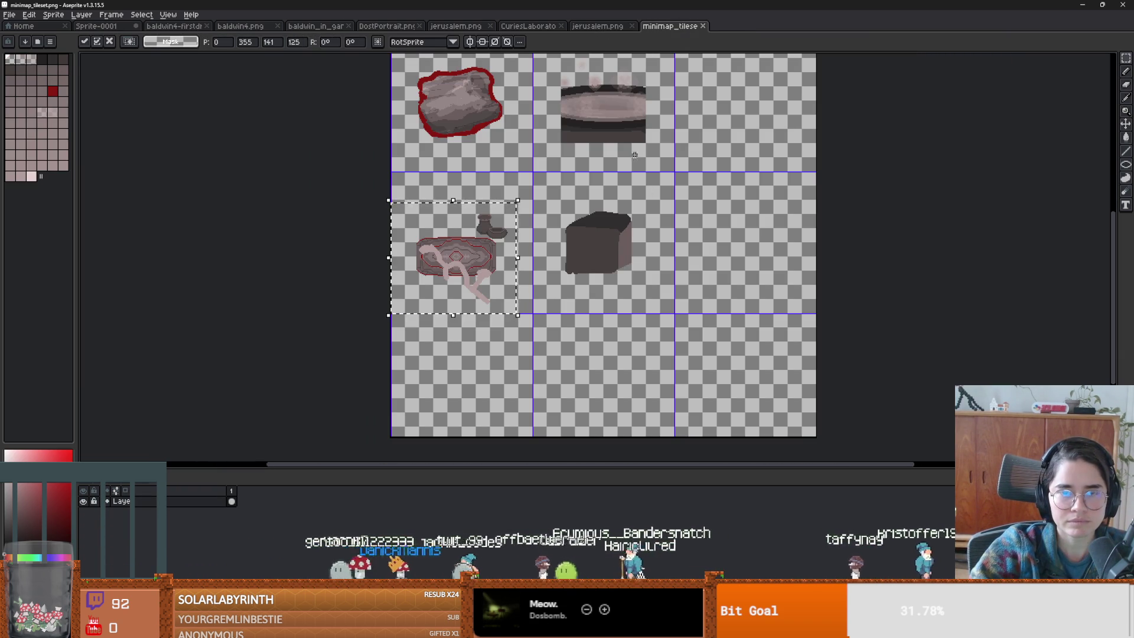
# - Select the entire Jerusalem town map, paste it into the minimap tileset, and start a Canvas Size change
pyautogui.click(598, 26)
pyautogui.scroll(-3, 731, 268)
pyautogui.hotkey('ctrl', 'a')
pyautogui.click(171, 502)
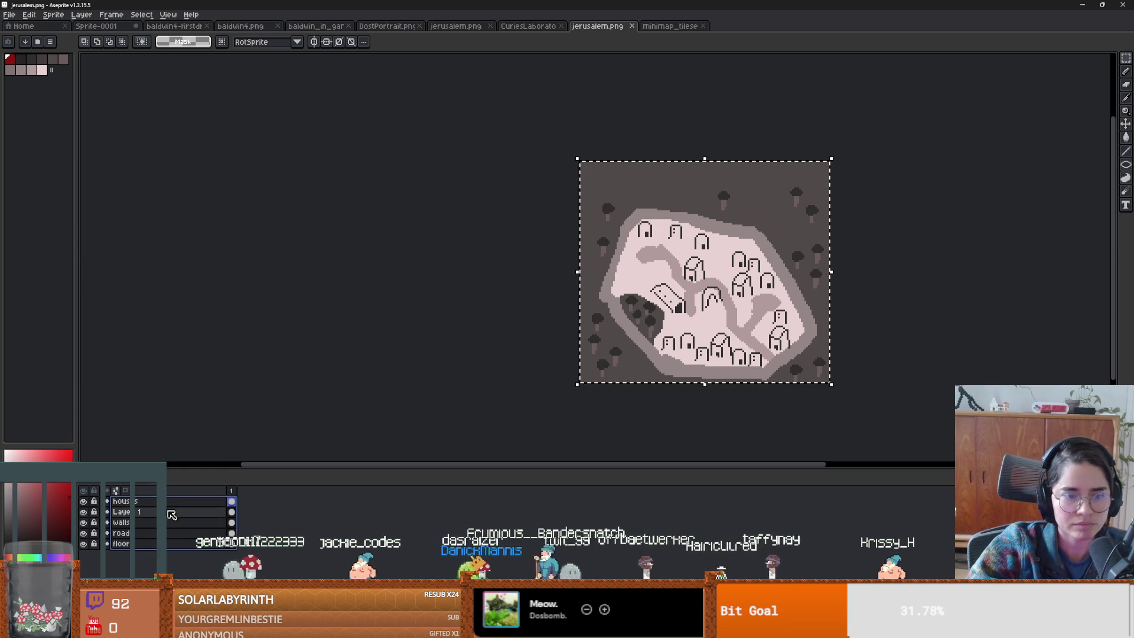
pyautogui.click(670, 26)
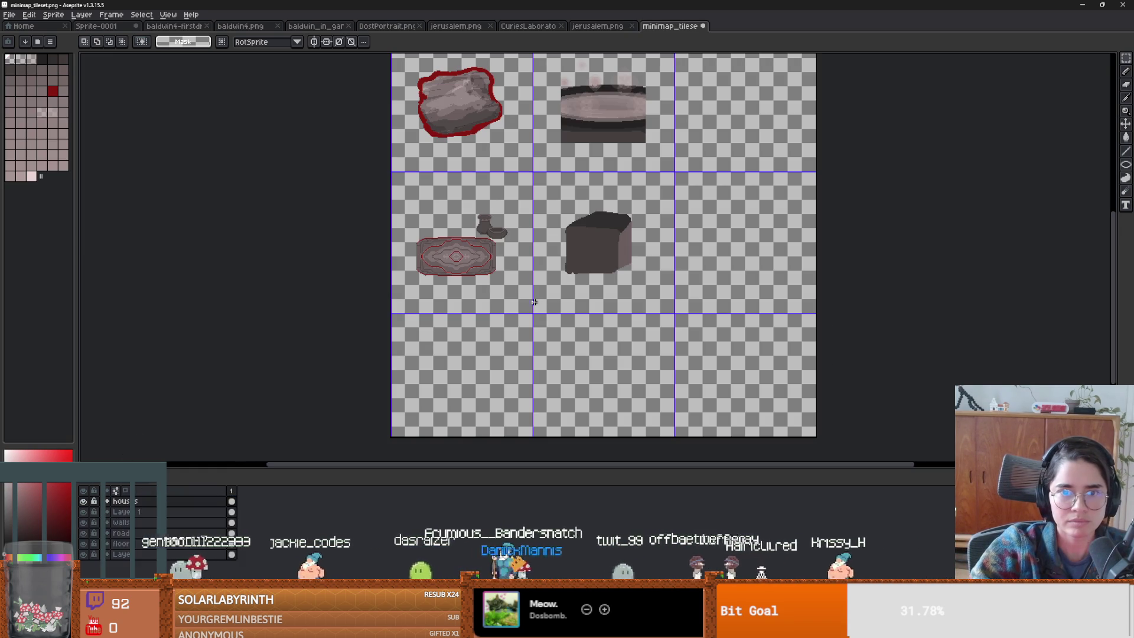
pyautogui.scroll(-3, 533, 302)
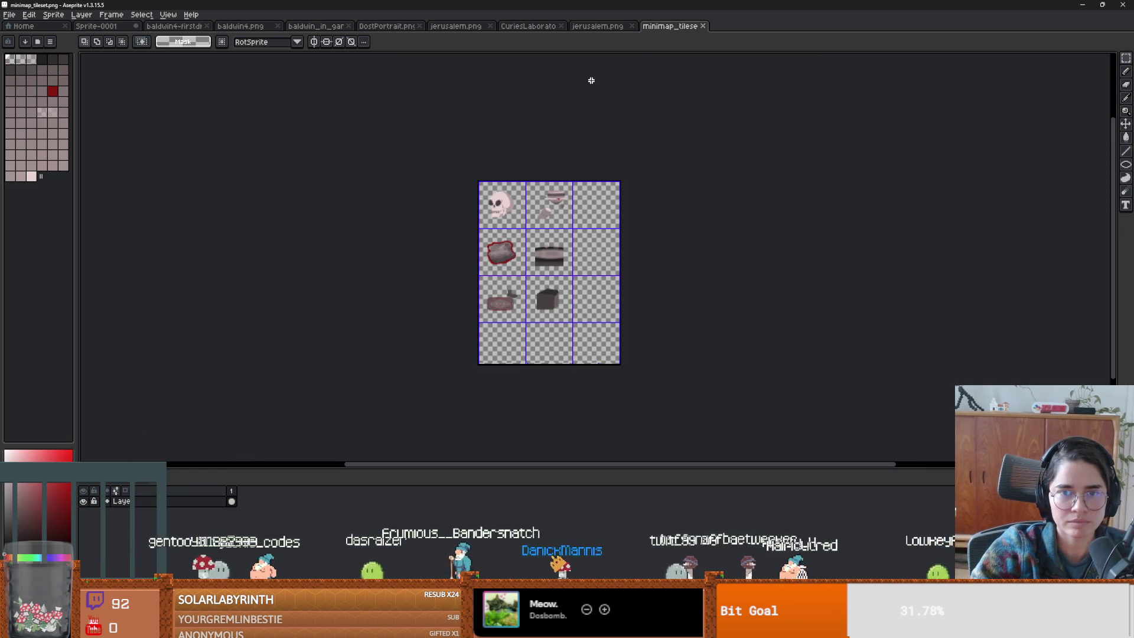
pyautogui.hotkey('ctrl', 'v')
pyautogui.scroll(2, 521, 237)
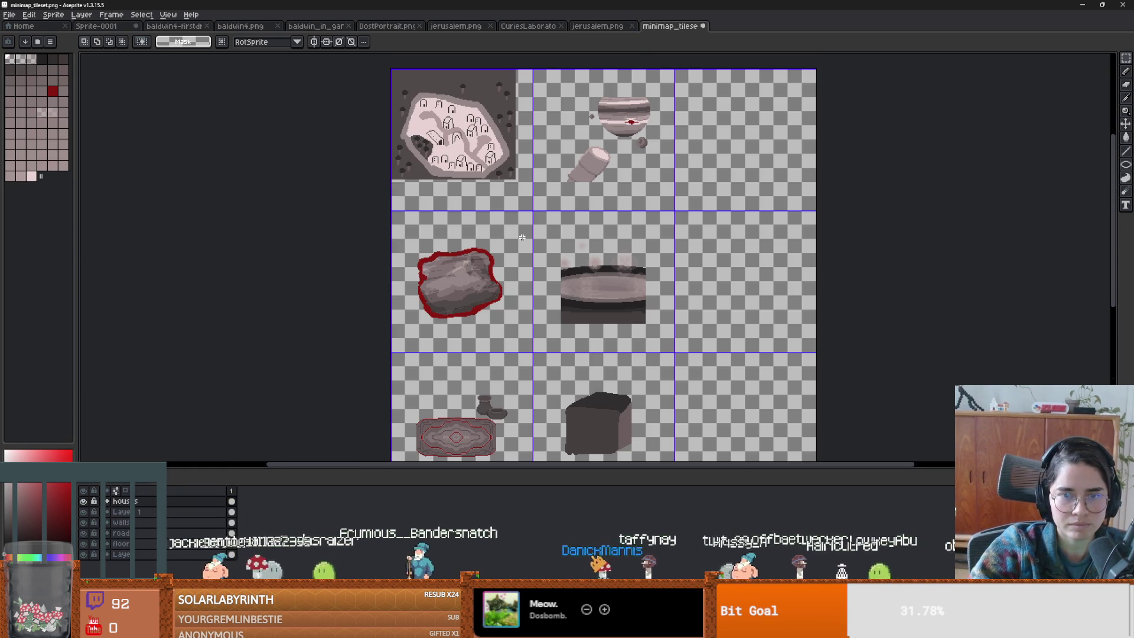
pyautogui.hotkey('ctrl', 'alt', 'c')
pyautogui.moveTo(469, 138); pyautogui.dragTo(469, 210)
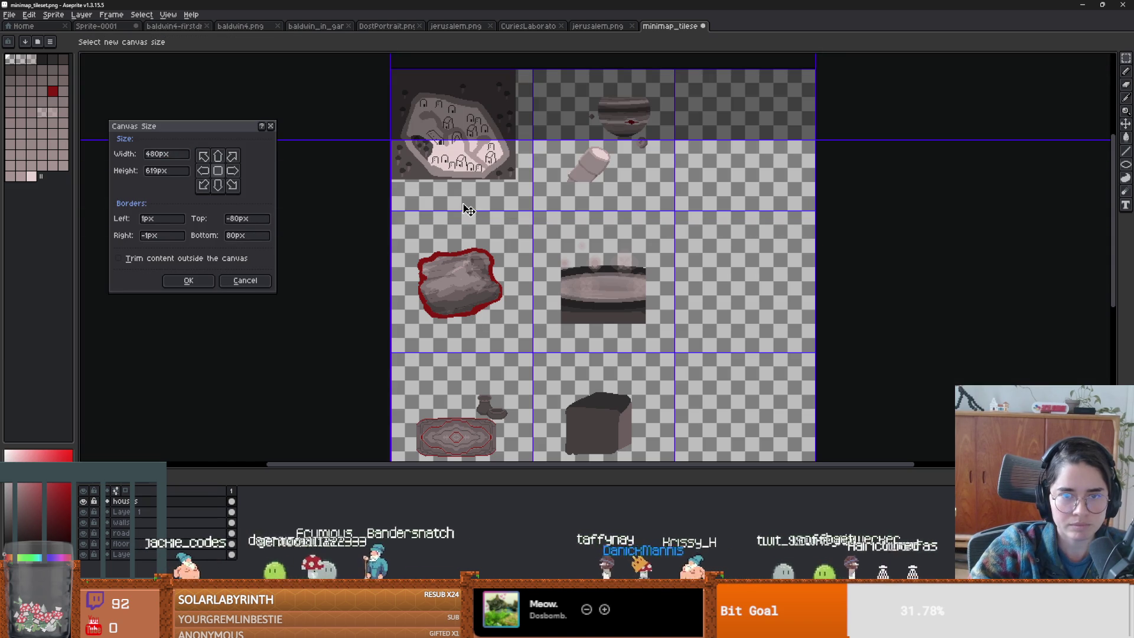
# - Cancel the canvas resize and move the town map layers into the empty bottom-left cell
pyautogui.click(245, 281)
pyautogui.moveTo(150, 549); pyautogui.dragTo(151, 485)
pyautogui.press('v')
pyautogui.moveTo(476, 157)
pyautogui.mouseDown()
pyautogui.moveTo(491, 374)
pyautogui.moveTo(504, 254)
pyautogui.moveTo(498, 389)
pyautogui.moveTo(512, 400)
pyautogui.mouseUp()
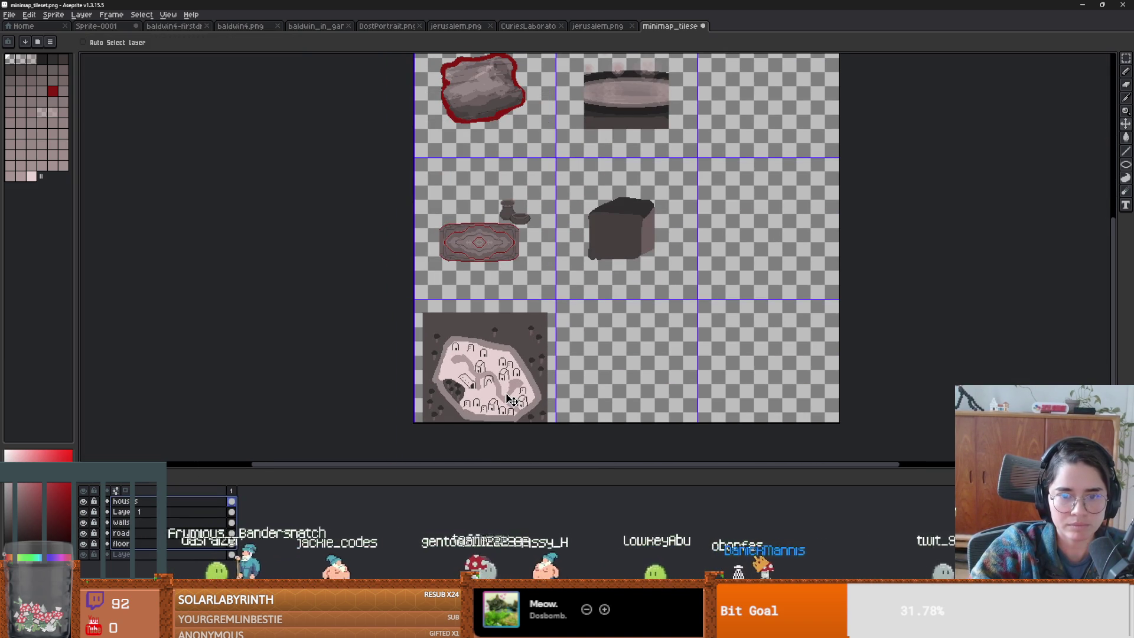
pyautogui.scroll(2, 512, 401)
pyautogui.scroll(-1, 496, 322)
# - Select all and flatten the town map layers into a single layer
pyautogui.press('i')
pyautogui.press('w')
pyautogui.scroll(1, 464, 349)
pyautogui.hotkey('ctrl', 'a')
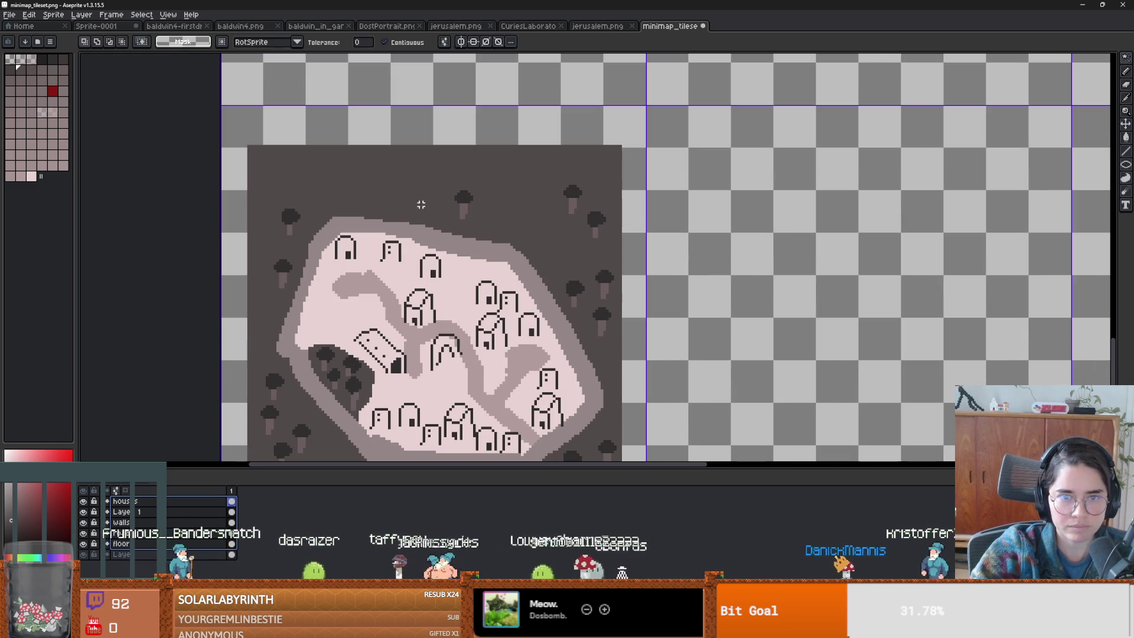
pyautogui.scroll(-1, 331, 355)
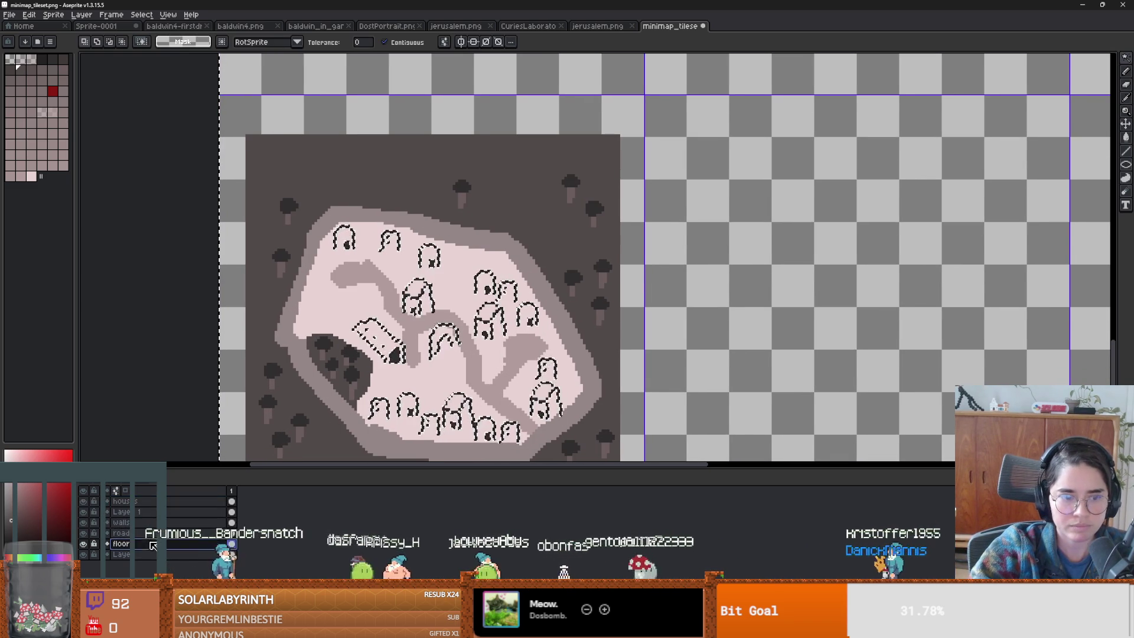
pyautogui.hotkey('ctrl', 'shift', 'e')
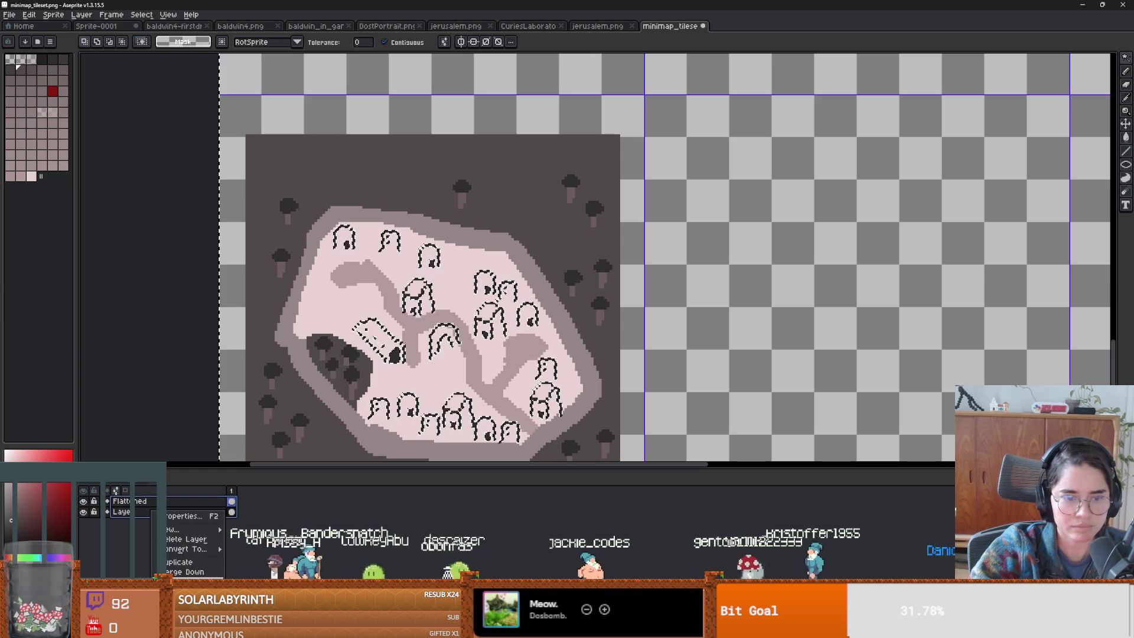
pyautogui.scroll(-8, 375, 426)
pyautogui.scroll(4, 500, 365)
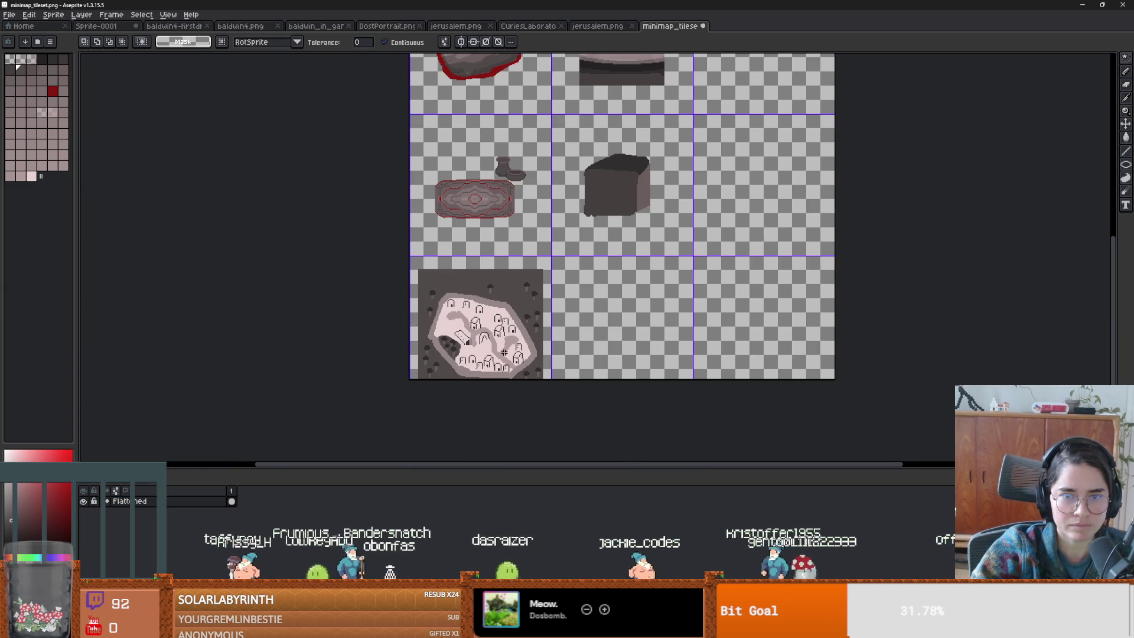
# - Select the bottom-left tile cell and fill its empty area with the dark background
pyautogui.scroll(2, 500, 365)
pyautogui.press('Delete')
pyautogui.hotkey('ctrl', 'z')
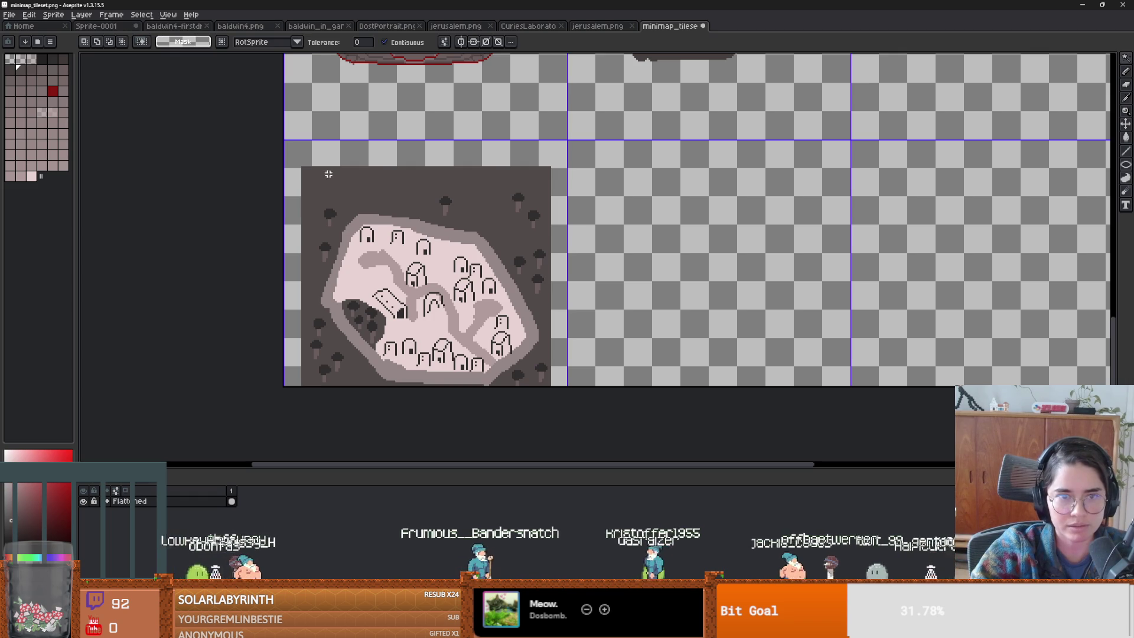
pyautogui.press('m')
pyautogui.moveTo(554, 367)
pyautogui.mouseDown()
pyautogui.moveTo(177, 101)
pyautogui.moveTo(175, 140)
pyautogui.mouseUp()
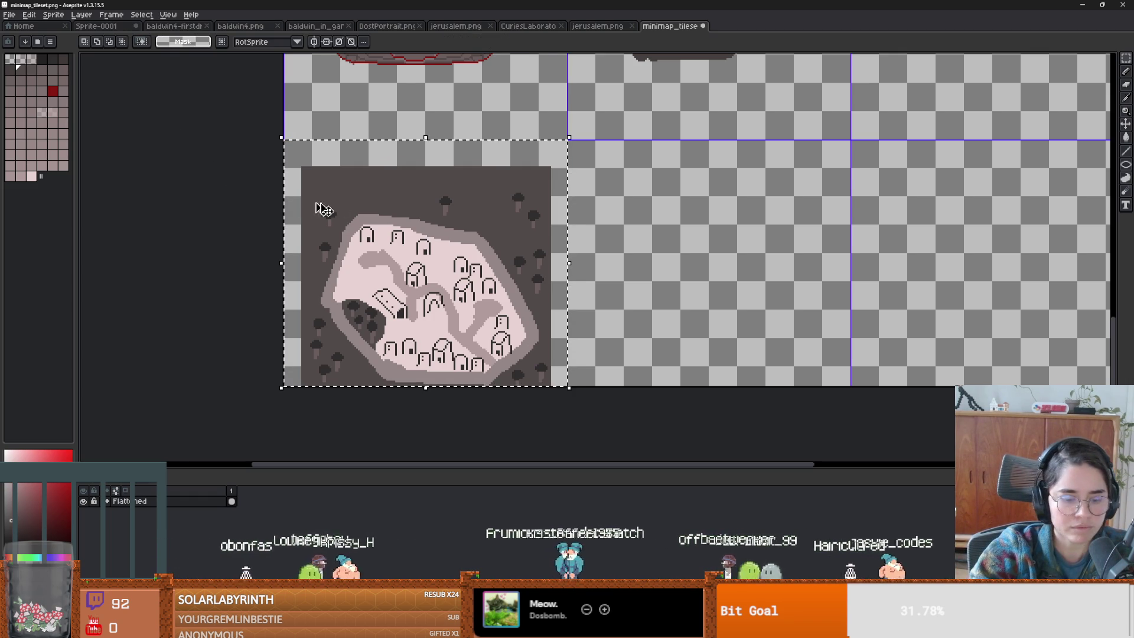
pyautogui.press('g')
pyautogui.click(332, 215)
# - Shift the town map up about 21 px and fill the transparent bottom strip dark
pyautogui.scroll(1, 332, 215)
pyautogui.scroll(-1, 426, 255)
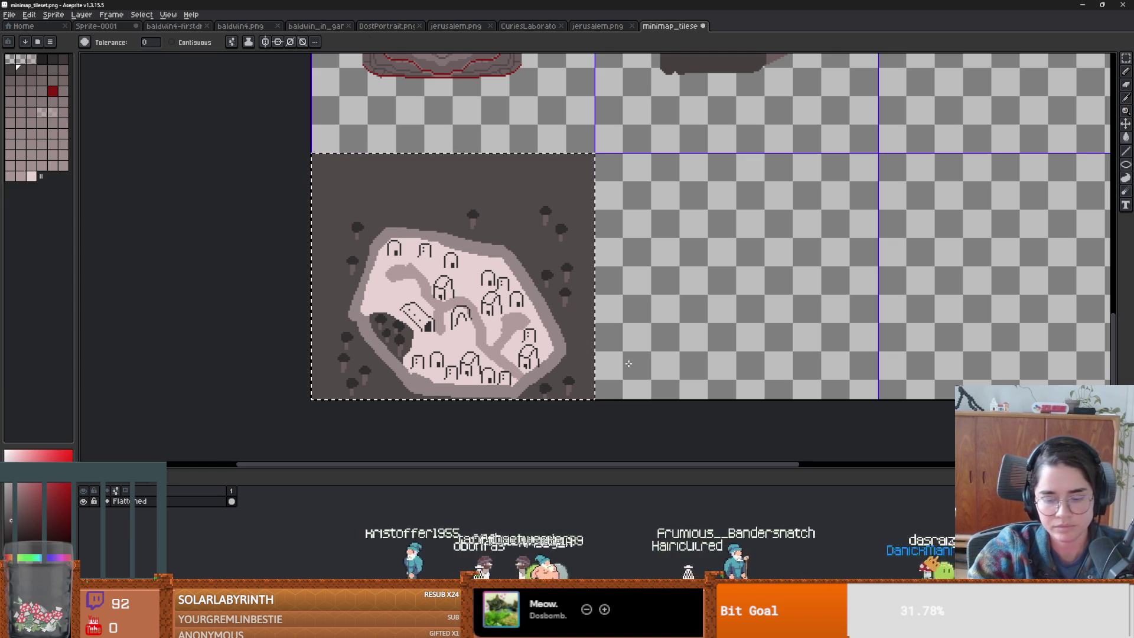
pyautogui.press('m')
pyautogui.moveTo(506, 341); pyautogui.dragTo(508, 329)
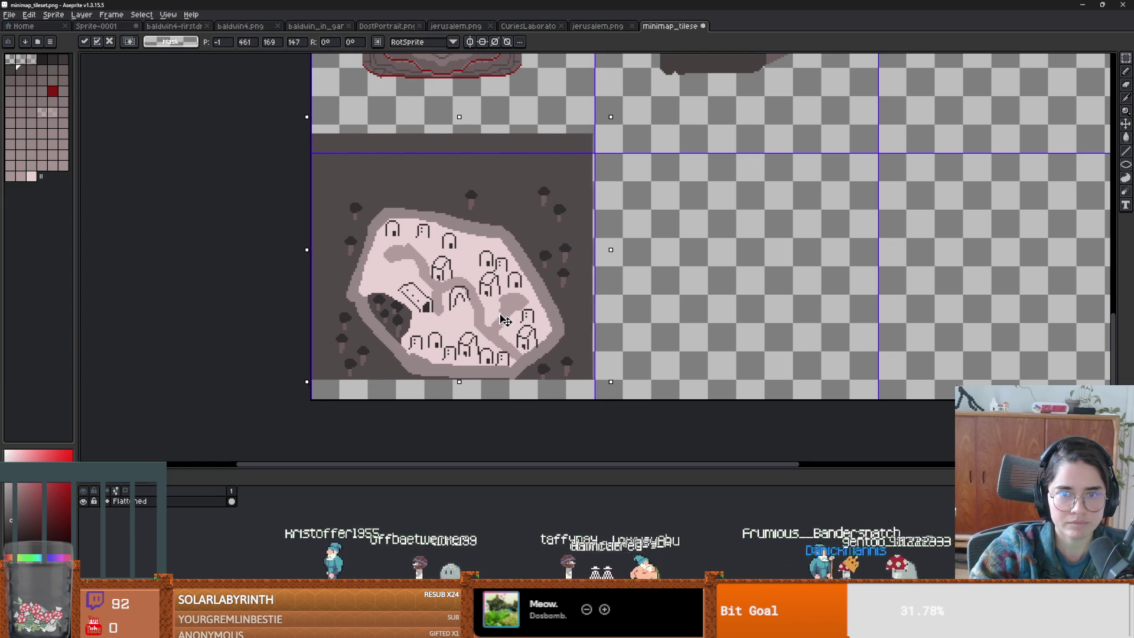
pyautogui.hotkey('ctrl', 'd')
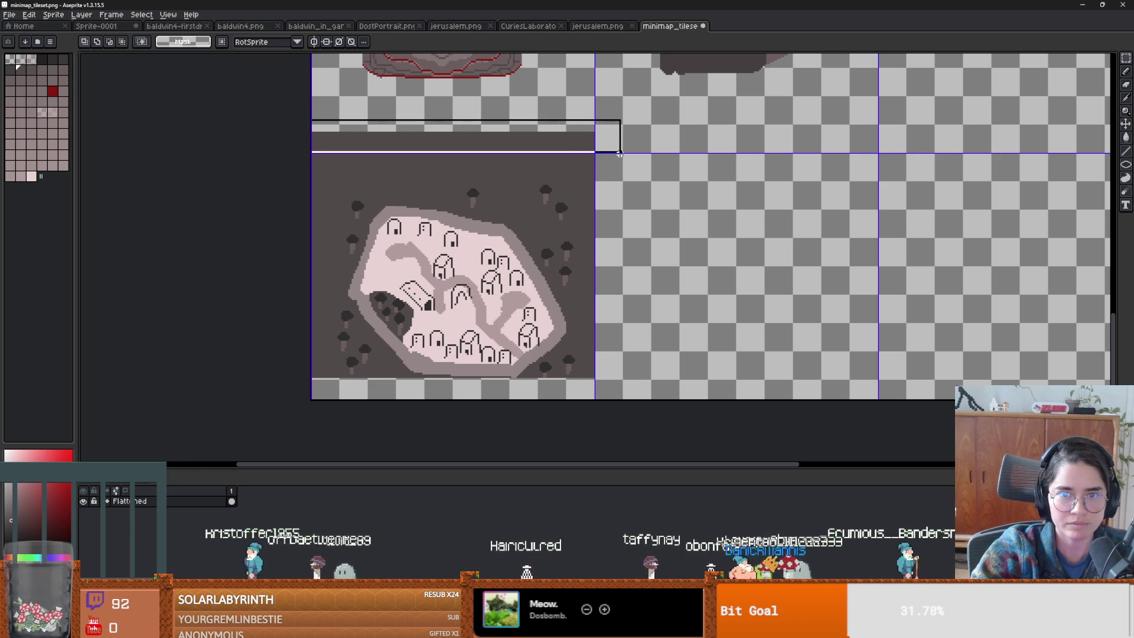
pyautogui.hotkey('ctrl', 'shift', 'd')
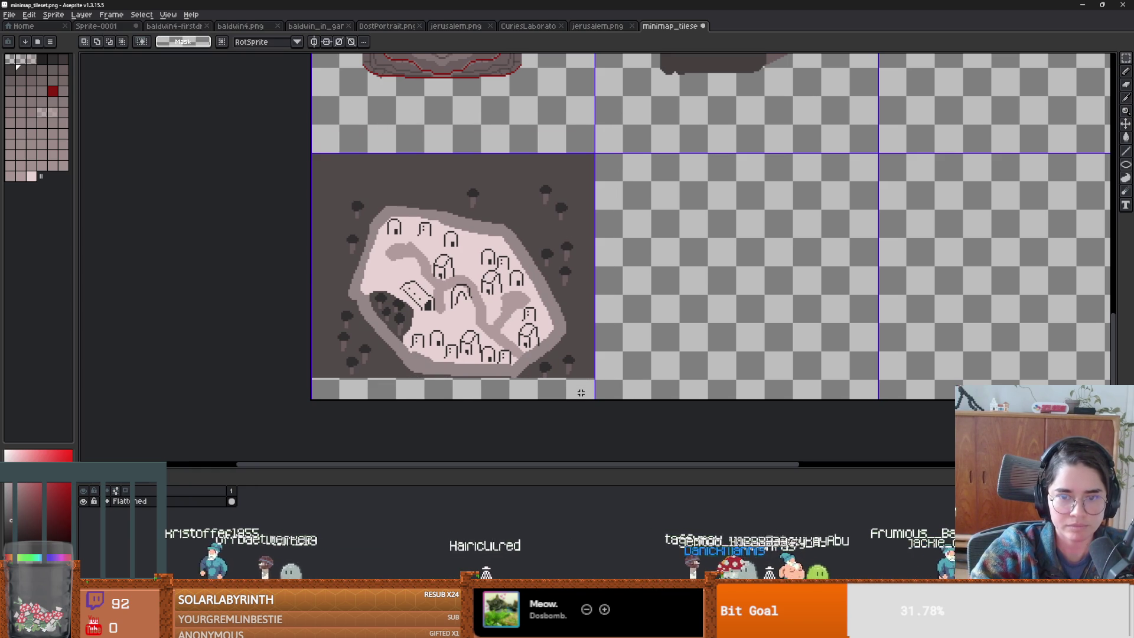
pyautogui.press('g')
pyautogui.click(473, 390)
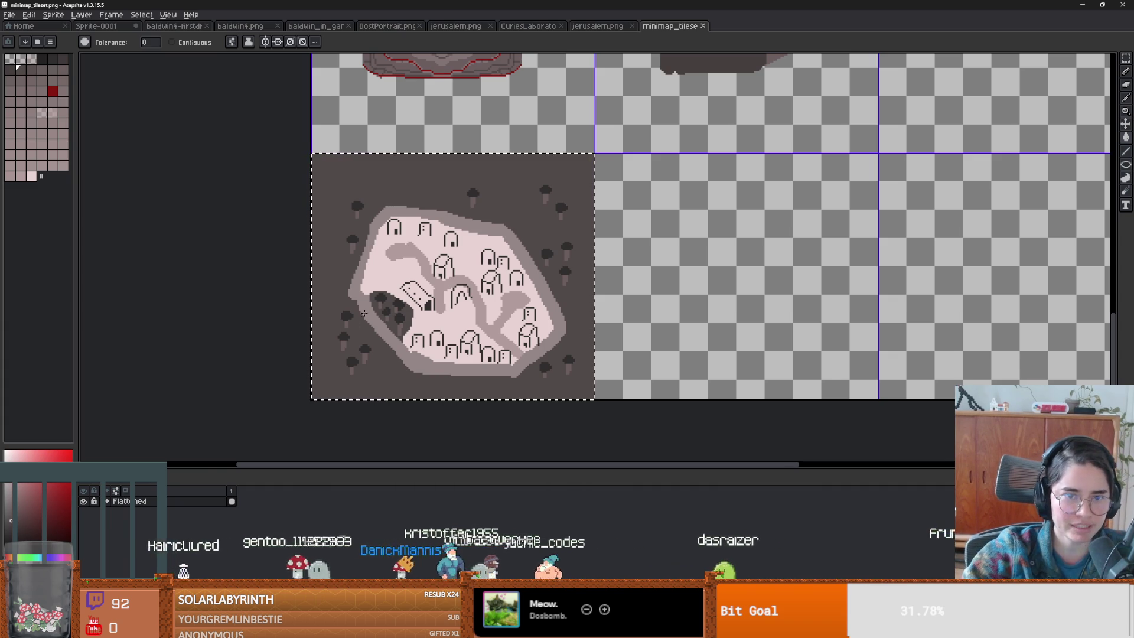
# - Pan back to the map tile and create a new blank sprite
pyautogui.scroll(1, 364, 313)
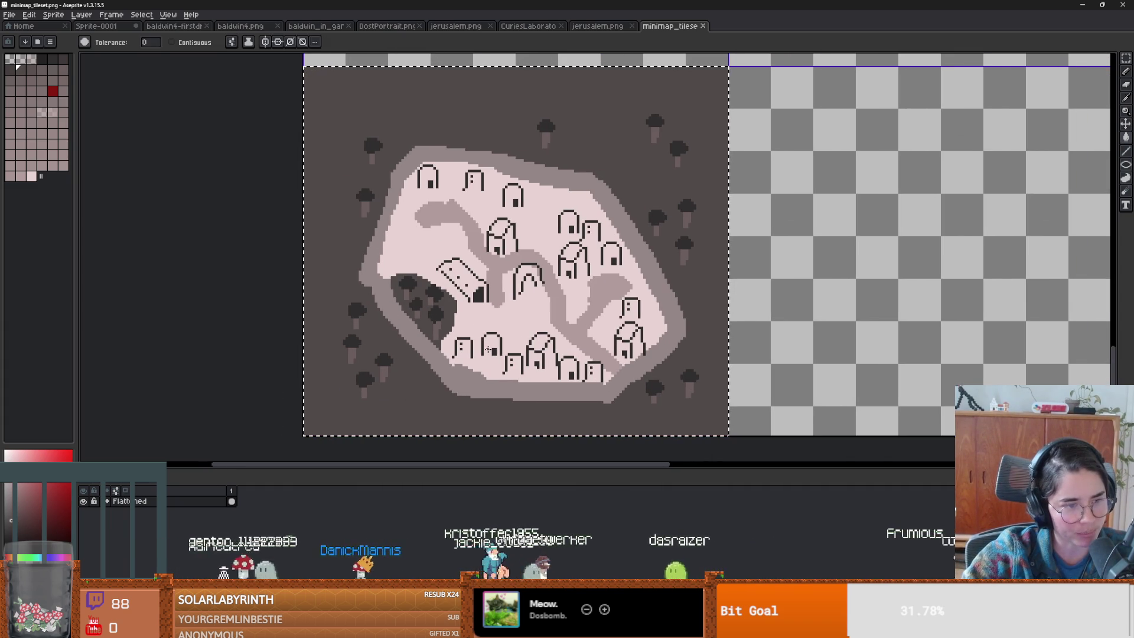
pyautogui.scroll(2, 488, 349)
pyautogui.scroll(-2, 514, 347)
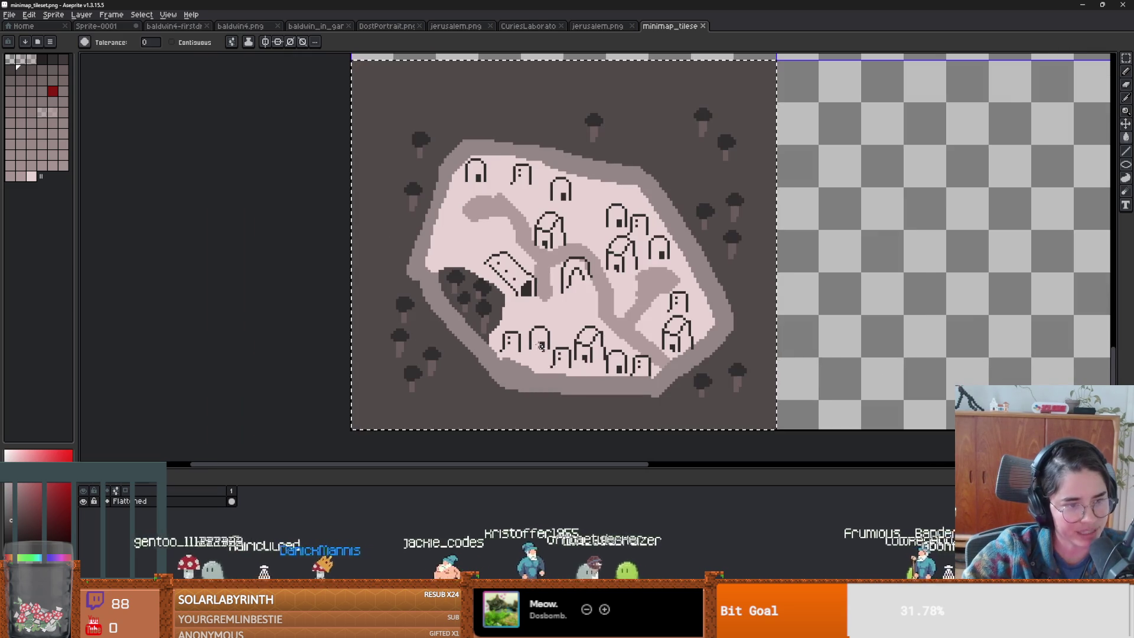
pyautogui.scroll(1, 541, 346)
pyautogui.scroll(-1, 528, 320)
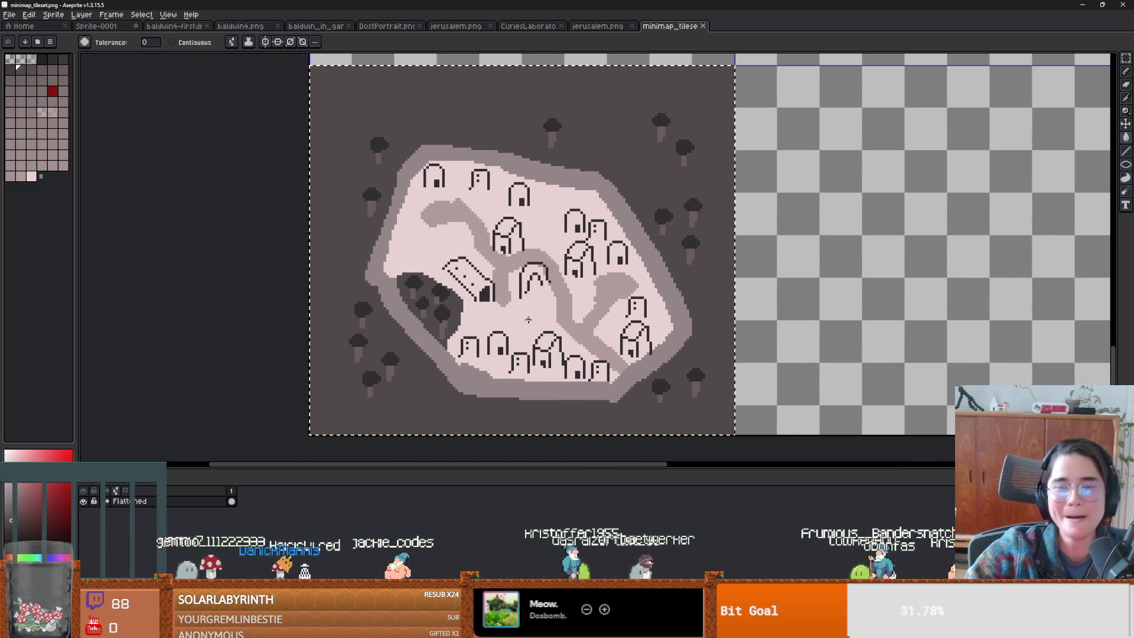
pyautogui.scroll(-2, 528, 319)
pyautogui.moveTo(698, 135); pyautogui.dragTo(453, 208)
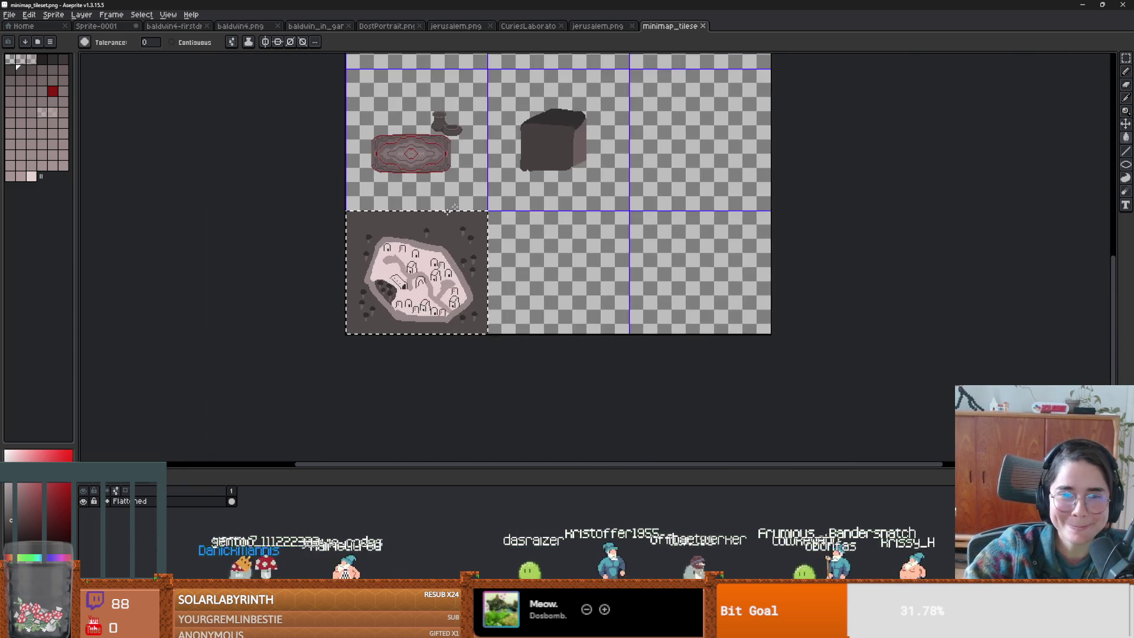
pyautogui.scroll(2, 453, 208)
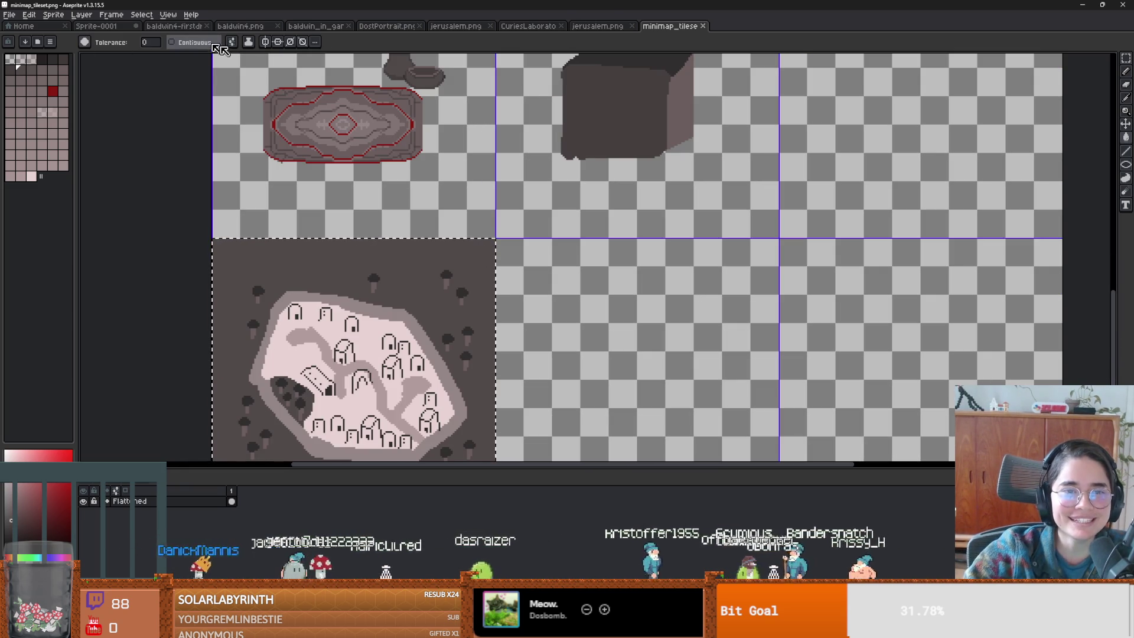
pyautogui.hotkey('ctrl', 'n')
pyautogui.press('Return')
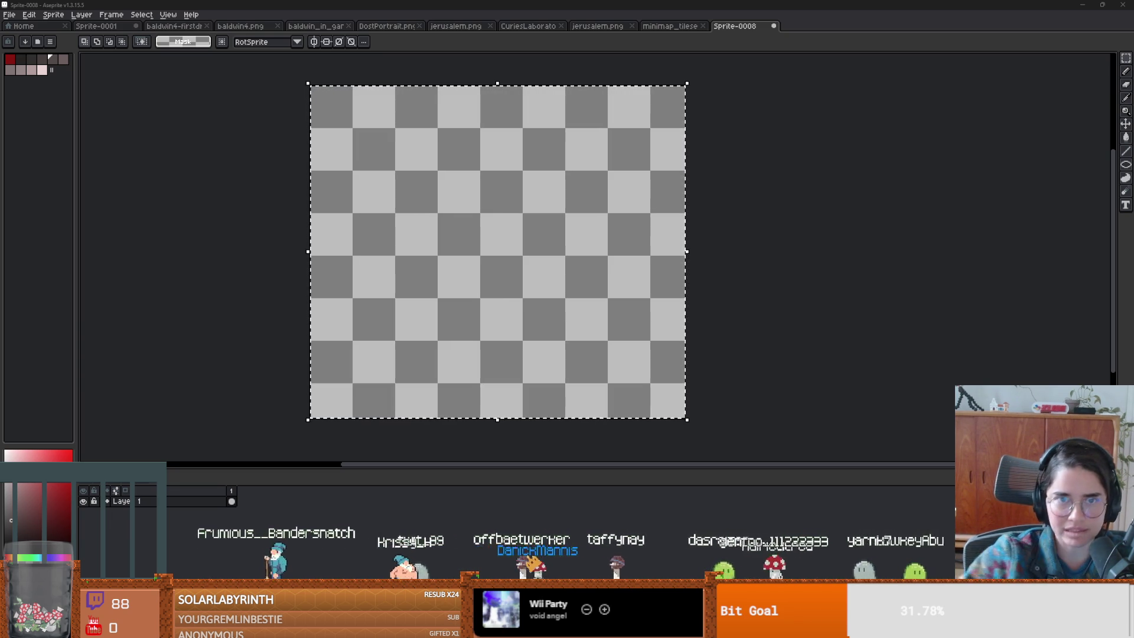
# - Paste the copied face into the new Sprite-0008, then cancel that paste
pyautogui.click(399, 32)
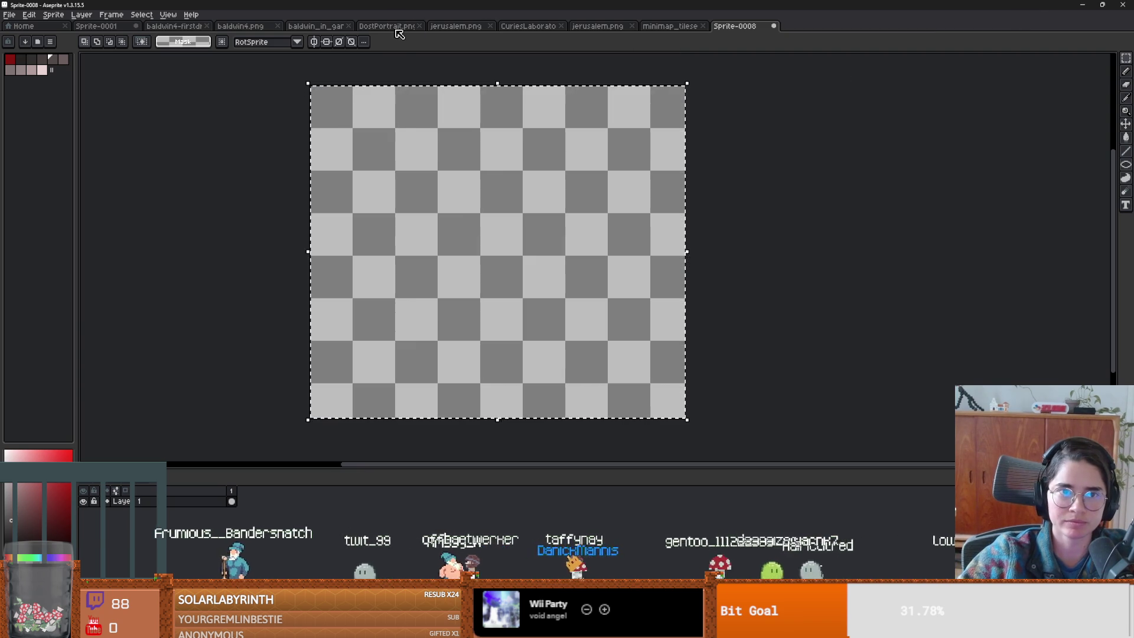
pyautogui.scroll(-2, 567, 179)
pyautogui.click(735, 26)
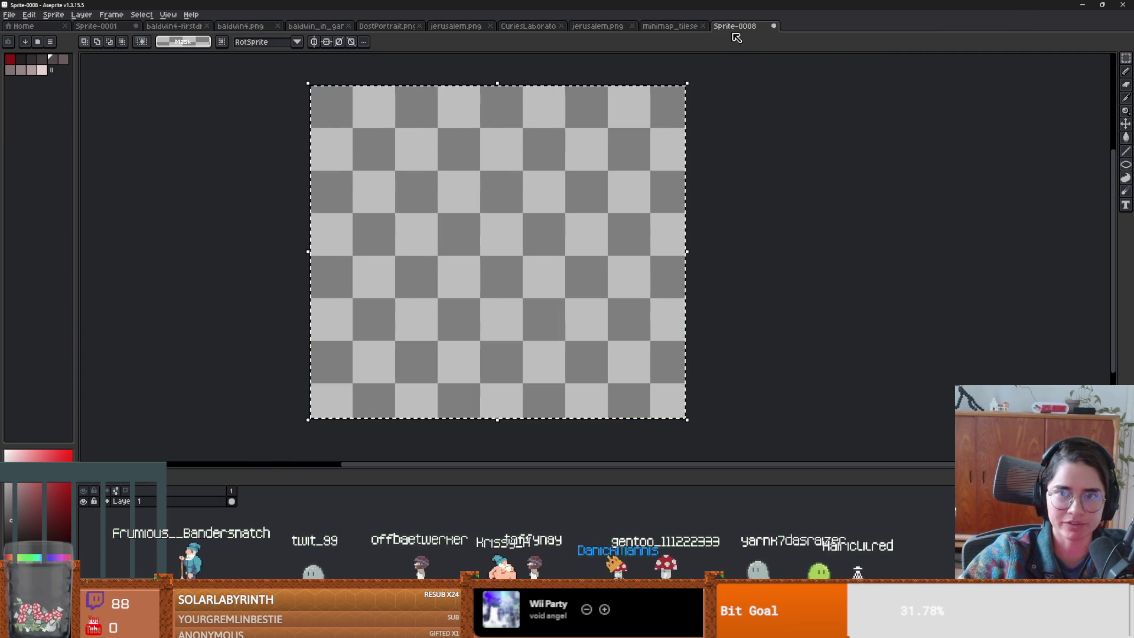
pyautogui.hotkey('ctrl', 'v')
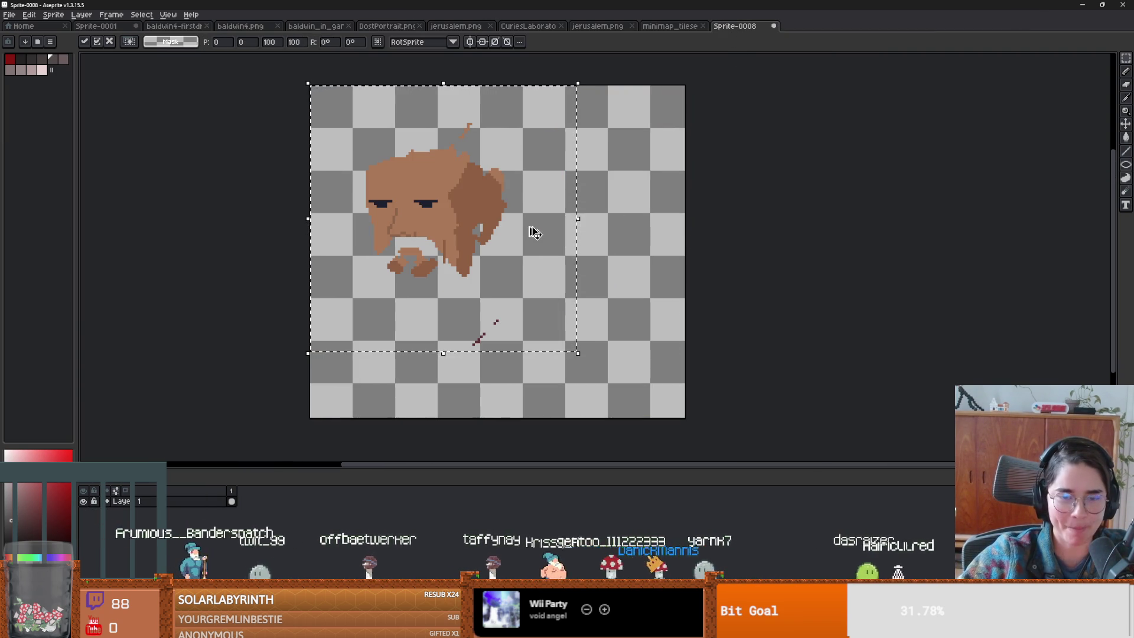
pyautogui.press('Escape')
# - In DostPortrait.png, merge the shirt, hair and face layers, copy the portrait, then undo the merge
pyautogui.click(388, 26)
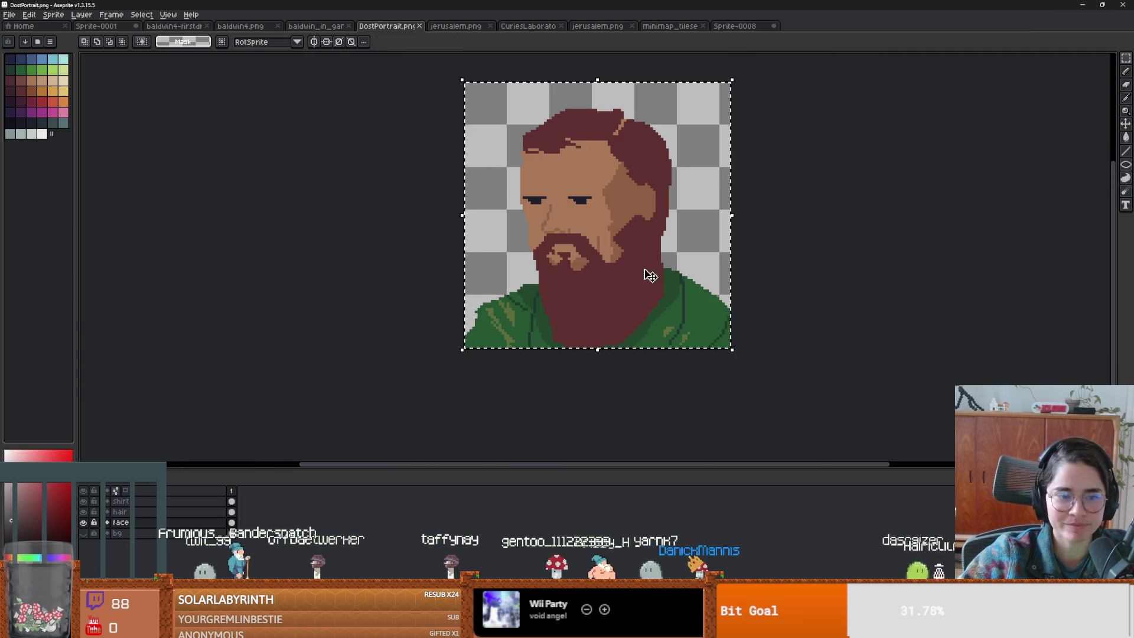
pyautogui.keyDown('shift'); pyautogui.click(172, 502); pyautogui.keyUp('shift')
pyautogui.rightClick(171, 503)
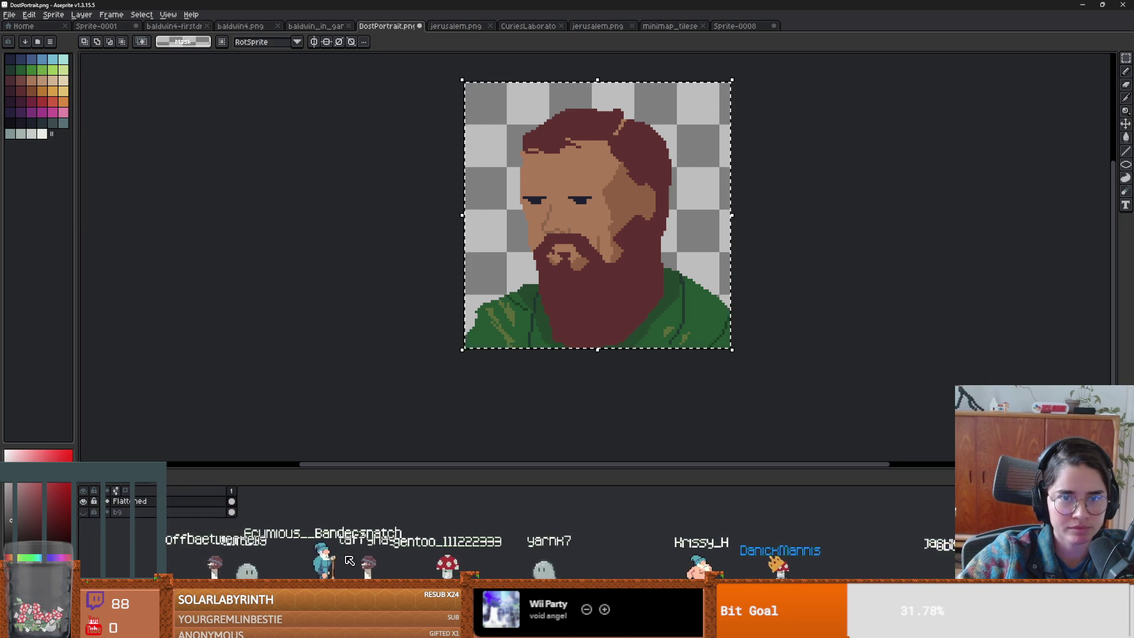
pyautogui.click(211, 572)
pyautogui.hotkey('ctrl', 'v')
pyautogui.hotkey('ctrl', 'z')
pyautogui.hotkey('ctrl', 'v')
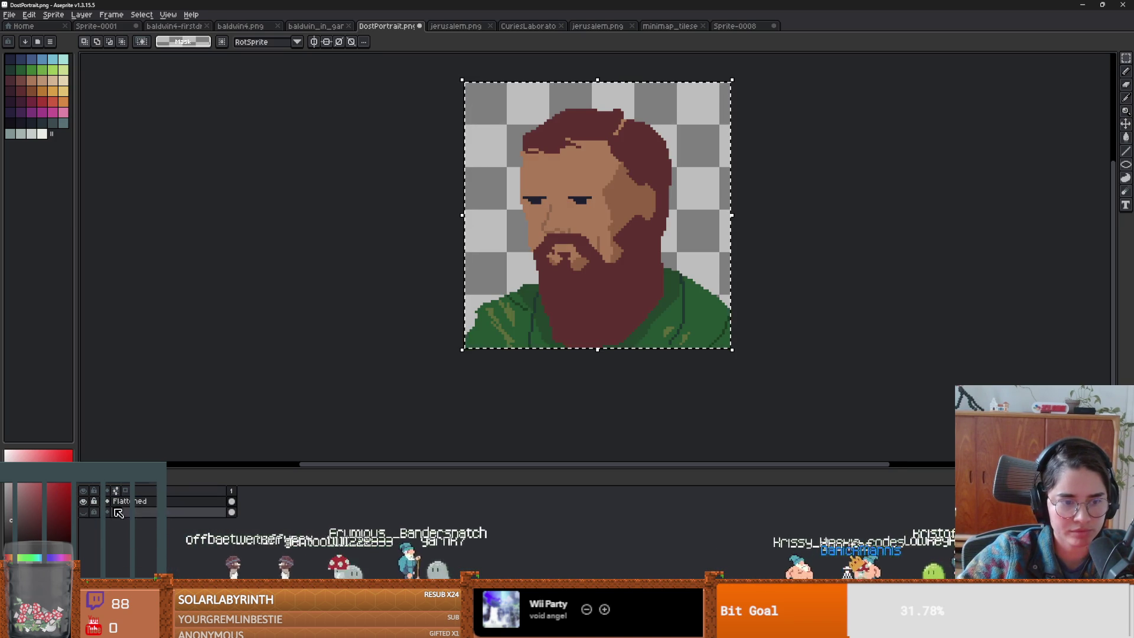
pyautogui.hotkey('ctrl', 'z')
pyautogui.hotkey('ctrl', 'z')
# - Paste the full bearded portrait into Sprite-0008 and move it to position 21, 10
pyautogui.click(735, 26)
pyautogui.hotkey('ctrl', 'v')
pyautogui.moveTo(470, 261)
pyautogui.mouseDown()
pyautogui.moveTo(521, 270)
pyautogui.moveTo(520, 287)
pyautogui.mouseUp()
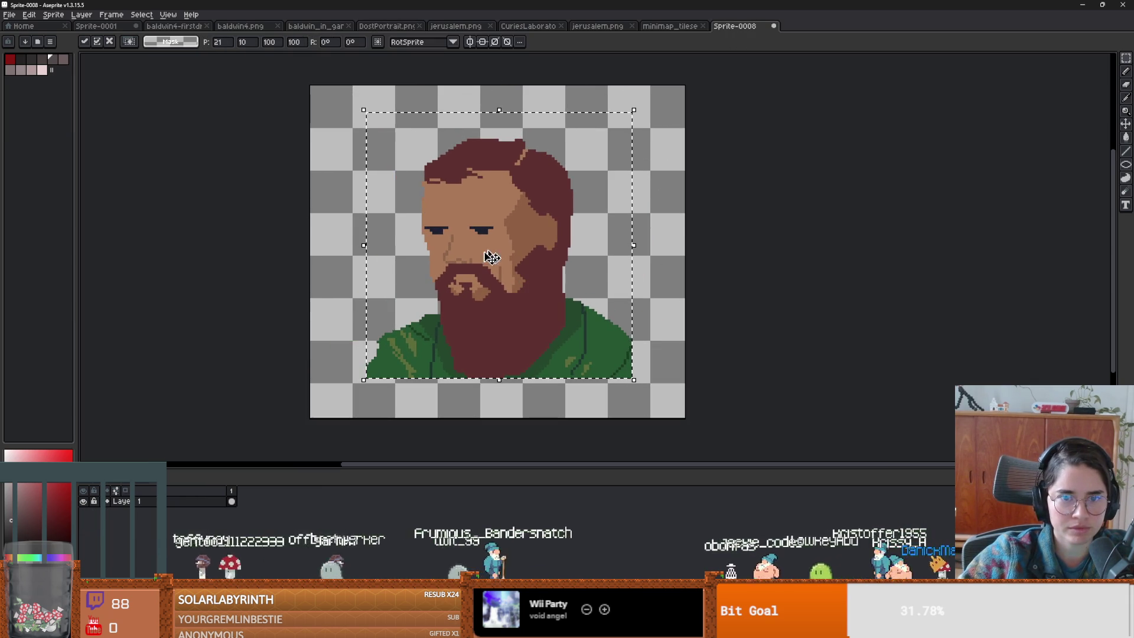
pyautogui.click(10, 59)
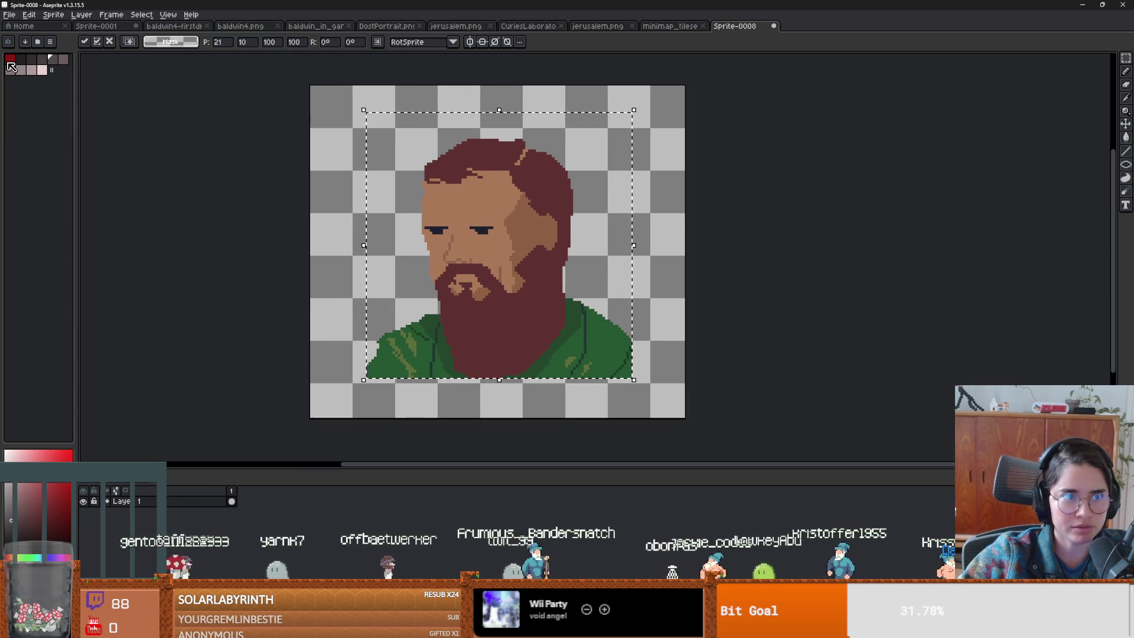
# - Fill the hair and beard red, and recolour the cheek shadow, skin and nose in grey shades
pyautogui.press('g')
pyautogui.click(528, 330)
pyautogui.scroll(1, 528, 330)
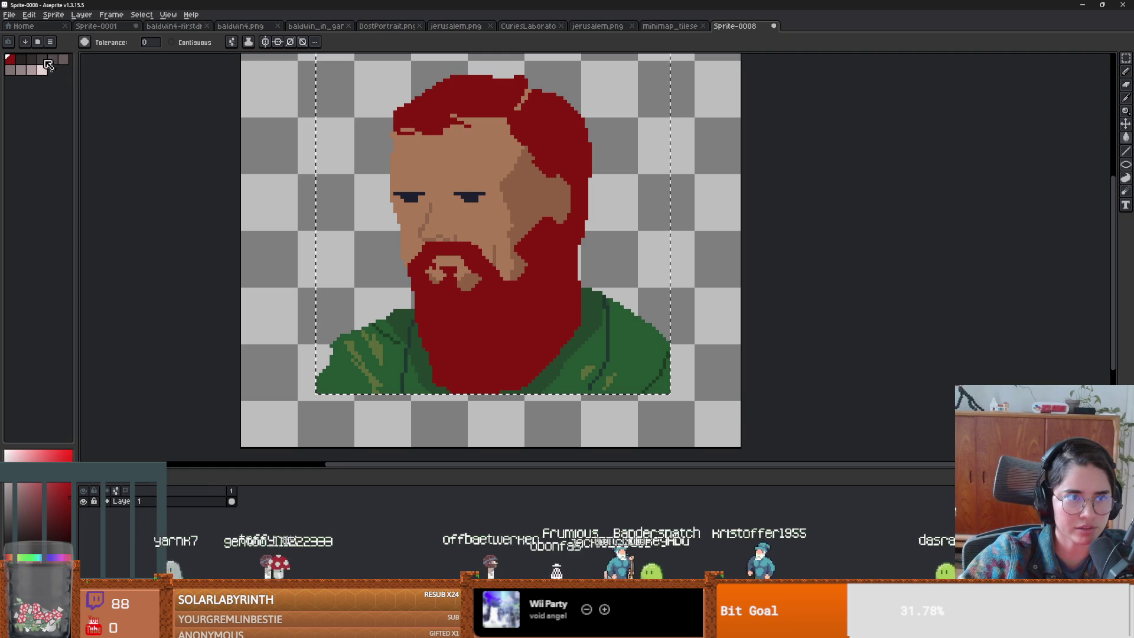
pyautogui.click(42, 60)
pyautogui.click(514, 191)
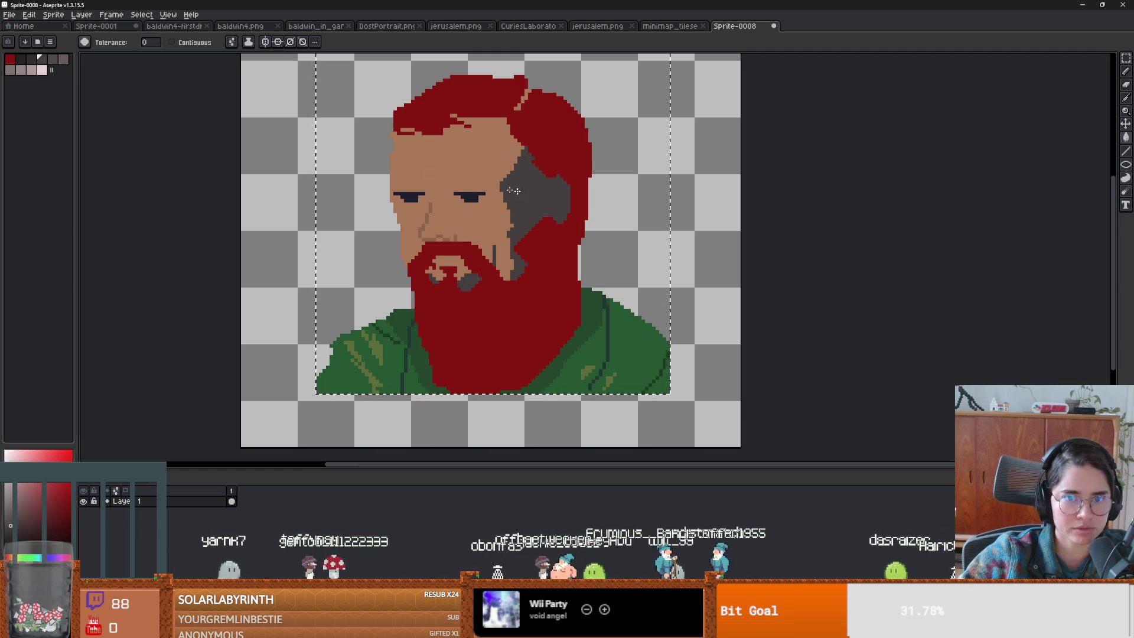
pyautogui.click(54, 59)
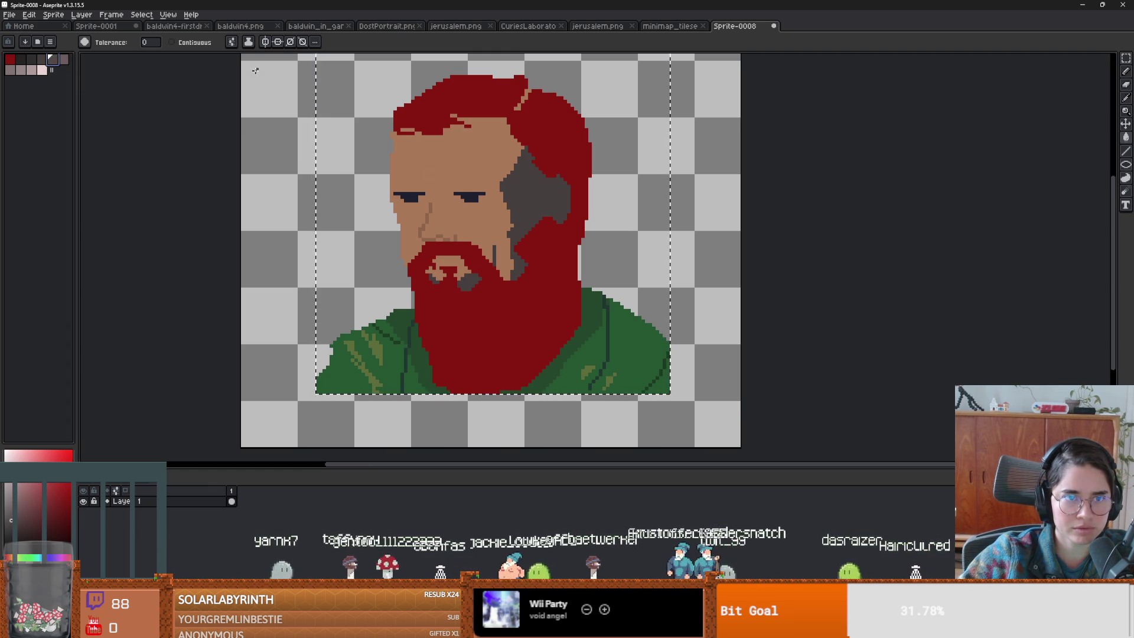
pyautogui.click(476, 153)
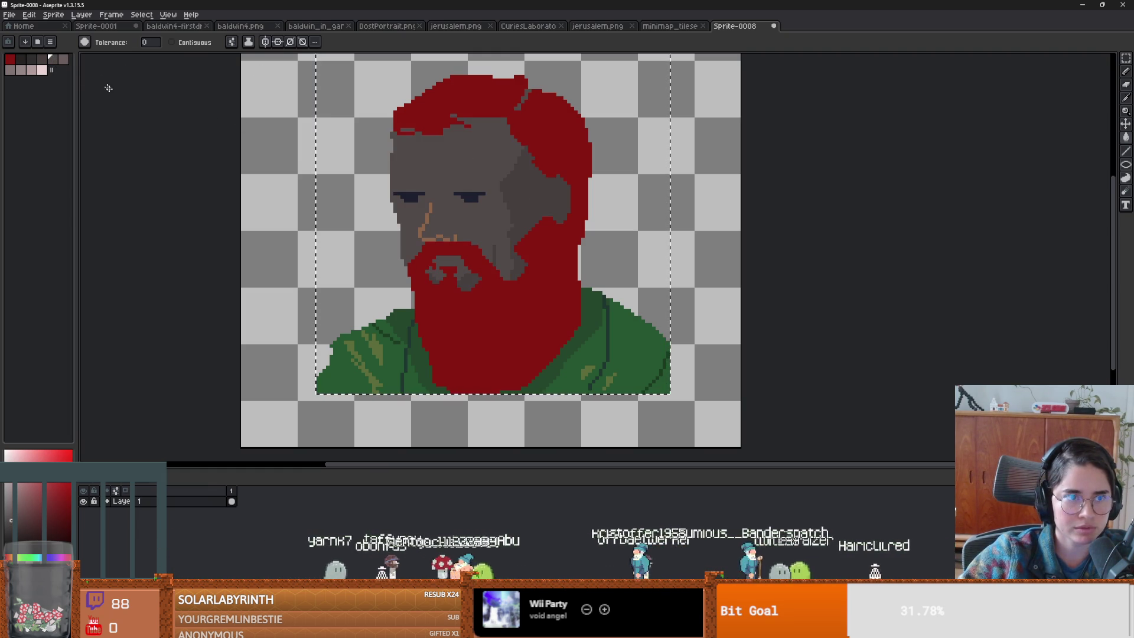
pyautogui.click(61, 62)
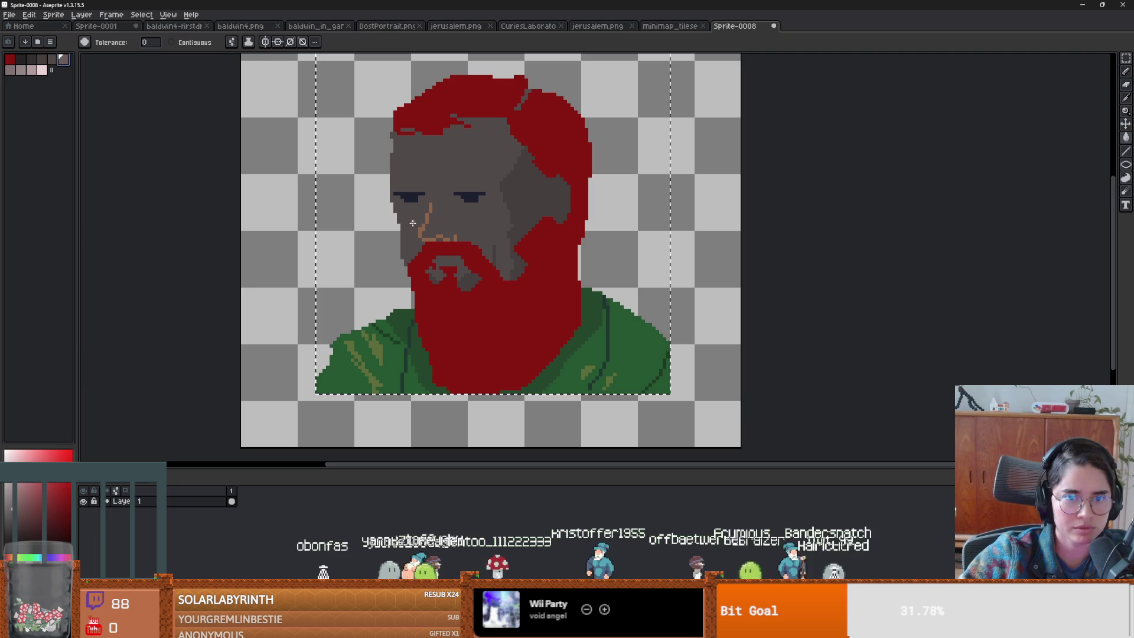
pyautogui.click(420, 229)
pyautogui.scroll(1, 468, 269)
pyautogui.click(26, 61)
pyautogui.scroll(-1, 504, 142)
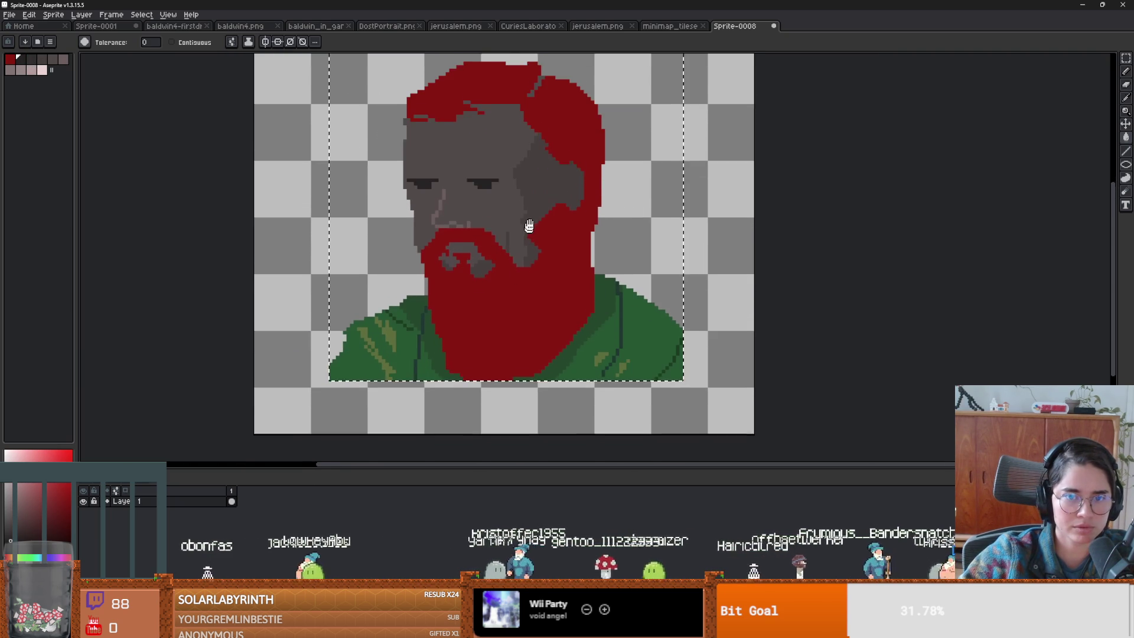
# - Try a light pink shirt fill, recolour the collar strip, and turn Contiguous off
pyautogui.click(31, 69)
pyautogui.click(396, 333)
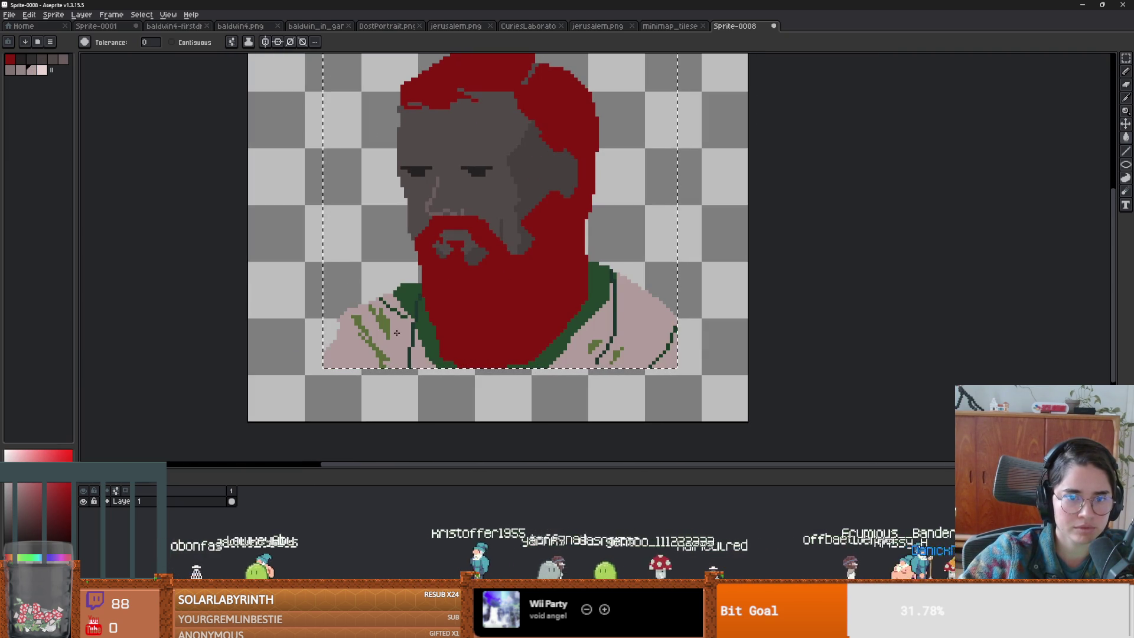
pyautogui.hotkey('ctrl', 'z')
pyautogui.moveTo(17, 74); pyautogui.dragTo(42, 71)
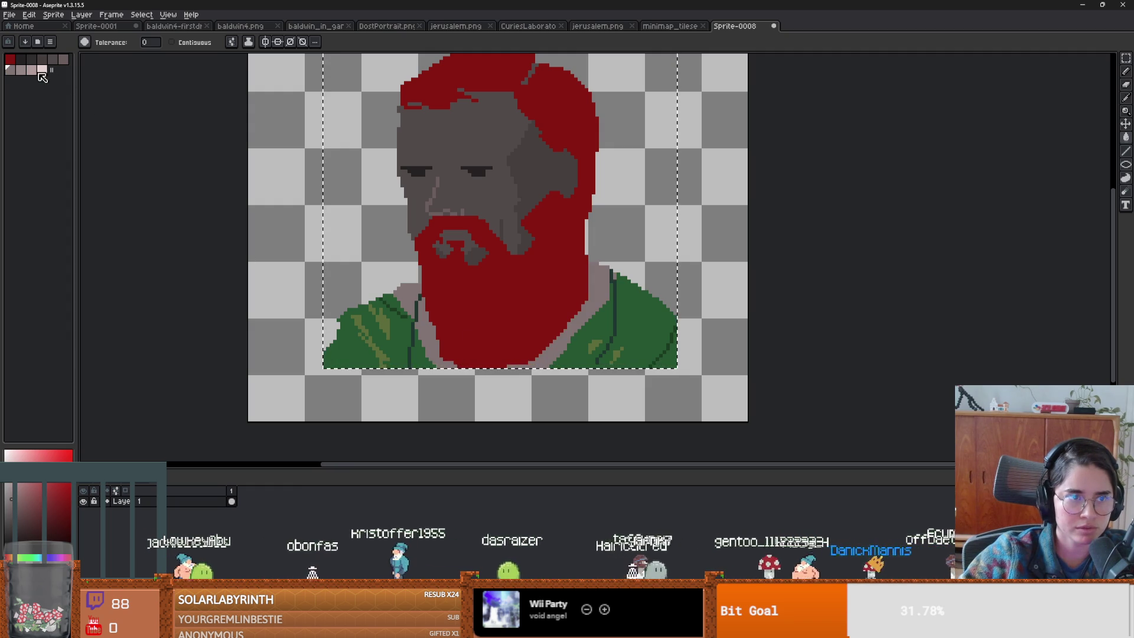
pyautogui.click(22, 72)
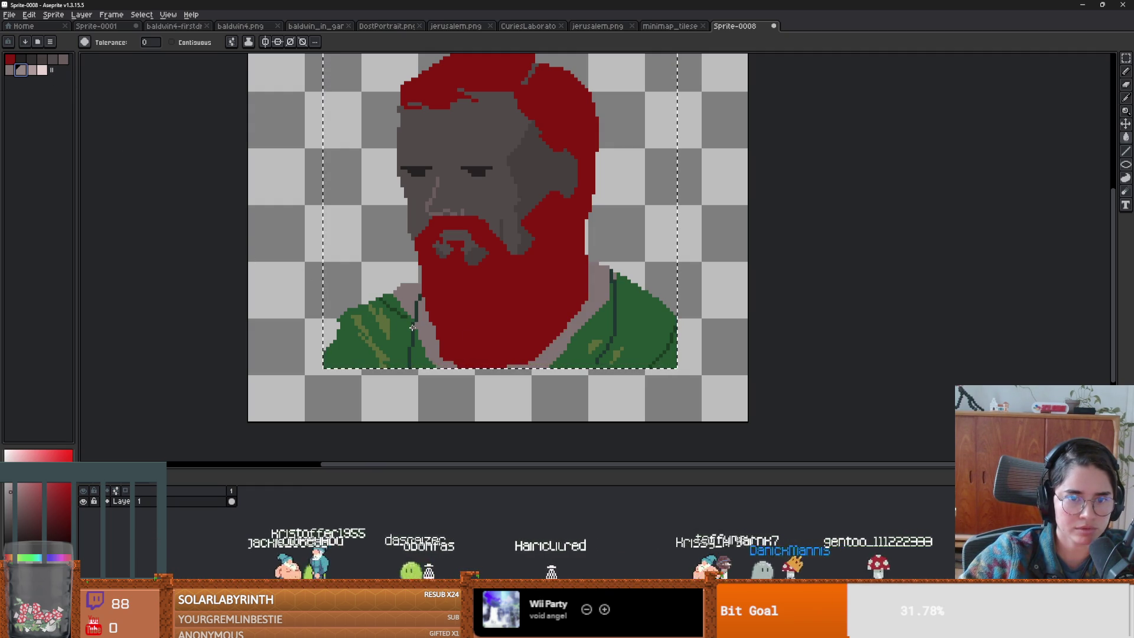
pyautogui.hotkey('ctrl', 'z')
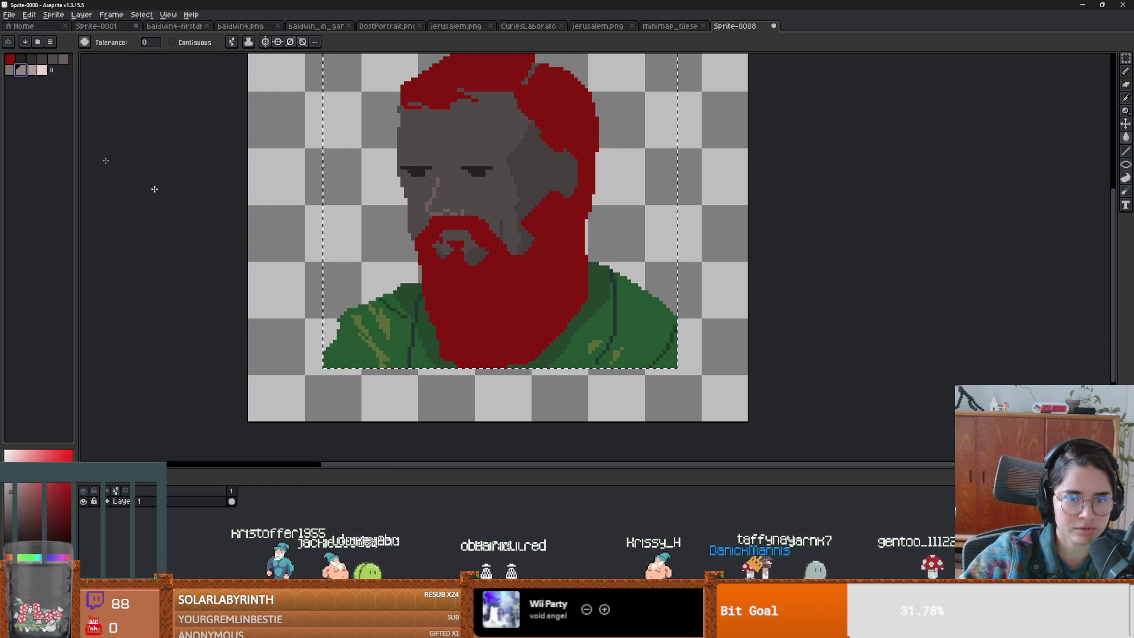
pyautogui.hotkey('ctrl', 'y')
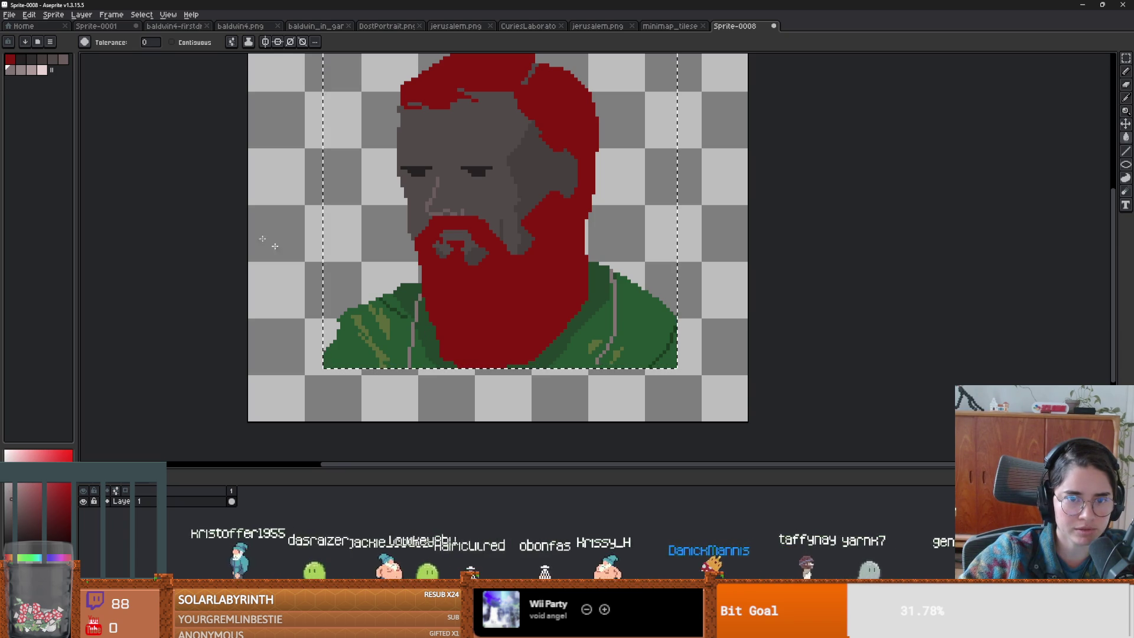
pyautogui.click(172, 42)
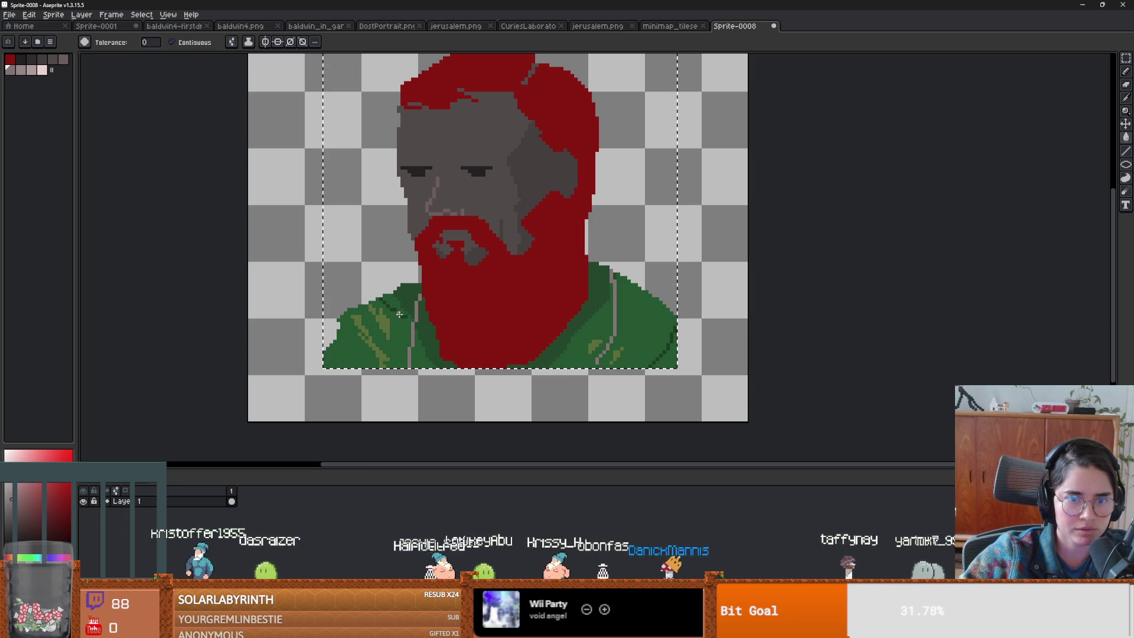
pyautogui.click(172, 42)
# - Recolour the dark, medium and light green shirt pixels in three pinkish-grey shades
pyautogui.click(22, 70)
pyautogui.click(396, 300)
pyautogui.click(33, 71)
pyautogui.click(357, 348)
pyautogui.click(42, 70)
pyautogui.click(381, 329)
pyautogui.scroll(-2, 477, 368)
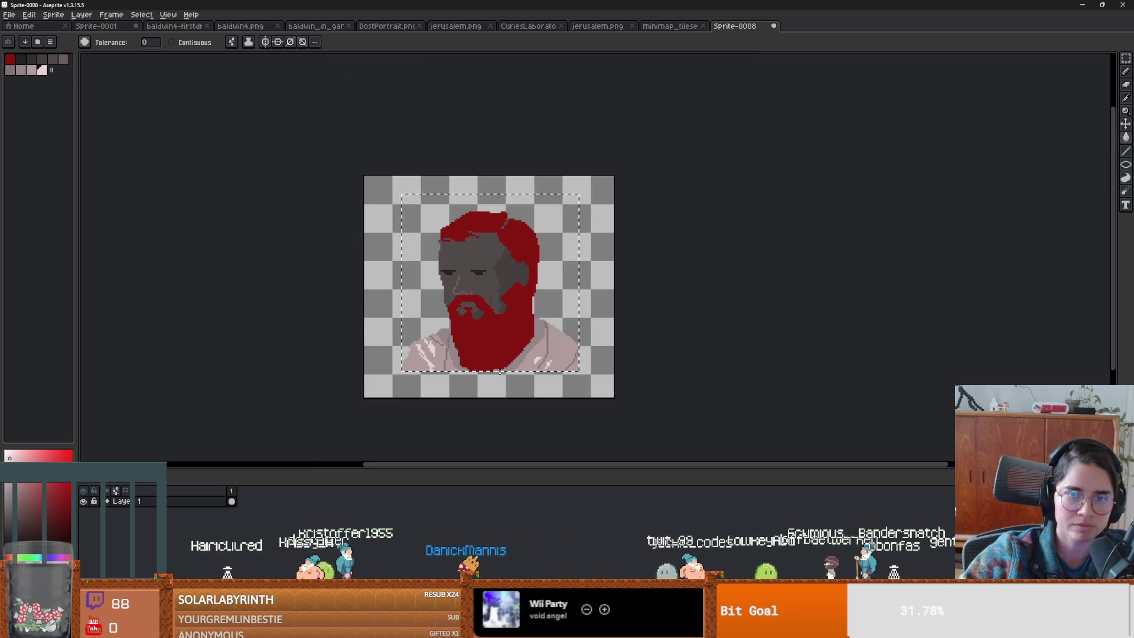
# - Drop the selection and save the portrait as DostRoomIcon in the room_icons folder
pyautogui.scroll(1, 499, 376)
pyautogui.press('m')
pyautogui.hotkey('ctrl', 'd')
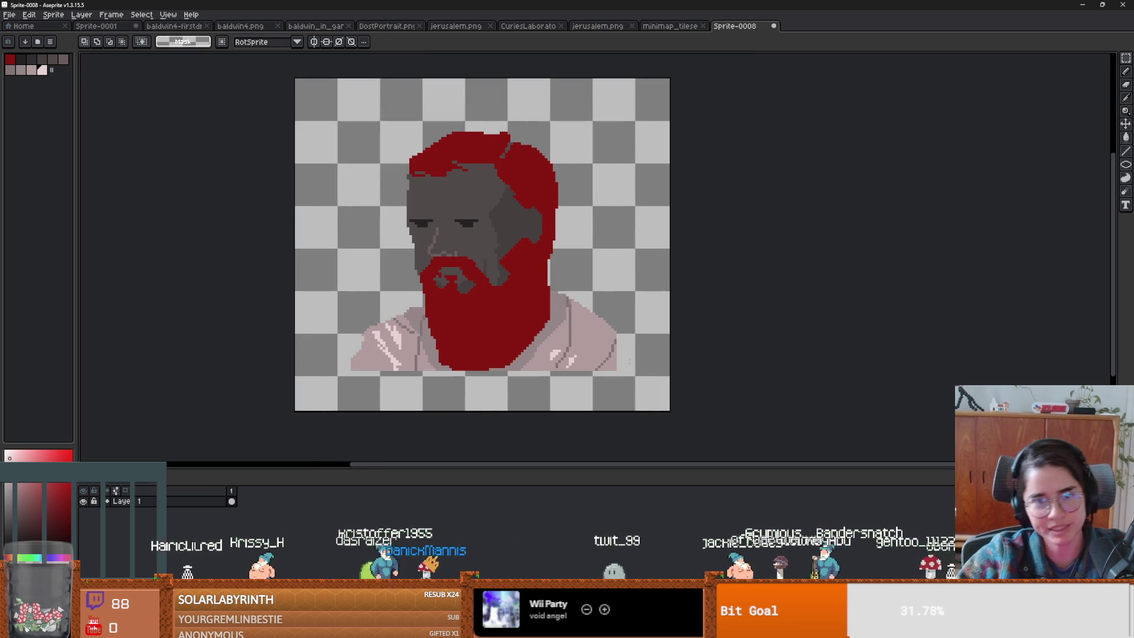
pyautogui.scroll(-1, 603, 366)
pyautogui.scroll(1, 610, 339)
pyautogui.moveTo(610, 340); pyautogui.dragTo(601, 352)
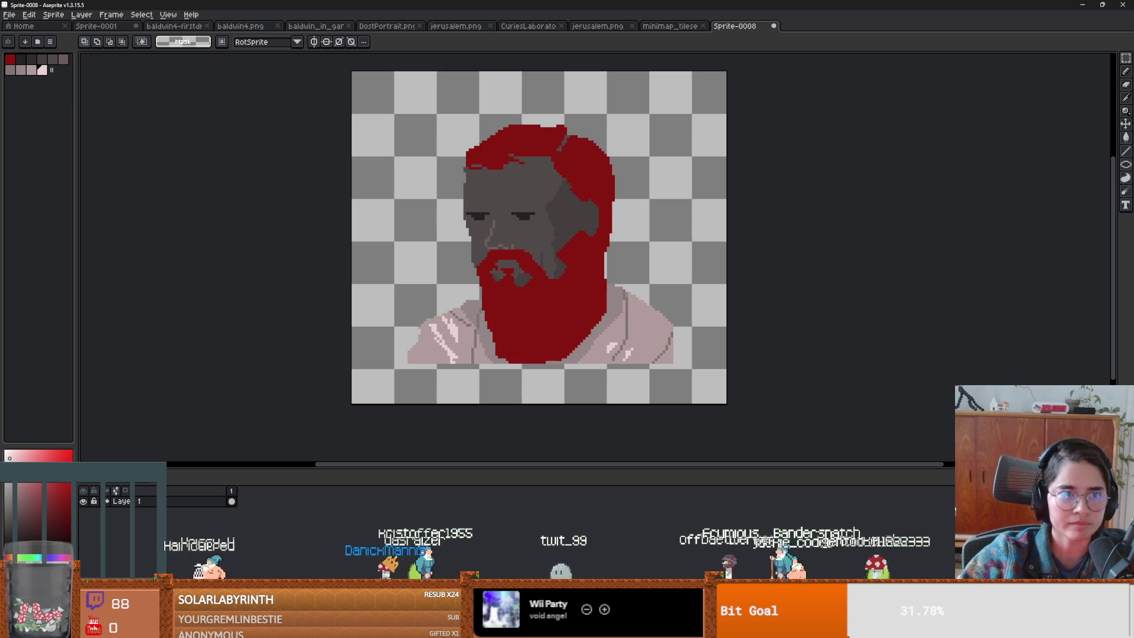
pyautogui.click(9, 15)
pyautogui.click(27, 69)
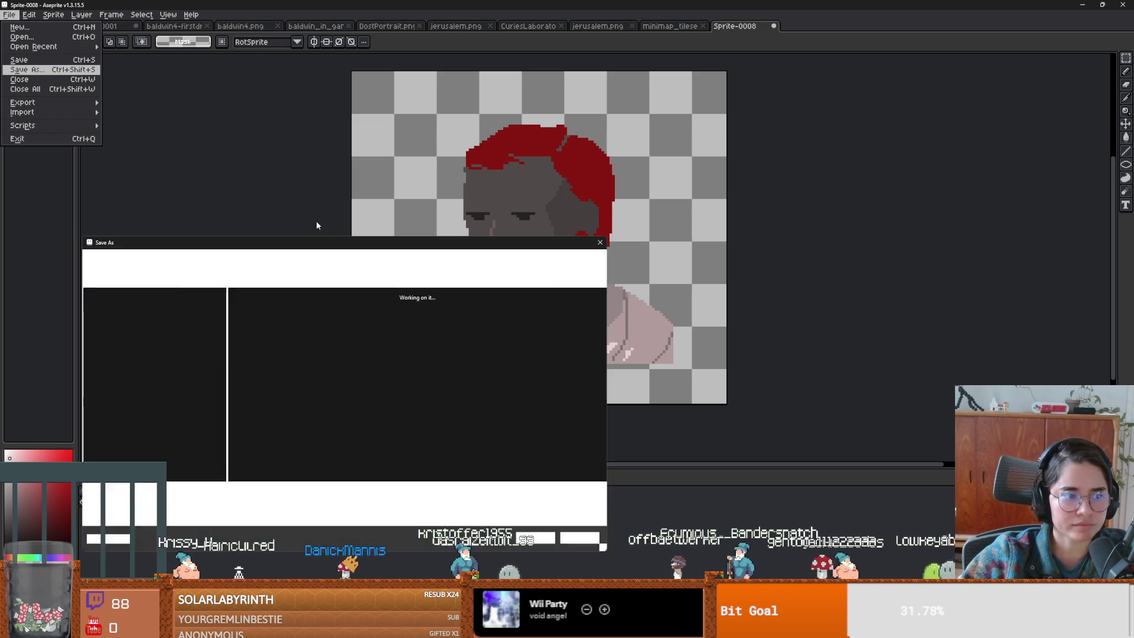
pyautogui.write('DostRo con')
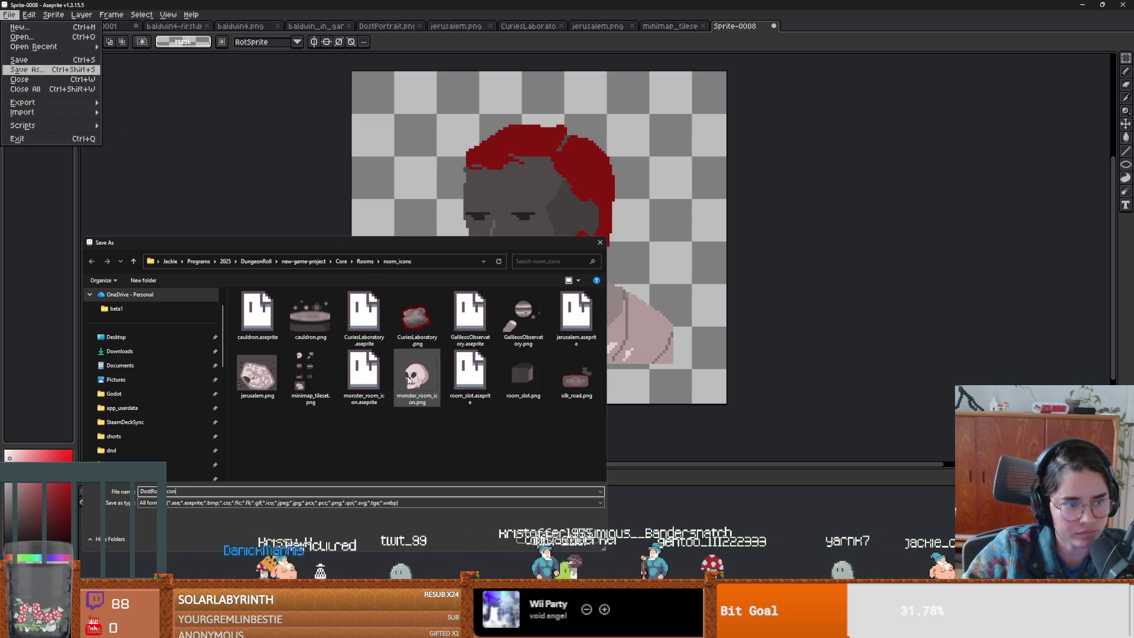
pyautogui.press('Return')
# - Copy the whole portrait into minimap_tileset.png's empty tile beside the village map
pyautogui.hotkey('ctrl', 'a')
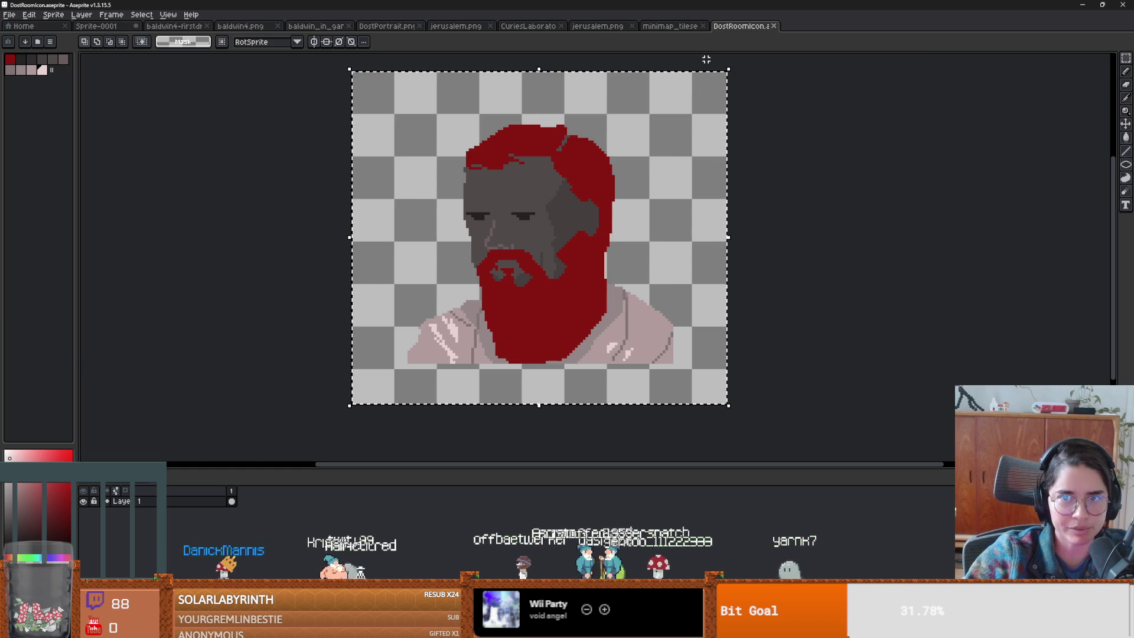
pyautogui.click(669, 27)
pyautogui.hotkey('ctrl', 'v')
pyautogui.moveTo(312, 254); pyautogui.dragTo(544, 256)
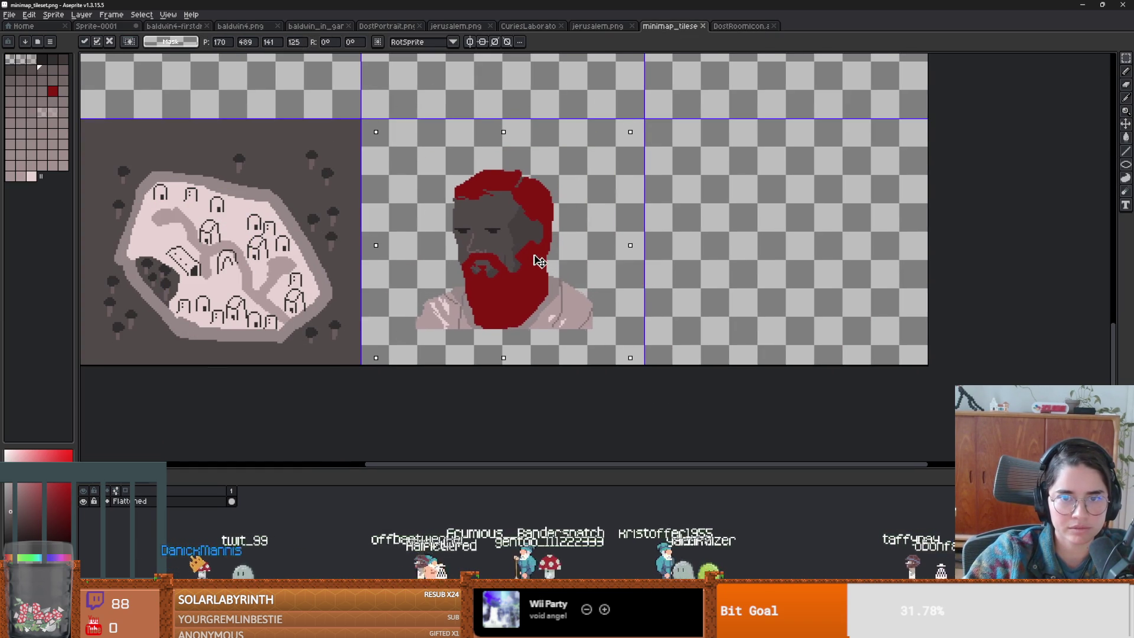
# - Commit the portrait in the tileset's bottom-row middle tile, review the grid, and return to Godot
pyautogui.press('Return')
pyautogui.scroll(-2, 664, 261)
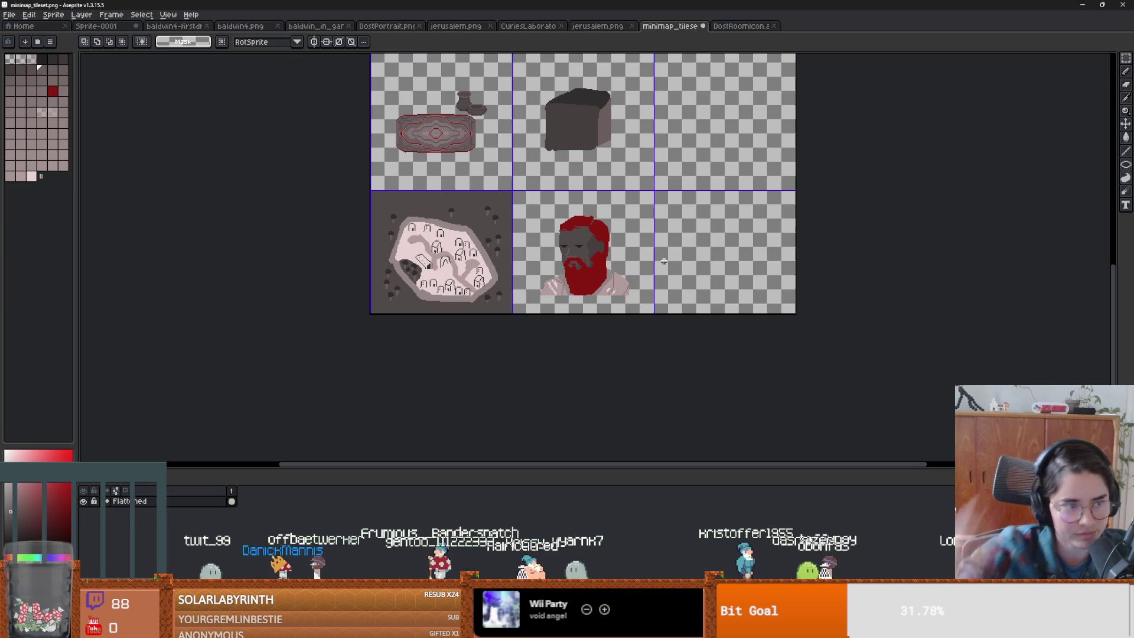
pyautogui.scroll(3, 663, 235)
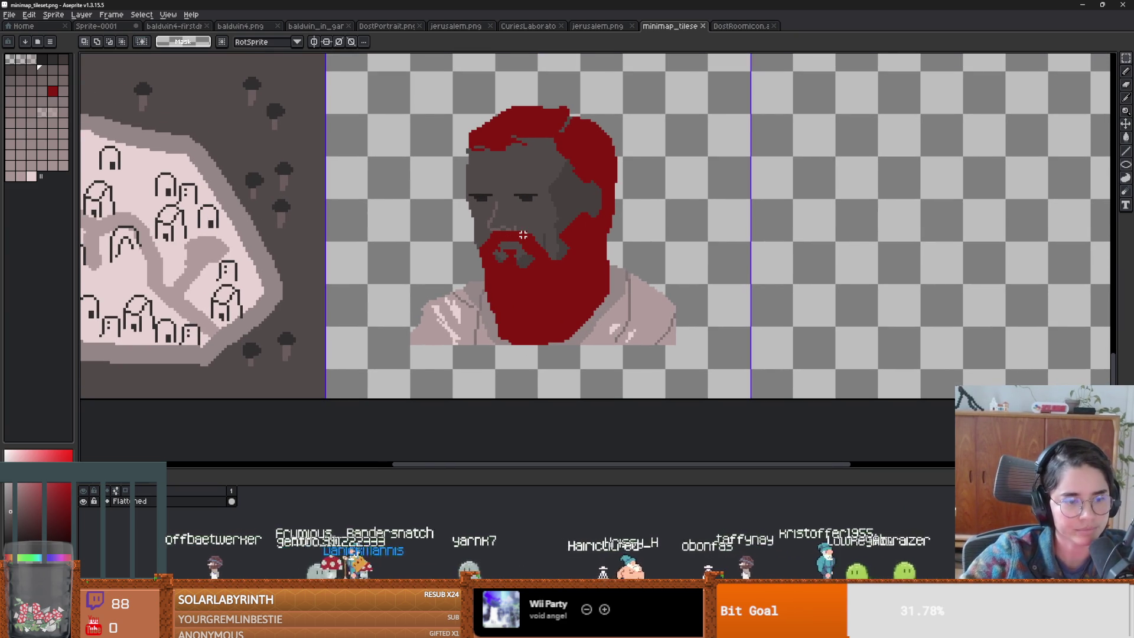
pyautogui.scroll(1, 522, 236)
pyautogui.scroll(-1, 528, 390)
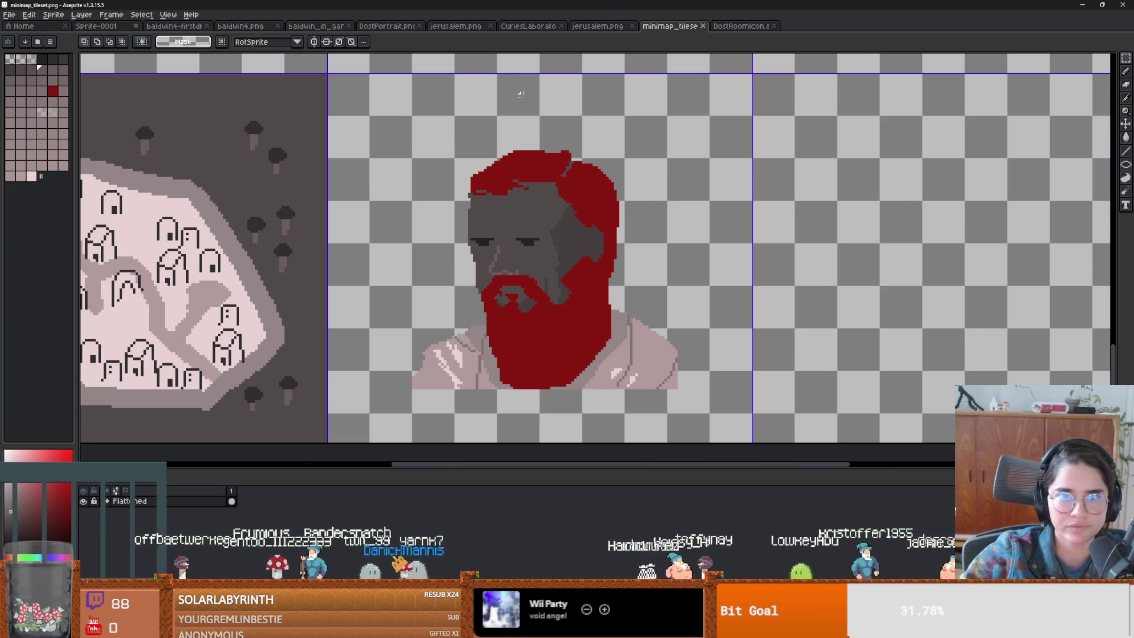
pyautogui.scroll(-1, 443, 199)
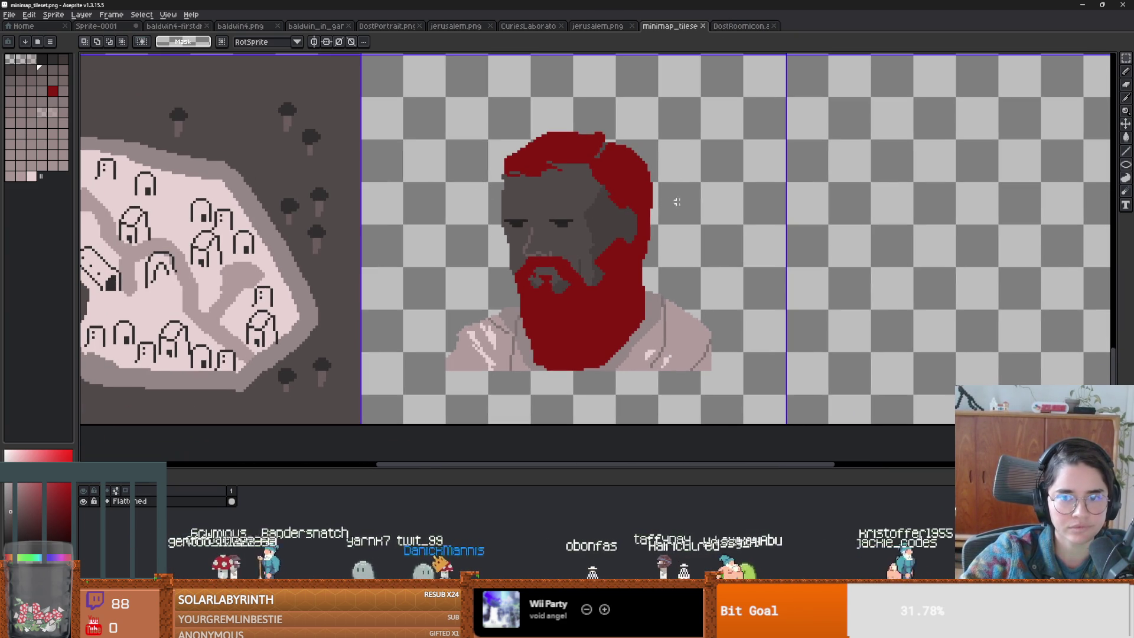
pyautogui.scroll(-3, 552, 183)
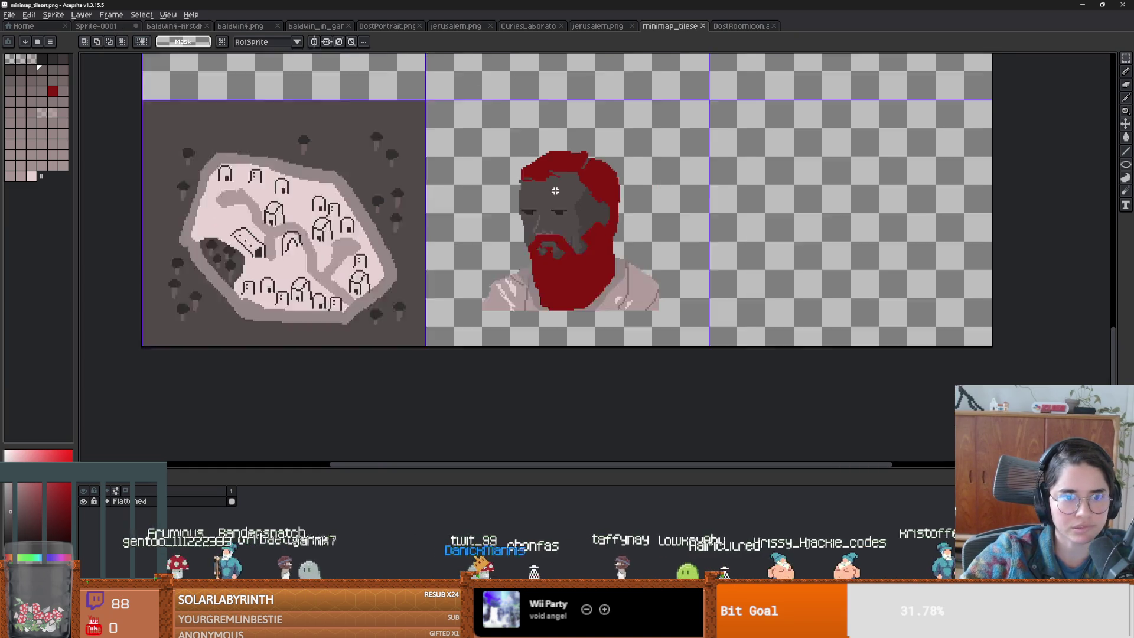
pyautogui.scroll(1, 545, 265)
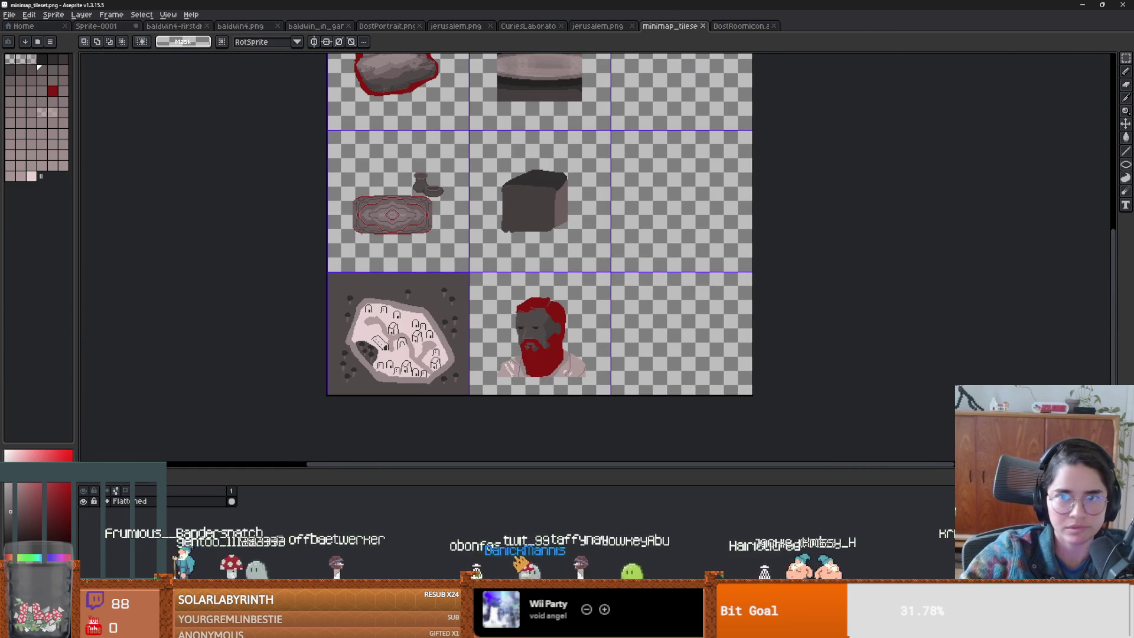
pyautogui.hotkey('alt', 'Tab')
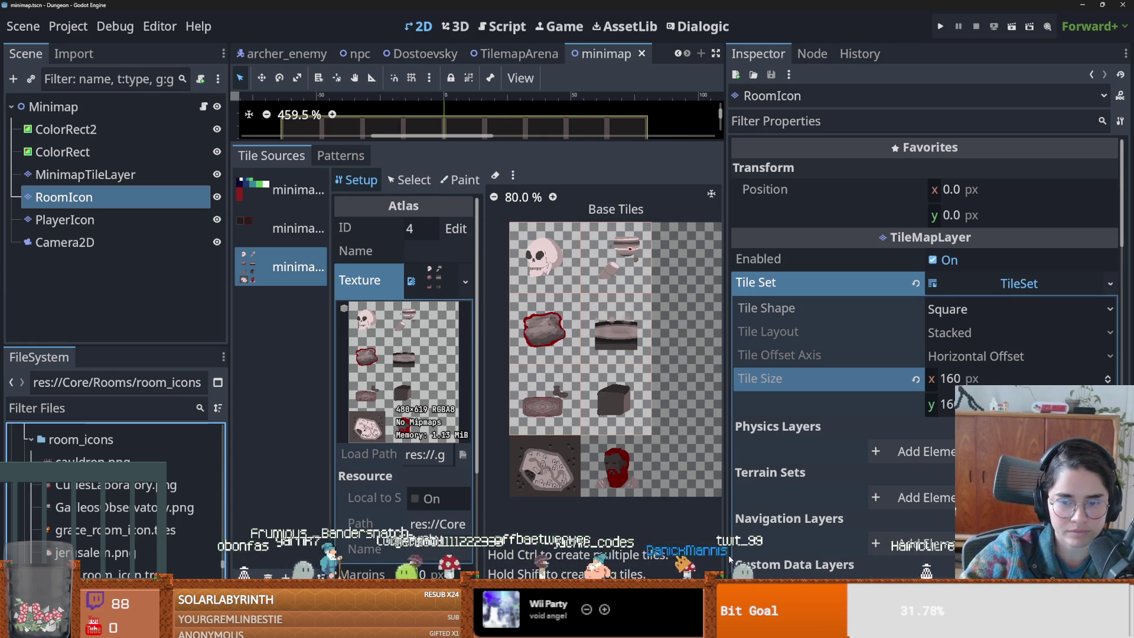
# - Widen and zoom the TileSet atlas to inspect the new red-bearded tile, then return to Aseprite
pyautogui.moveTo(726, 556); pyautogui.dragTo(931, 556)
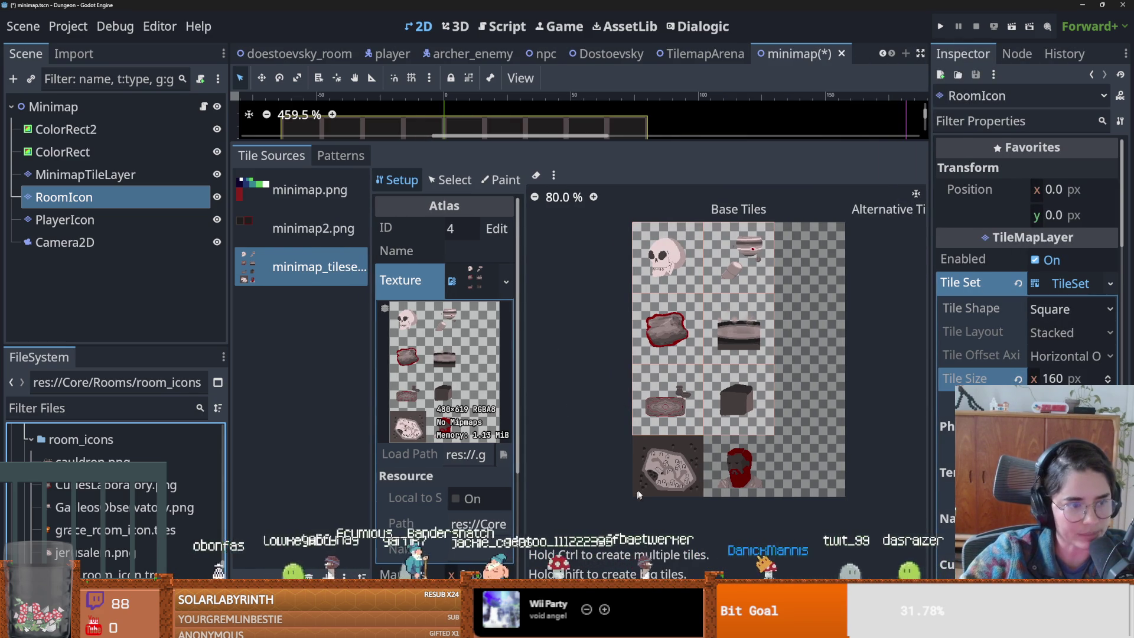
pyautogui.scroll(3, 644, 484)
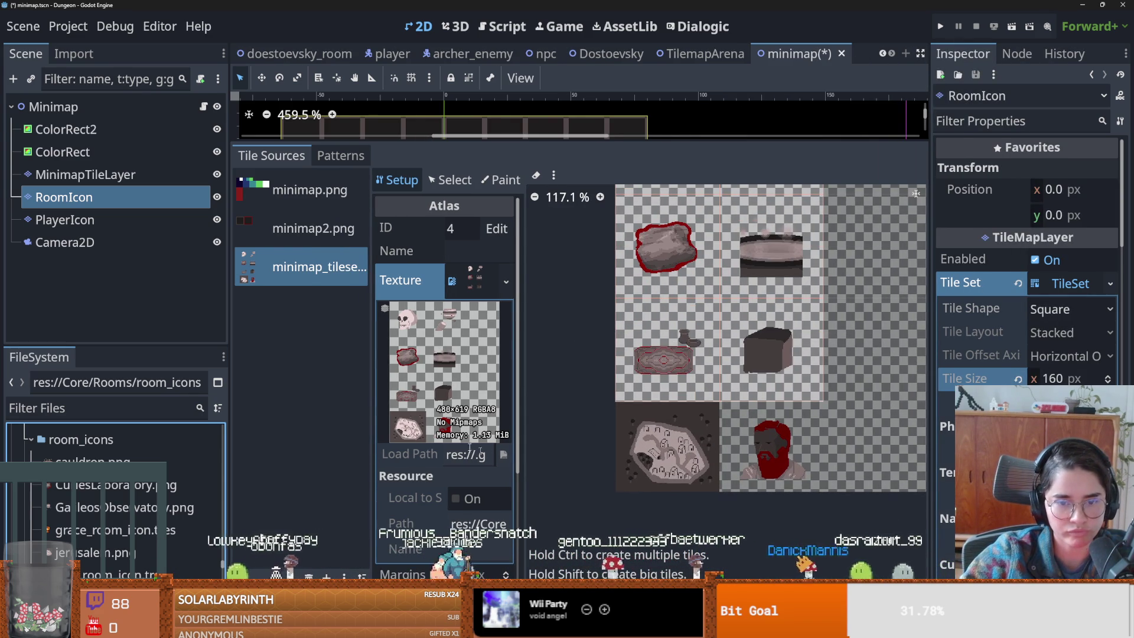
pyautogui.moveTo(374, 419); pyautogui.dragTo(312, 417)
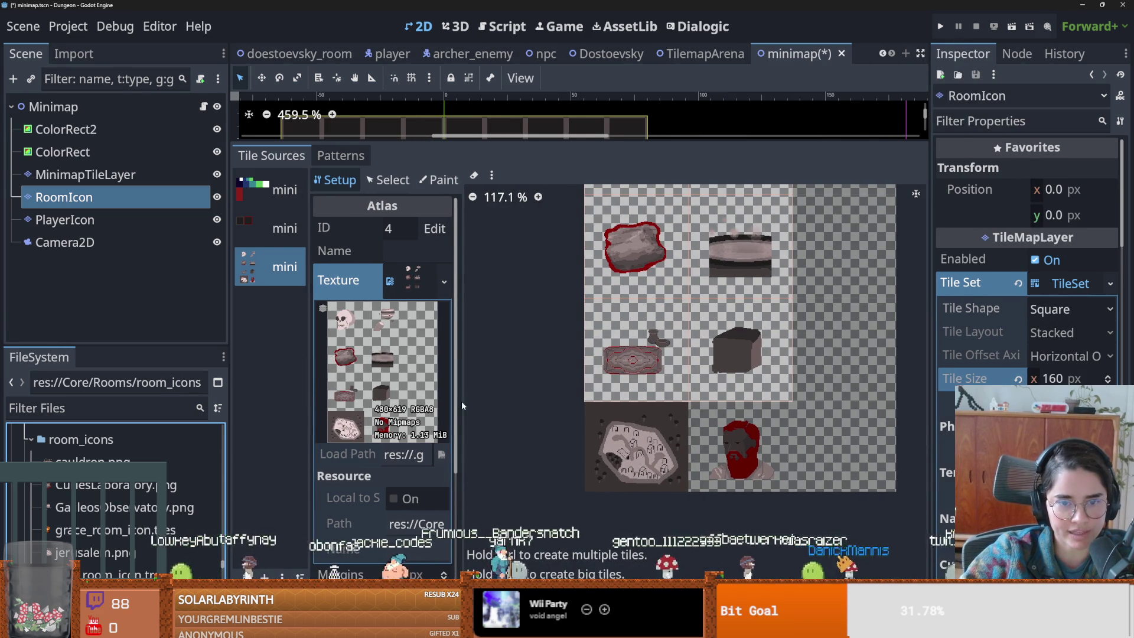
pyautogui.moveTo(462, 402)
pyautogui.mouseDown()
pyautogui.moveTo(523, 402)
pyautogui.moveTo(413, 395)
pyautogui.mouseUp()
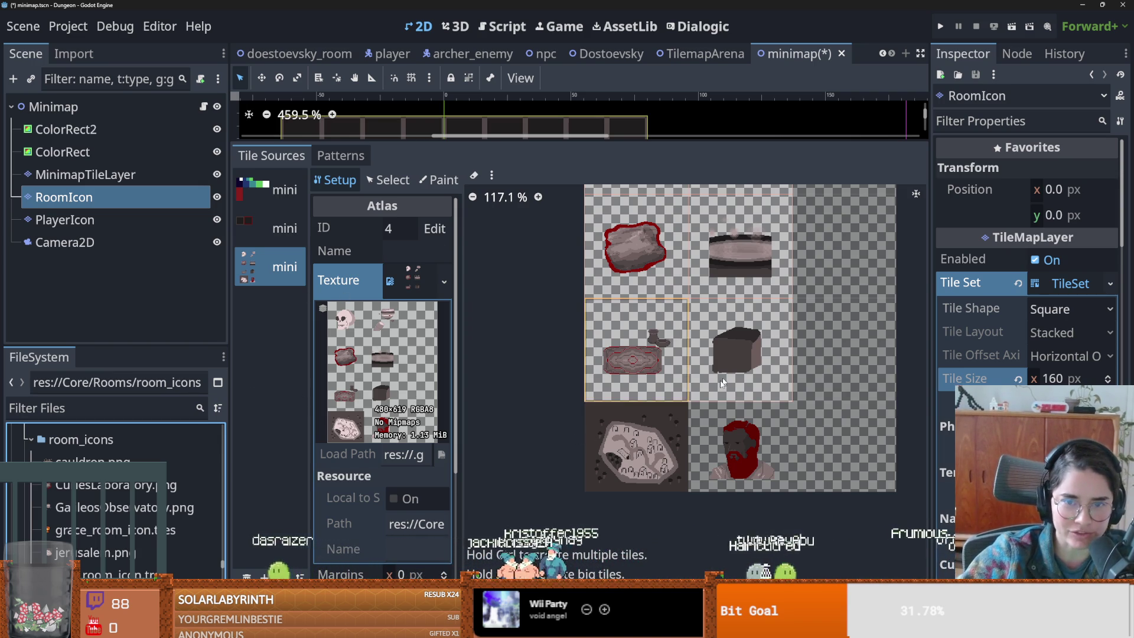
pyautogui.scroll(2, 684, 436)
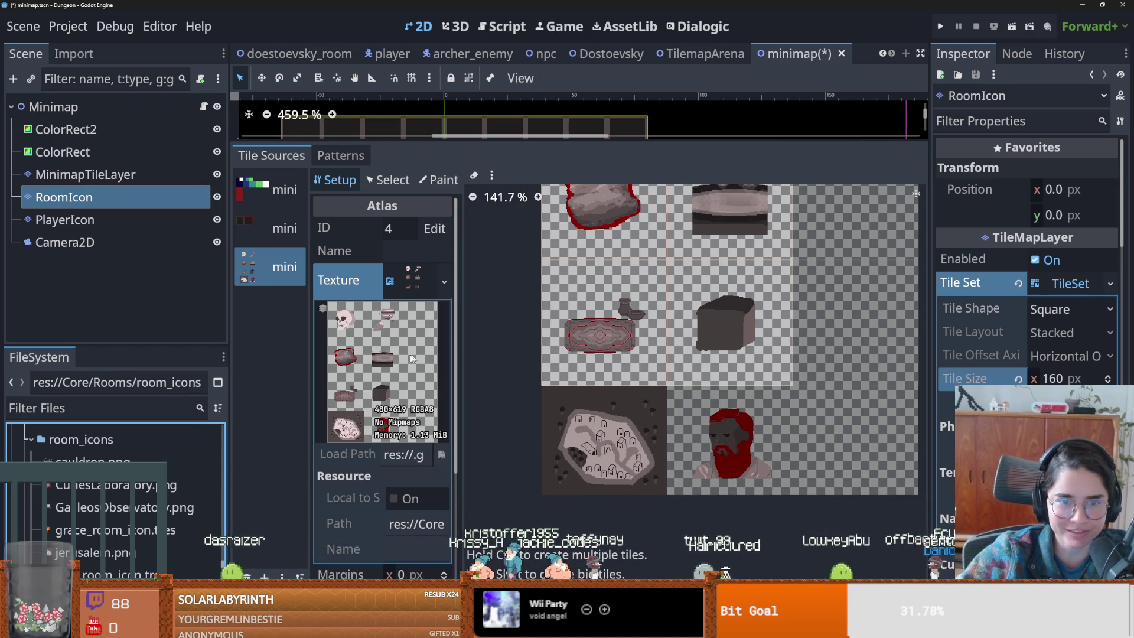
pyautogui.scroll(4, 657, 427)
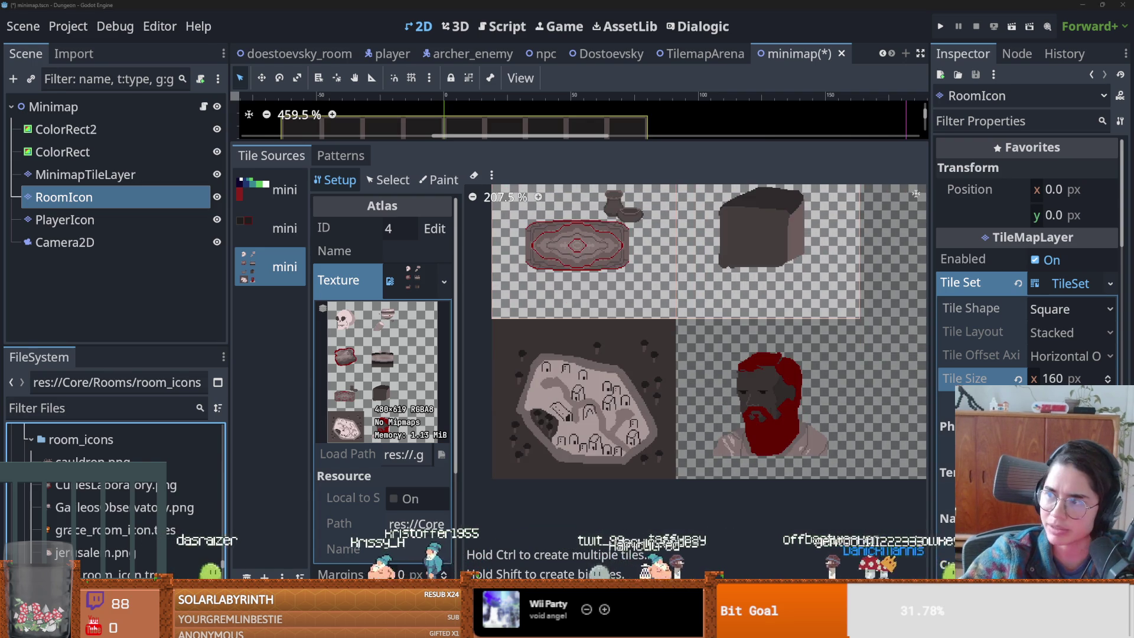
pyautogui.hotkey('alt', 'Tab')
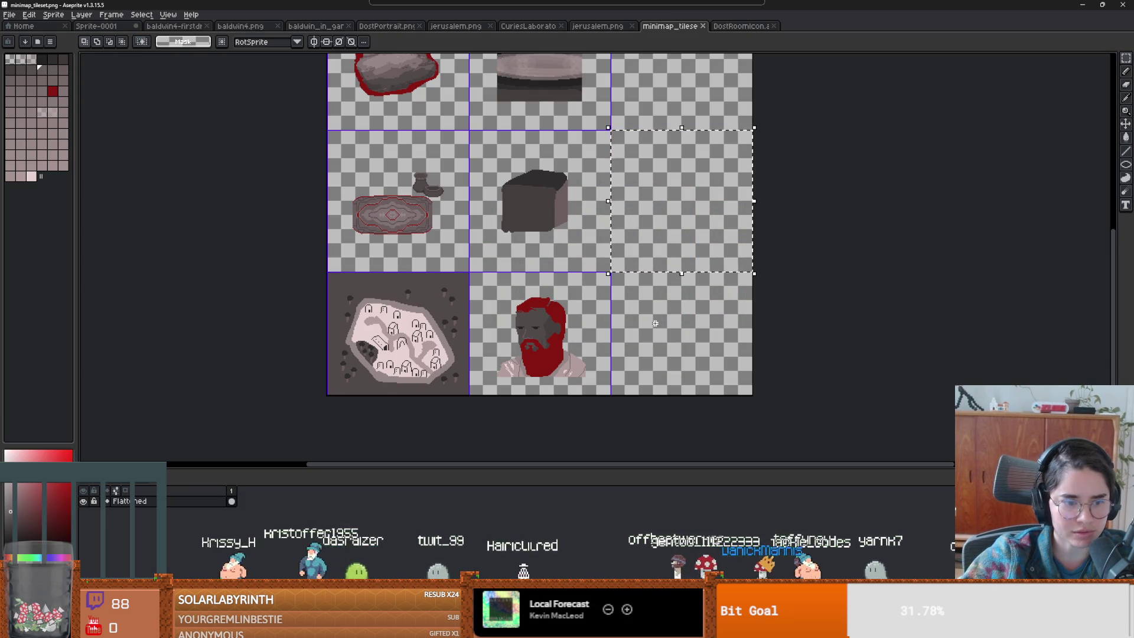
# - Extend the minimap tileset canvas at the bottom to 721 px tall
pyautogui.scroll(-2, 615, 337)
pyautogui.hotkey('ctrl', 'alt', 'c')
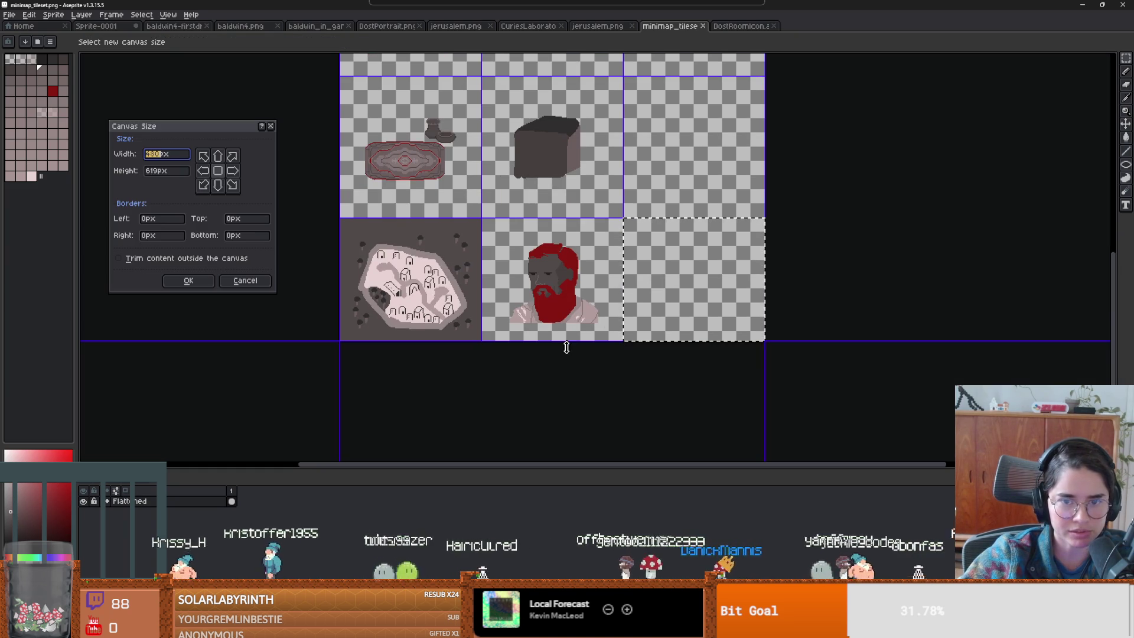
pyautogui.moveTo(543, 344); pyautogui.dragTo(452, 429)
pyautogui.click(189, 281)
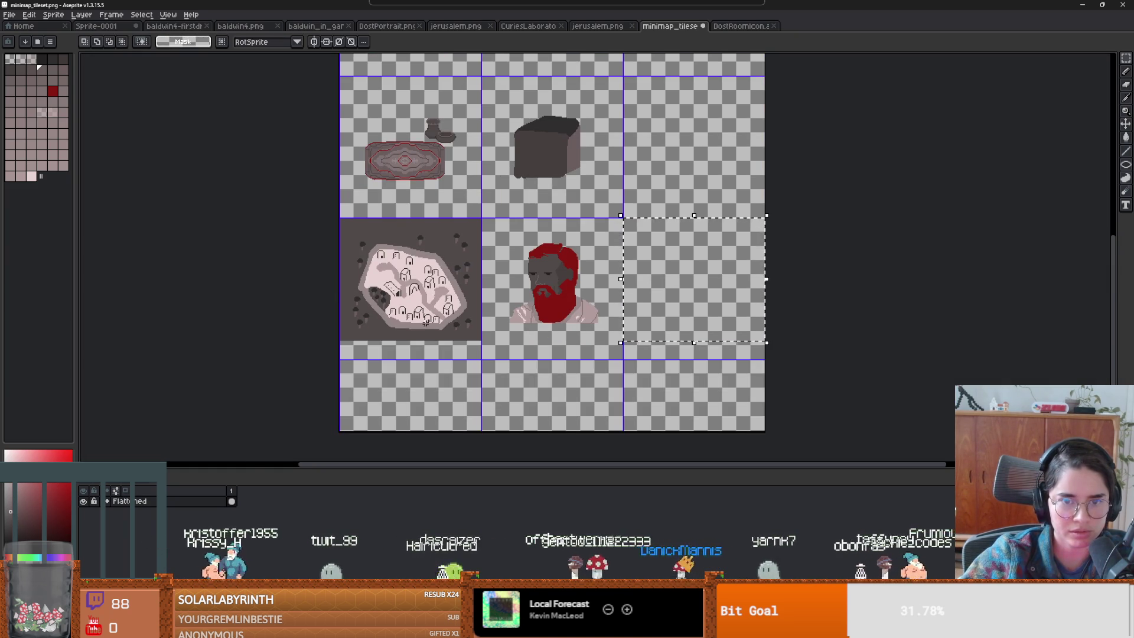
# - Fill the empty strip under the city-map tile dark, save the tileset, and return to Godot
pyautogui.scroll(2, 426, 328)
pyautogui.click(467, 366)
pyautogui.press('g')
pyautogui.click(440, 377)
pyautogui.hotkey('ctrl', 's')
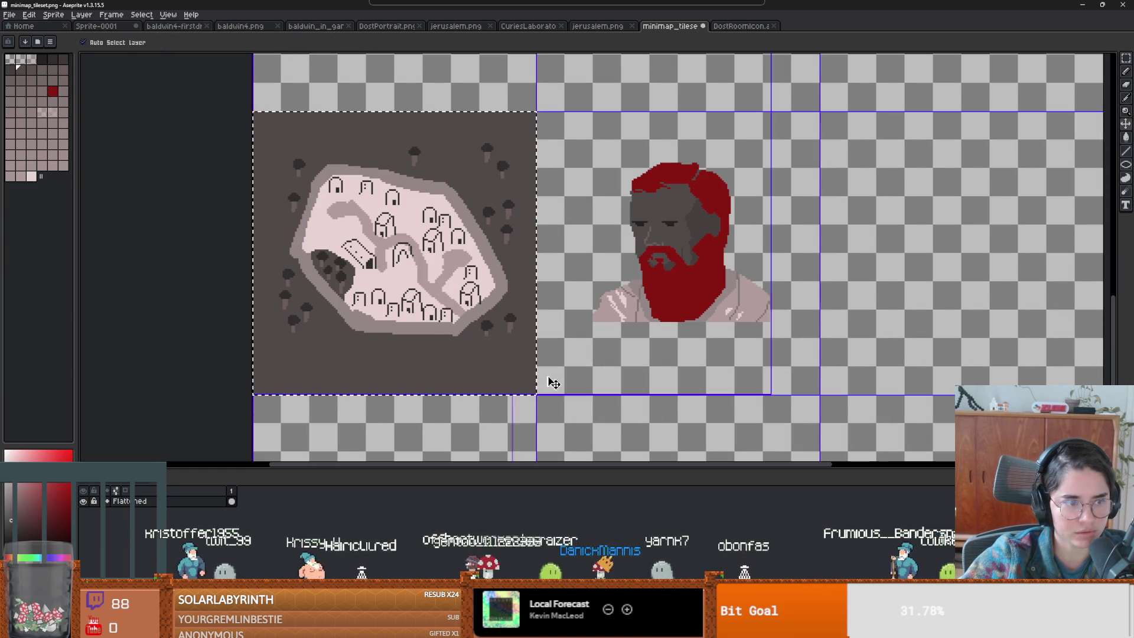
pyautogui.scroll(2, 609, 342)
pyautogui.scroll(-3, 609, 342)
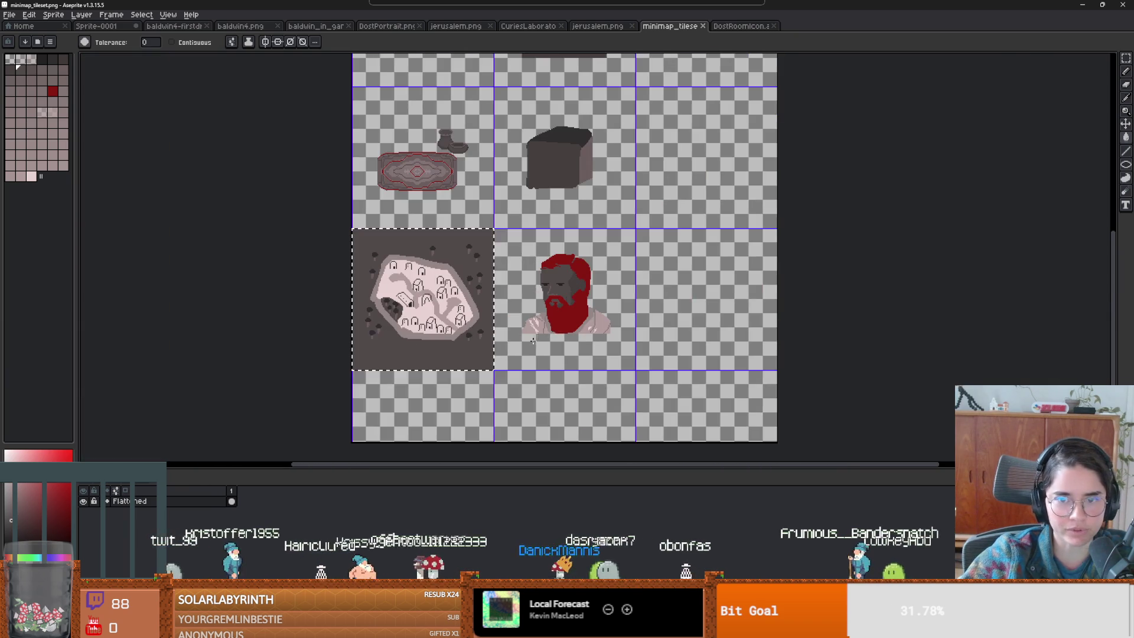
pyautogui.scroll(2, 513, 304)
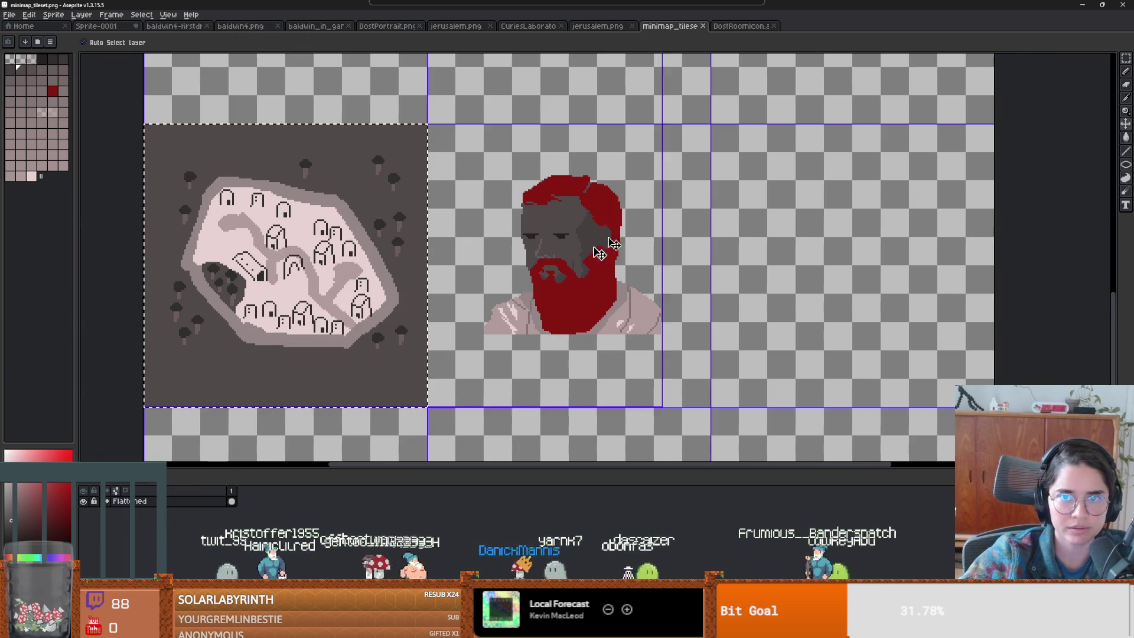
pyautogui.hotkey('alt', 'Tab')
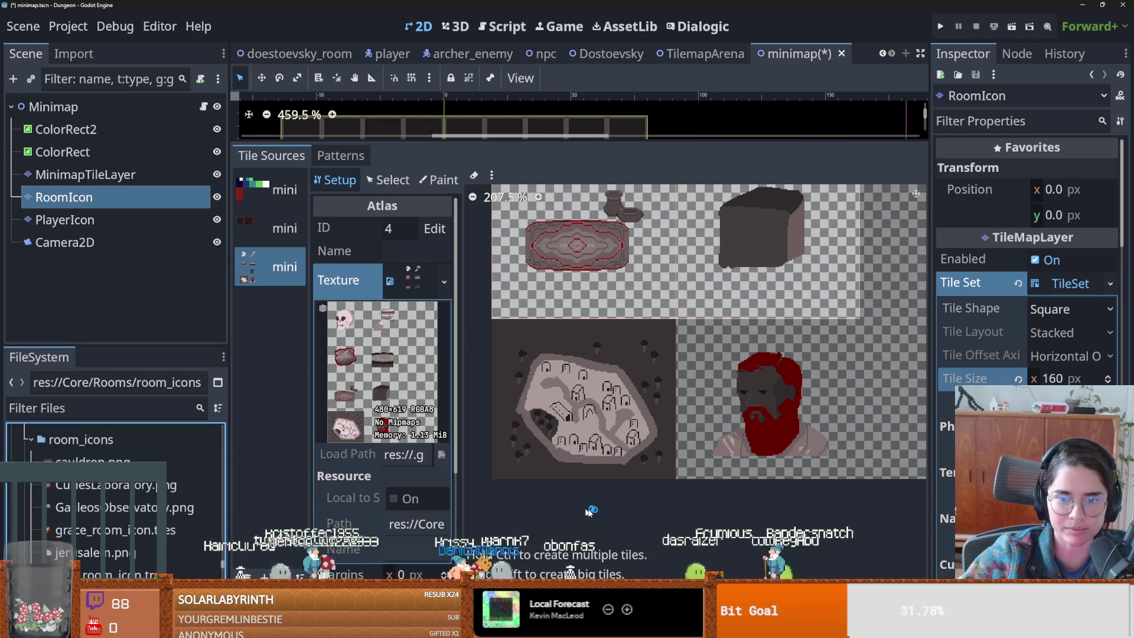
# - Open the doestoevsky_room scene, expand Room Res, and edit the Minimap Icon y value
pyautogui.scroll(-1, 711, 426)
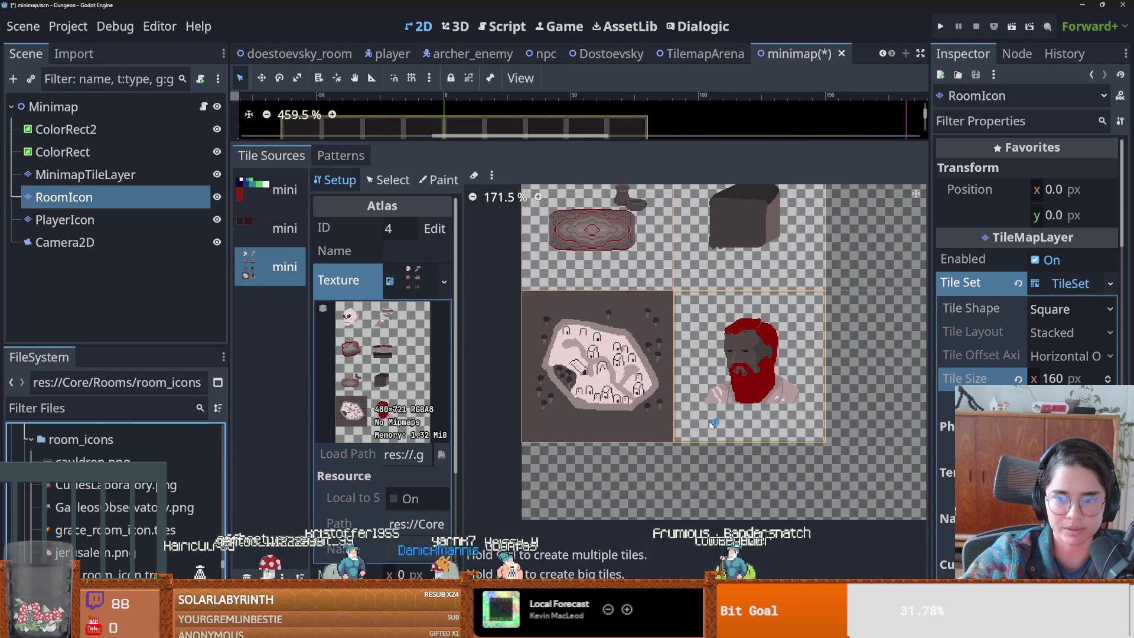
pyautogui.moveTo(712, 425); pyautogui.dragTo(634, 481)
pyautogui.moveTo(625, 423); pyautogui.dragTo(686, 442)
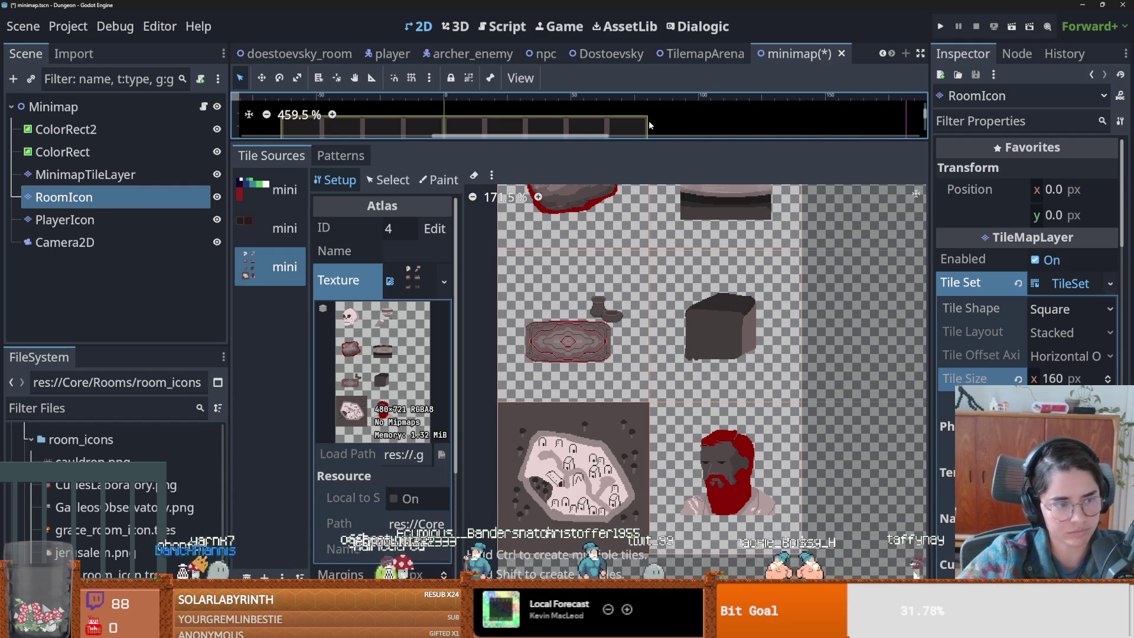
pyautogui.click(609, 53)
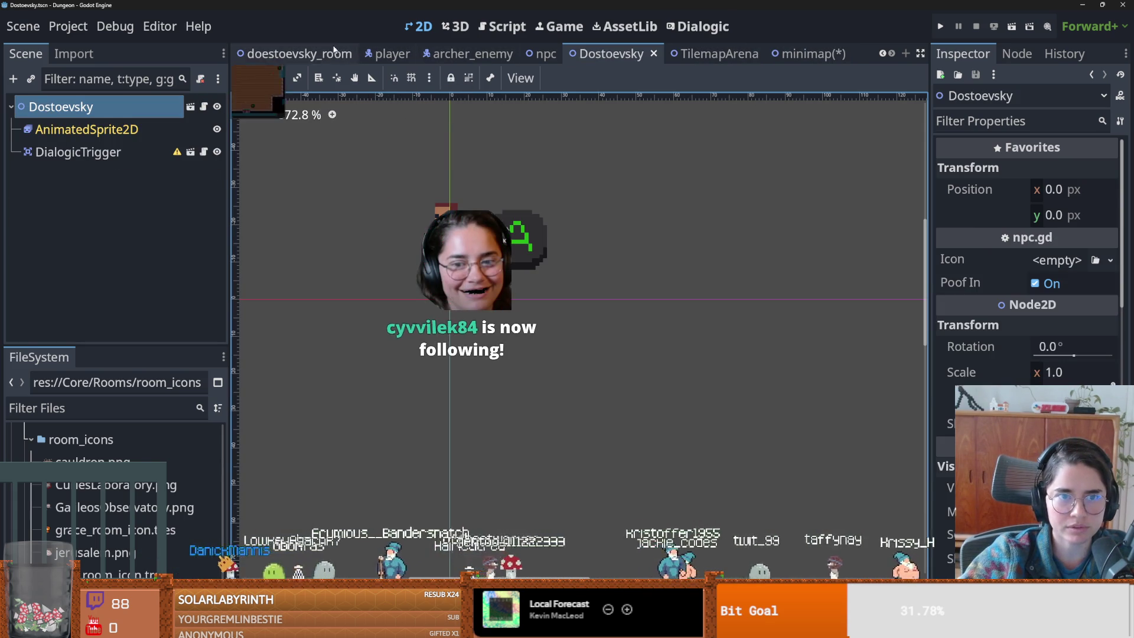
pyautogui.click(298, 54)
pyautogui.moveTo(928, 305); pyautogui.dragTo(608, 305)
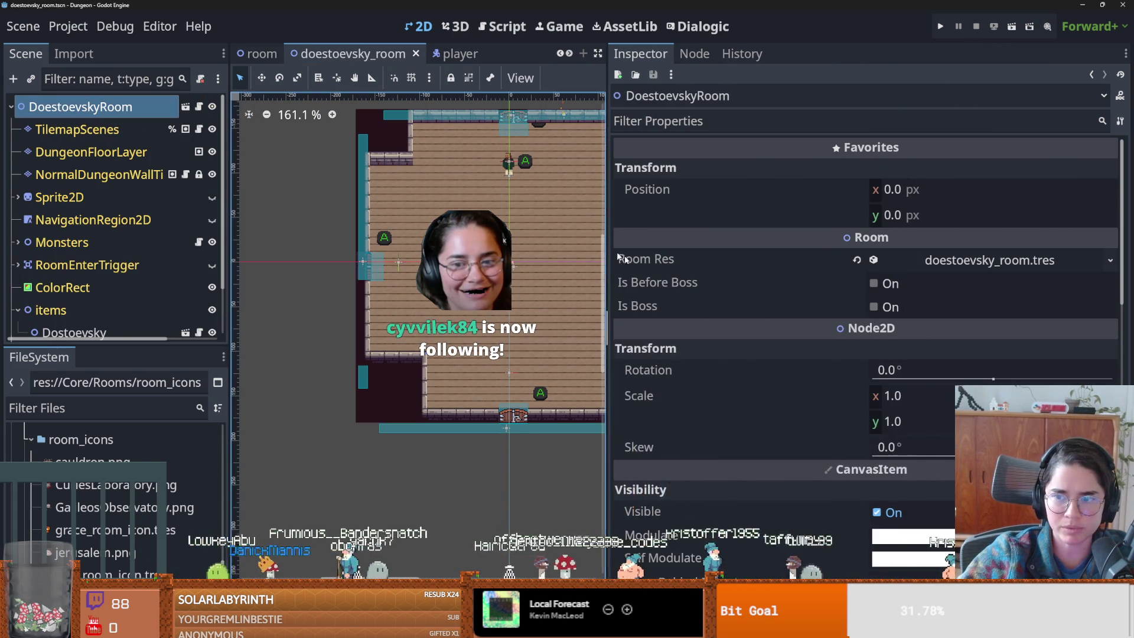
pyautogui.click(1046, 260)
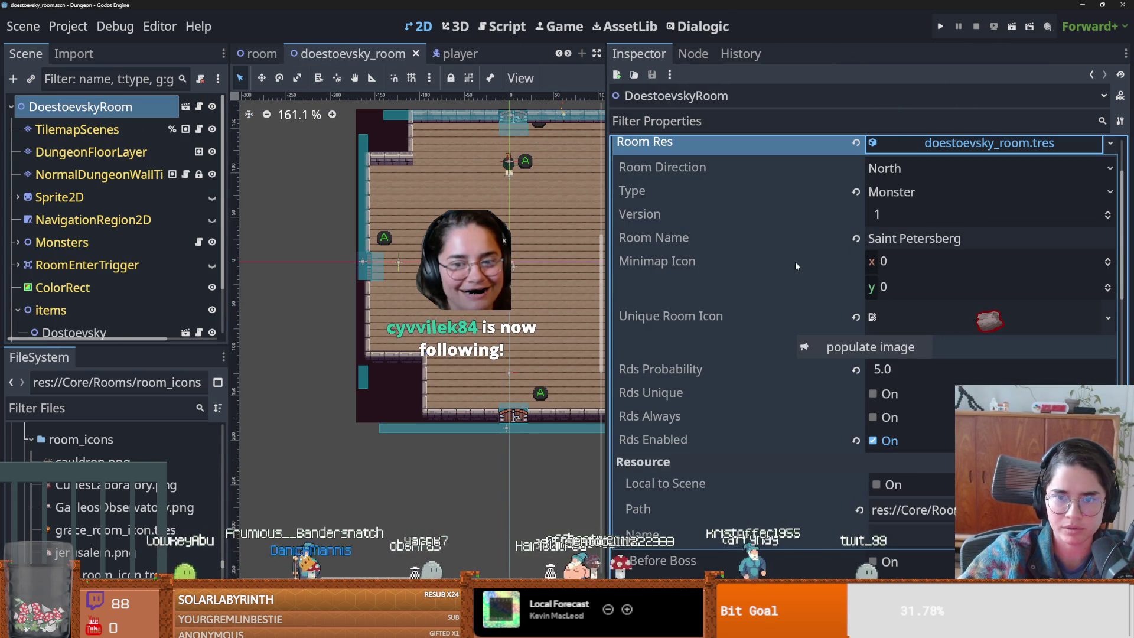
pyautogui.doubleClick(1109, 286)
# - Save the Saint Petersberg room scene and open the BaldwinIV_room scene for comparison
pyautogui.hotkey('ctrl', 's')
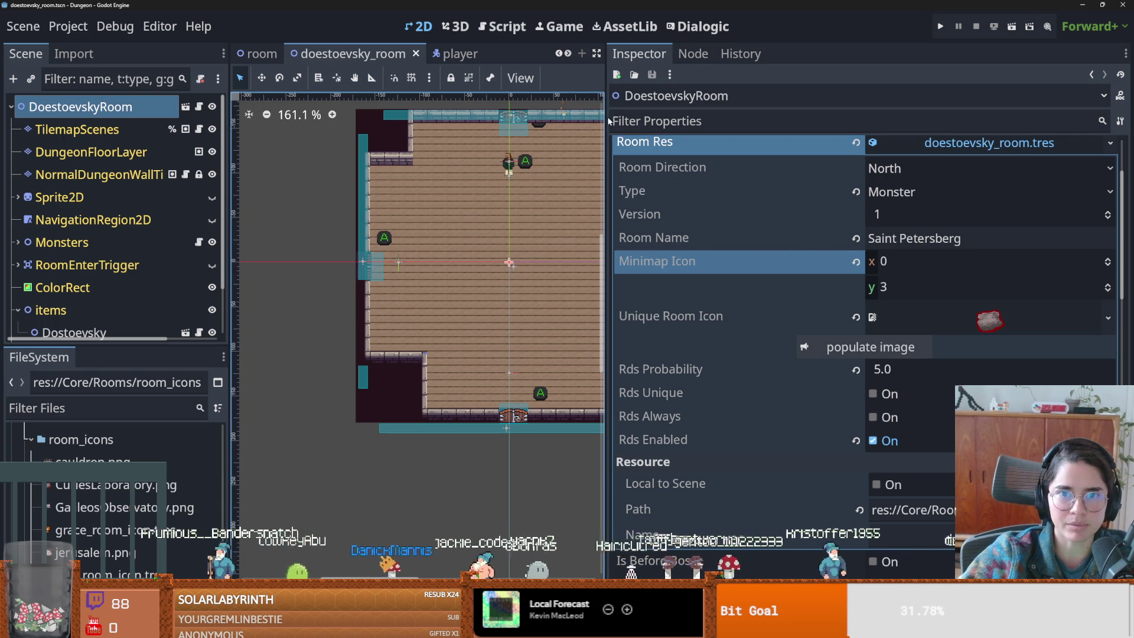
pyautogui.moveTo(606, 120); pyautogui.dragTo(972, 119)
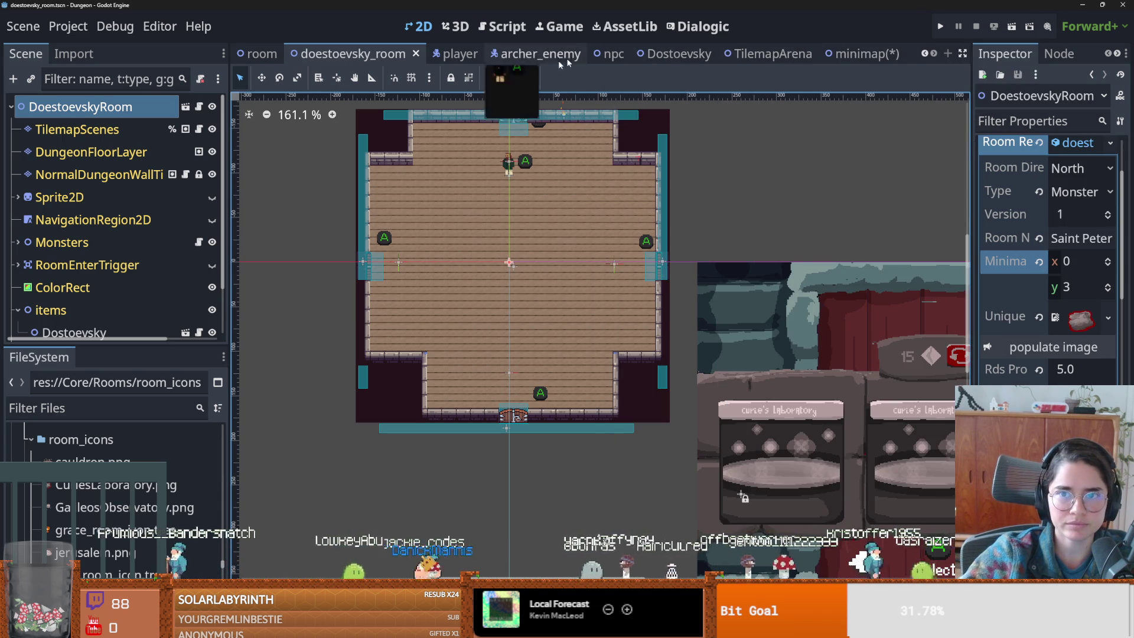
pyautogui.click(892, 54)
pyautogui.scroll(3, 648, 53)
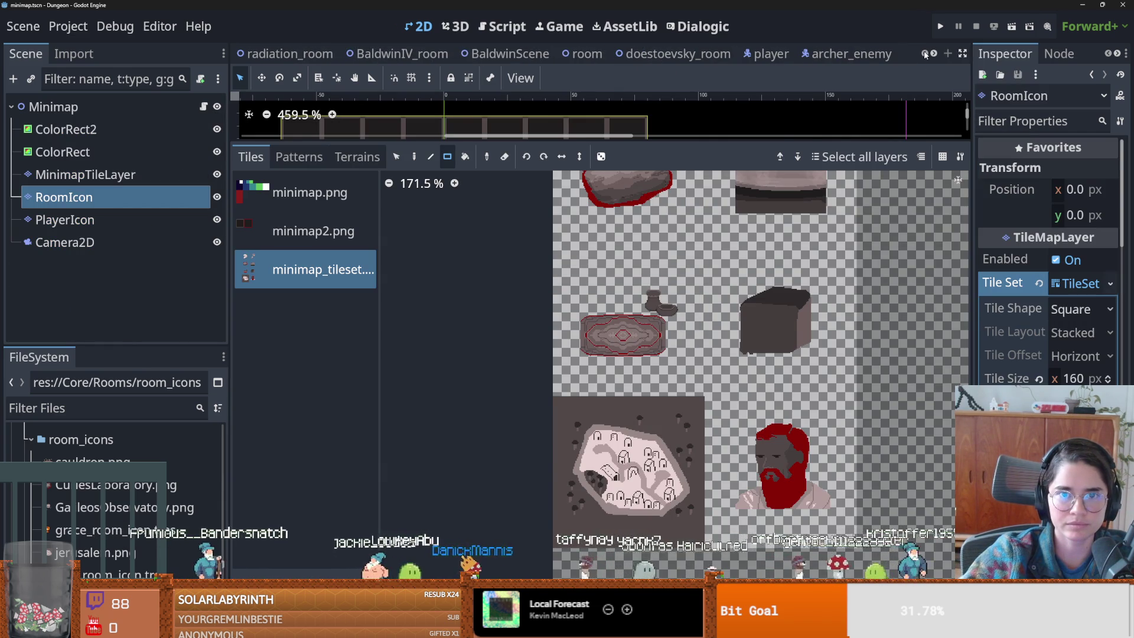
pyautogui.click(384, 54)
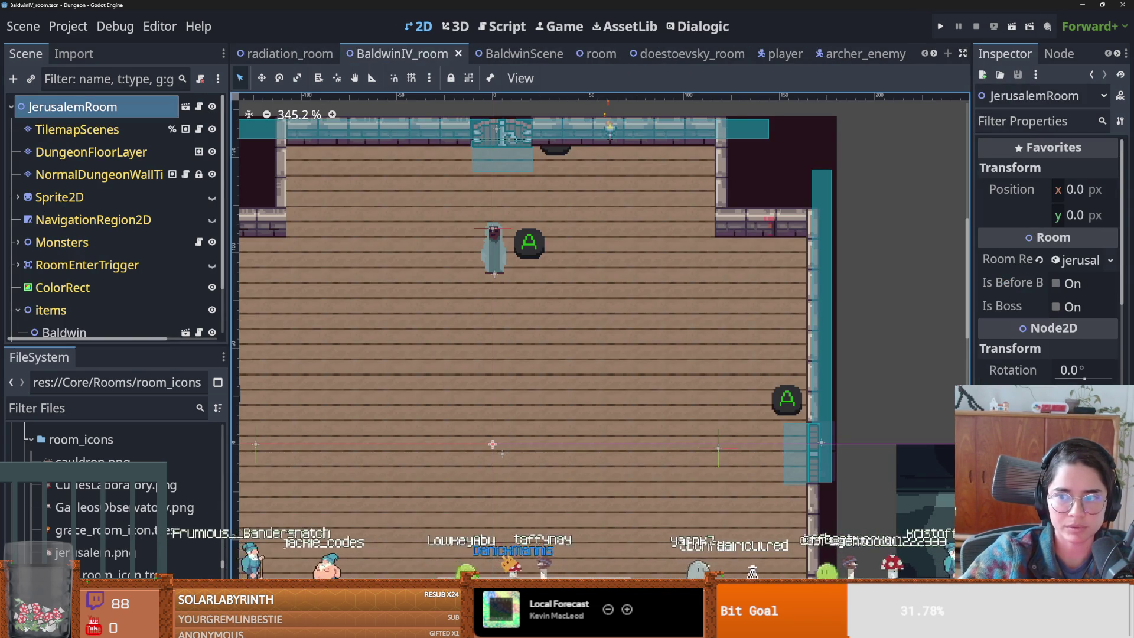
# - Set the Jerusalem room's minimap icon y to 1 and save the scene
pyautogui.moveTo(972, 358); pyautogui.dragTo(696, 323)
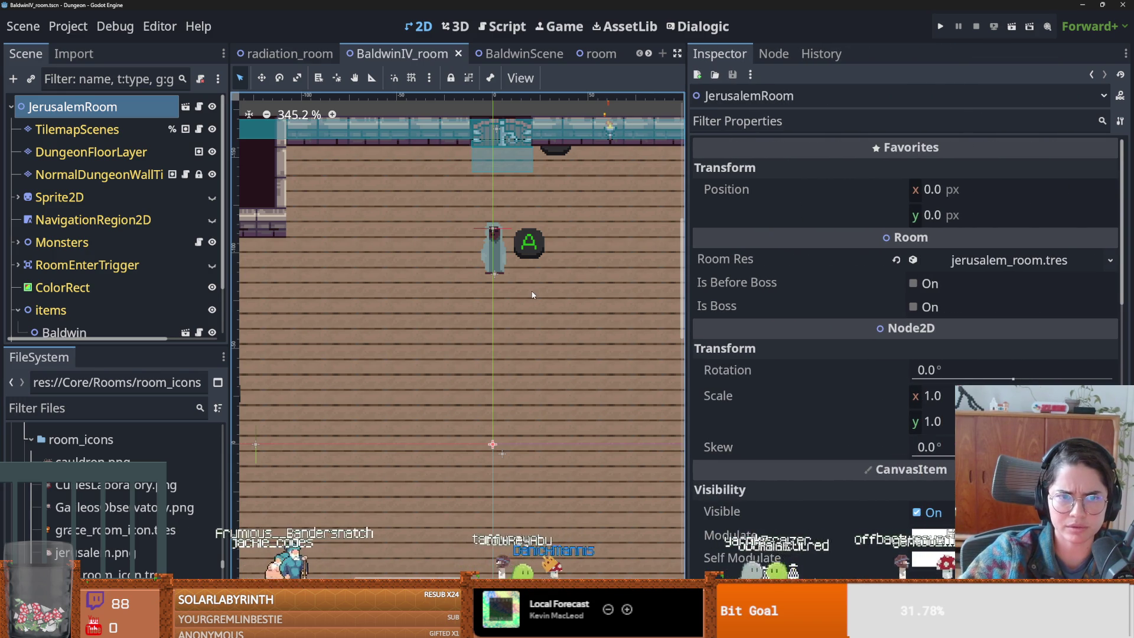
pyautogui.click(935, 262)
pyautogui.click(1108, 286)
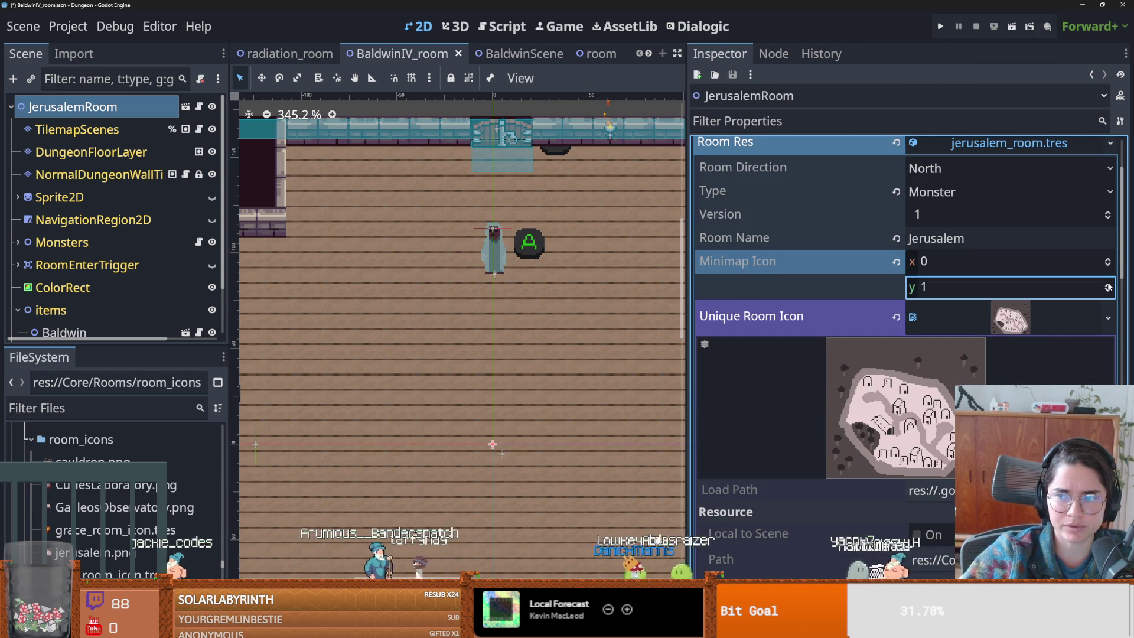
pyautogui.hotkey('ctrl', 's')
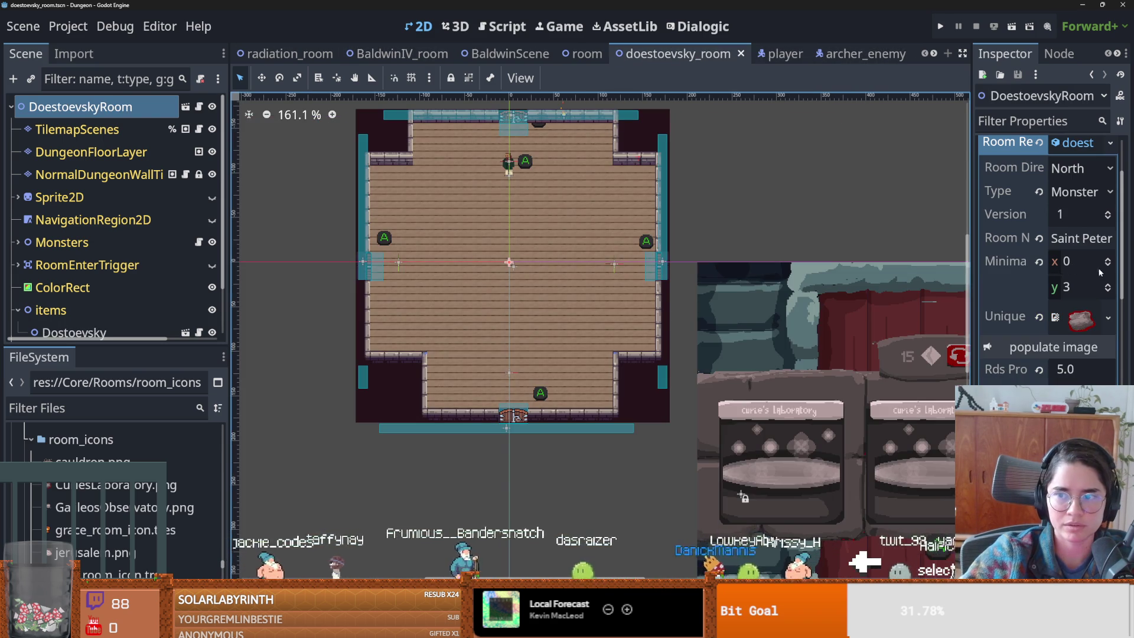
# - Set the Saint Petersberg room's minimap icon x to 1 and save
pyautogui.click(1109, 259)
pyautogui.hotkey('ctrl', 's')
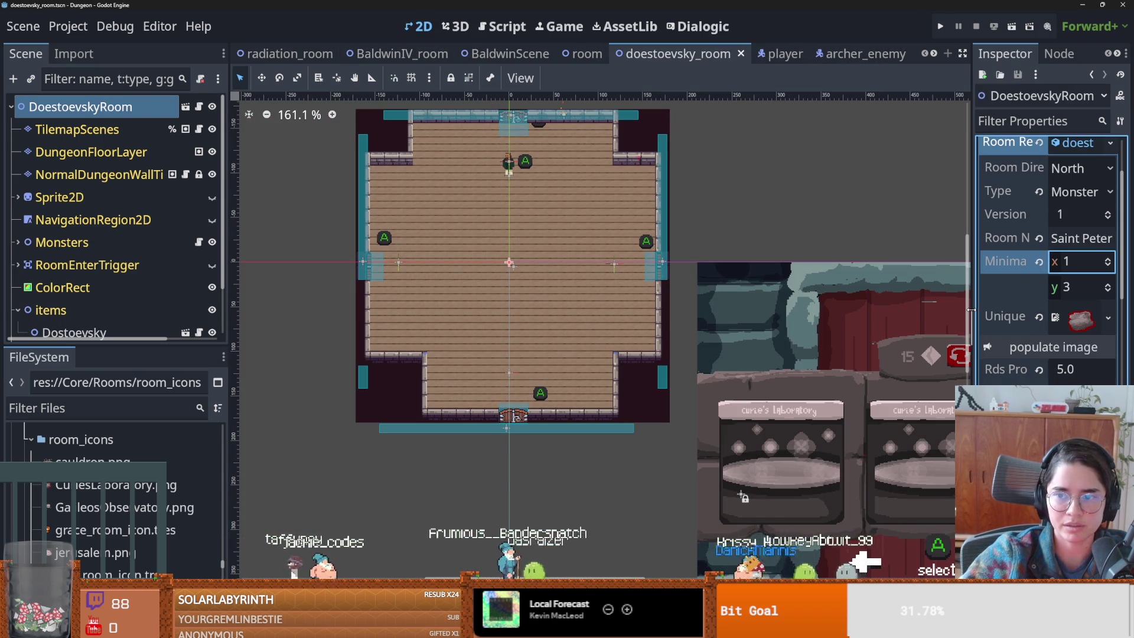
pyautogui.moveTo(970, 310); pyautogui.dragTo(614, 310)
# - Filter the FileSystem files by 'dos', then go to the DostRoomIcon portrait in Aseprite
pyautogui.hotkey('alt', 'Tab')
pyautogui.click(537, 152)
pyautogui.hotkey('ctrl', 'alt', 'n')
pyautogui.hotkey('alt', 'Tab')
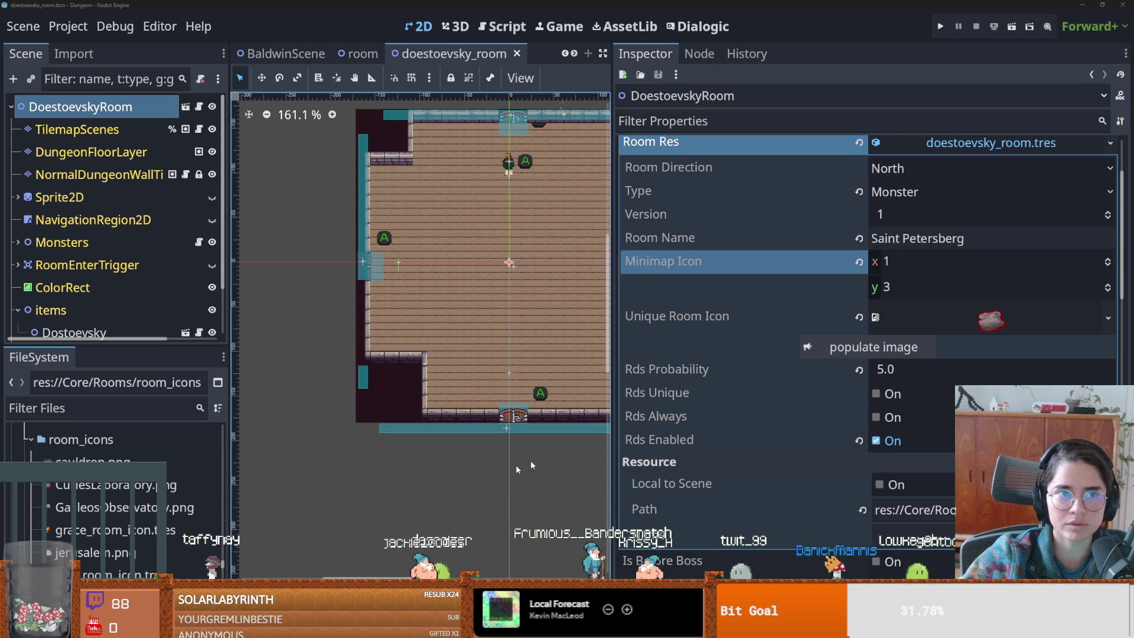
pyautogui.click(88, 415)
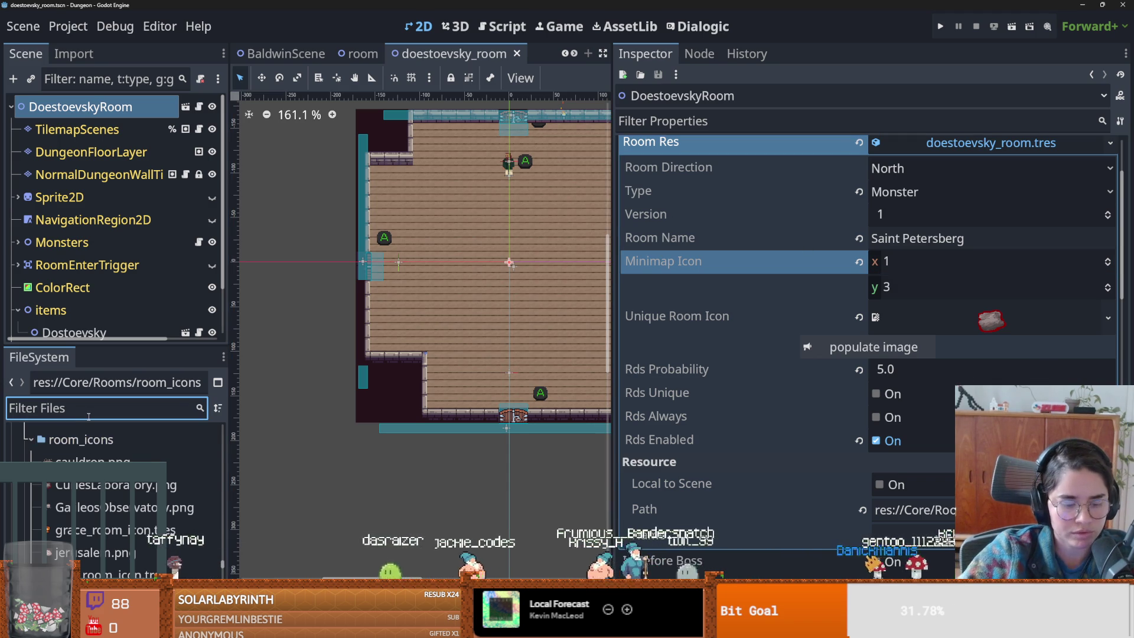
pyautogui.write('dos')
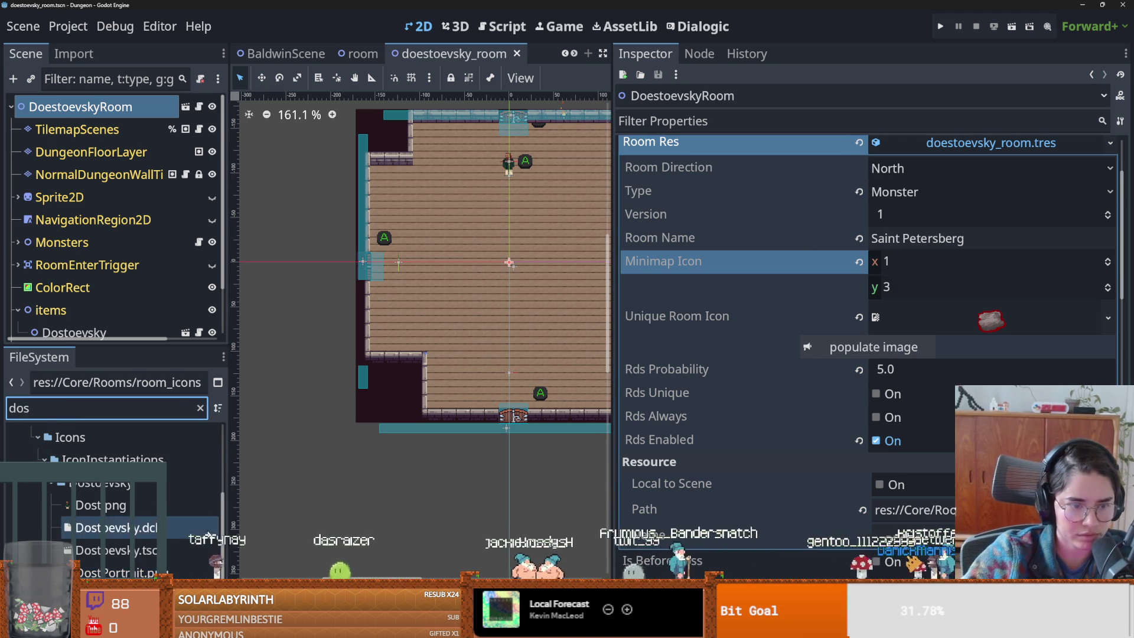
pyautogui.scroll(3, 195, 502)
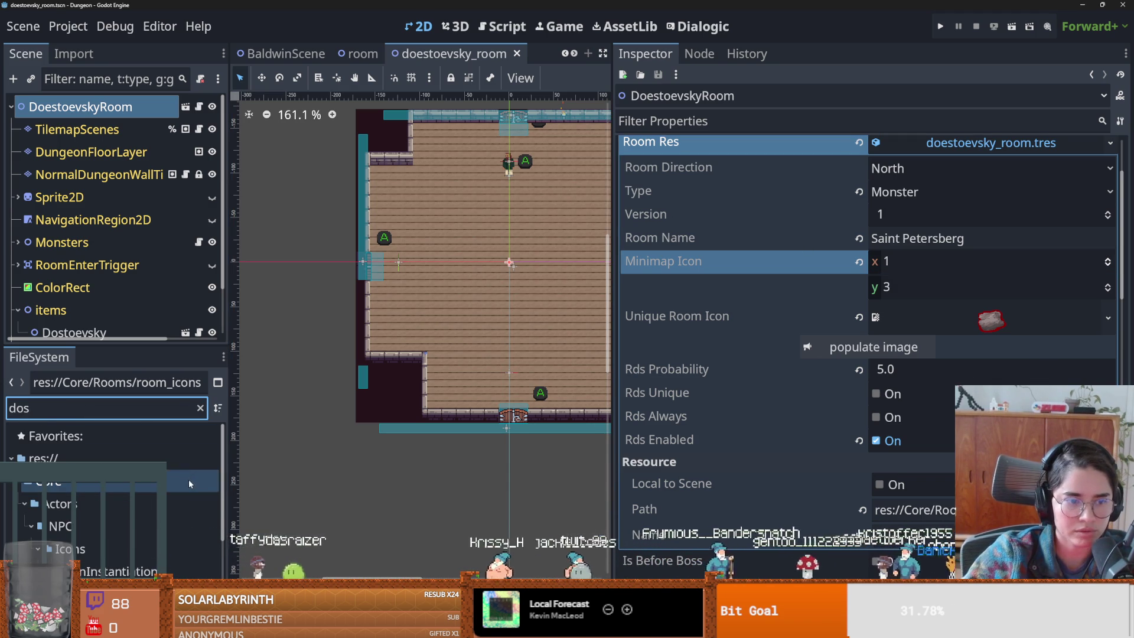
pyautogui.hotkey('alt', 'Tab')
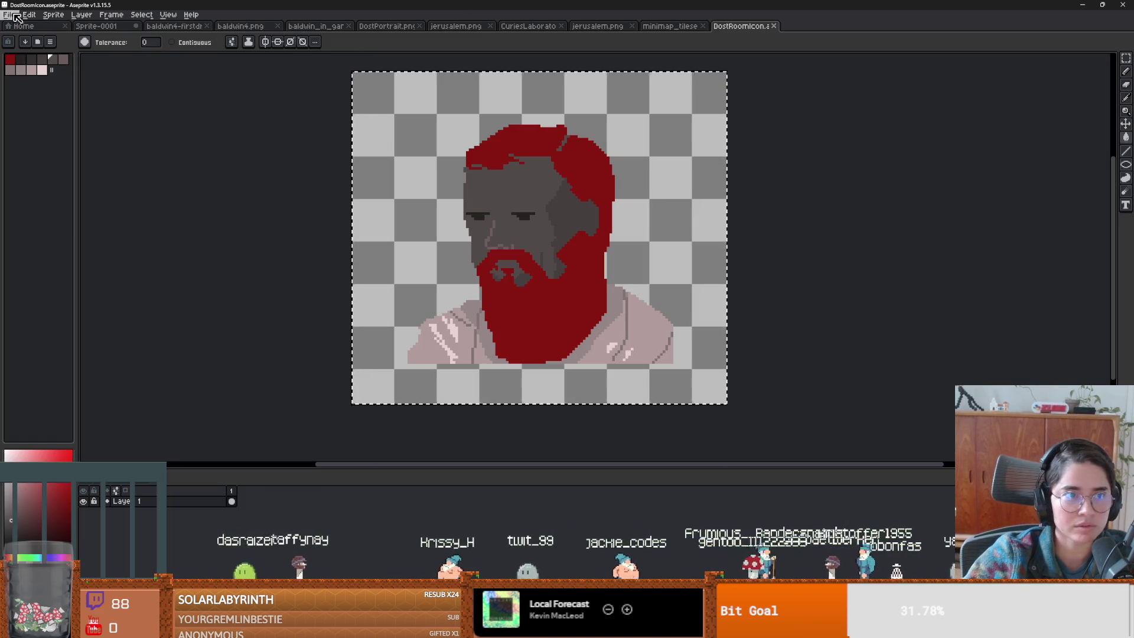
# - Save the portrait as DostRoomIcon.png in PNG format, then return to Godot
pyautogui.click(14, 15)
pyautogui.click(26, 69)
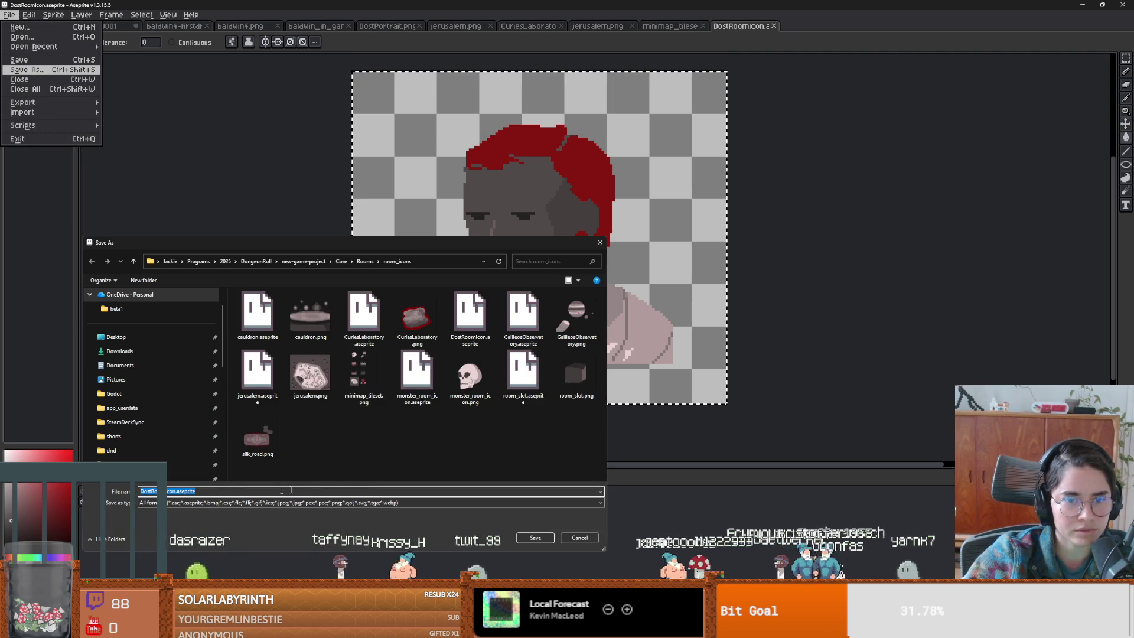
pyautogui.click(238, 502)
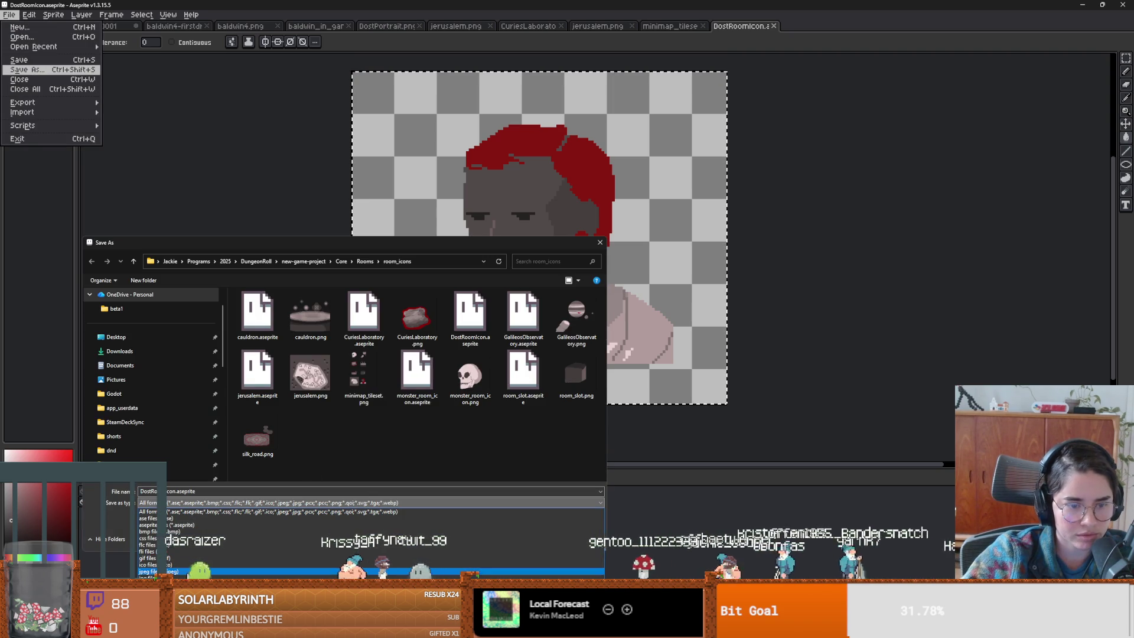
pyautogui.click(505, 598)
pyautogui.click(536, 538)
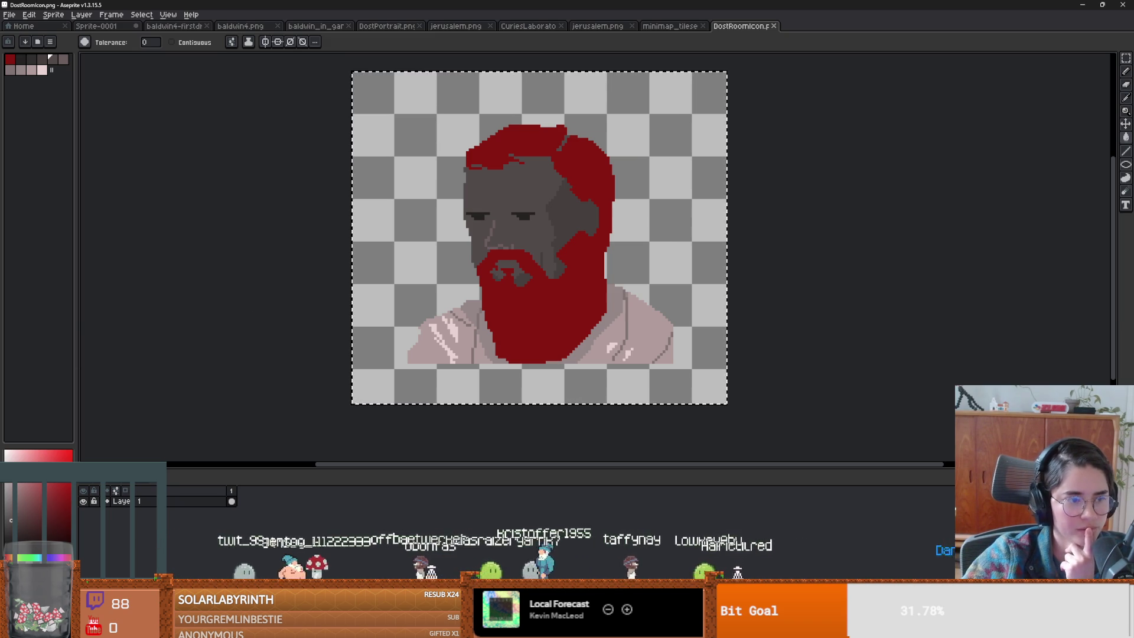
pyautogui.hotkey('alt', 'Tab')
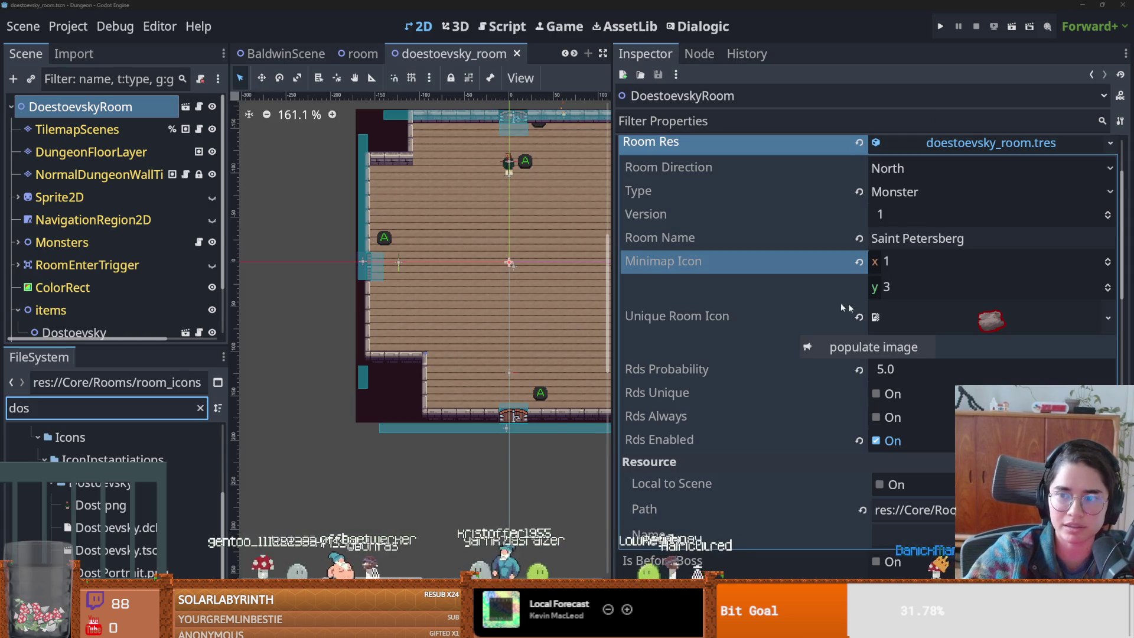
# - Set DostRoomIcon.png as the Saint Petersberg room's Unique Room Icon, then save and close the scene
pyautogui.moveTo(1121, 248); pyautogui.dragTo(1120, 325)
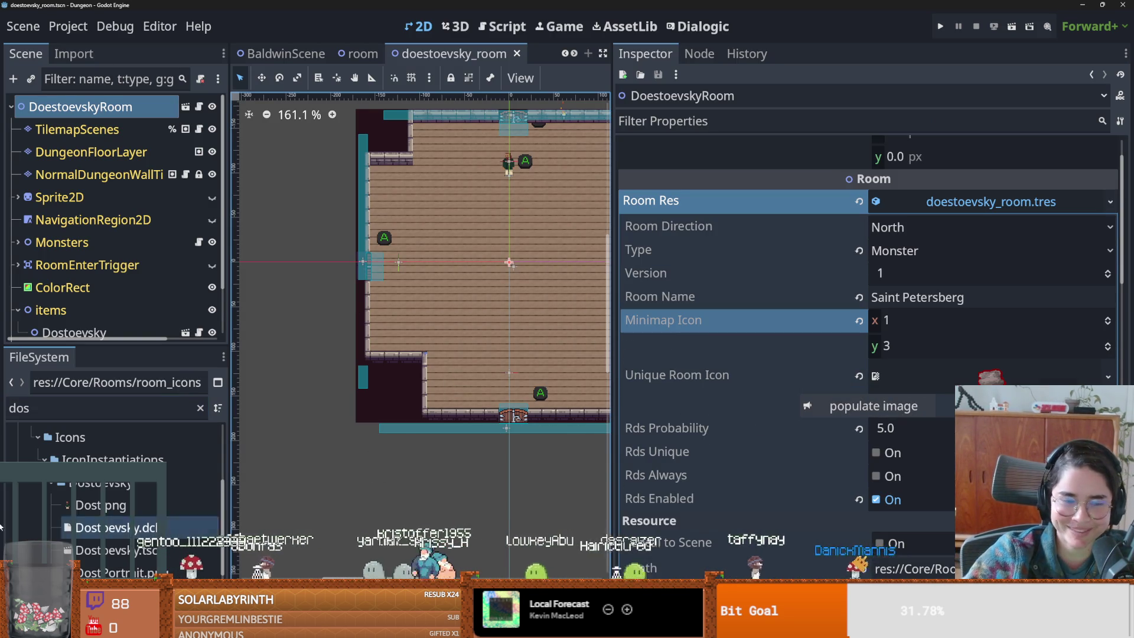
pyautogui.scroll(-3, 109, 523)
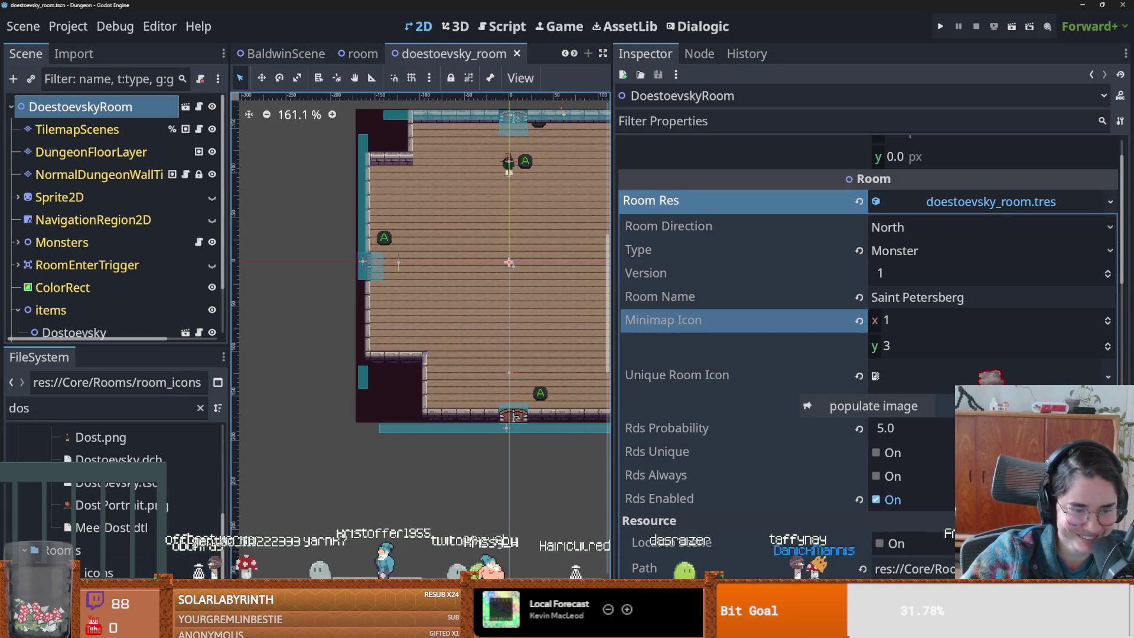
pyautogui.moveTo(108, 525); pyautogui.dragTo(1066, 383)
pyautogui.hotkey('ctrl', 's')
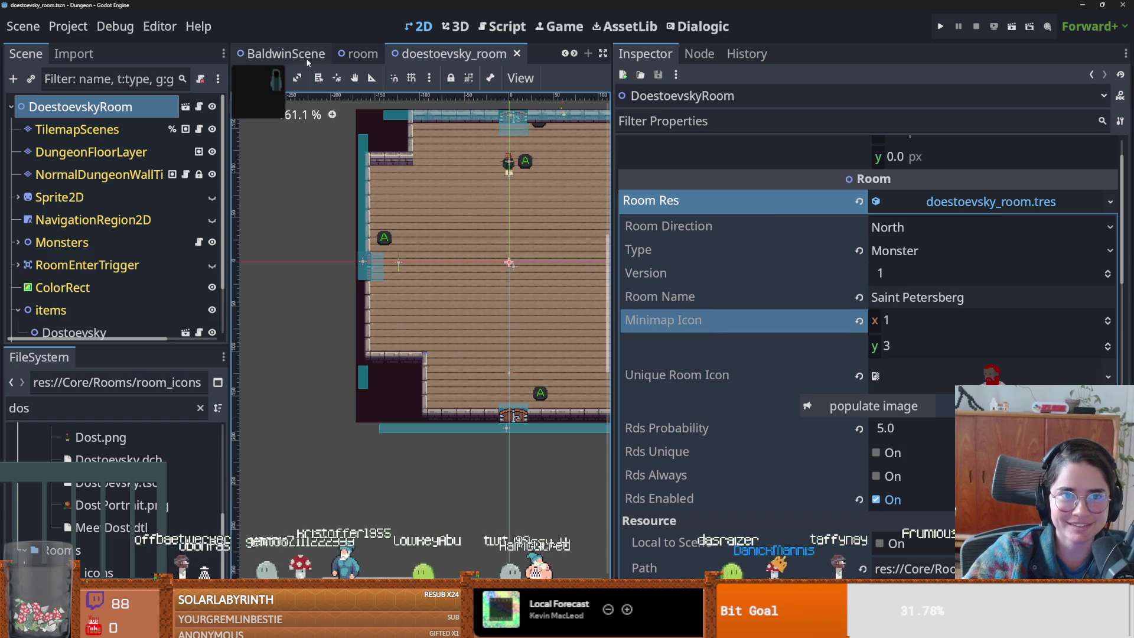
pyautogui.hotkey('ctrl', 'w')
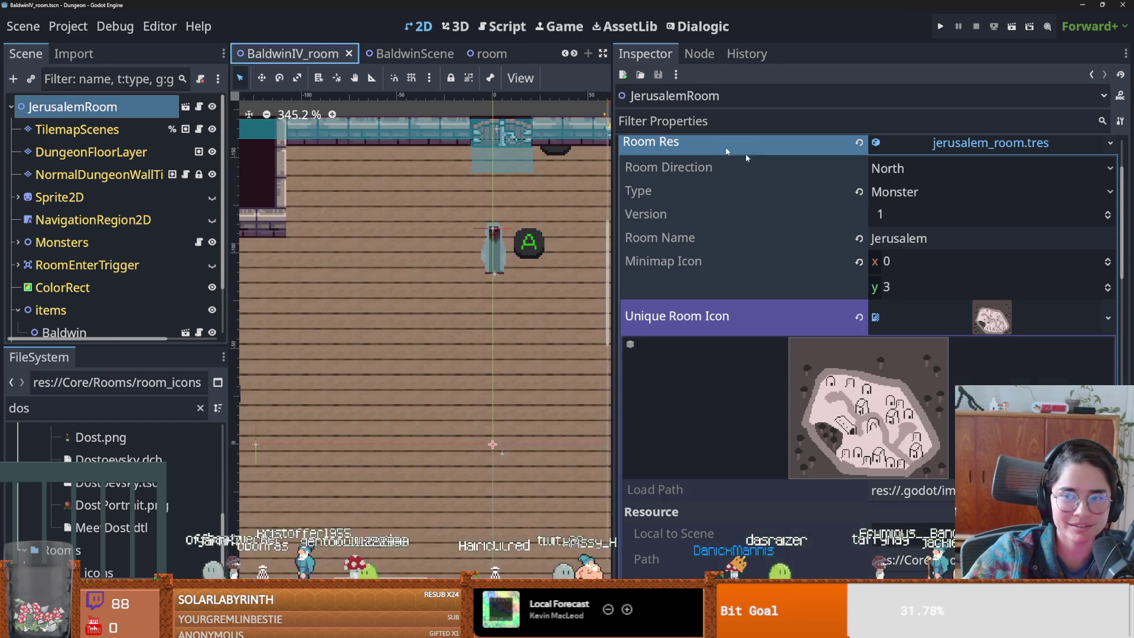
pyautogui.hotkey('ctrl', 's')
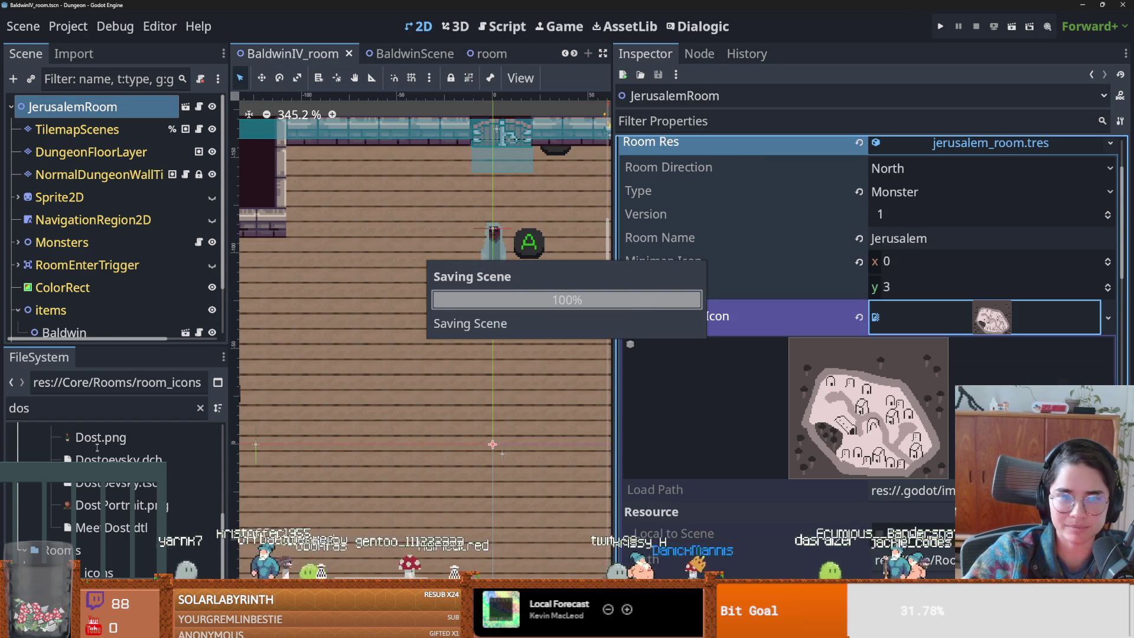
# - Filter the FileSystem by 'loot' and open RoomLootTable.tres
pyautogui.click(95, 412)
pyautogui.write('loot')
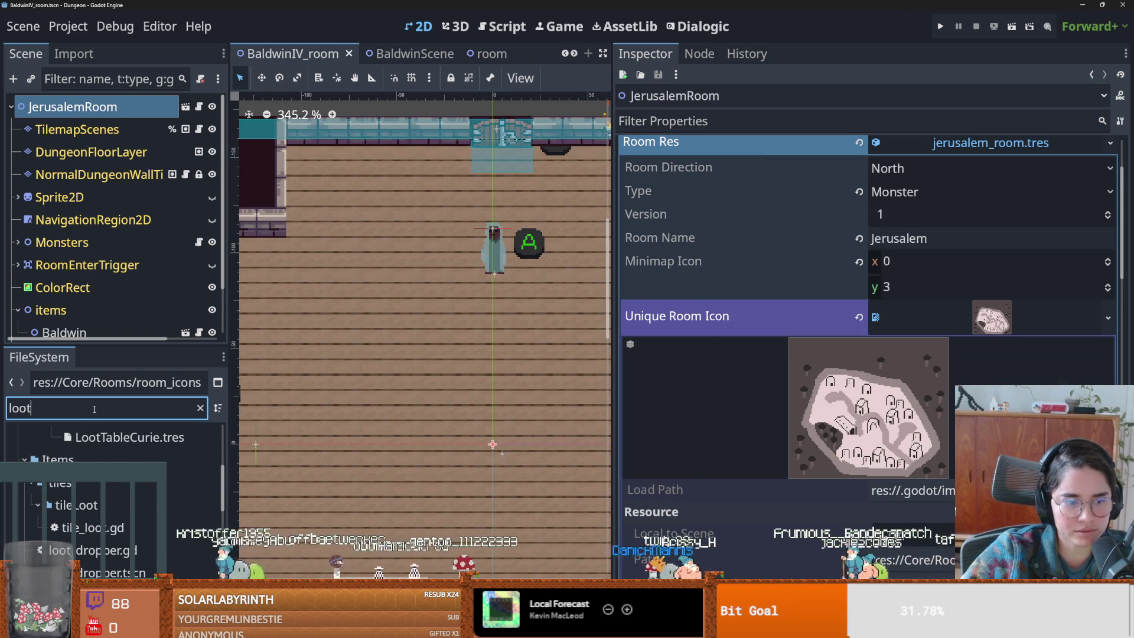
pyautogui.scroll(3, 147, 525)
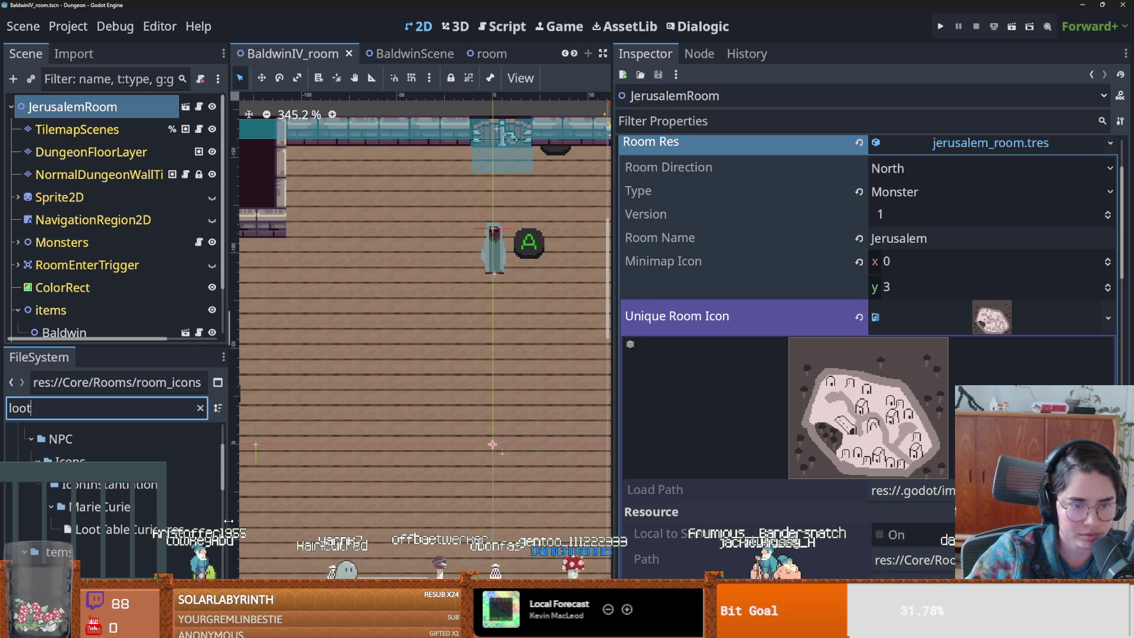
pyautogui.moveTo(228, 521); pyautogui.dragTo(352, 521)
pyautogui.scroll(-3, 170, 538)
pyautogui.scroll(3, 145, 514)
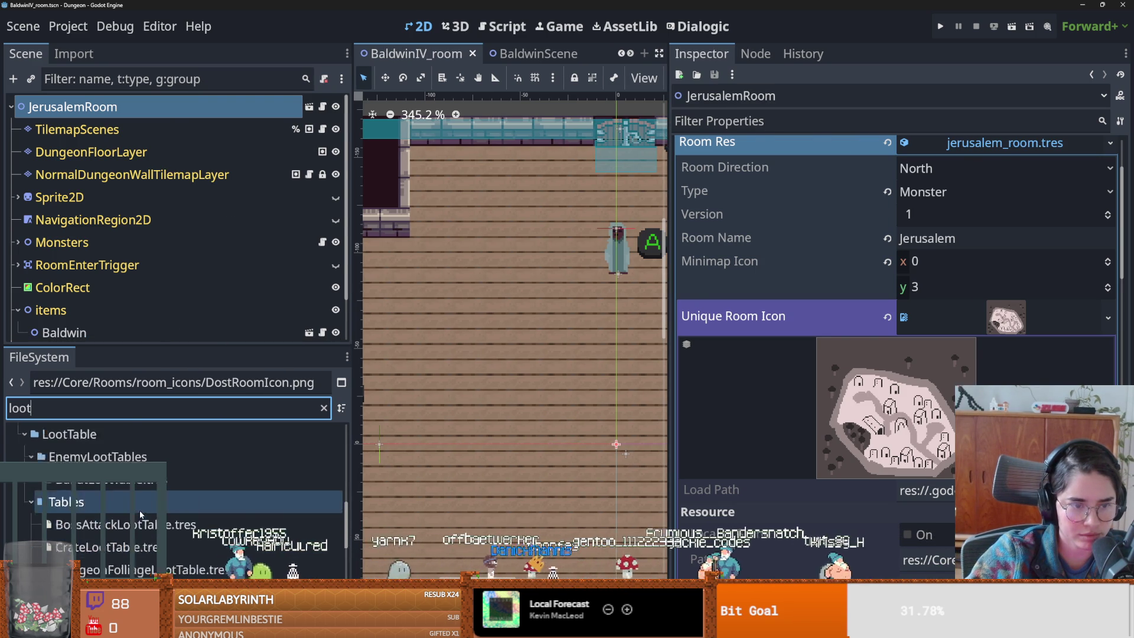
pyautogui.scroll(-2, 148, 520)
pyautogui.scroll(-1, 148, 520)
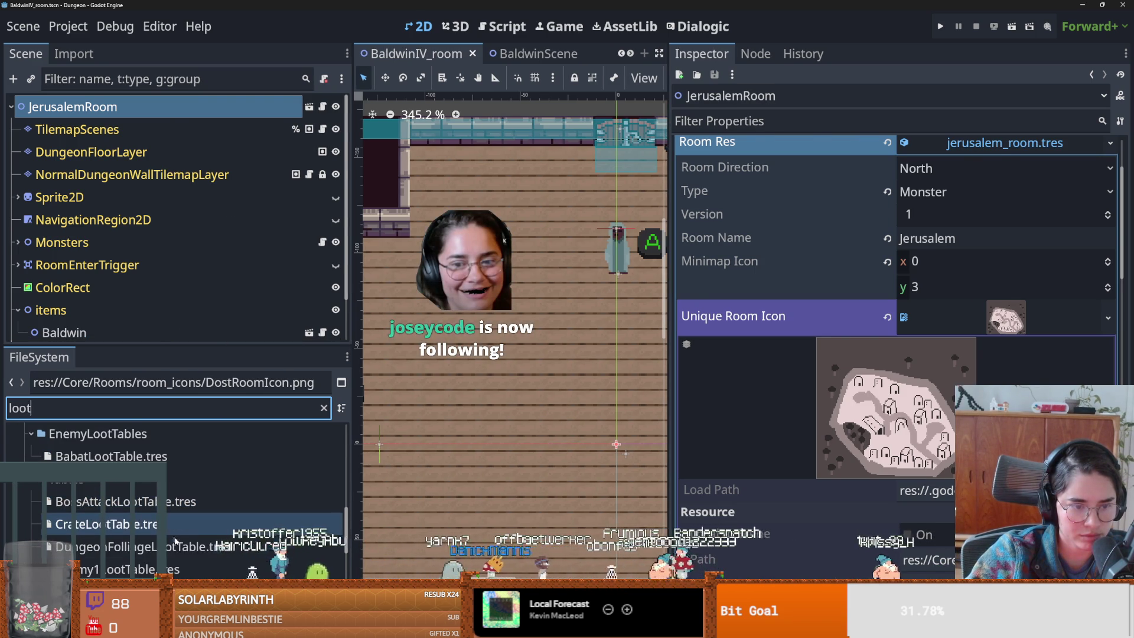
pyautogui.scroll(-3, 179, 516)
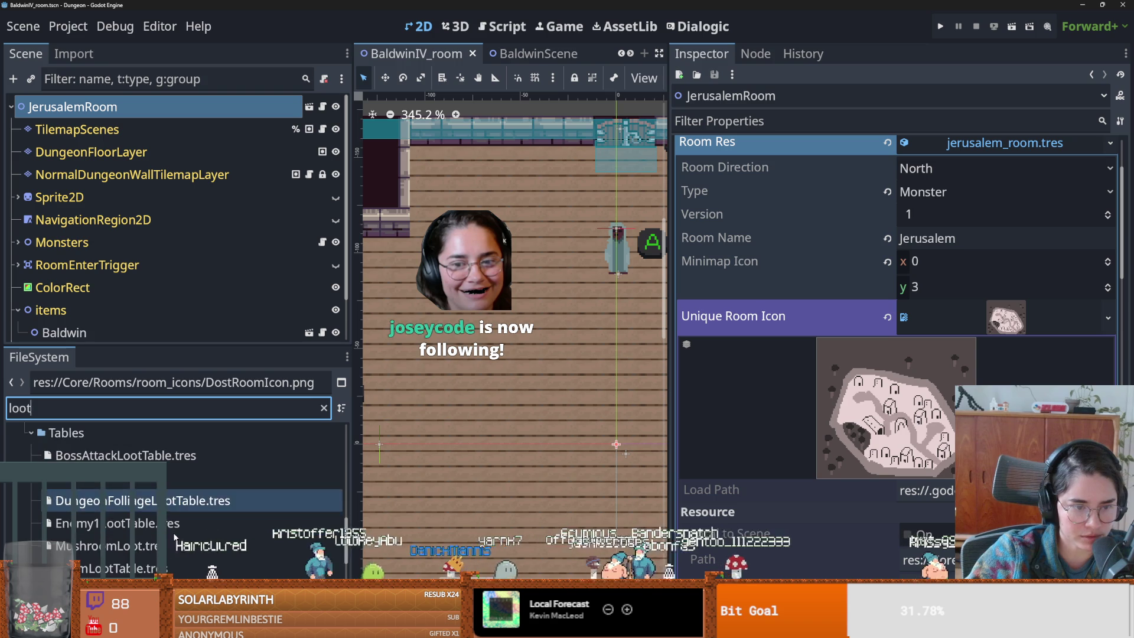
pyautogui.click(177, 545)
# - Fill the loot table slots with jerusalem_room.tres and doestoevsky_room.tres
pyautogui.click(1090, 373)
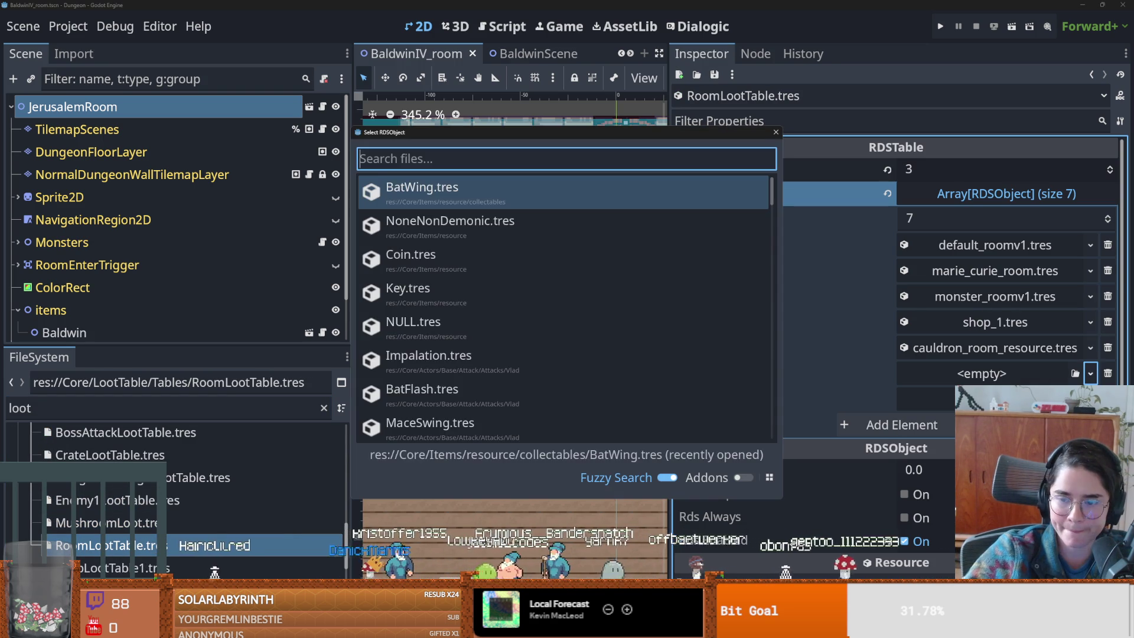
pyautogui.write('jer')
pyautogui.press('Return')
pyautogui.press('Return')
pyautogui.press('Return')
pyautogui.write('s')
pyautogui.press('BackSpace')
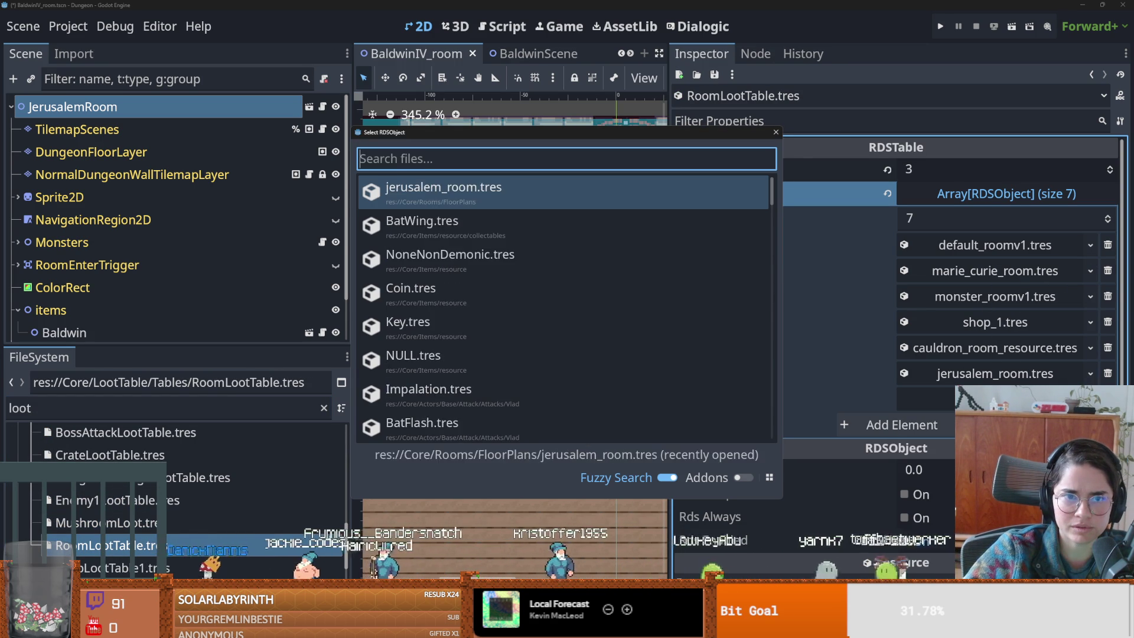
pyautogui.write('dos')
pyautogui.press('Return')
# - Check the new Saint Petersberg and Jerusalem entries, then save RoomLootTable.tres
pyautogui.click(931, 399)
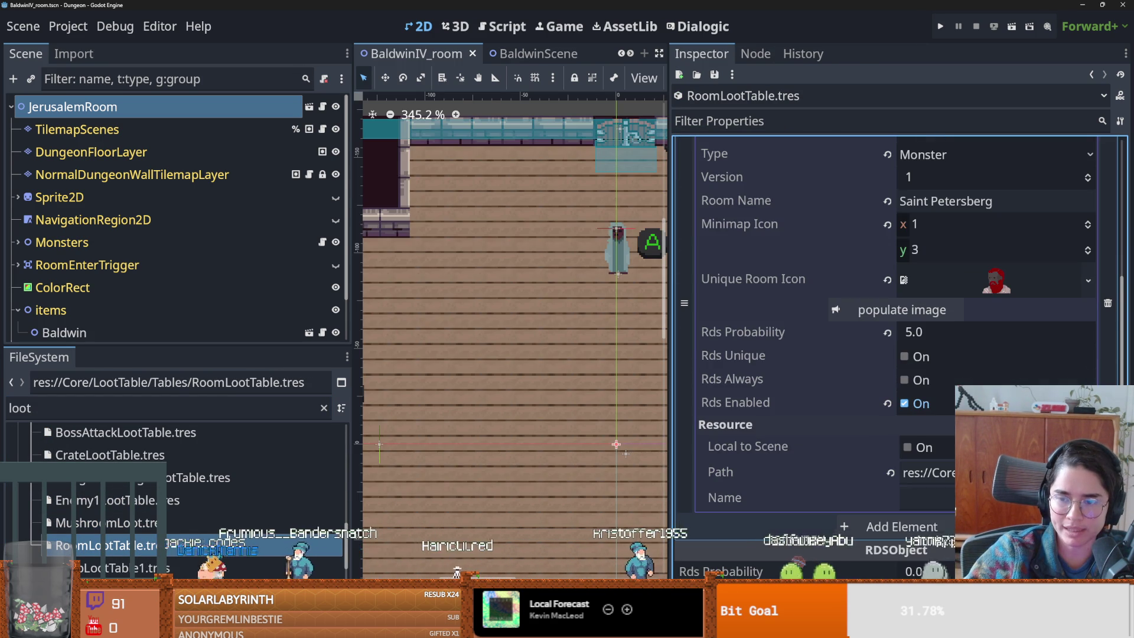
pyautogui.scroll(3, 969, 281)
pyautogui.click(969, 253)
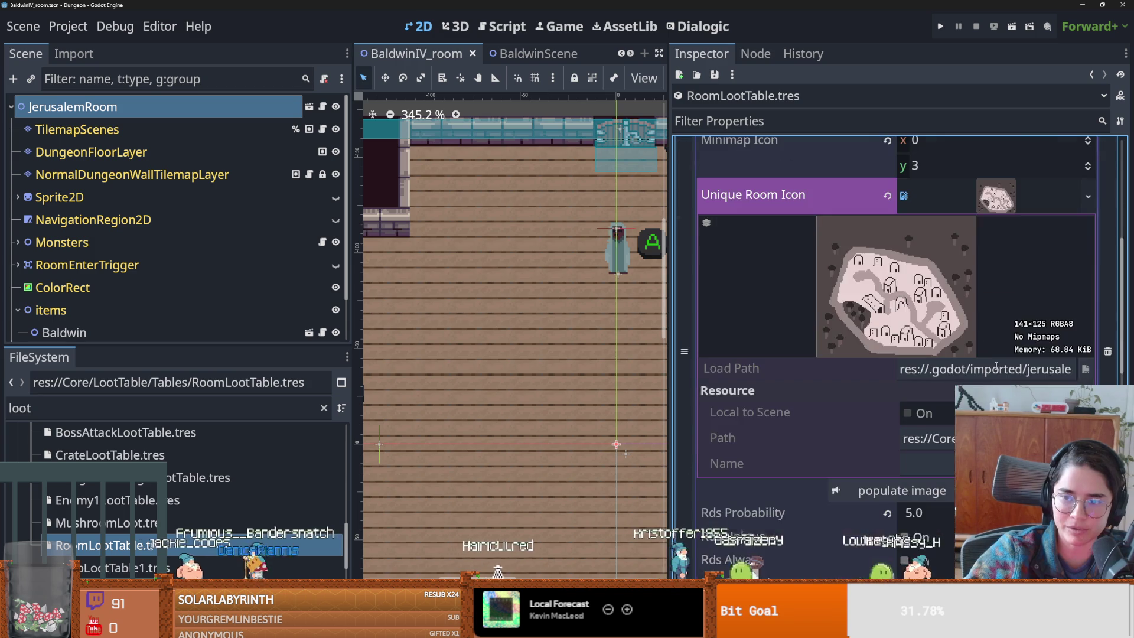
pyautogui.scroll(3, 984, 366)
pyautogui.click(984, 198)
pyautogui.hotkey('ctrl', 's')
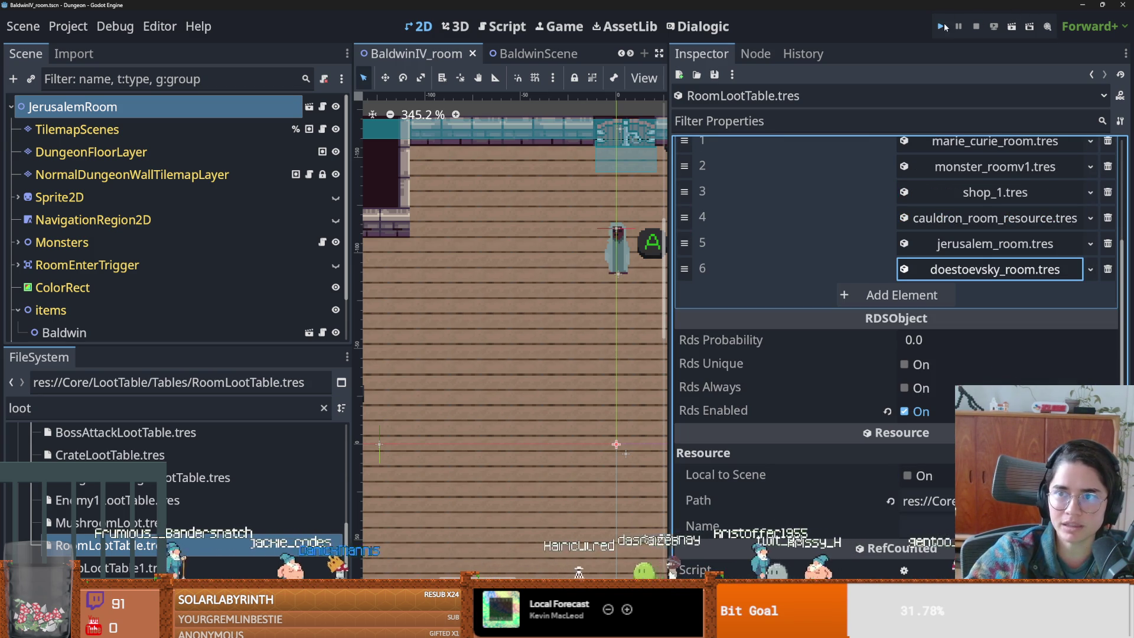
# - Run the game, start a new game and pick a character to enter the dungeon
pyautogui.press('F5')
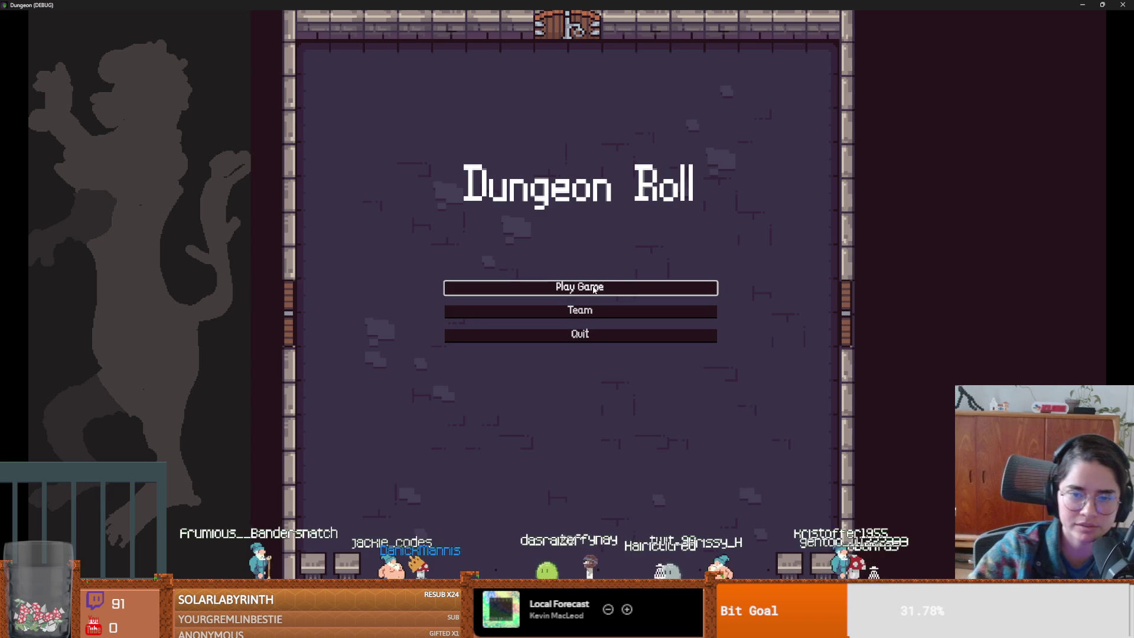
pyautogui.click(594, 289)
pyautogui.click(492, 246)
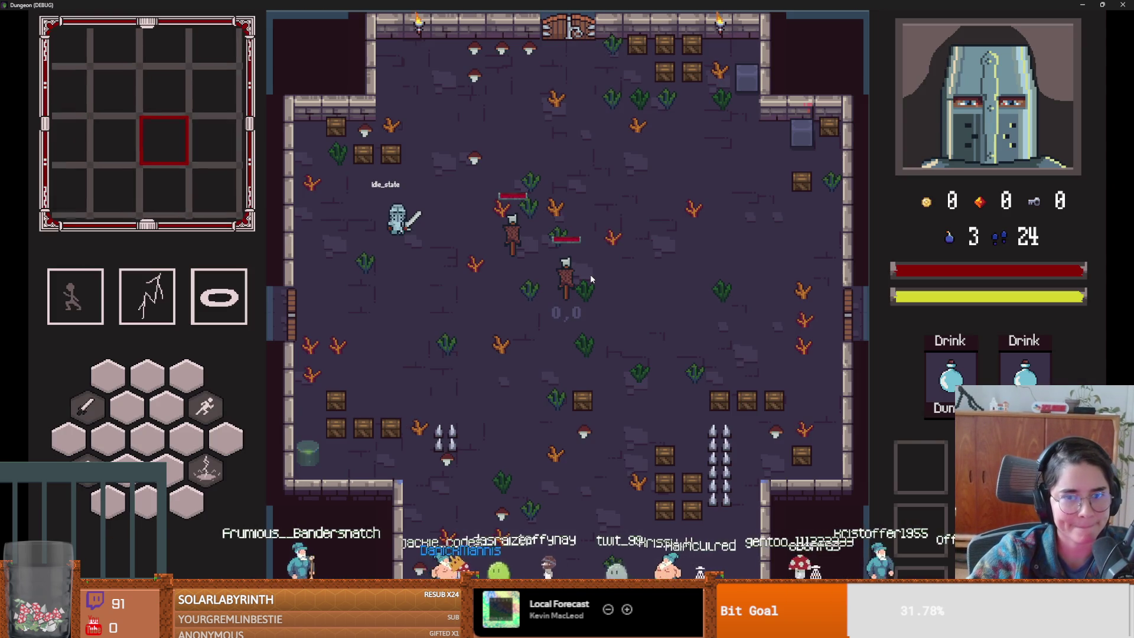
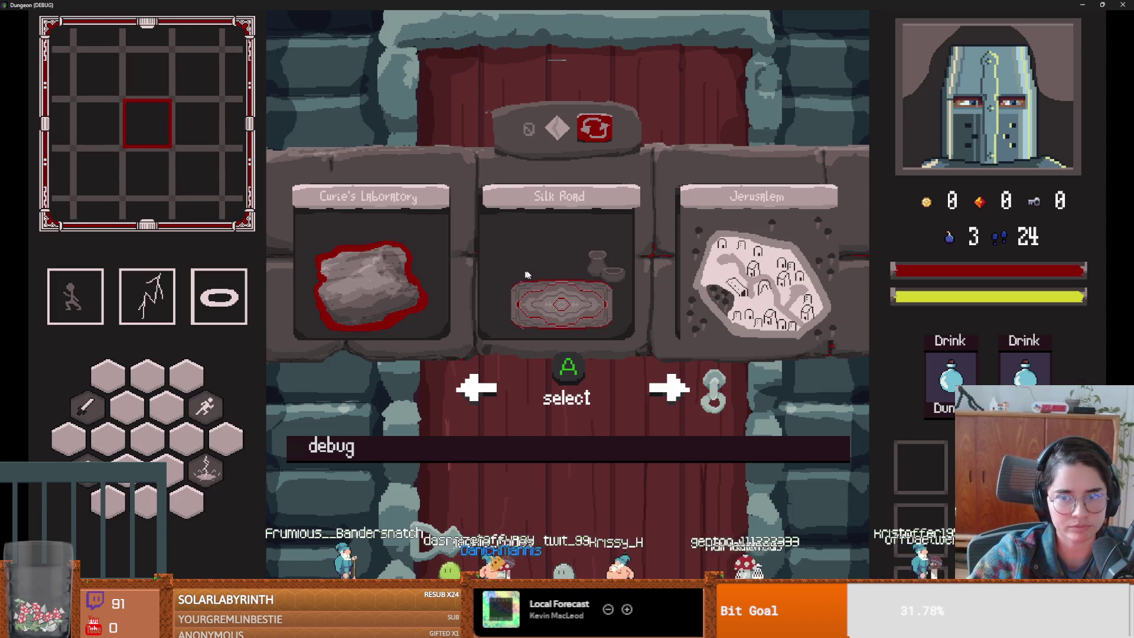
# - Enter the Jerusalem room, then leave fullscreen and close the test game
pyautogui.click(785, 278)
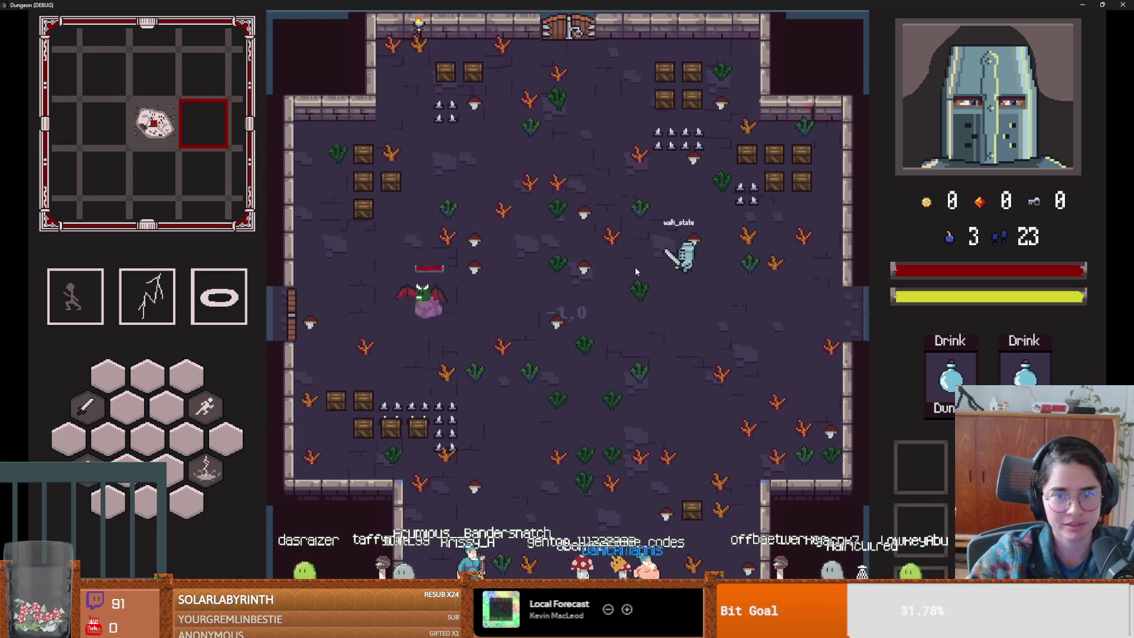
pyautogui.press('F11')
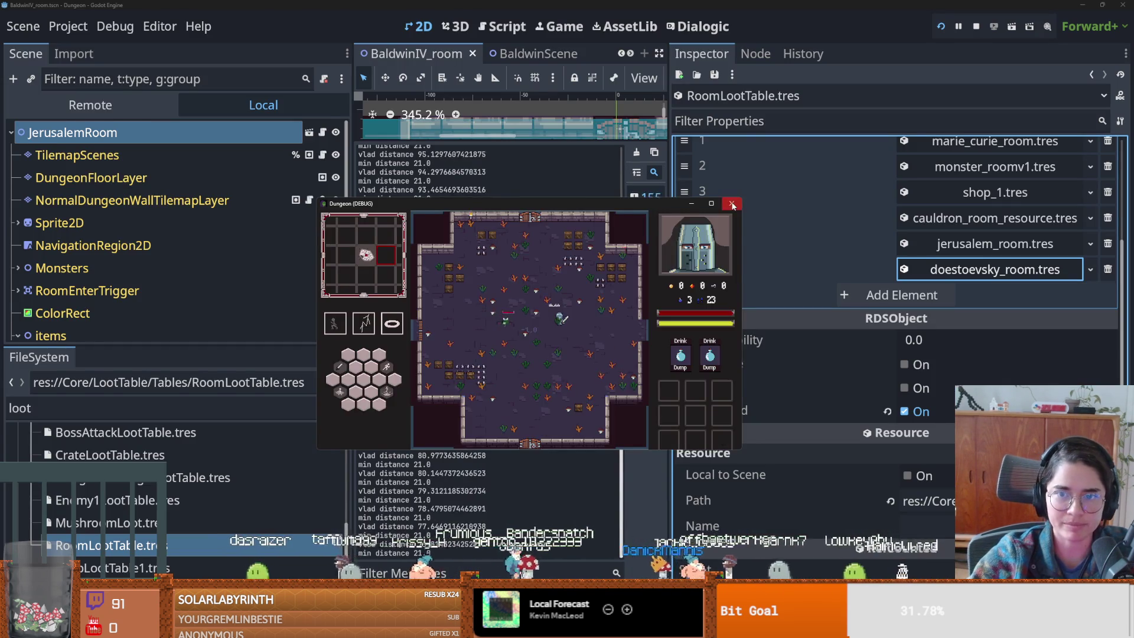
pyautogui.click(732, 204)
# - Expand doestoevsky_room.tres in the RoomLootTable, edit its Version, and narrow the Inspector
pyautogui.click(999, 273)
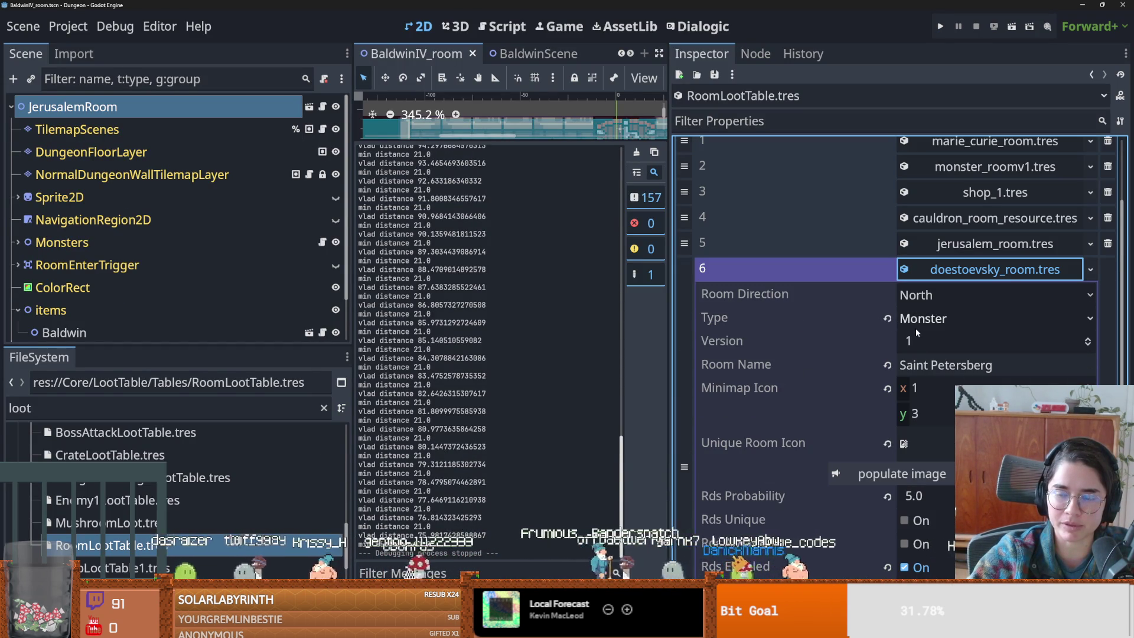
pyautogui.click(917, 341)
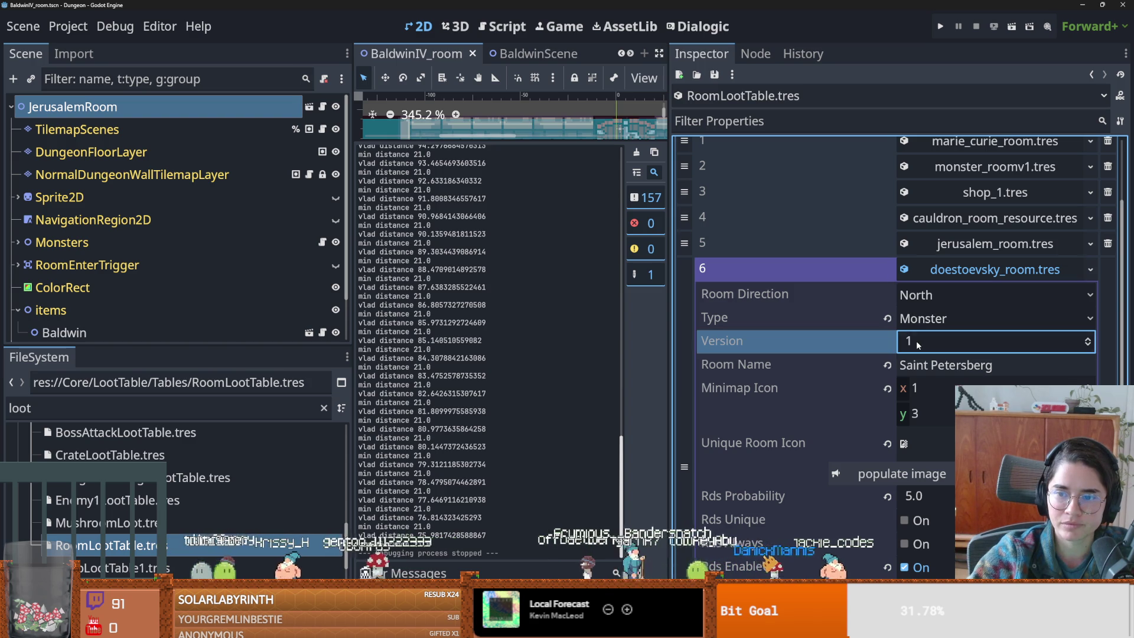
pyautogui.click(759, 320)
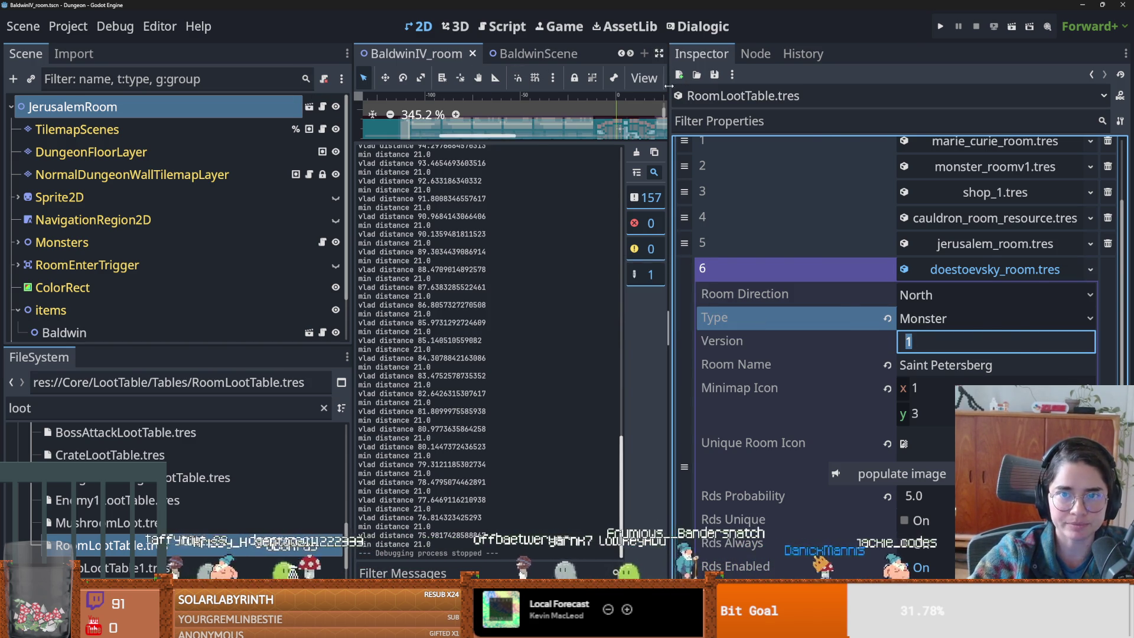
pyautogui.moveTo(669, 86); pyautogui.dragTo(1047, 75)
pyautogui.scroll(-4, 827, 53)
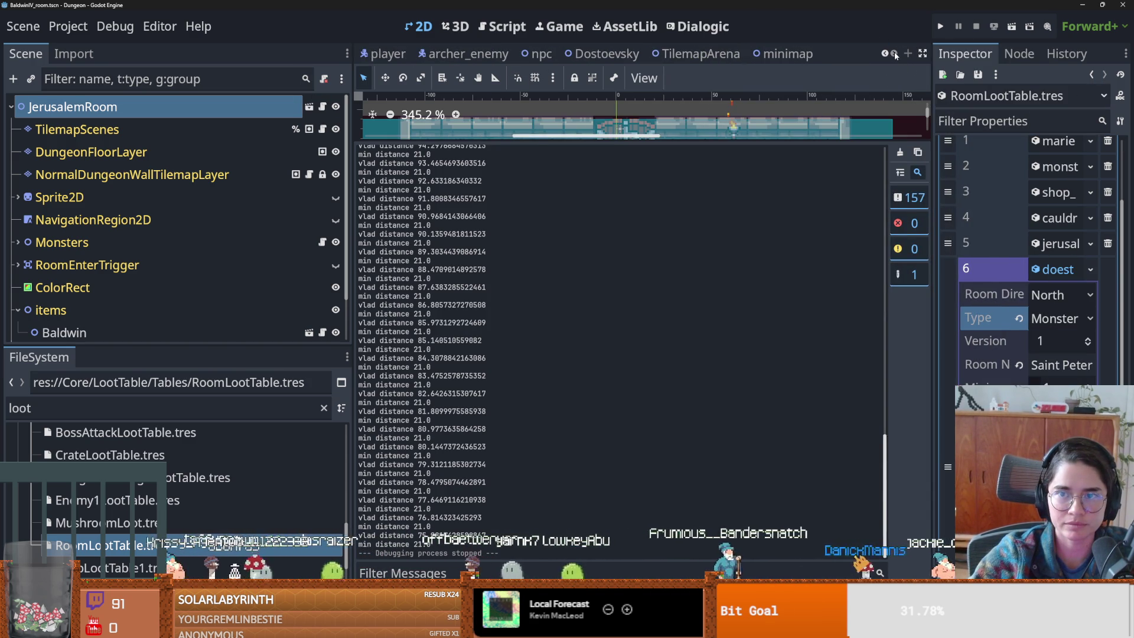
pyautogui.click(697, 53)
# - Select RoomTilemapLayer and open the Monster scene collection in the TileSet editor
pyautogui.click(148, 129)
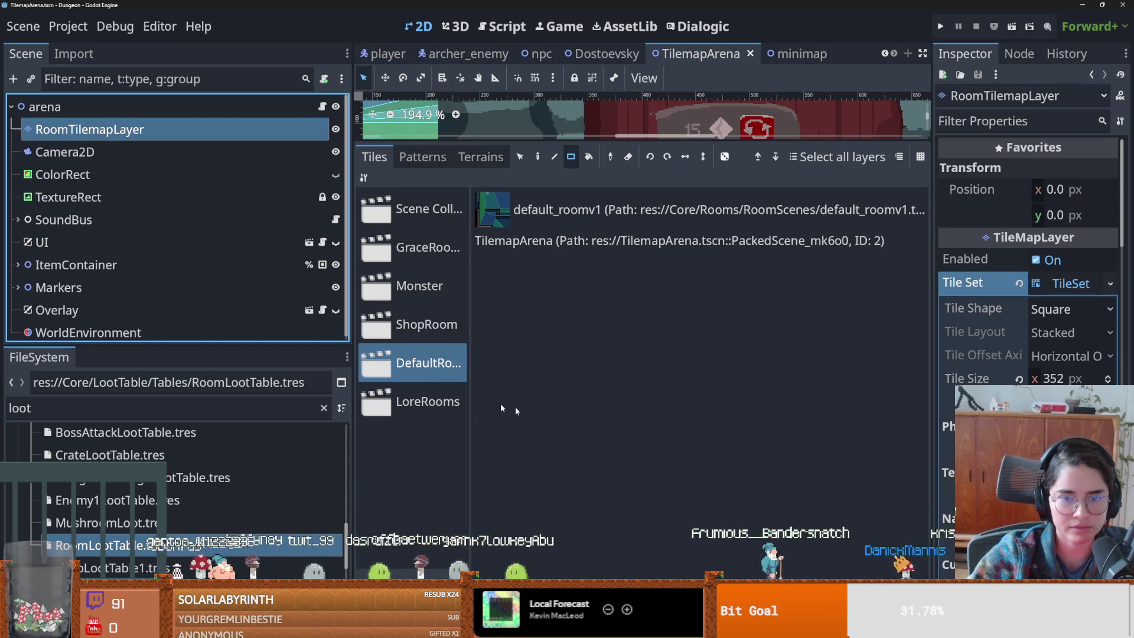
pyautogui.click(427, 286)
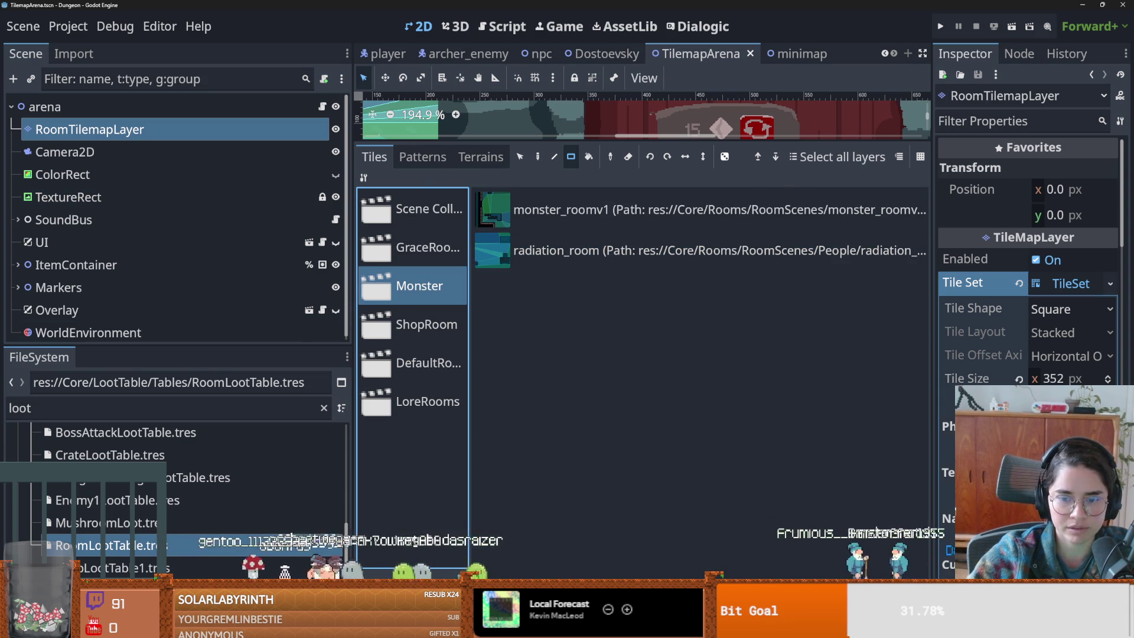
pyautogui.doubleClick(417, 286)
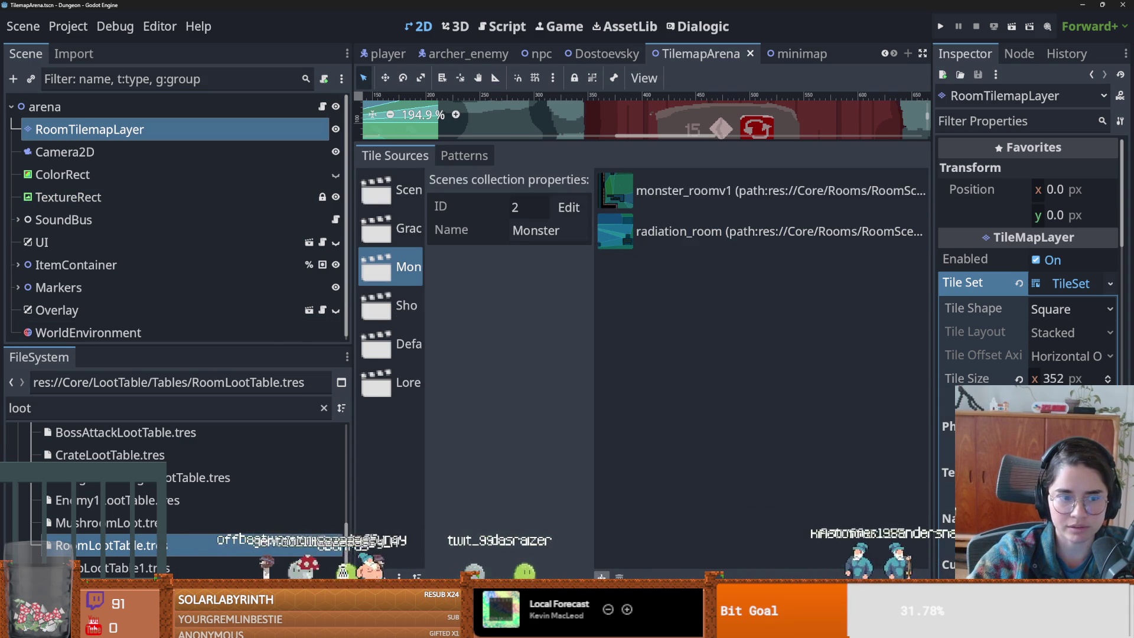
# - Add BaldwinIV_room.tscn from Core/Rooms/RoomScenes/Figures to the Monster collection
pyautogui.click(601, 576)
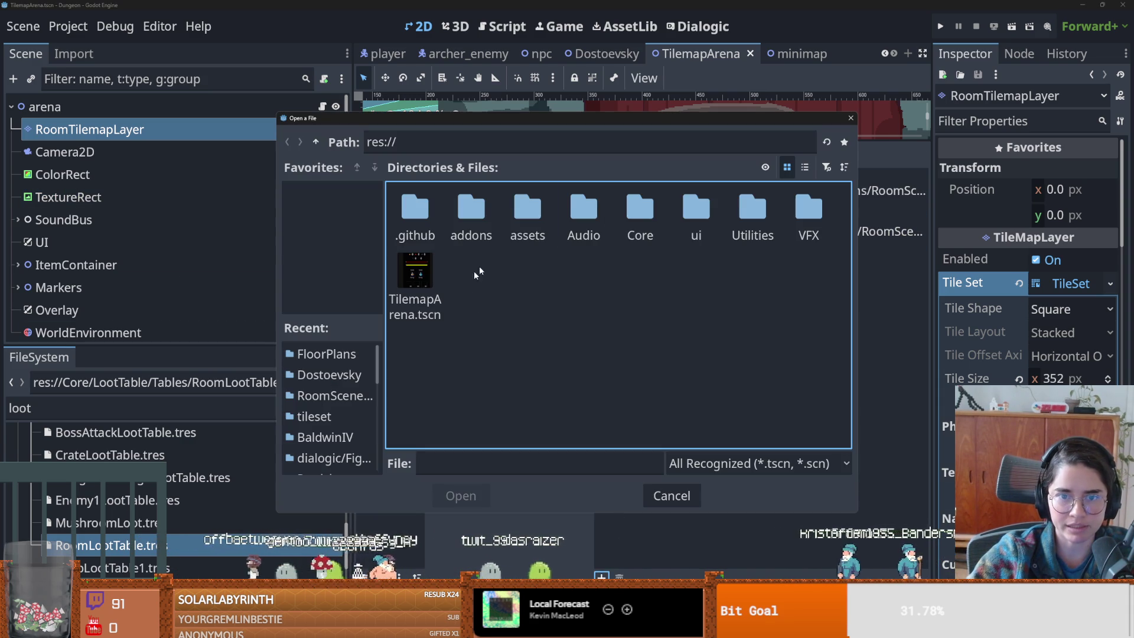
pyautogui.doubleClick(626, 214)
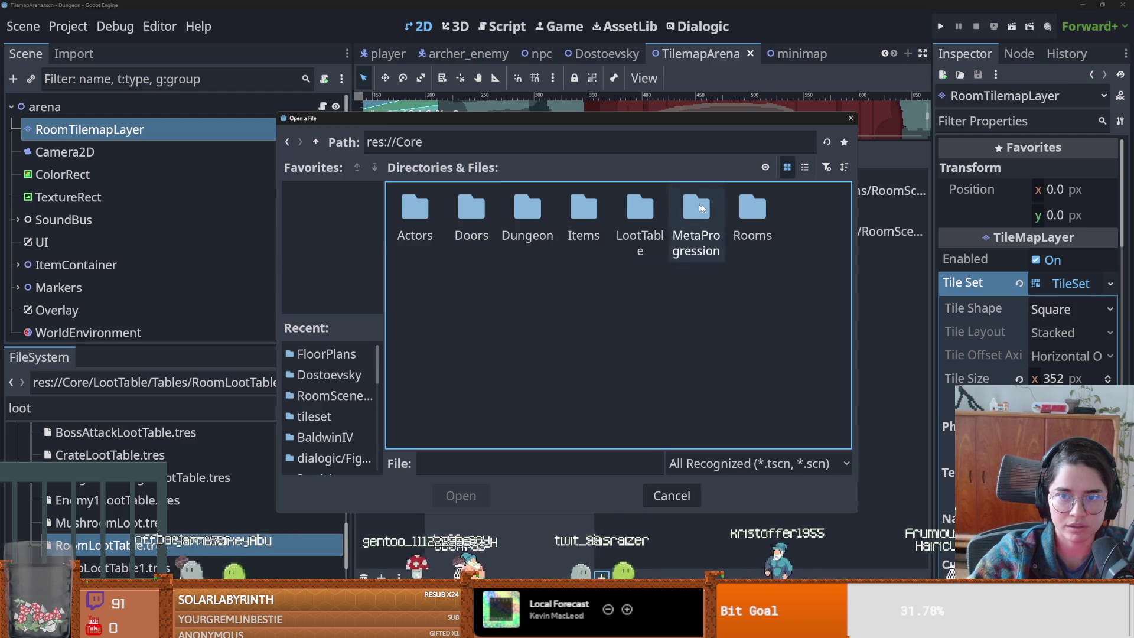
pyautogui.doubleClick(751, 208)
pyautogui.doubleClick(482, 208)
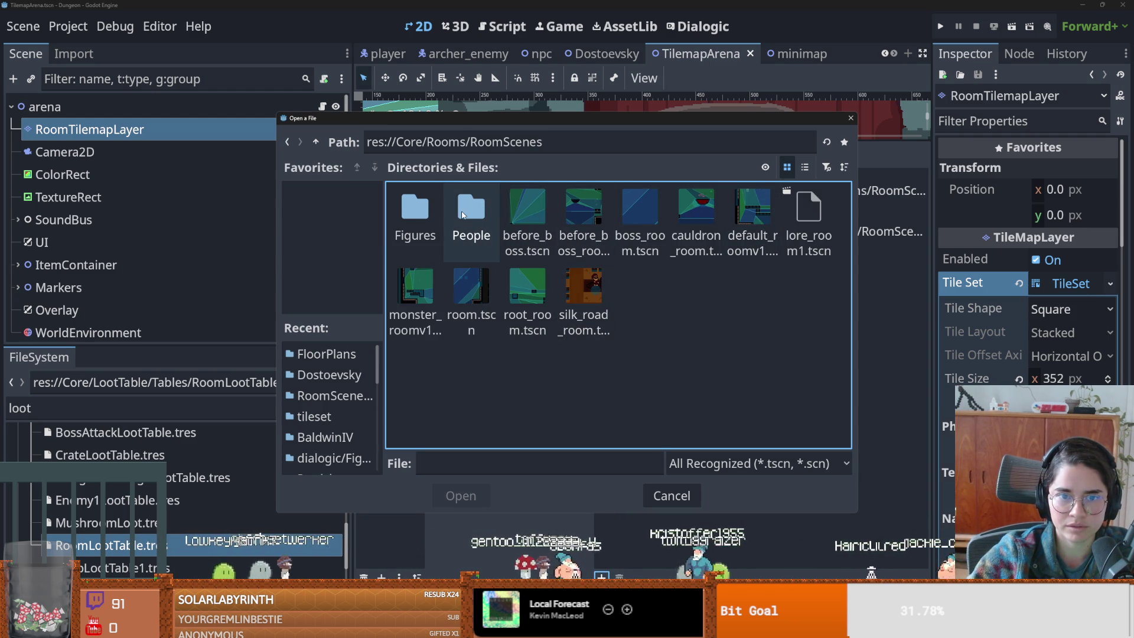
pyautogui.doubleClick(417, 207)
pyautogui.click(475, 207)
pyautogui.click(531, 214)
pyautogui.click(475, 211)
pyautogui.click(424, 235)
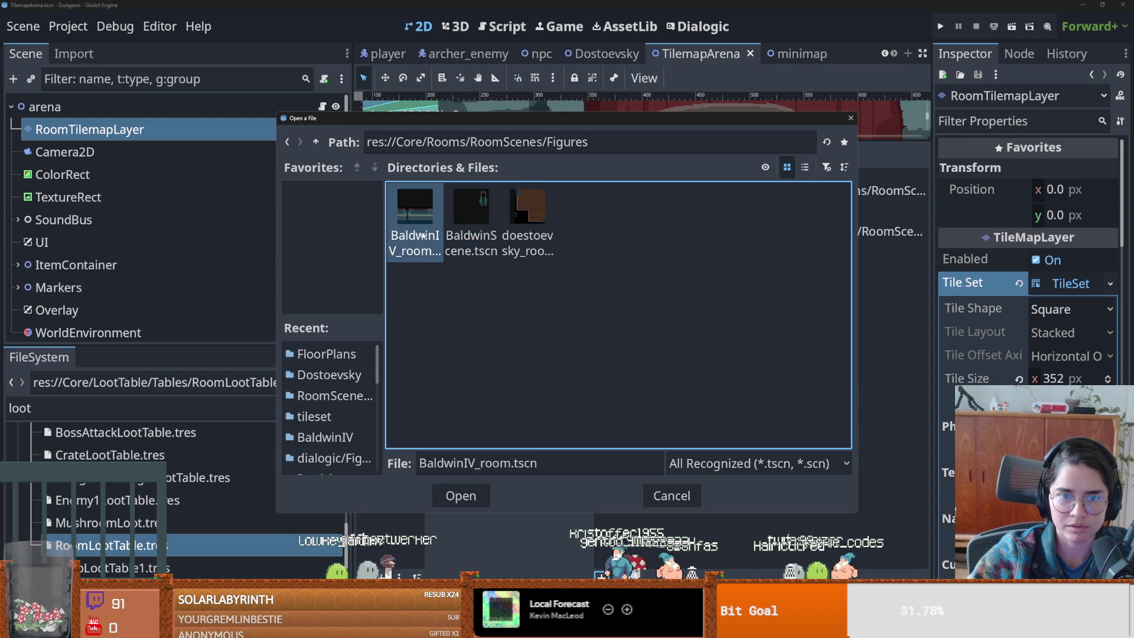
pyautogui.click(479, 500)
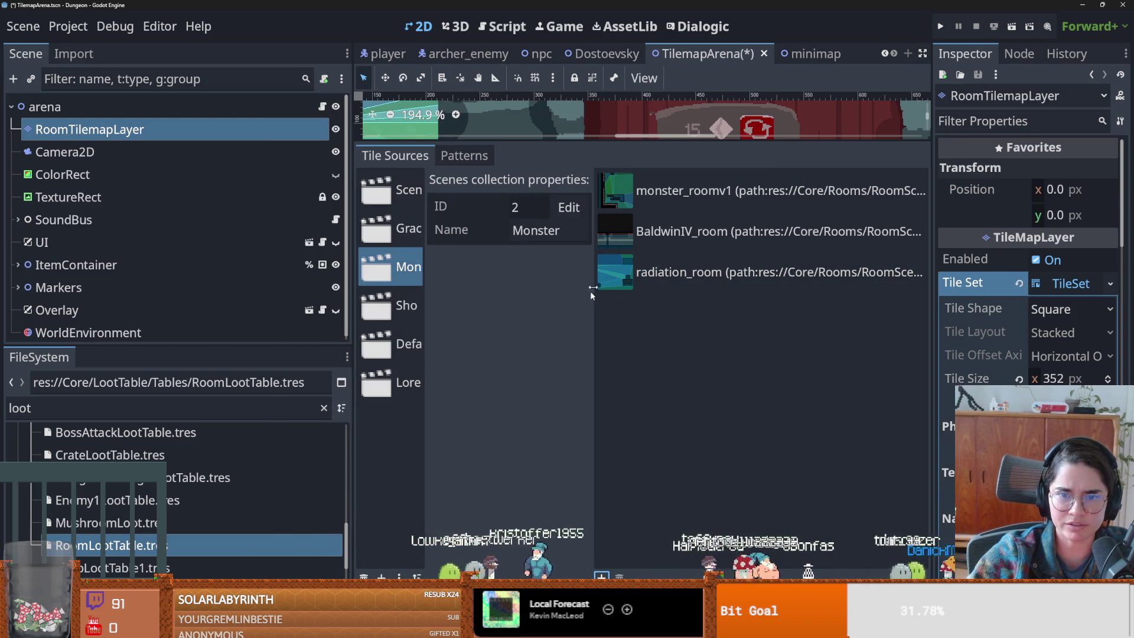
pyautogui.click(656, 236)
# - Add doestoevsky_room.tscn as another scene in the Monster collection
pyautogui.click(601, 576)
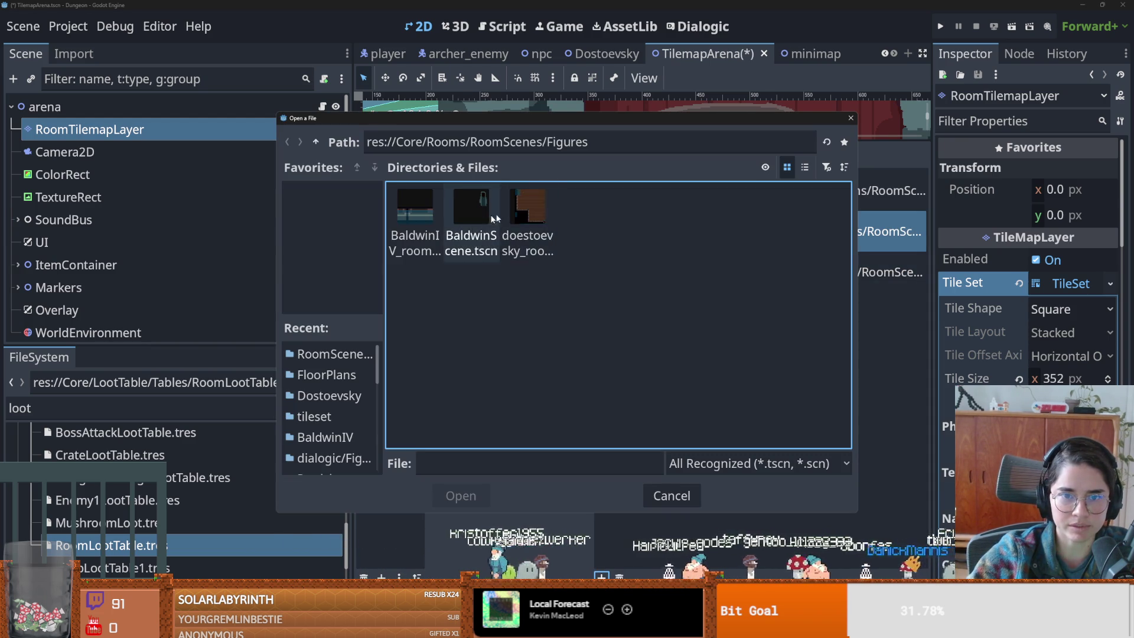
pyautogui.doubleClick(526, 206)
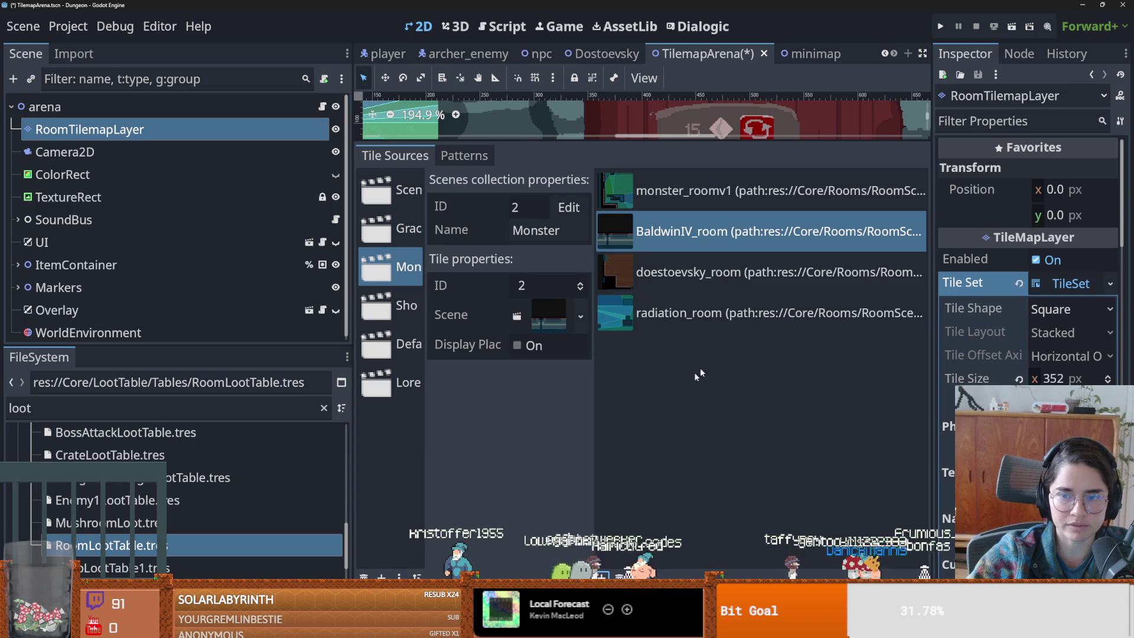
pyautogui.moveTo(353, 289); pyautogui.dragTo(123, 289)
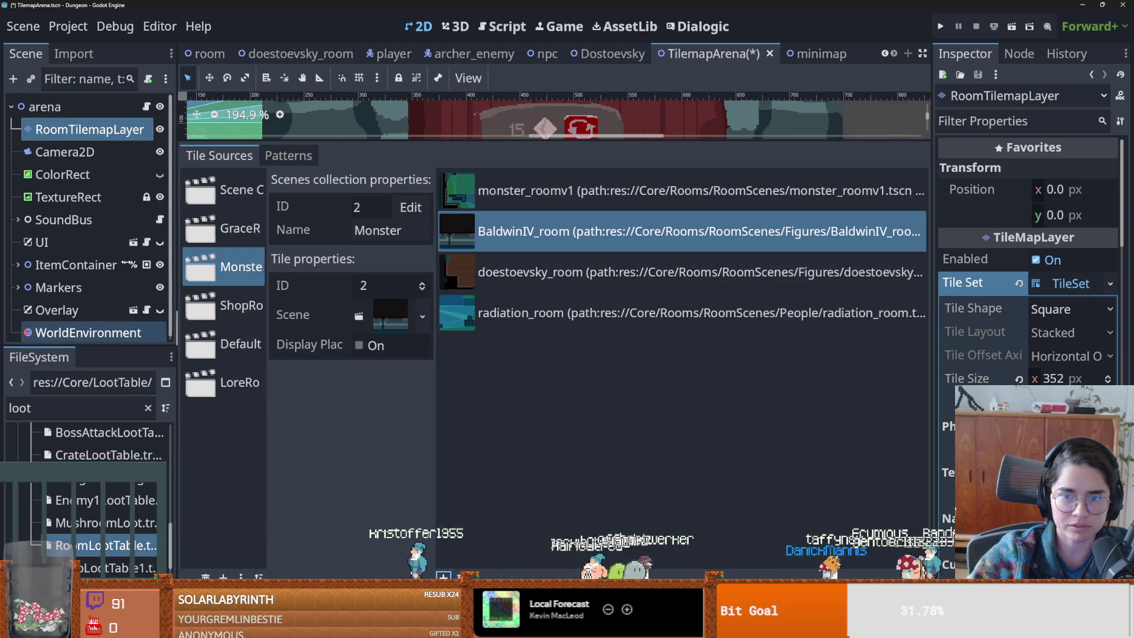
# - Raise the Jerusalem room version to 2 and bump the Dostoevsky room's version
pyautogui.moveTo(932, 257); pyautogui.dragTo(976, 256)
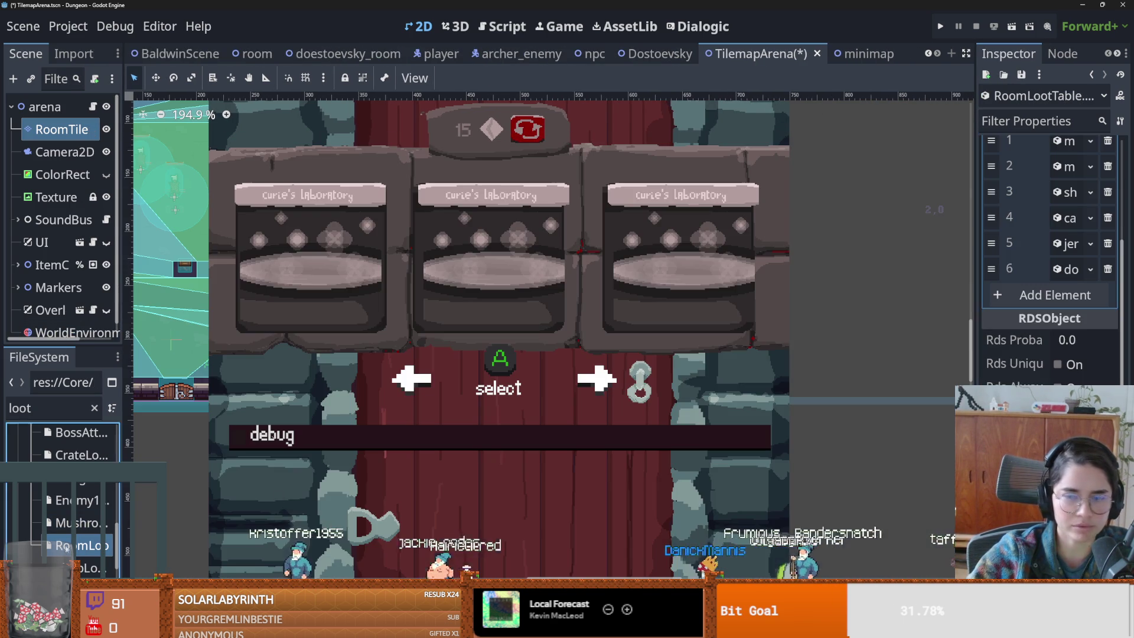
pyautogui.moveTo(976, 328); pyautogui.dragTo(470, 296)
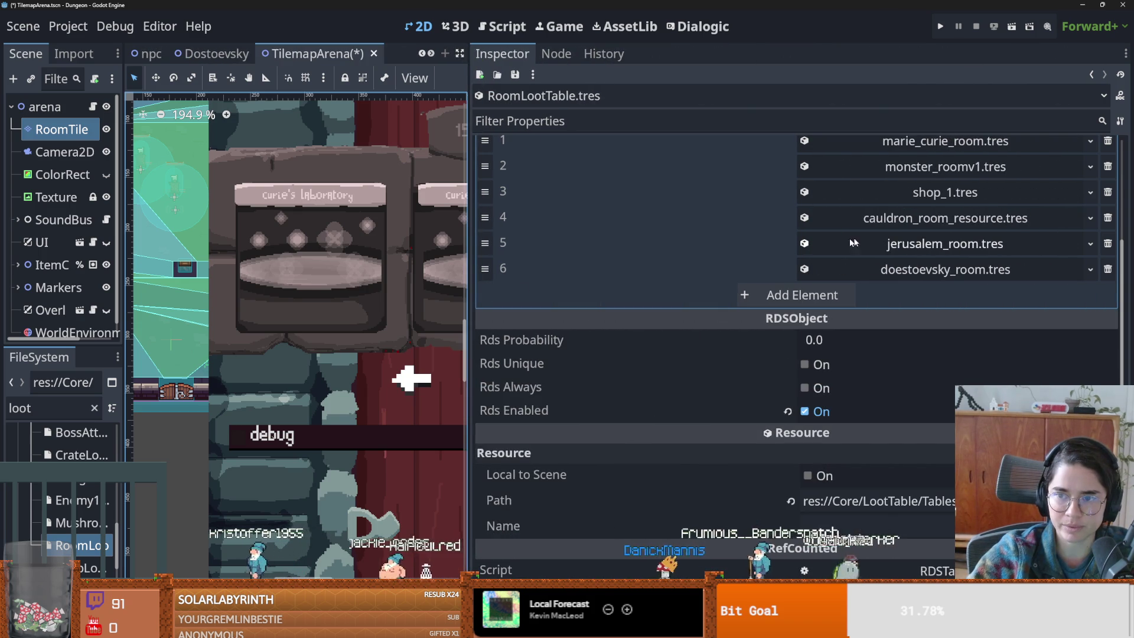
pyautogui.click(927, 249)
pyautogui.click(1086, 315)
pyautogui.click(946, 243)
pyautogui.click(943, 270)
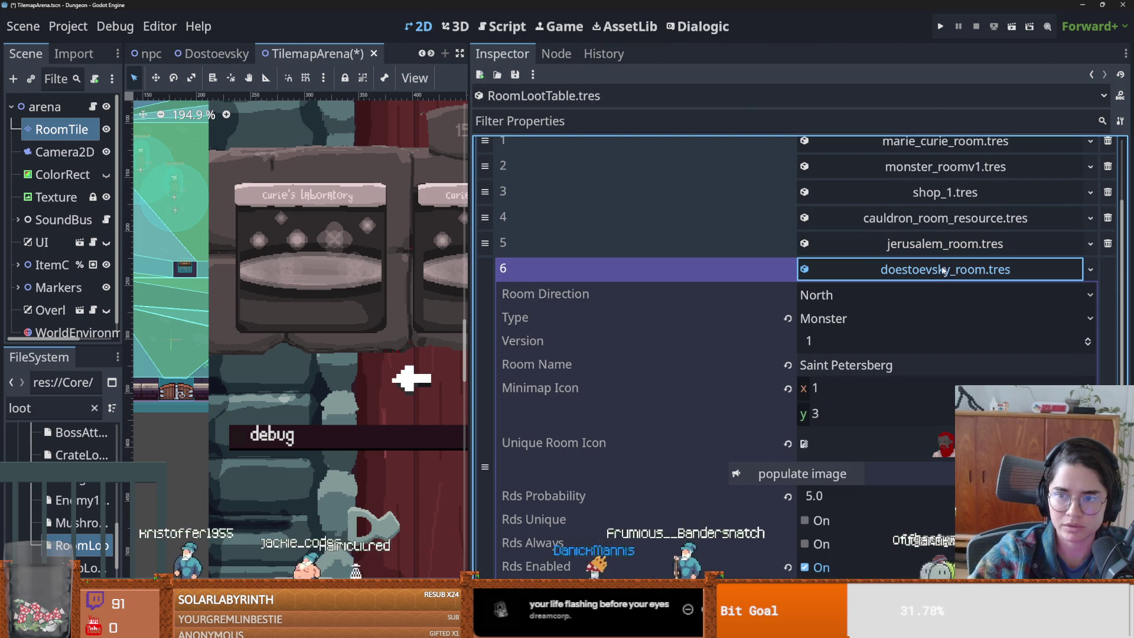
pyautogui.click(1089, 341)
pyautogui.click(1089, 340)
pyautogui.click(927, 267)
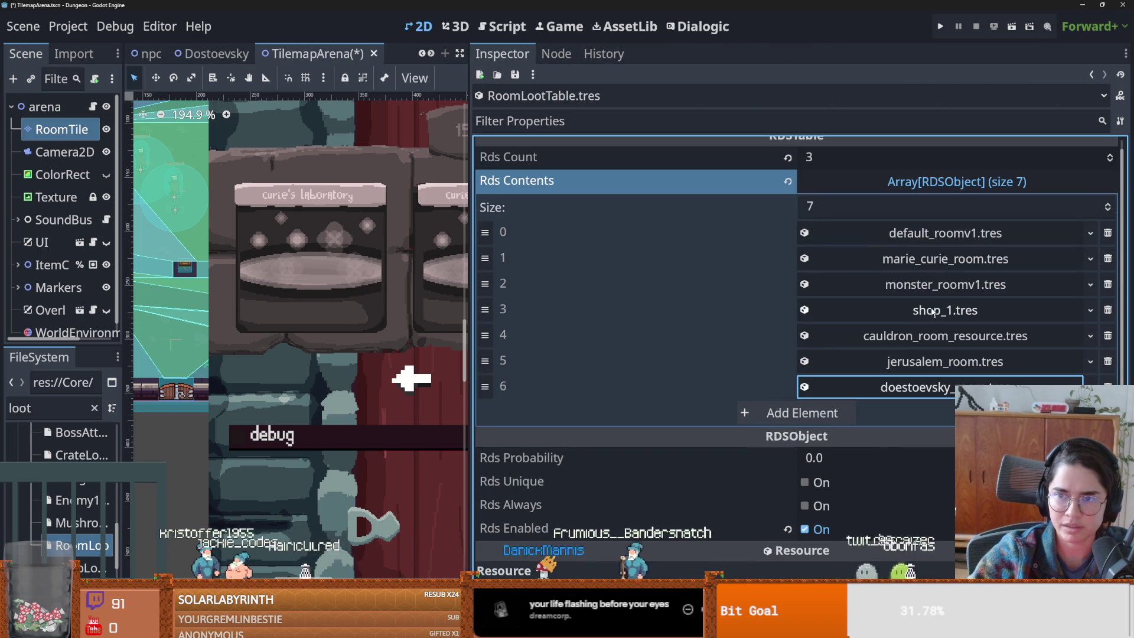
pyautogui.click(947, 261)
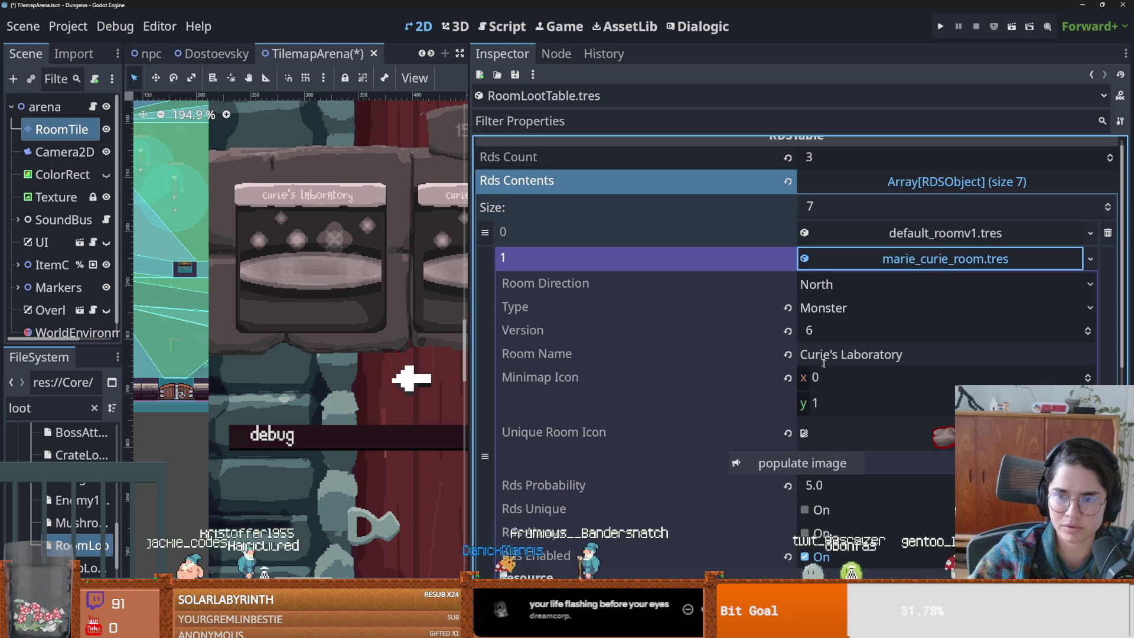
# - Save the scene and start a test run as the Warrior
pyautogui.click(941, 25)
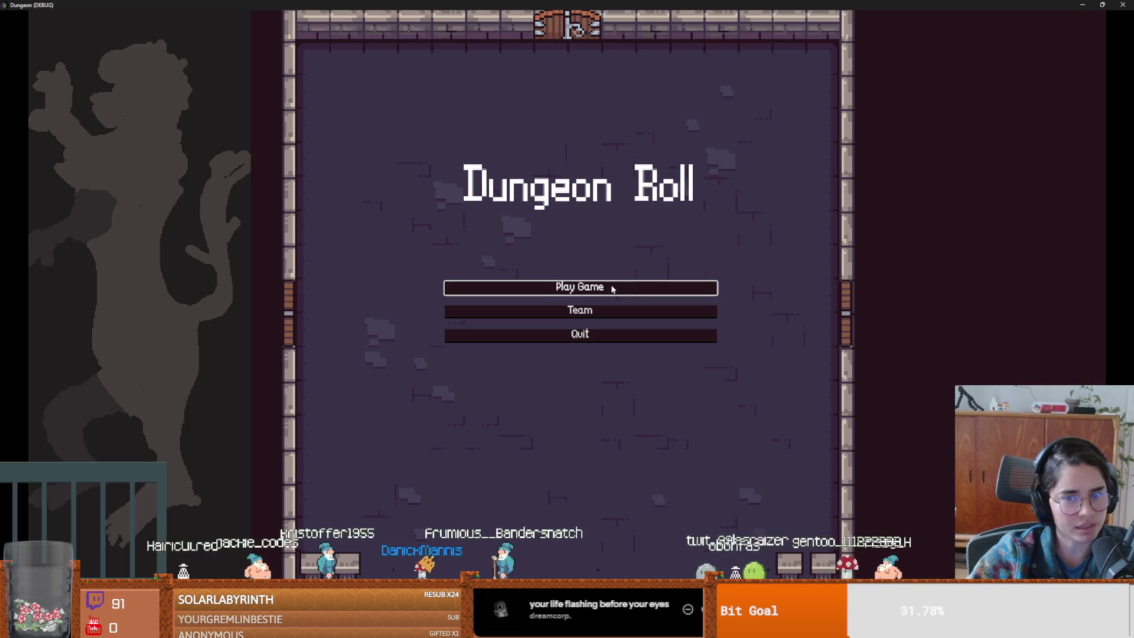
pyautogui.click(612, 289)
pyautogui.click(440, 179)
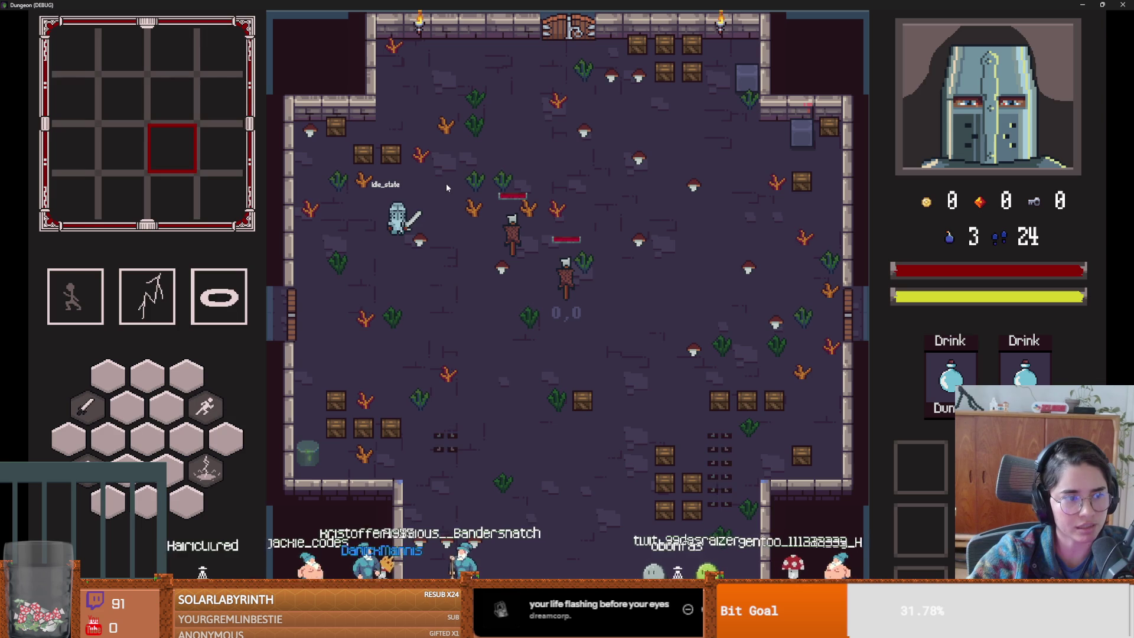
# - Walk through the left door, enter Saint Petersberg, and stop the game with F8
pyautogui.press('a')
pyautogui.press('s')
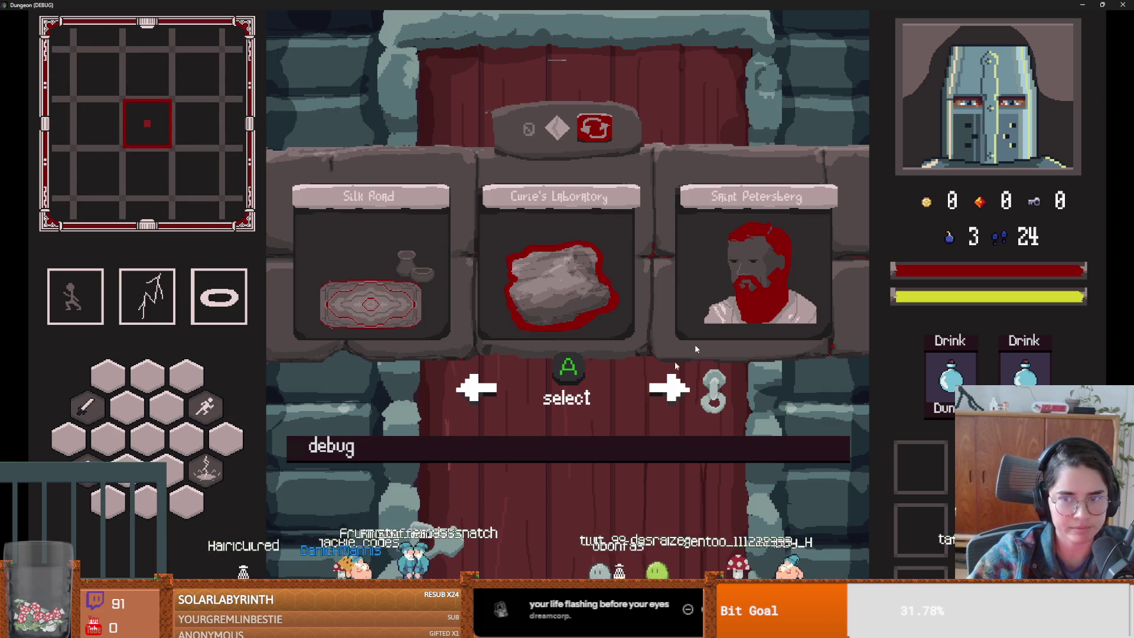
pyautogui.click(744, 252)
pyautogui.press('d')
pyautogui.press('F8')
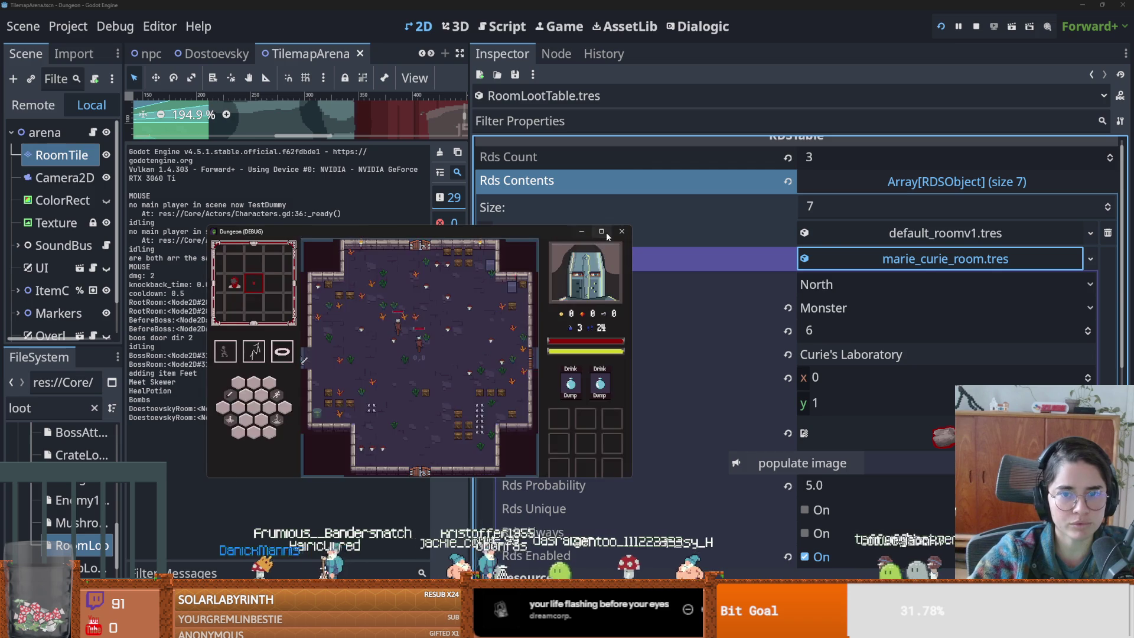
# - Enlarge the editor canvas, save the scene, and switch to the Dostoevsky scene
pyautogui.moveTo(470, 196)
pyautogui.mouseDown()
pyautogui.moveTo(913, 195)
pyautogui.moveTo(789, 196)
pyautogui.mouseUp()
pyautogui.moveTo(498, 141); pyautogui.dragTo(498, 440)
pyautogui.hotkey('ctrl', 's')
pyautogui.click(506, 54)
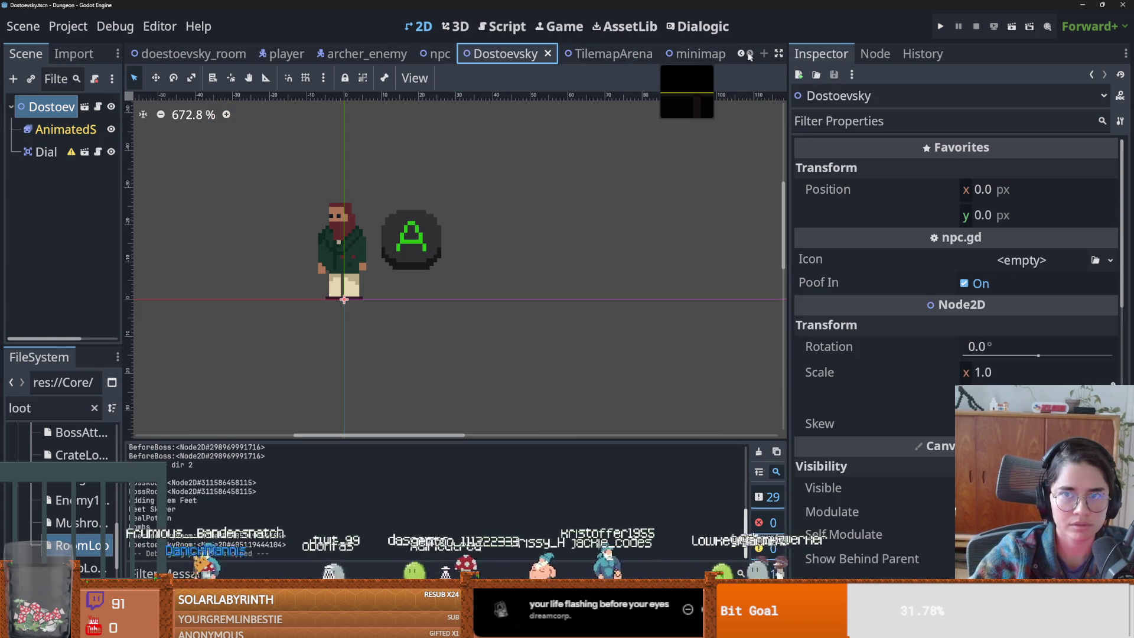
# - In doestoevsky_room, nudge the right-wall collision shape 2 px right
pyautogui.click(189, 54)
pyautogui.scroll(3, 368, 251)
pyautogui.scroll(1, 463, 266)
pyautogui.scroll(-1, 467, 269)
pyautogui.click(596, 261)
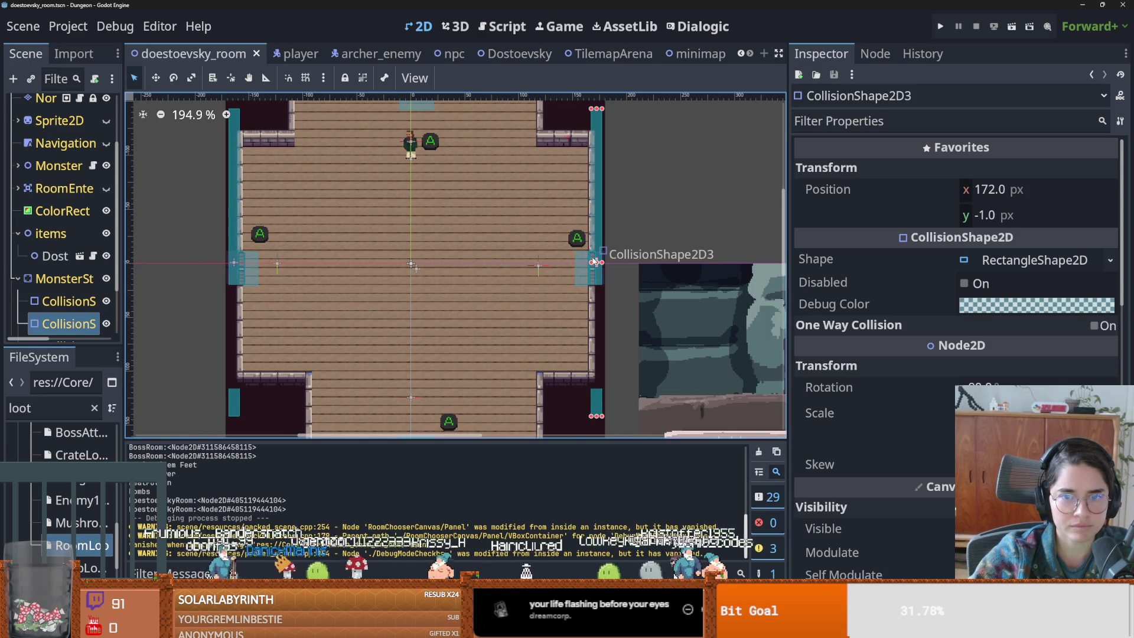
pyautogui.moveTo(595, 265); pyautogui.dragTo(597, 265)
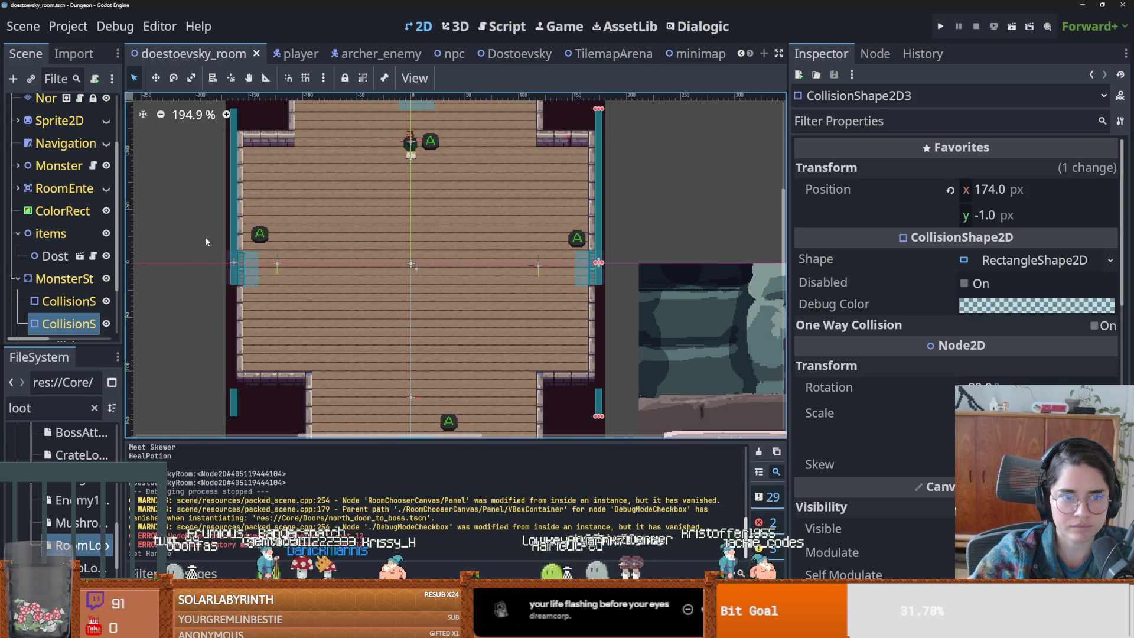
# - Move the top-wall collision shape onto the wall and fine-tune the left-wall shape's position
pyautogui.click(237, 257)
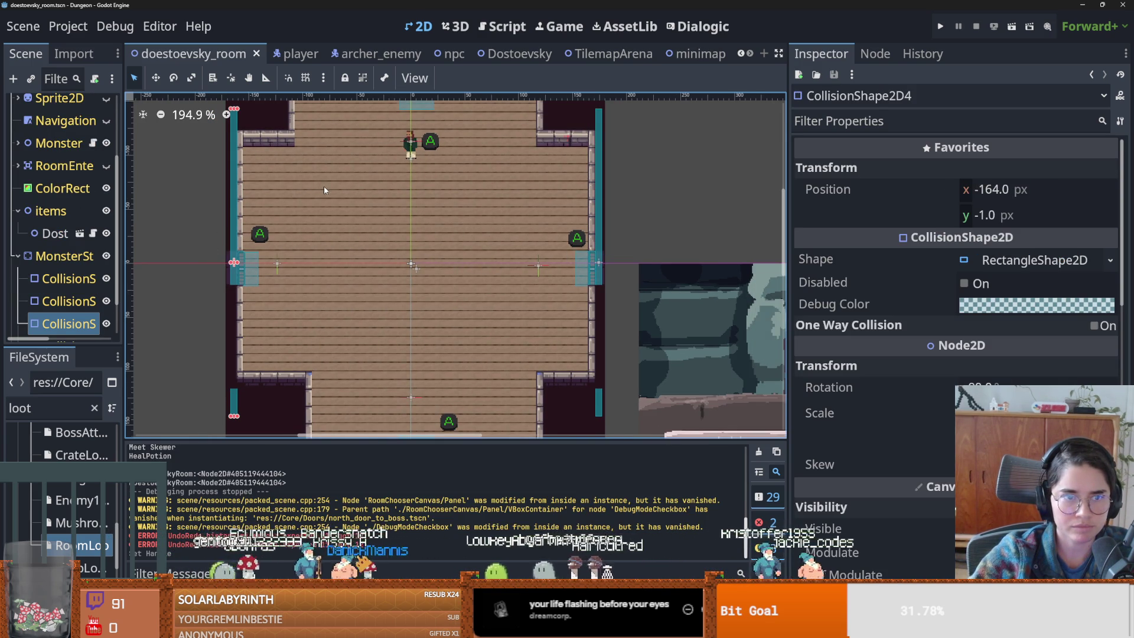
pyautogui.scroll(5, 325, 190)
pyautogui.click(402, 221)
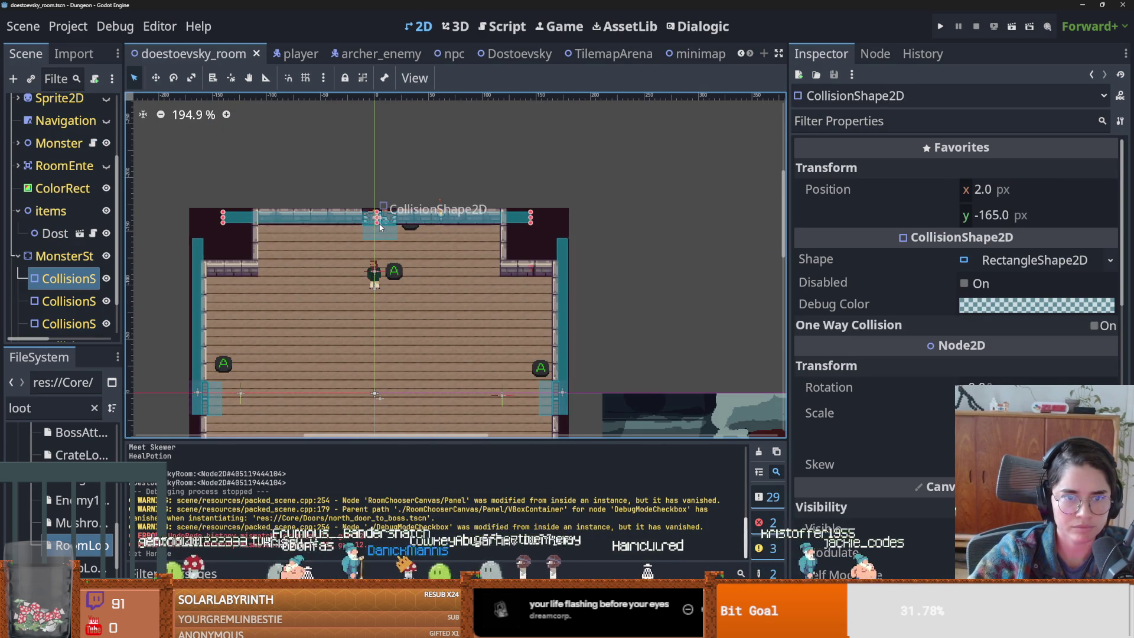
pyautogui.moveTo(380, 226); pyautogui.dragTo(380, 227)
pyautogui.scroll(-4, 354, 248)
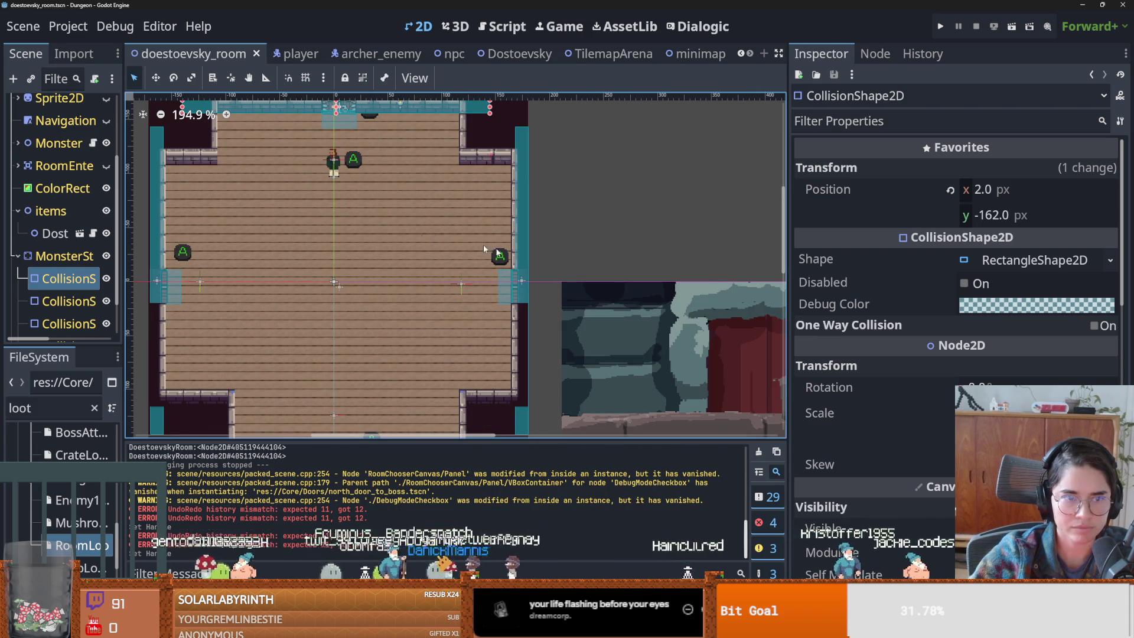
pyautogui.moveTo(159, 269); pyautogui.dragTo(154, 269)
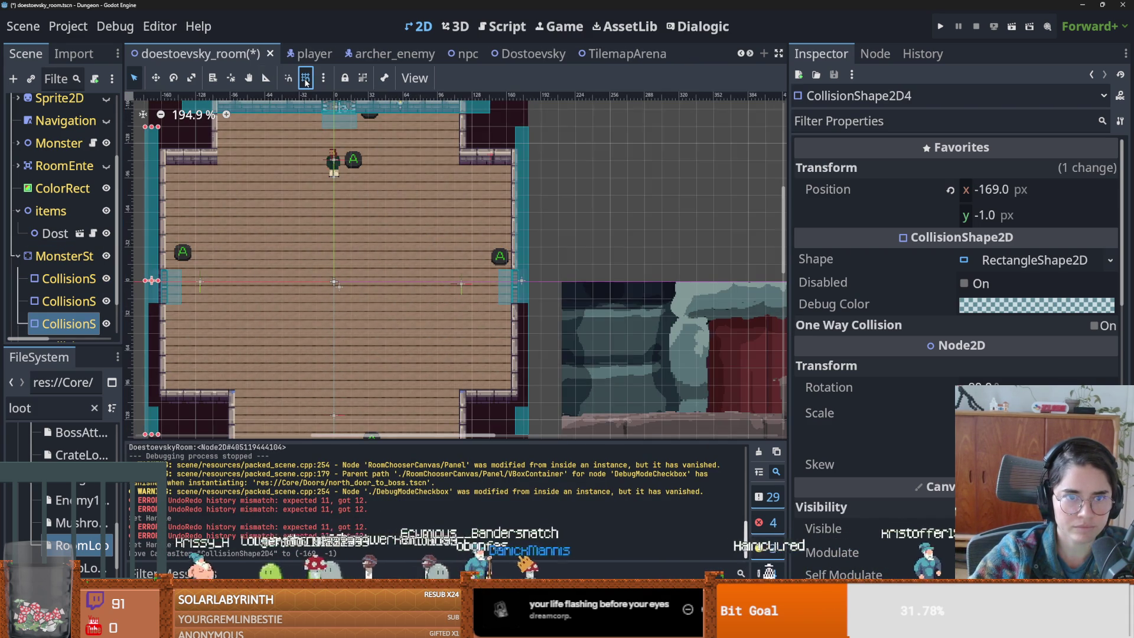
pyautogui.scroll(3, 182, 279)
pyautogui.moveTo(182, 279); pyautogui.dragTo(188, 279)
pyautogui.scroll(-4, 313, 276)
pyautogui.scroll(-2, 388, 255)
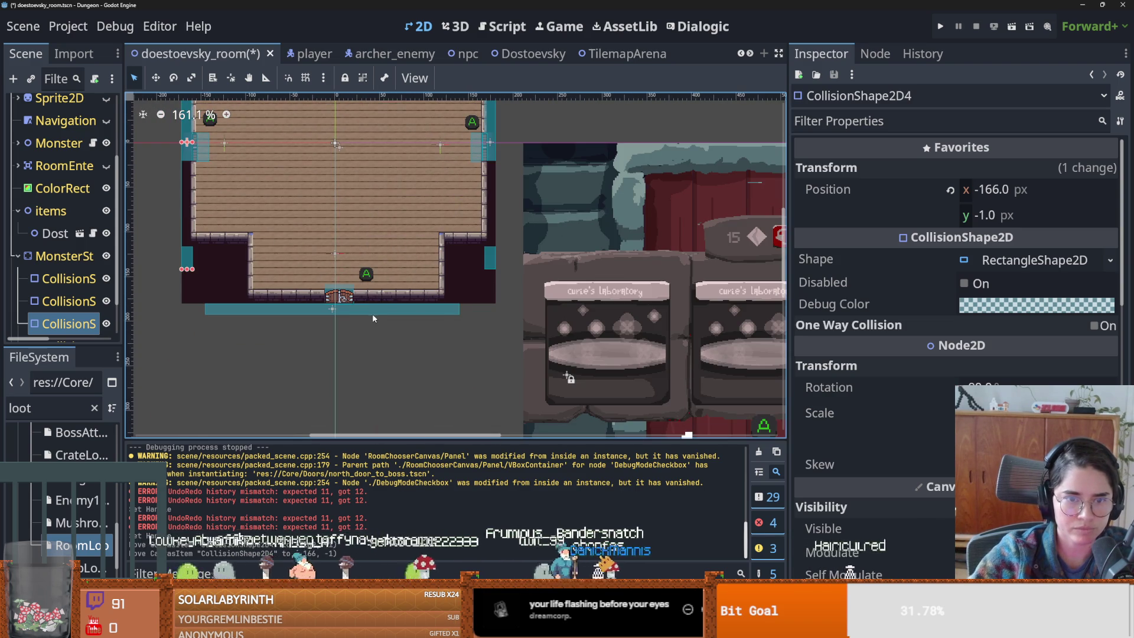
pyautogui.click(372, 312)
pyautogui.scroll(5, 347, 156)
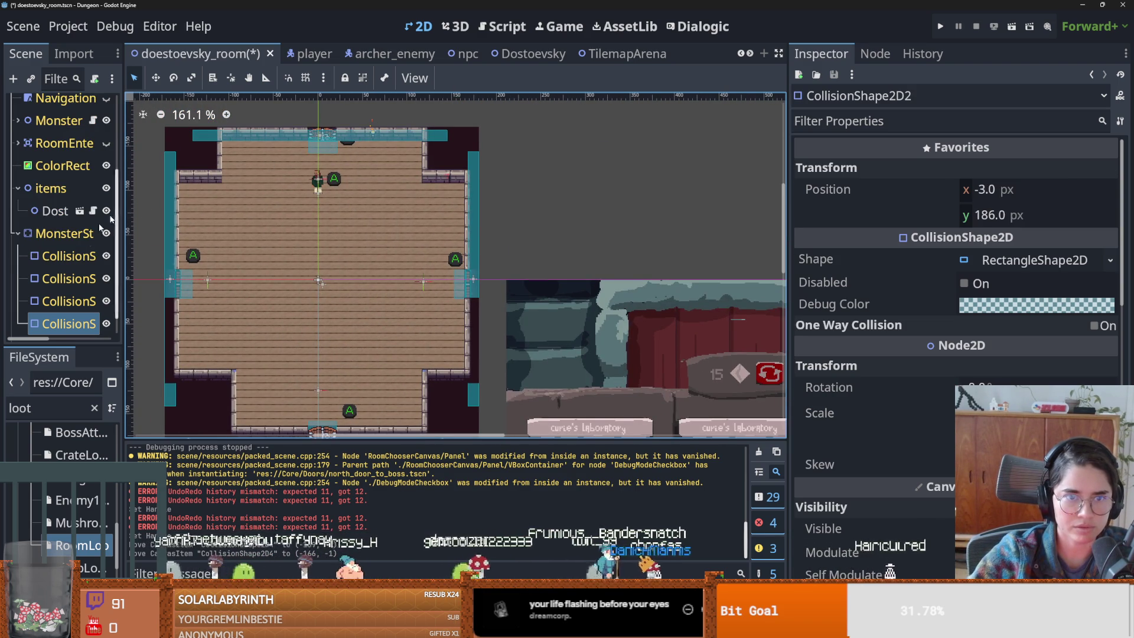
# - Select the MonsterStaticTrap node and save the Dostoevsky room scene
pyautogui.moveTo(122, 256); pyautogui.dragTo(251, 256)
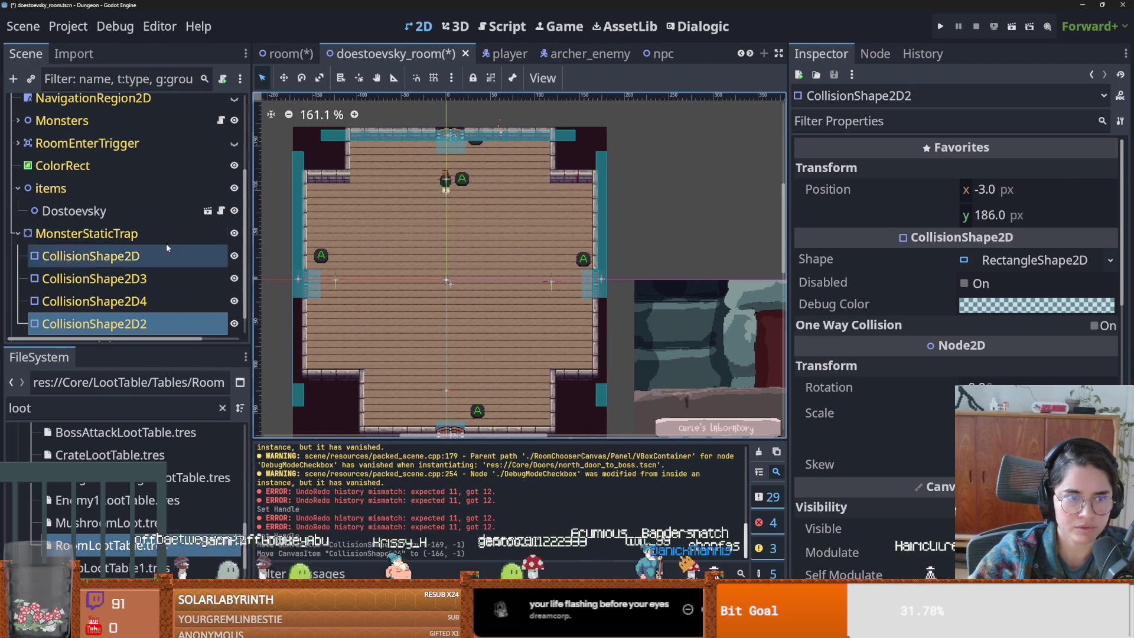
pyautogui.click(86, 233)
pyautogui.hotkey('ctrl', 's')
pyautogui.scroll(-2, 969, 355)
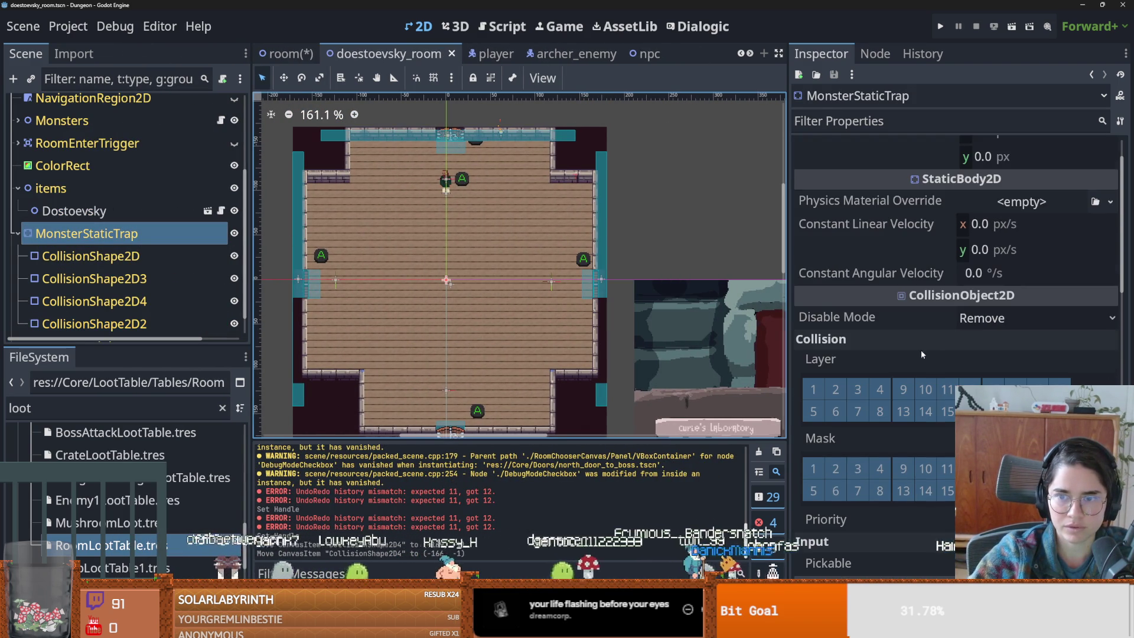
pyautogui.scroll(-5, 911, 390)
pyautogui.scroll(5, 880, 387)
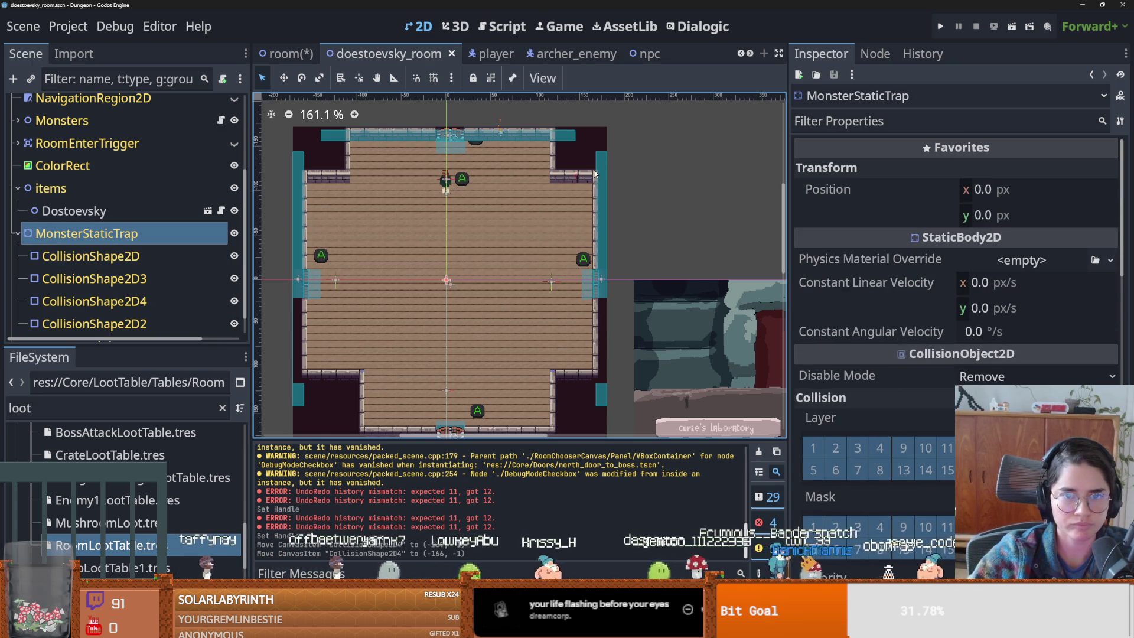
# - Save the base room scene, check the DoestoevskyRoom root's room resource, and save again
pyautogui.click(290, 54)
pyautogui.hotkey('ctrl', 's')
pyautogui.click(378, 54)
pyautogui.scroll(1, 94, 180)
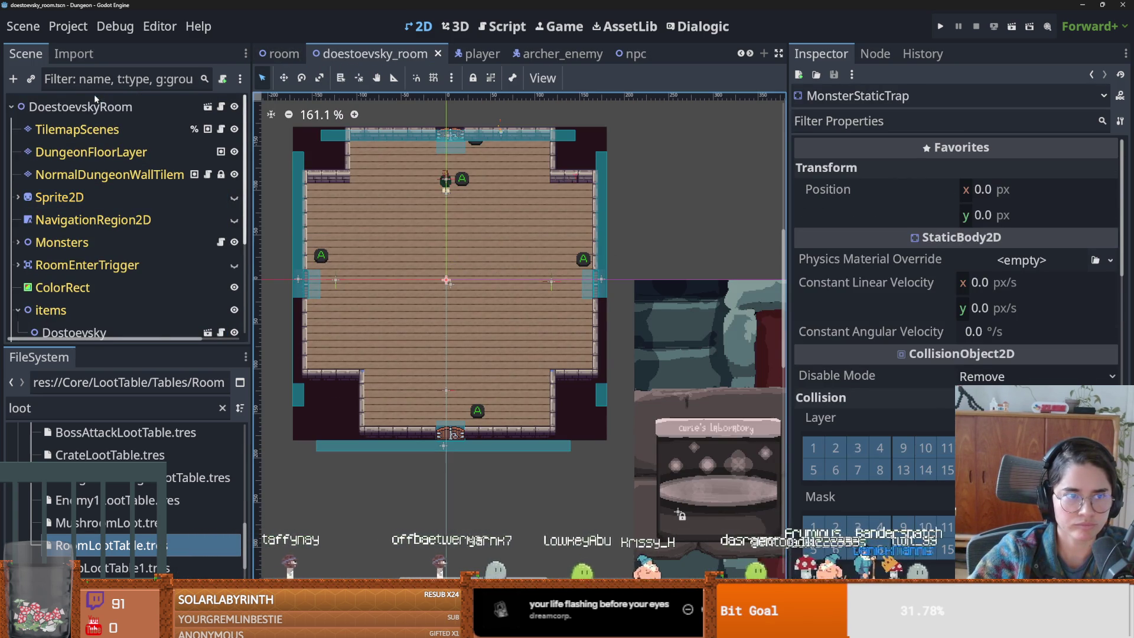
pyautogui.doubleClick(96, 107)
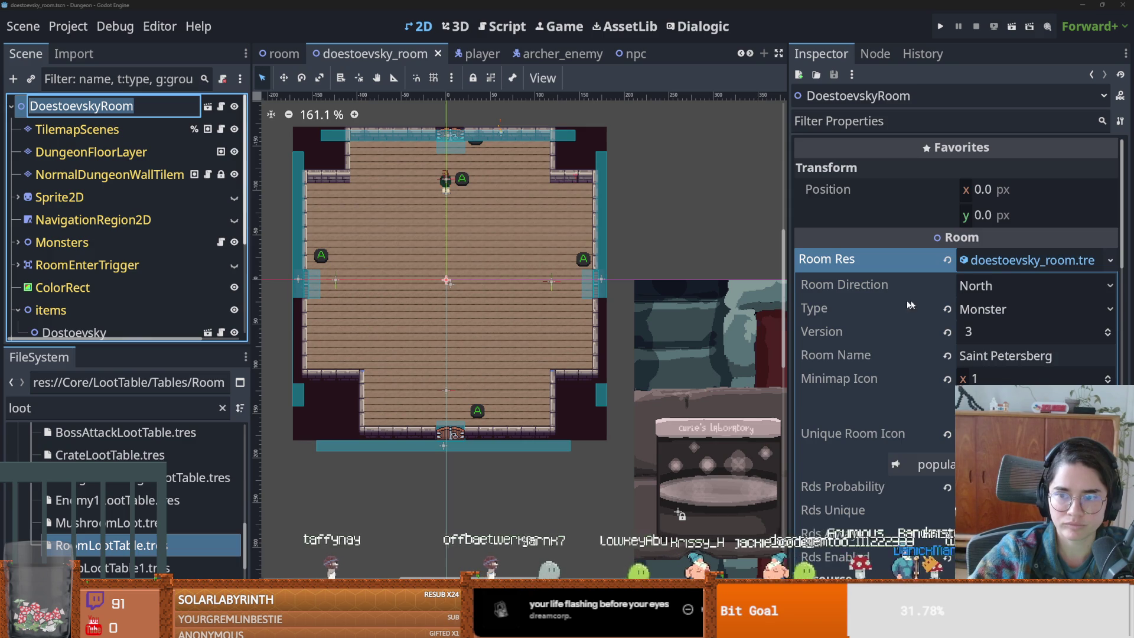
pyautogui.scroll(-2, 885, 300)
pyautogui.scroll(2, 887, 300)
pyautogui.click(873, 232)
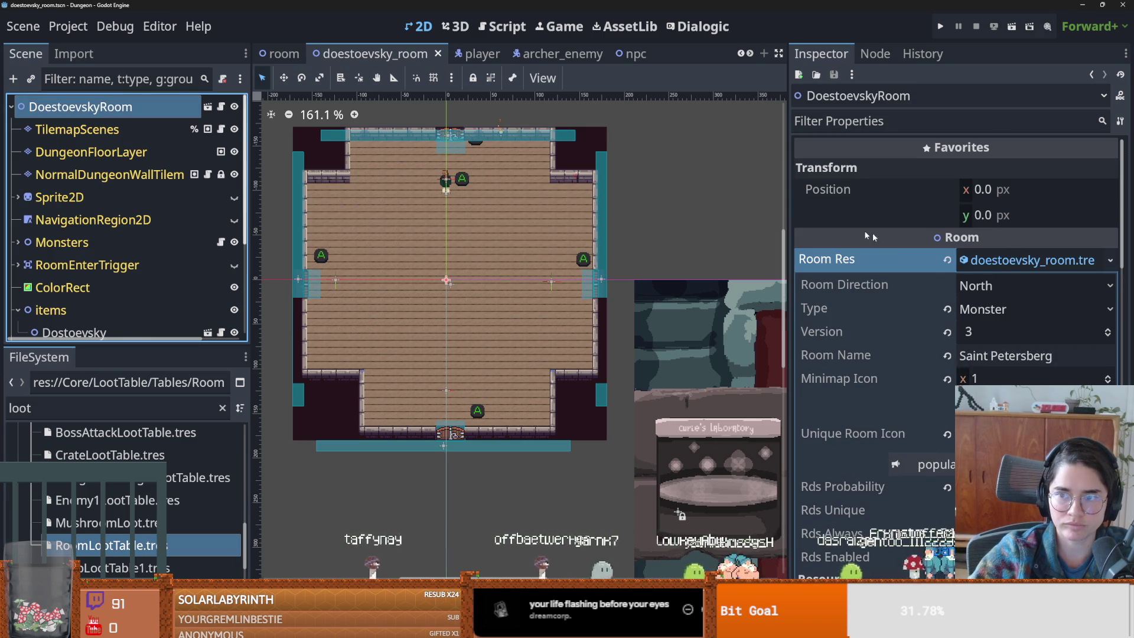
pyautogui.click(1005, 261)
pyautogui.hotkey('ctrl', 's')
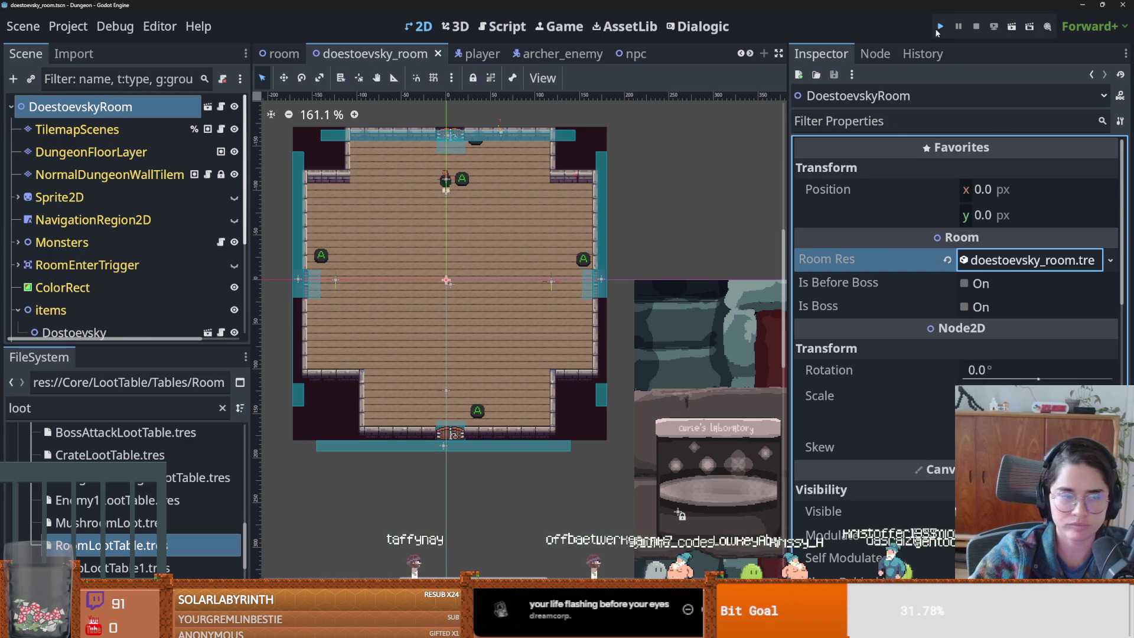
pyautogui.click(939, 28)
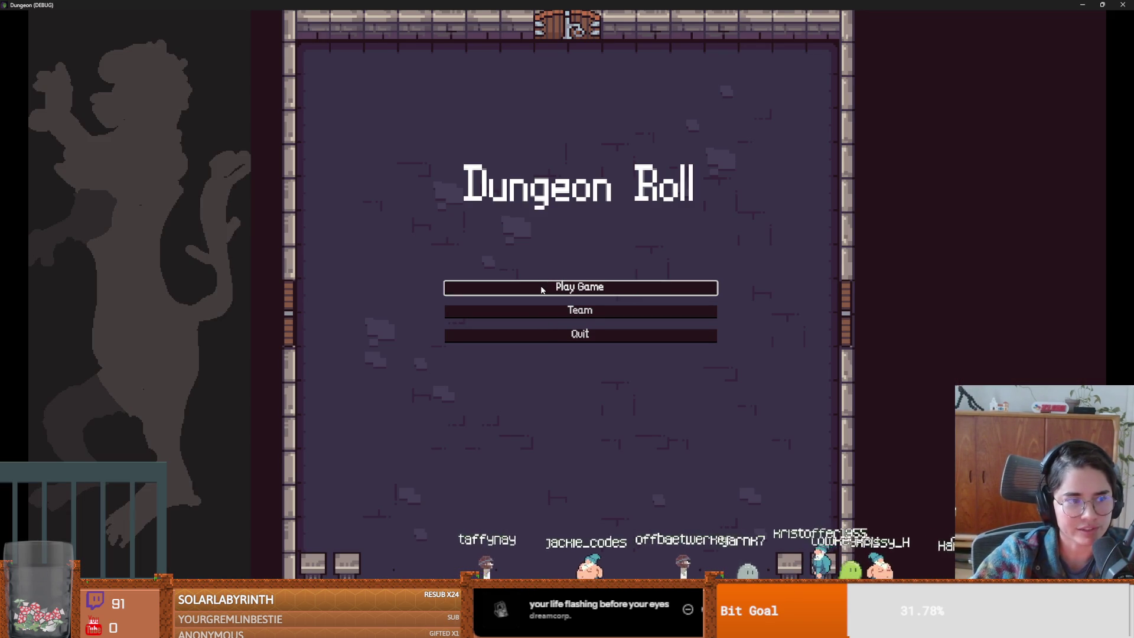
pyautogui.click(539, 286)
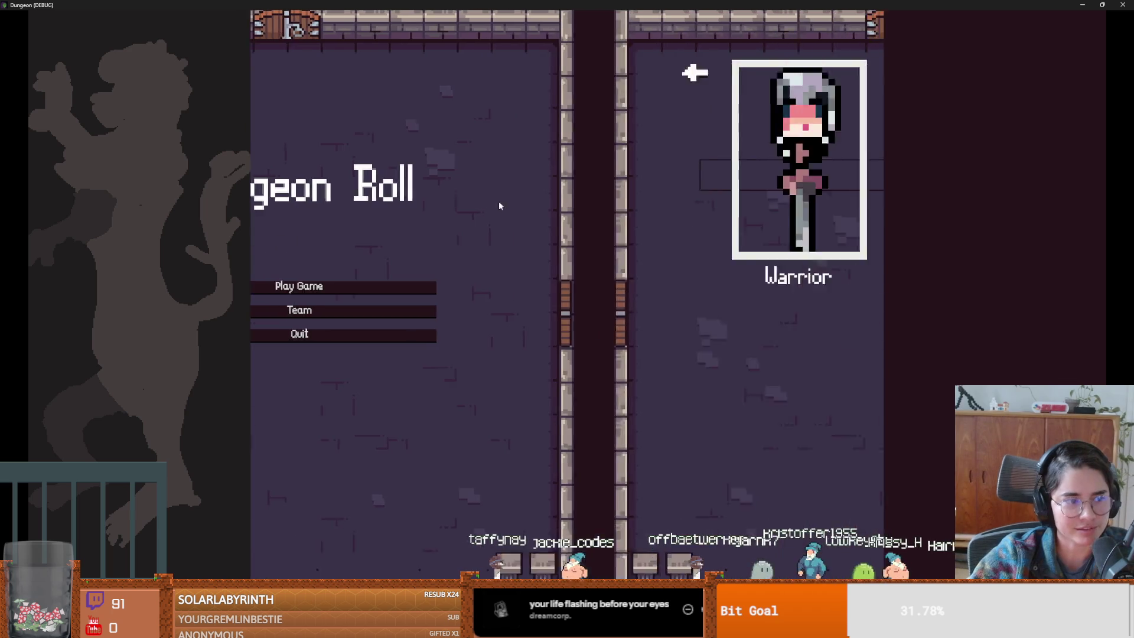
pyautogui.click(502, 223)
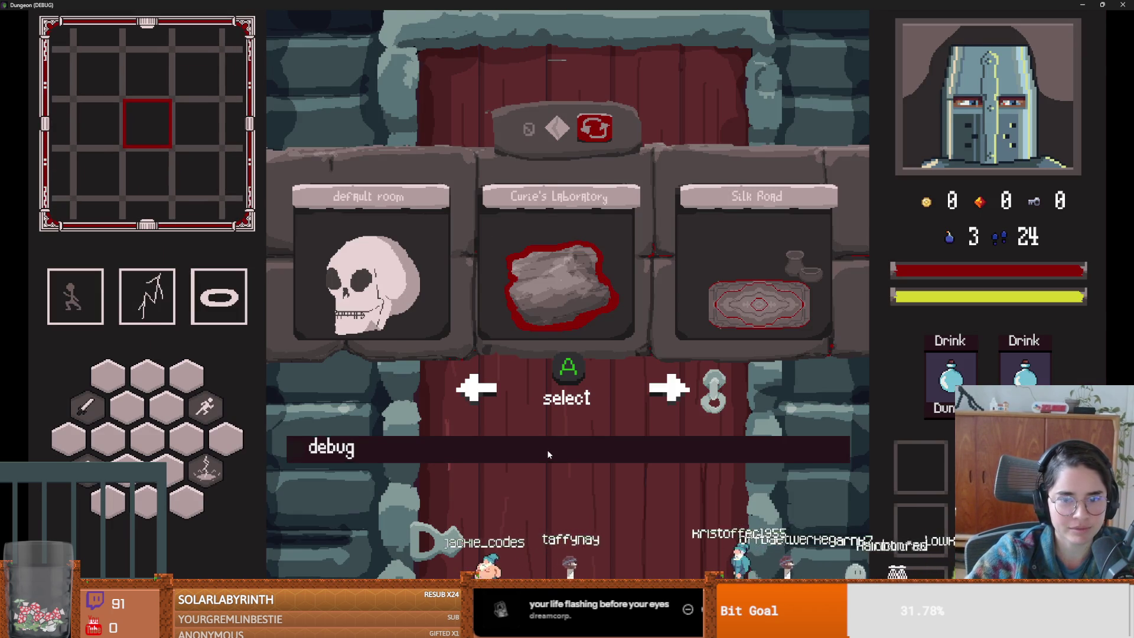
pyautogui.click(547, 449)
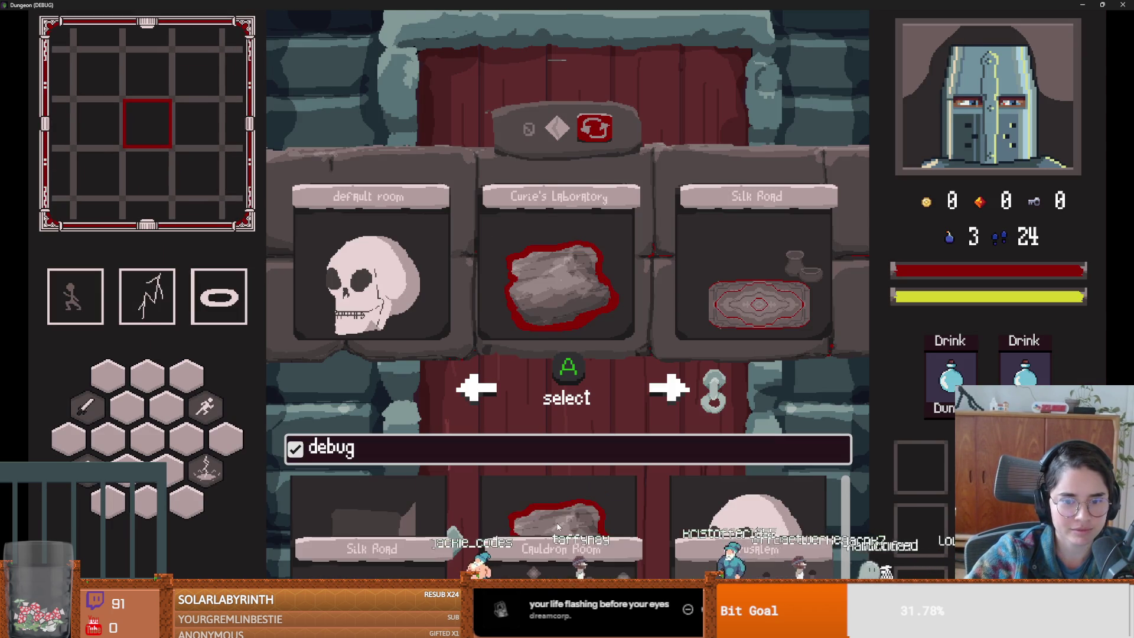
pyautogui.click(566, 329)
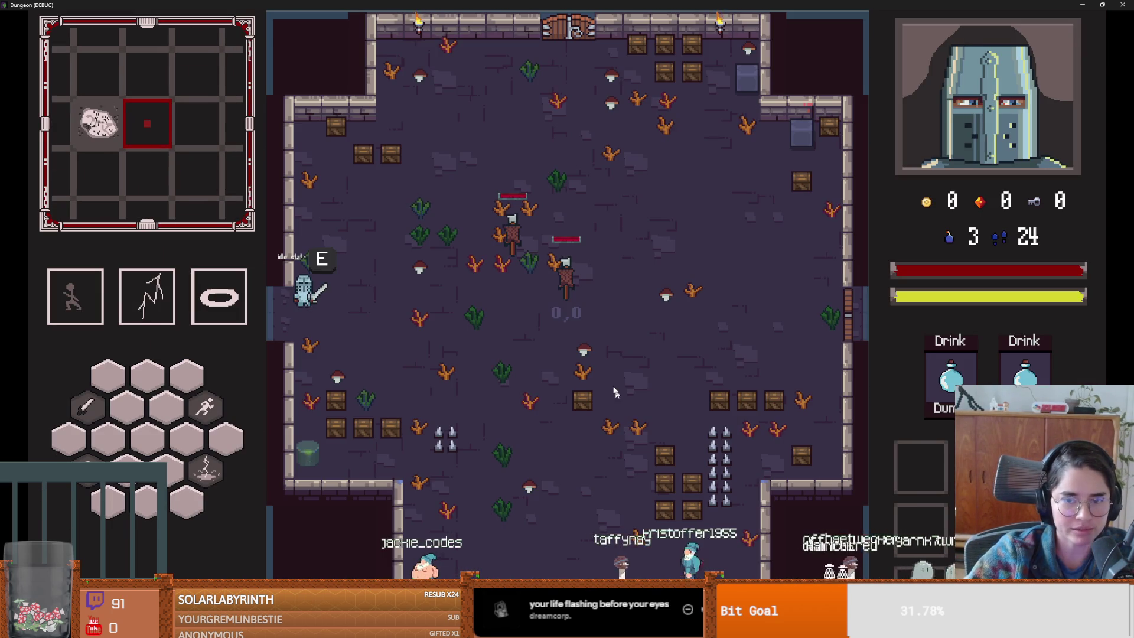
pyautogui.press('F8')
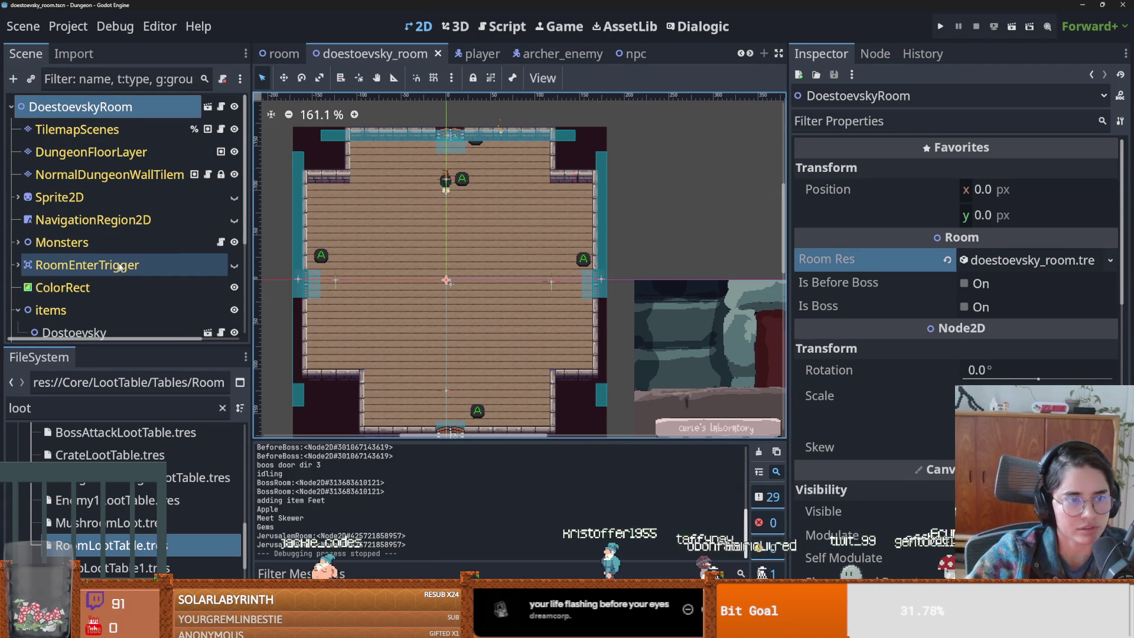
# - Search the FileSystem for 'radia' and open radiation_room.tscn
pyautogui.scroll(-1, 116, 266)
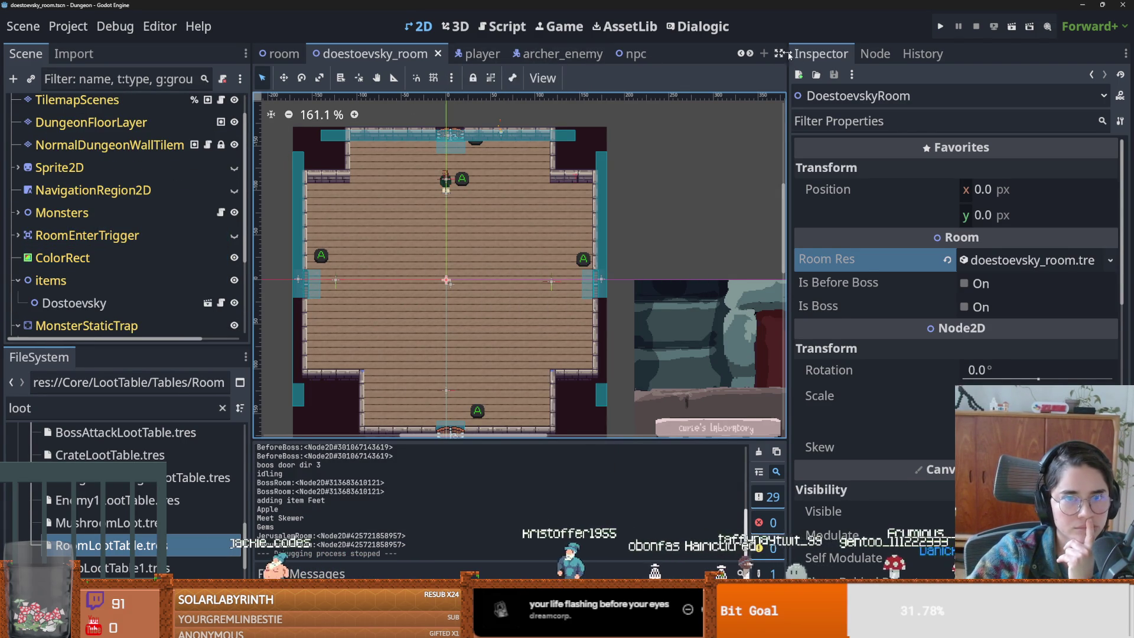
pyautogui.click(281, 53)
pyautogui.doubleClick(143, 407)
pyautogui.write('radia')
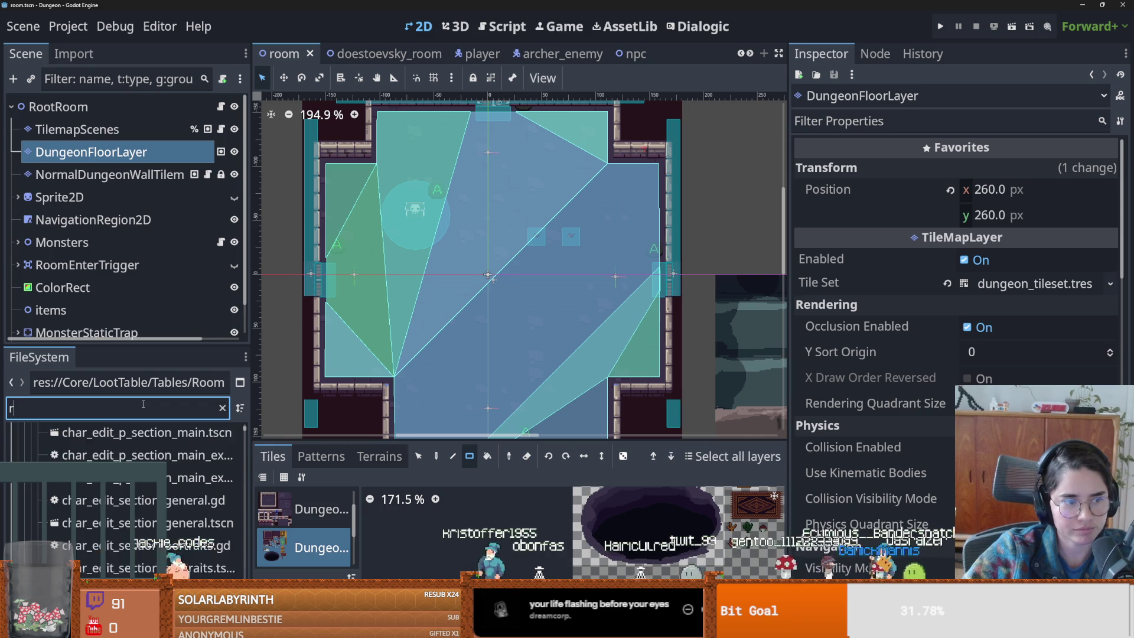
pyautogui.scroll(-10, 142, 511)
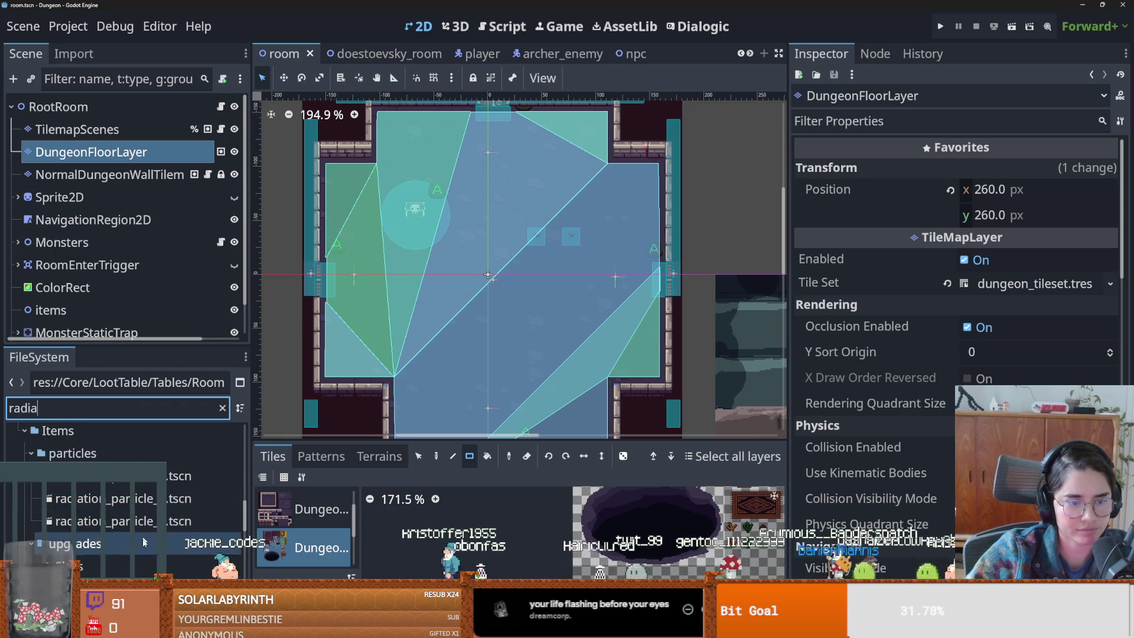
pyautogui.doubleClick(148, 516)
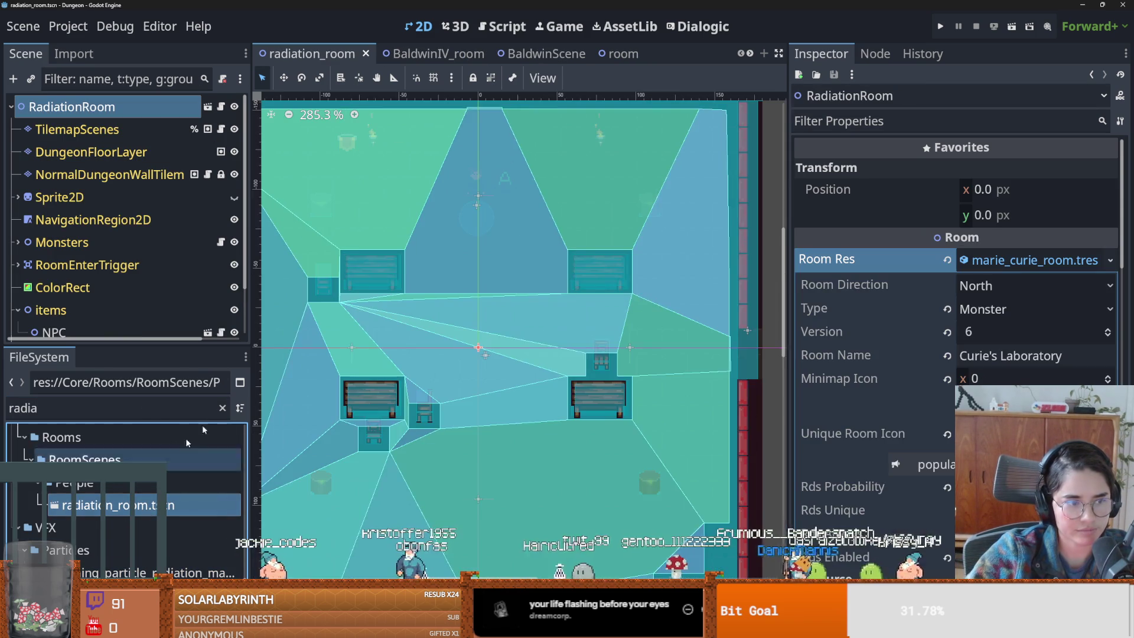
# - Select its MonsterStaticTrap node, make the Scene dock taller, and open monsters.gd
pyautogui.scroll(-2, 374, 324)
pyautogui.click(599, 324)
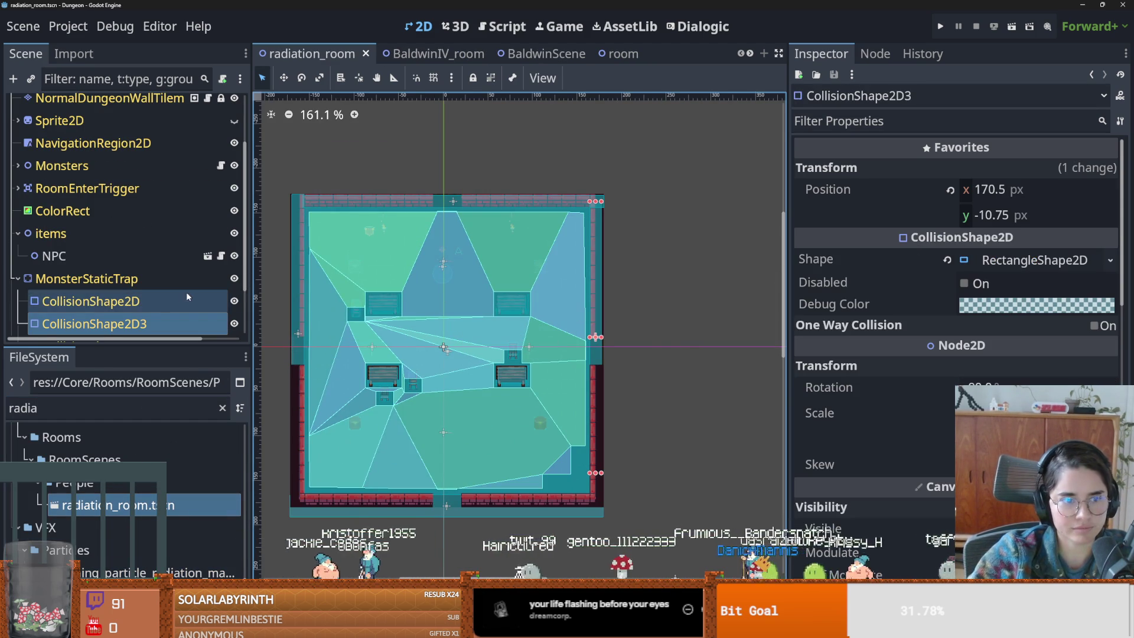
pyautogui.press('Up')
pyautogui.press('Up')
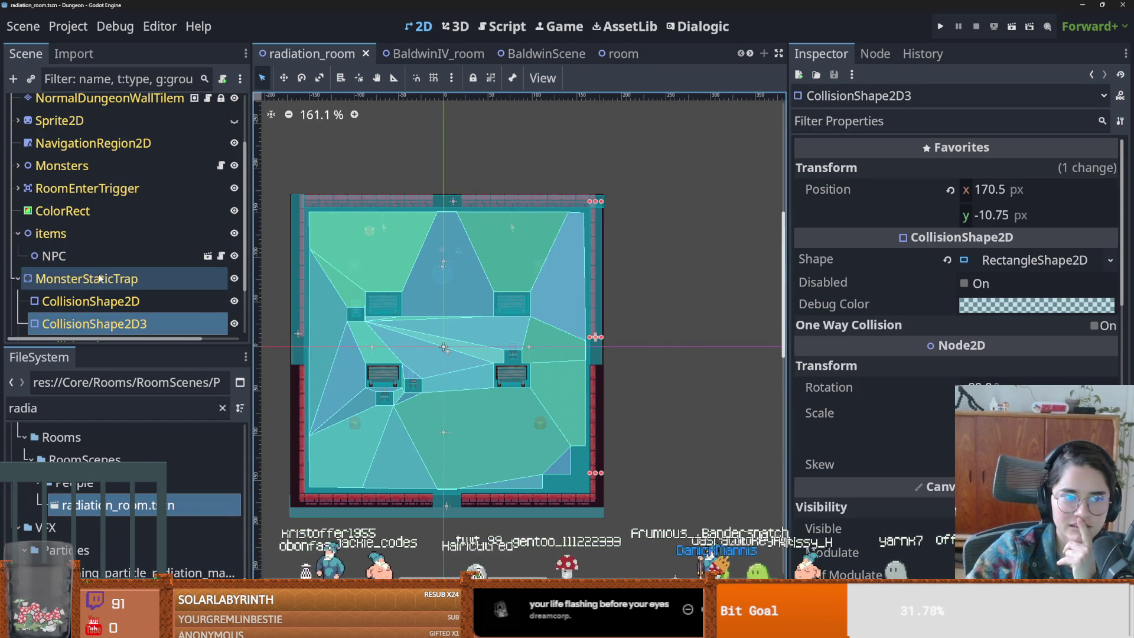
pyautogui.scroll(-10, 906, 365)
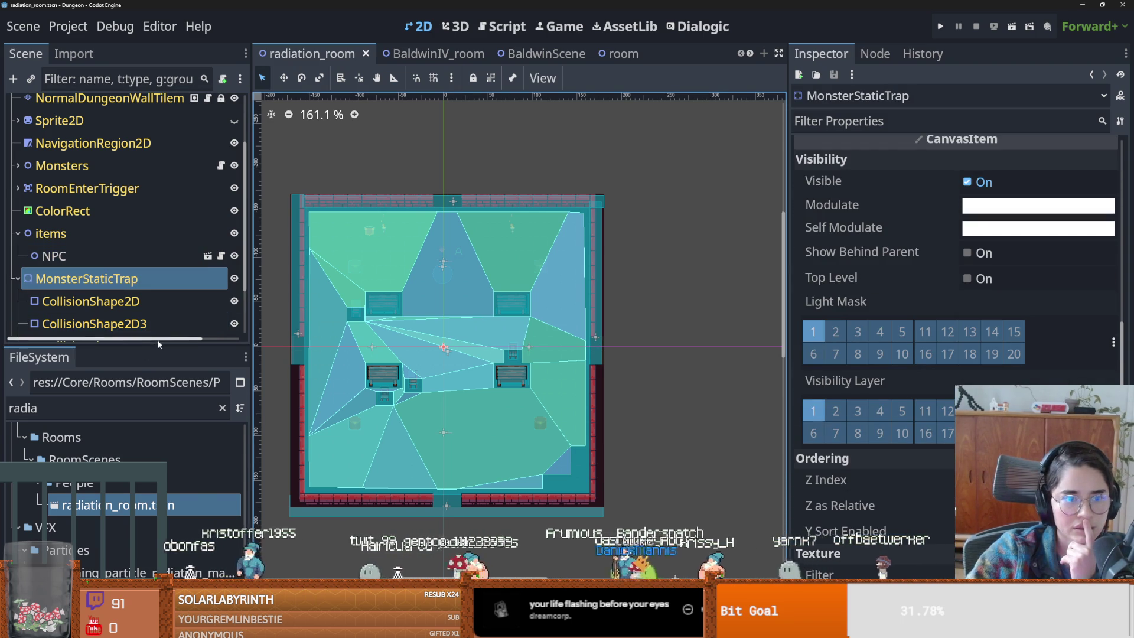
pyautogui.moveTo(127, 347); pyautogui.dragTo(118, 526)
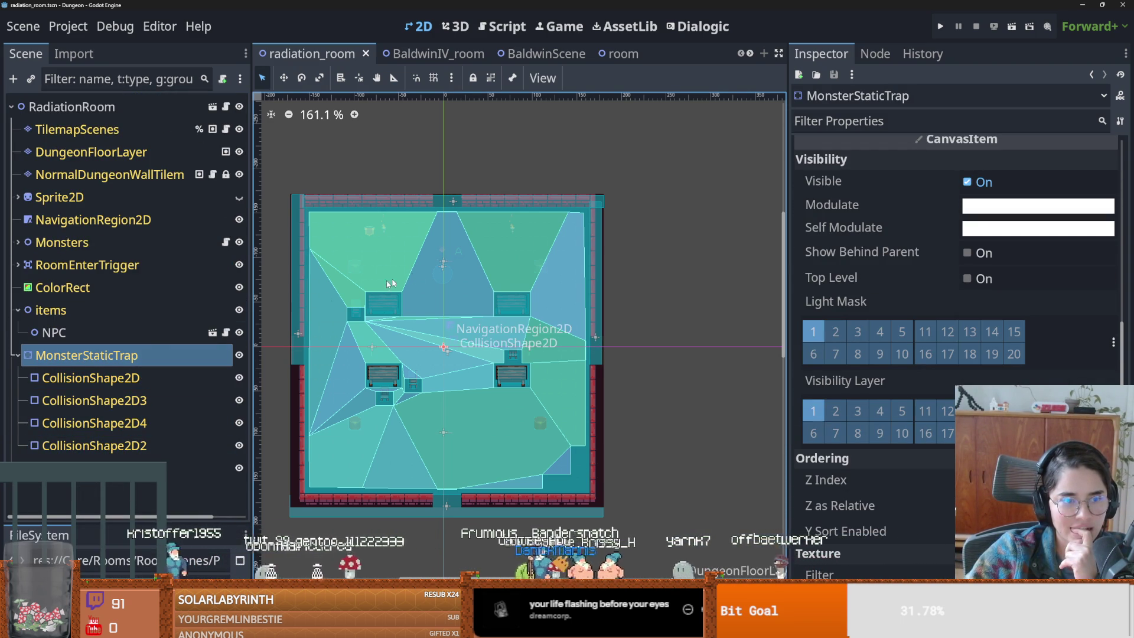
pyautogui.click(225, 242)
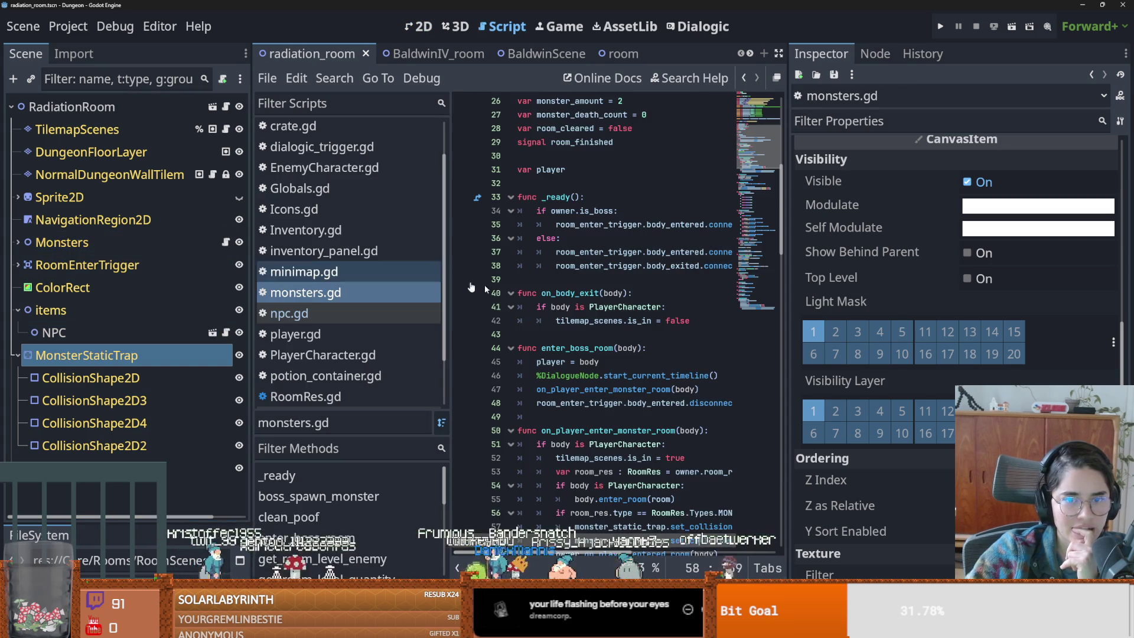
# - Read through monsters.gd around on_player_enter_monster_room, then switch to BaldwinIV_room
pyautogui.moveTo(380, 331); pyautogui.dragTo(310, 331)
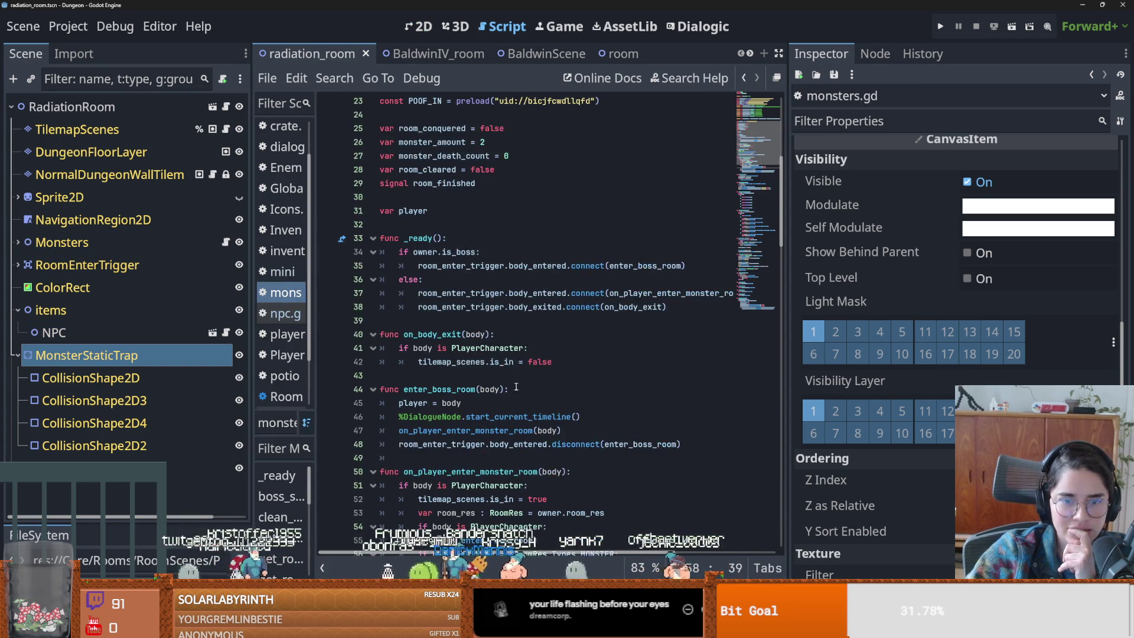
pyautogui.scroll(-2, 516, 388)
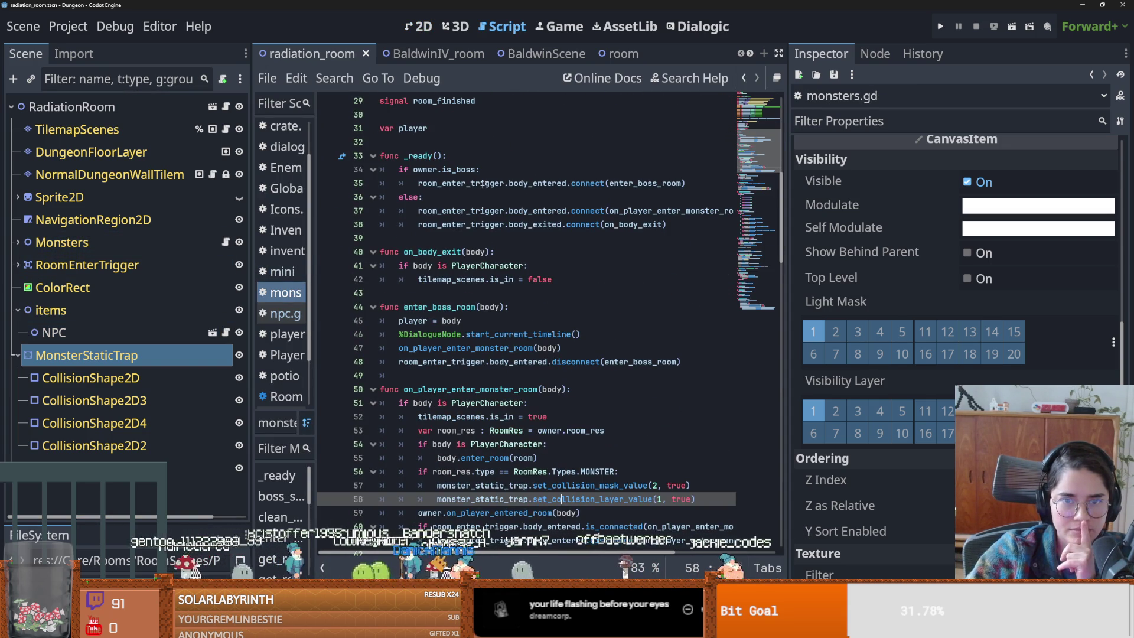
pyautogui.doubleClick(650, 211)
pyautogui.scroll(-1, 506, 306)
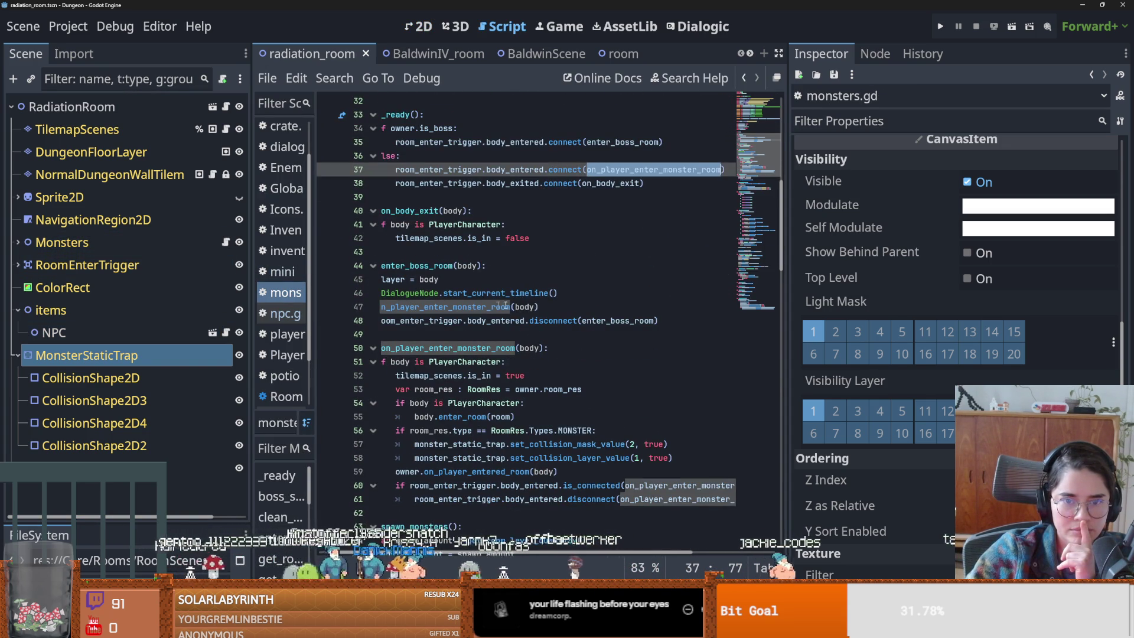
pyautogui.hscroll(-2, 460, 310)
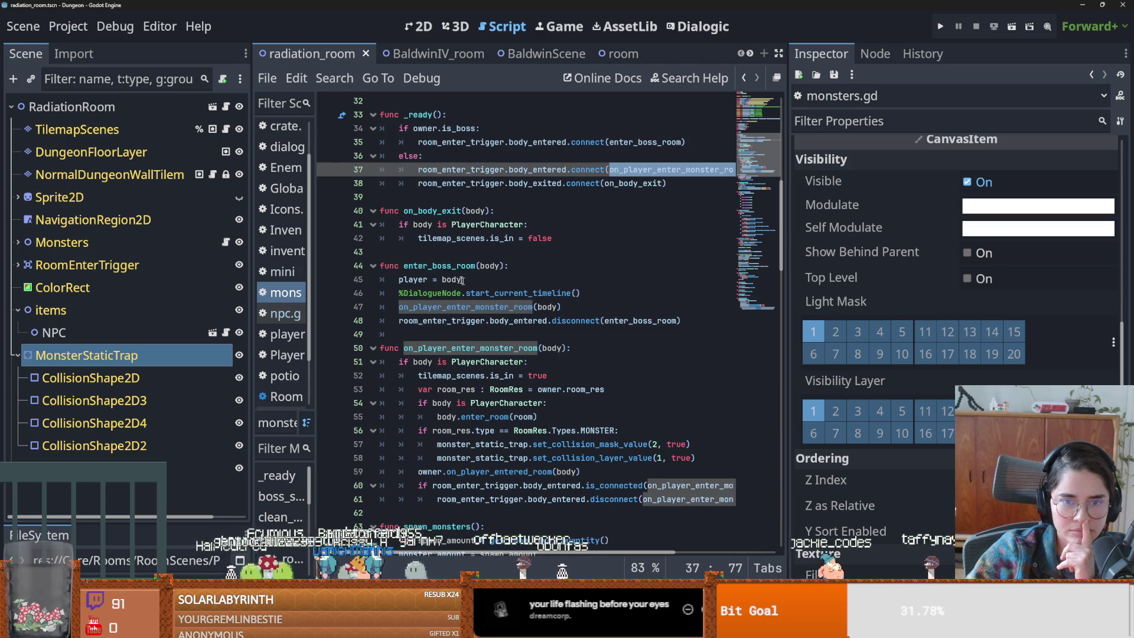
pyautogui.scroll(-1, 473, 354)
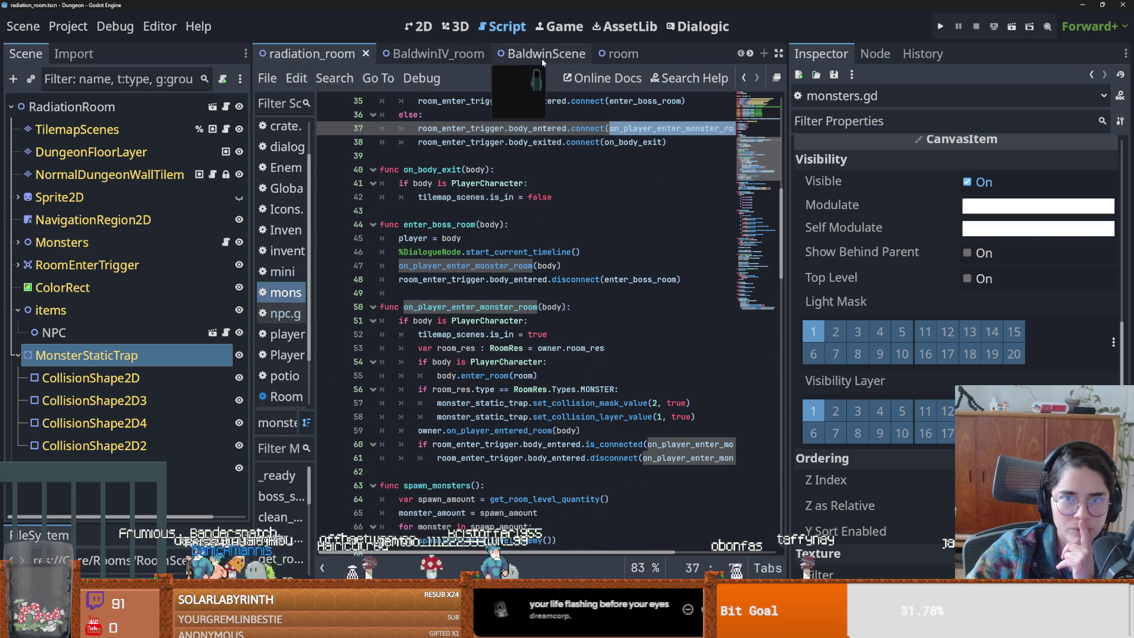
pyautogui.click(445, 55)
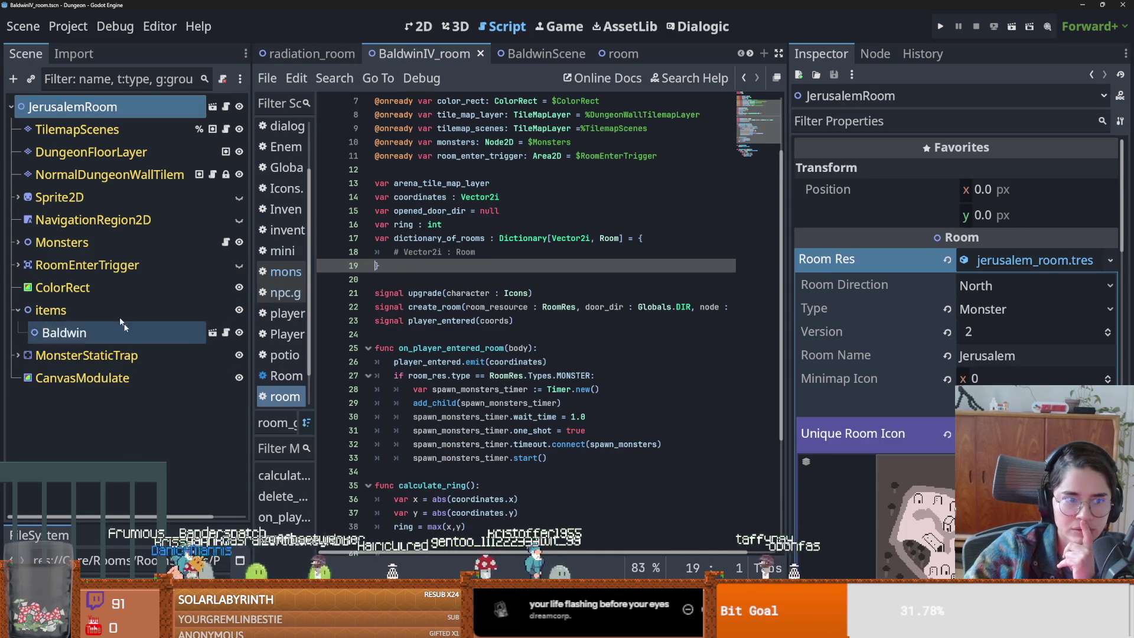
# - Set BaldwinIV_room's MonsterStaticTrap to collision layer 1 and mask 1, and save
pyautogui.click(86, 355)
pyautogui.scroll(-5, 841, 390)
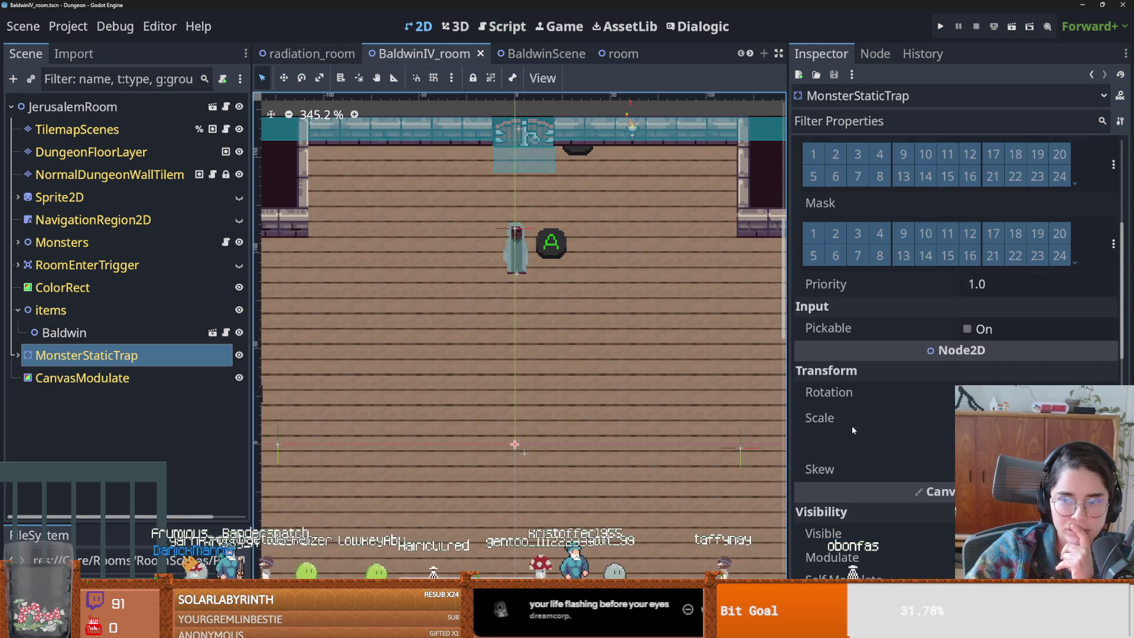
pyautogui.scroll(3, 827, 355)
pyautogui.click(815, 332)
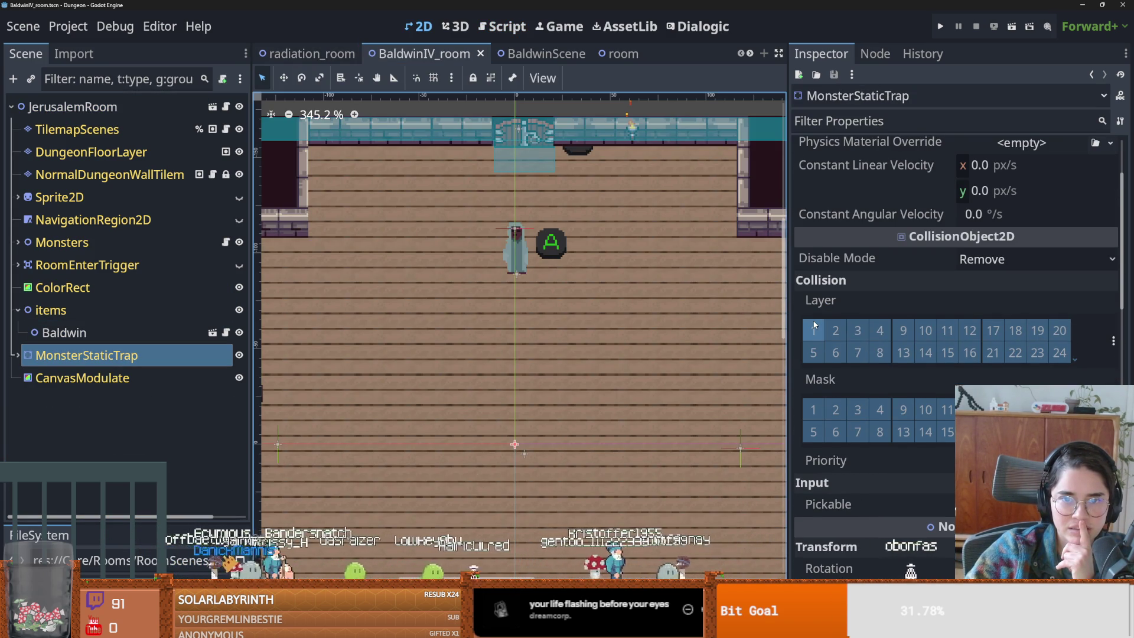
pyautogui.click(818, 405)
pyautogui.hotkey('ctrl', 's')
# - Give doestoevsky_room's MonsterStaticTrap collision layer 1 and mask 1, then run the game
pyautogui.scroll(3, 848, 355)
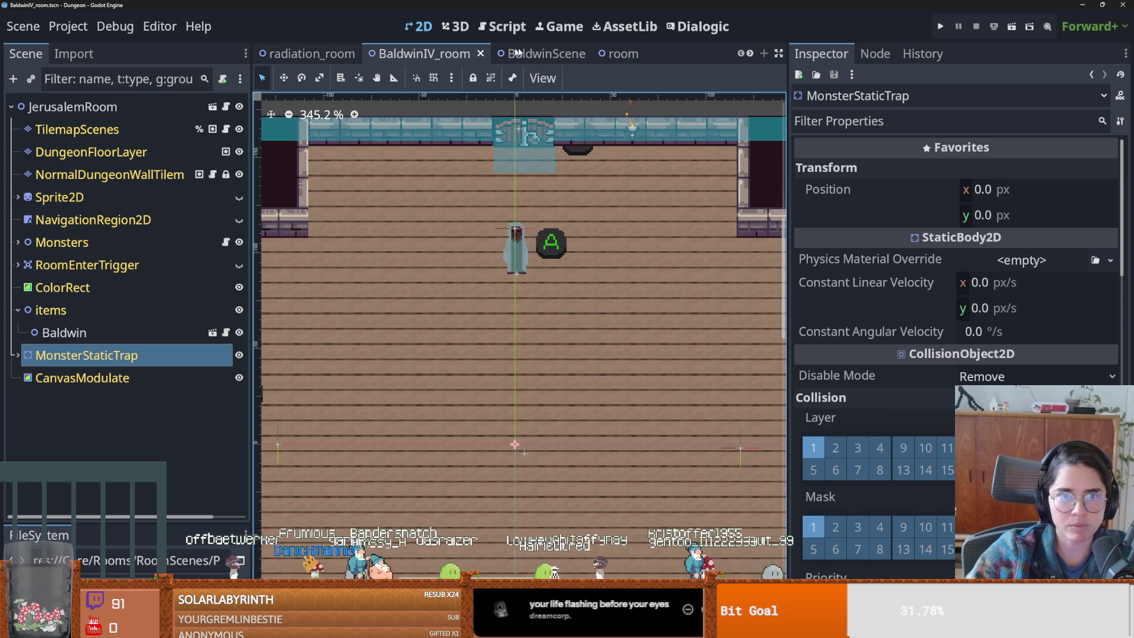
pyautogui.scroll(-2, 516, 52)
pyautogui.click(516, 53)
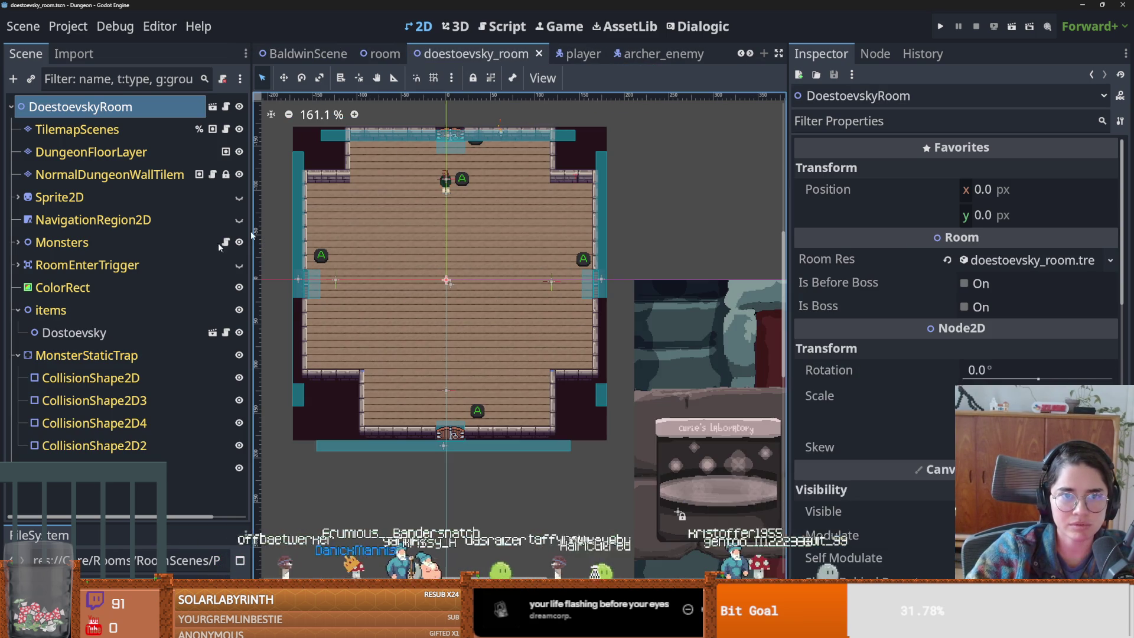
pyautogui.click(89, 378)
pyautogui.click(86, 355)
pyautogui.scroll(-3, 816, 352)
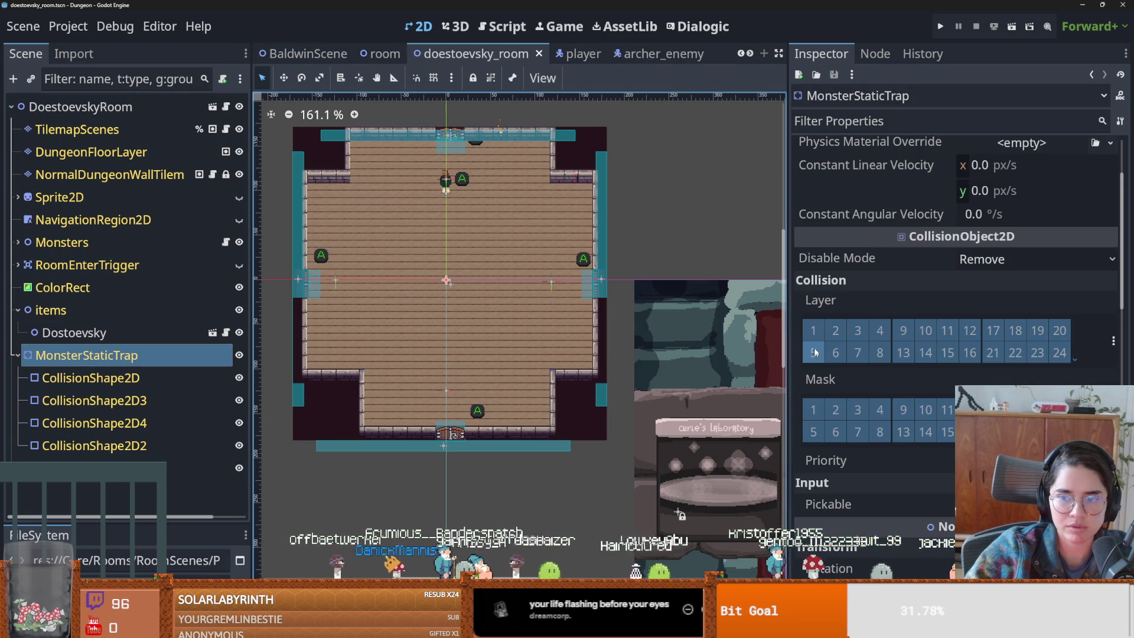
pyautogui.click(813, 330)
pyautogui.click(813, 410)
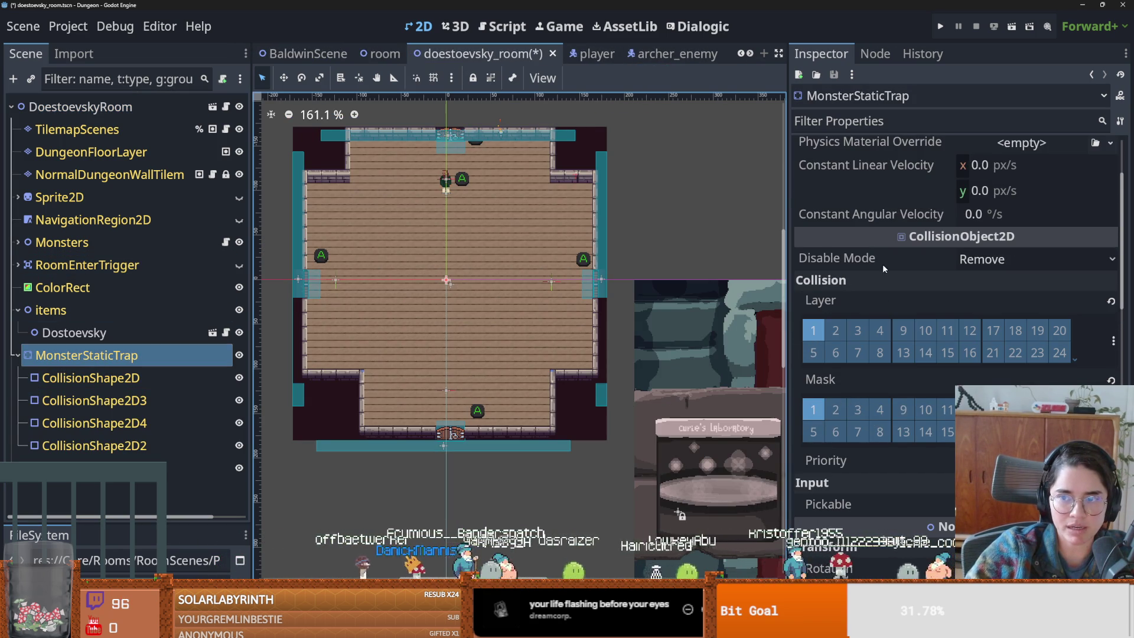
pyautogui.click(940, 27)
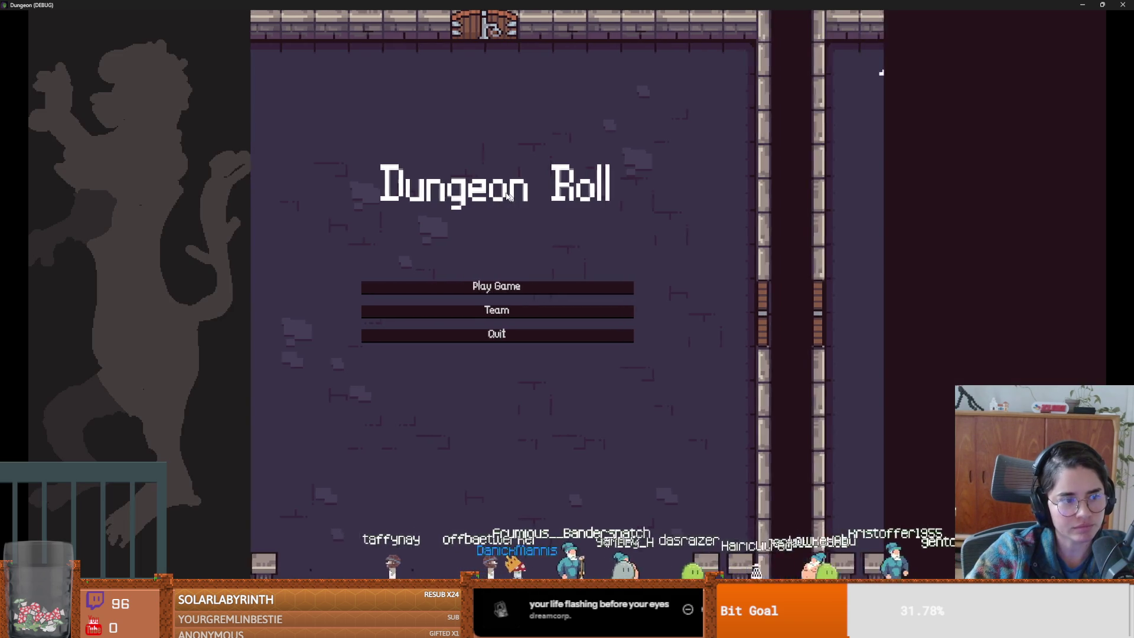
# - Start a new game as the Warrior and pick the red-bearded room from the chooser
pyautogui.click(497, 286)
pyautogui.click(480, 228)
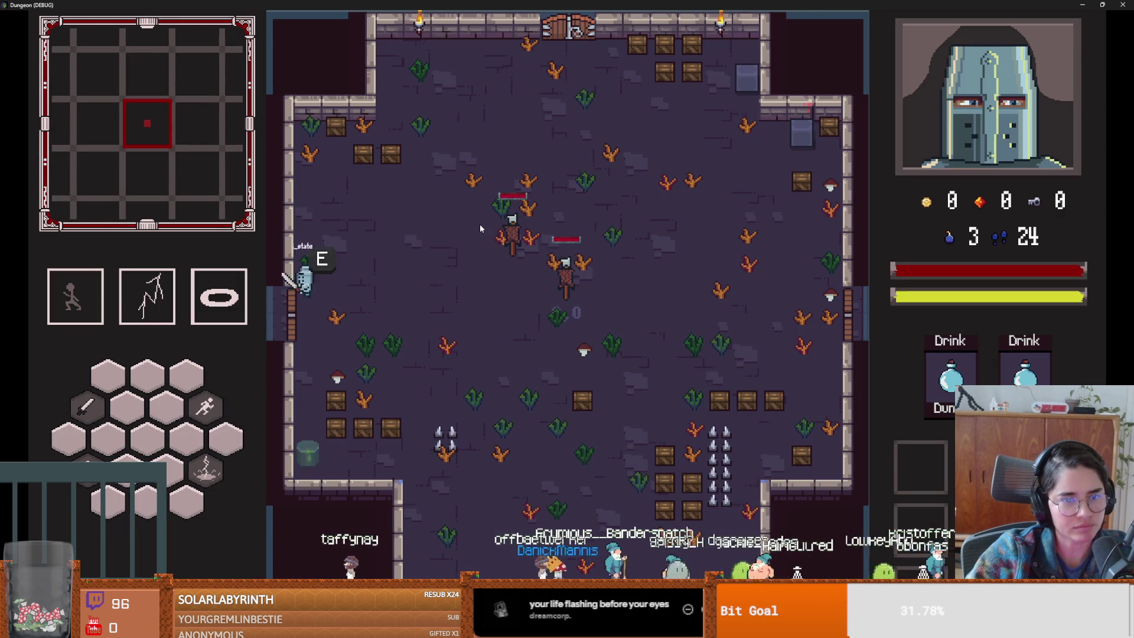
pyautogui.press('e')
pyautogui.click(460, 269)
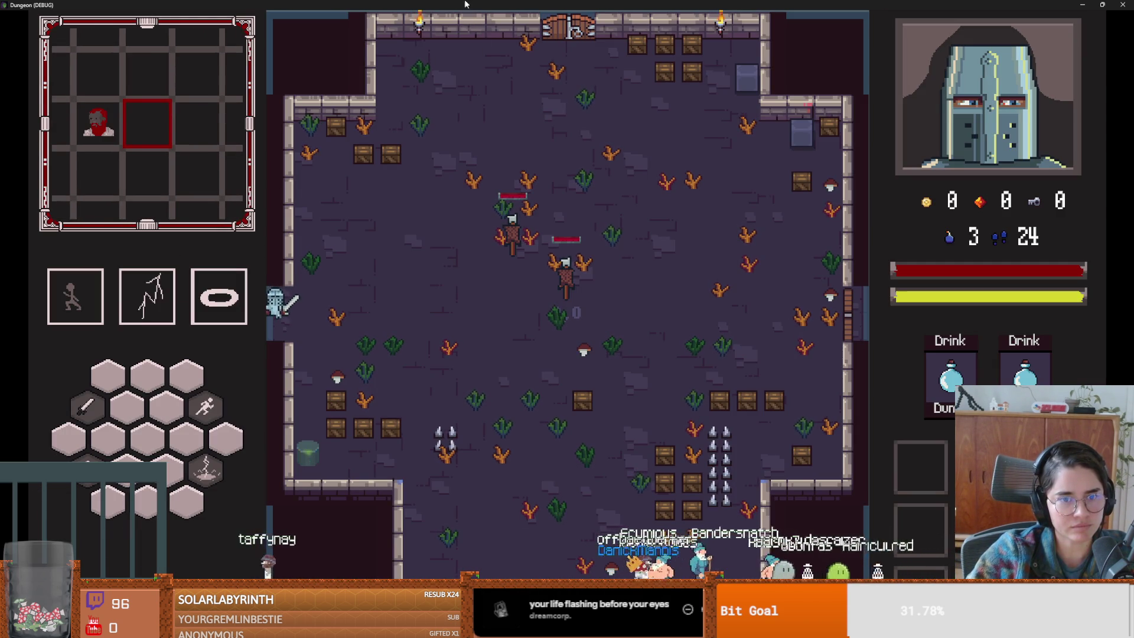
# - Close the test game, select the DoestoevskyRoom root node, and switch to the browser
pyautogui.press('super+Down')
pyautogui.click(628, 266)
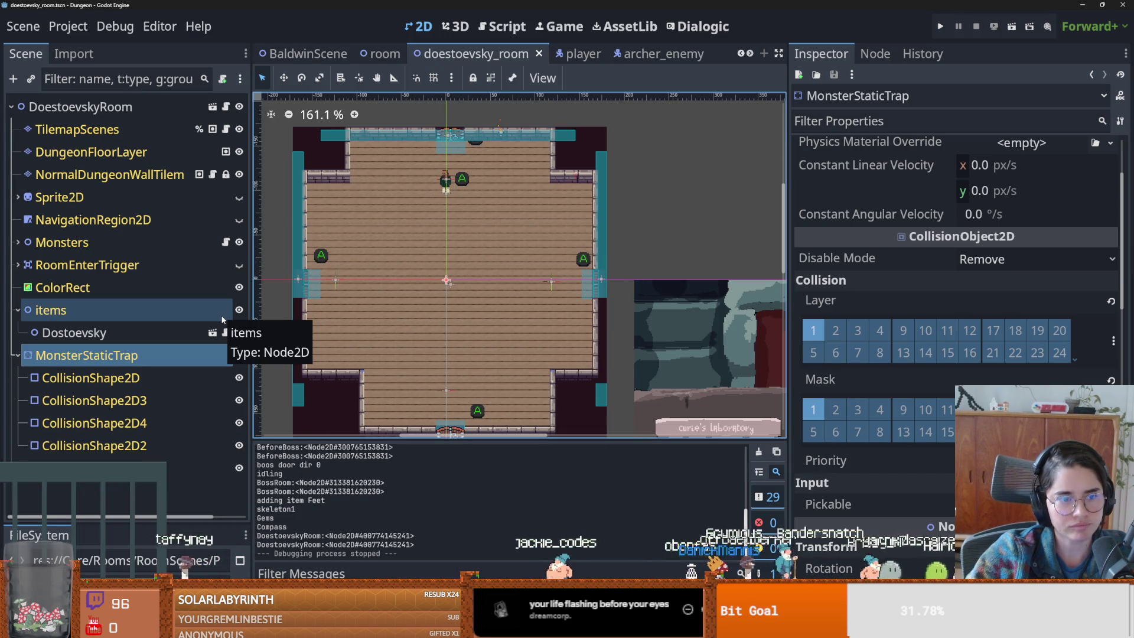
pyautogui.scroll(3, 870, 353)
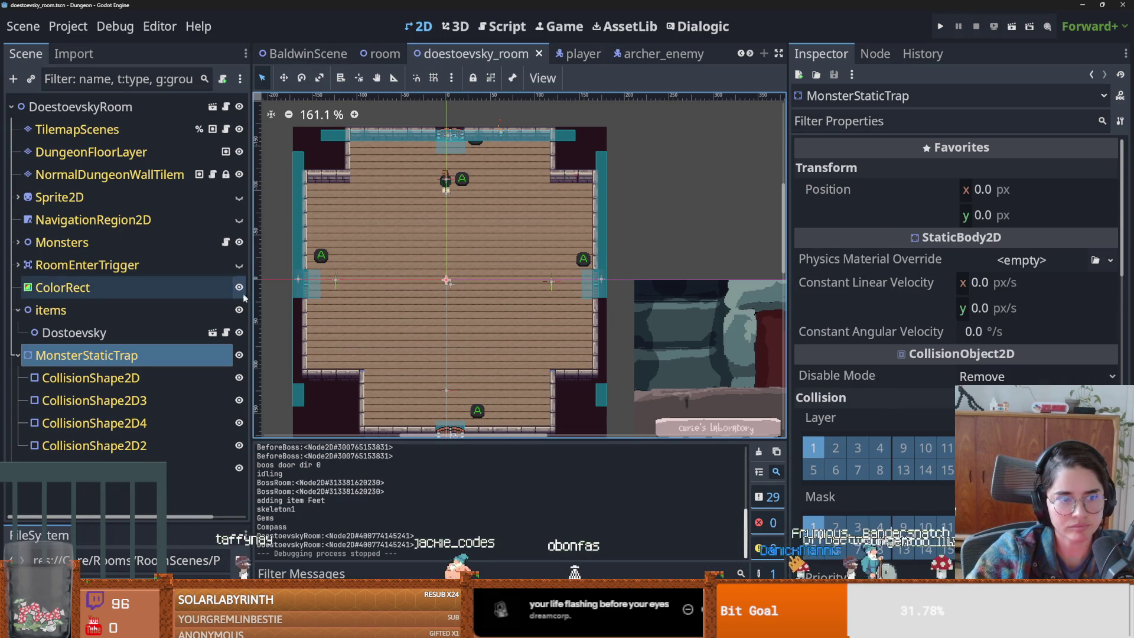
pyautogui.click(135, 117)
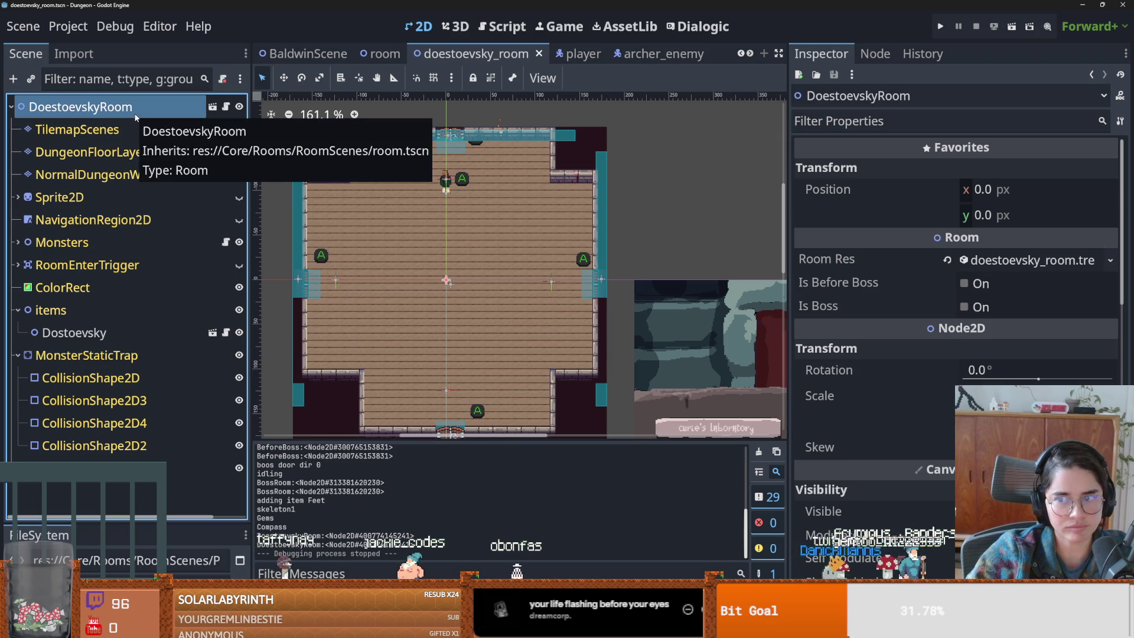
pyautogui.click(745, 53)
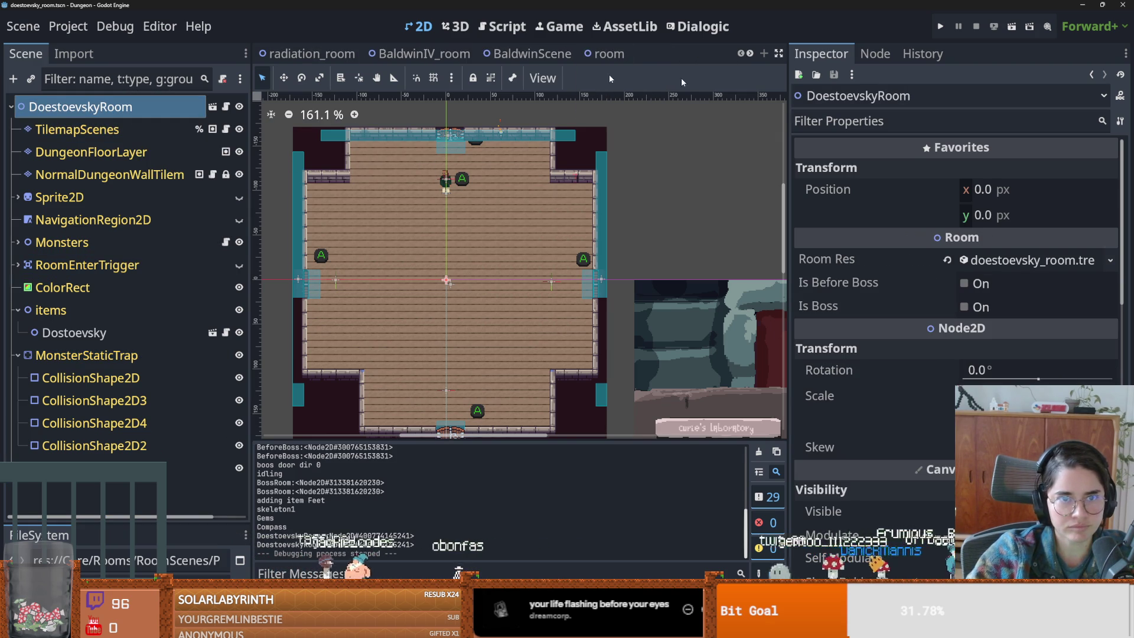
pyautogui.hotkey('alt', 'Tab')
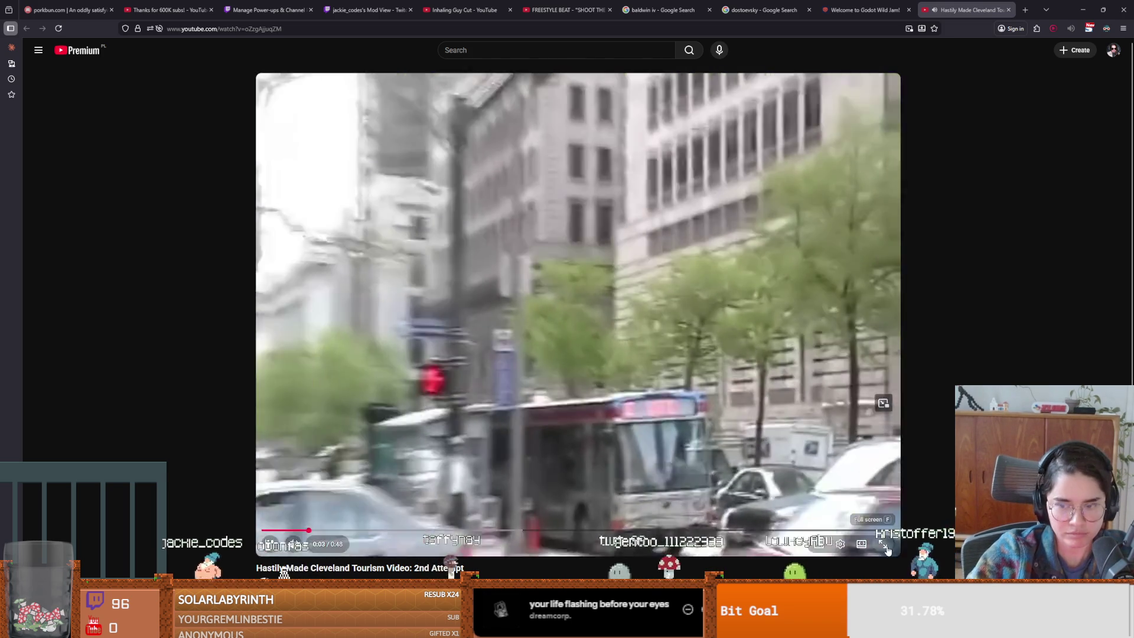
# - Watch the Cleveland tourism video full screen, then exit it and return to Godot
pyautogui.doubleClick(862, 319)
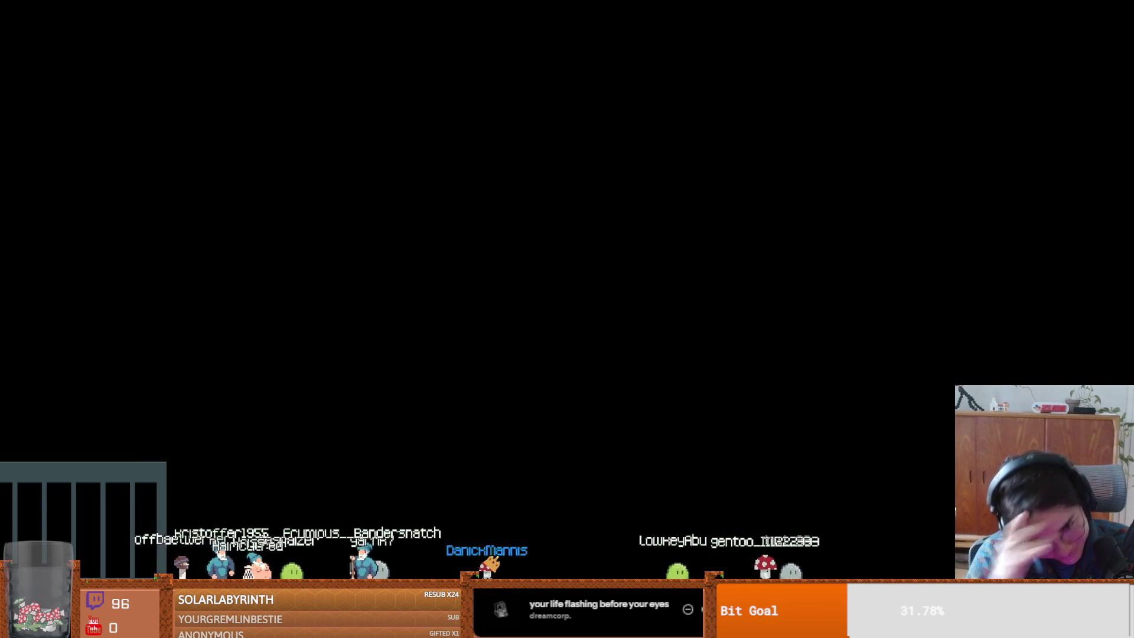
pyautogui.press('Escape')
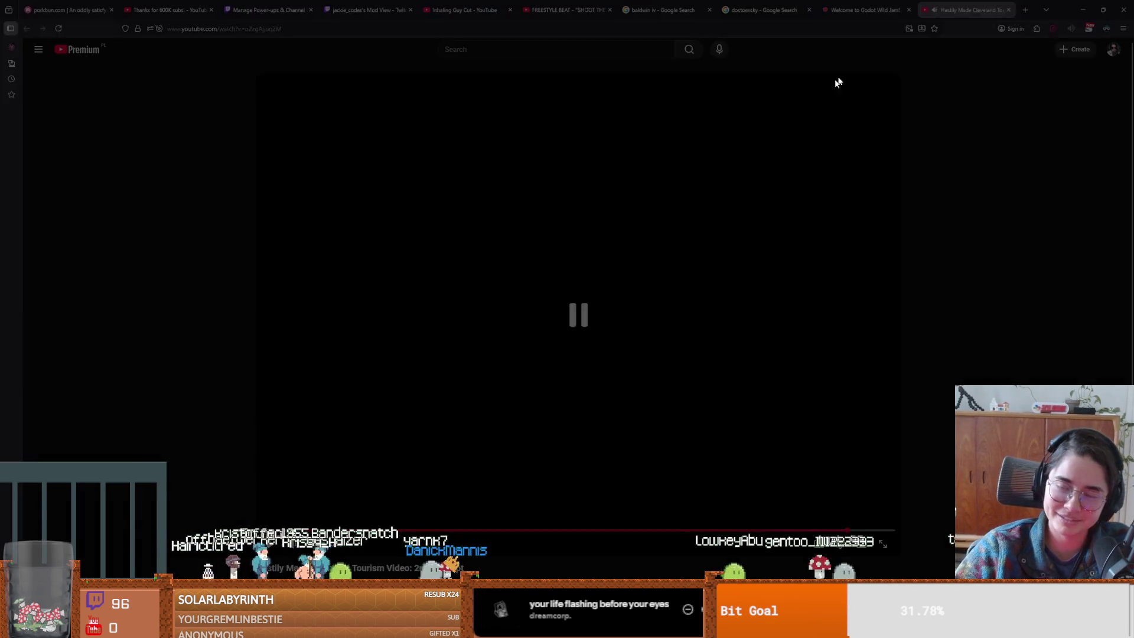
pyautogui.hotkey('alt', 'Tab')
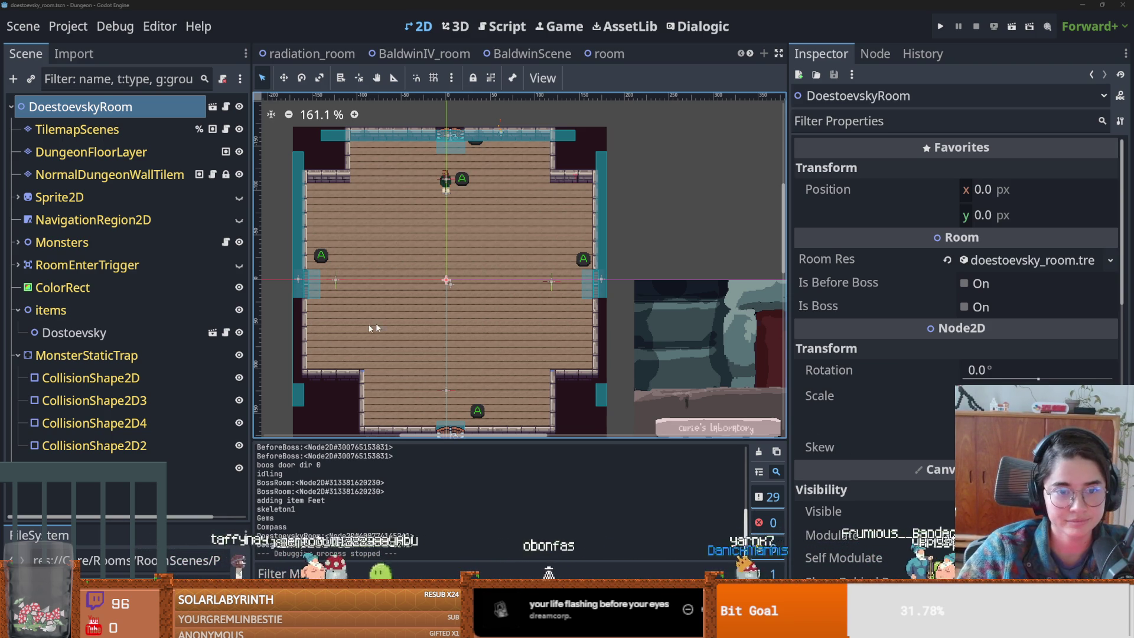
# - Save the Doestoevsky room scene and select its RoomEnterTrigger node
pyautogui.moveTo(439, 311); pyautogui.dragTo(499, 294)
pyautogui.hotkey('ctrl', 's')
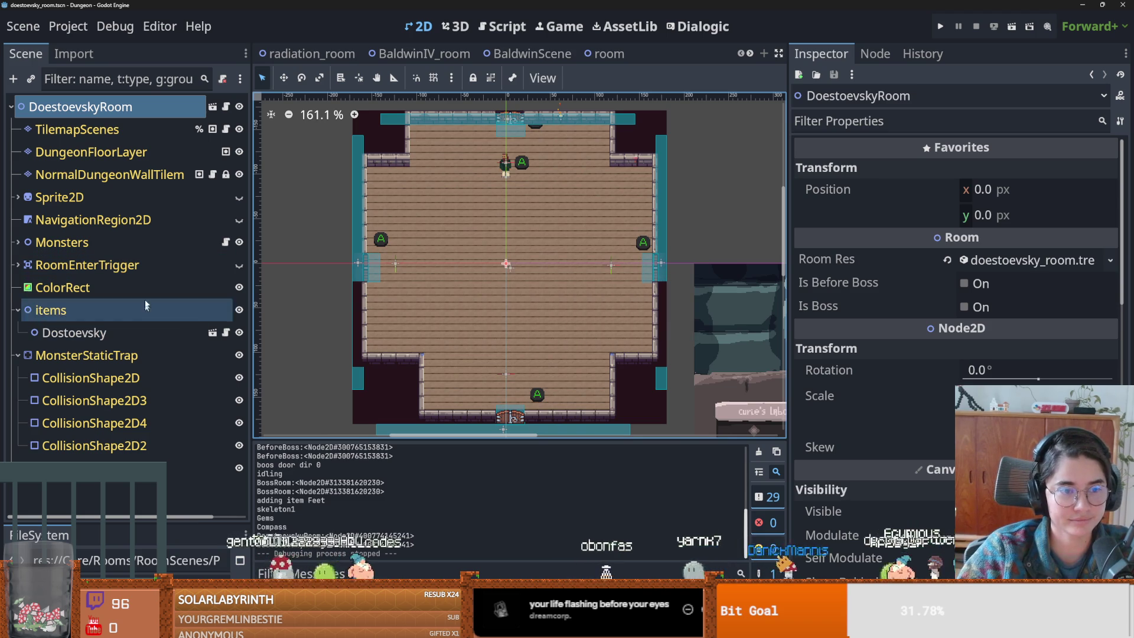
pyautogui.click(151, 264)
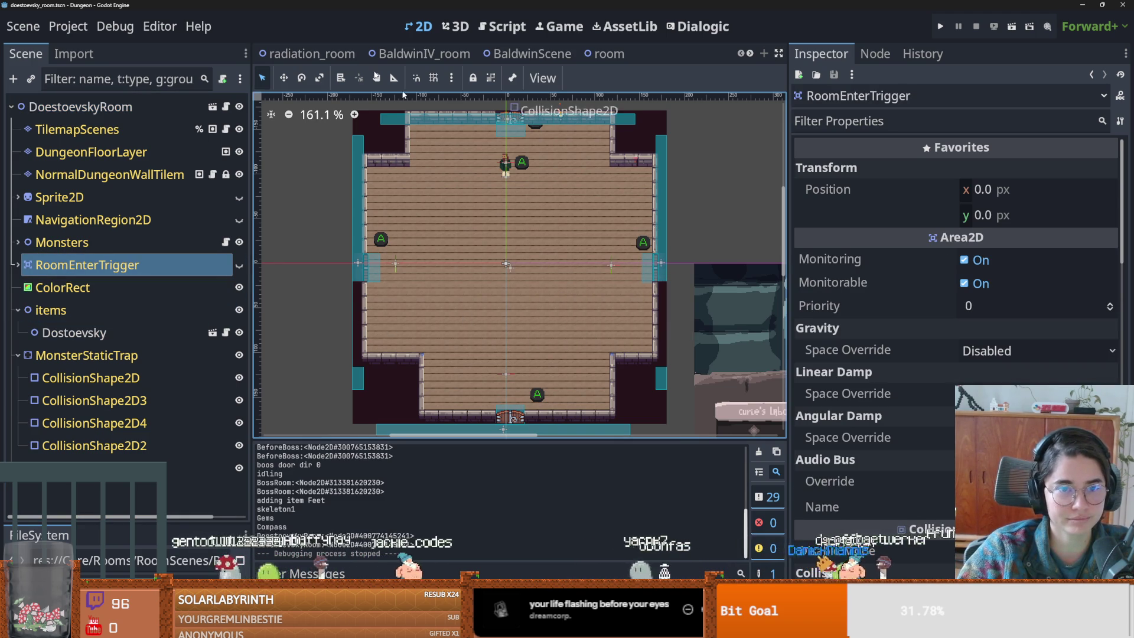
# - Switch to the radiation_room scene and look over its contents
pyautogui.click(312, 54)
pyautogui.scroll(-5, 898, 445)
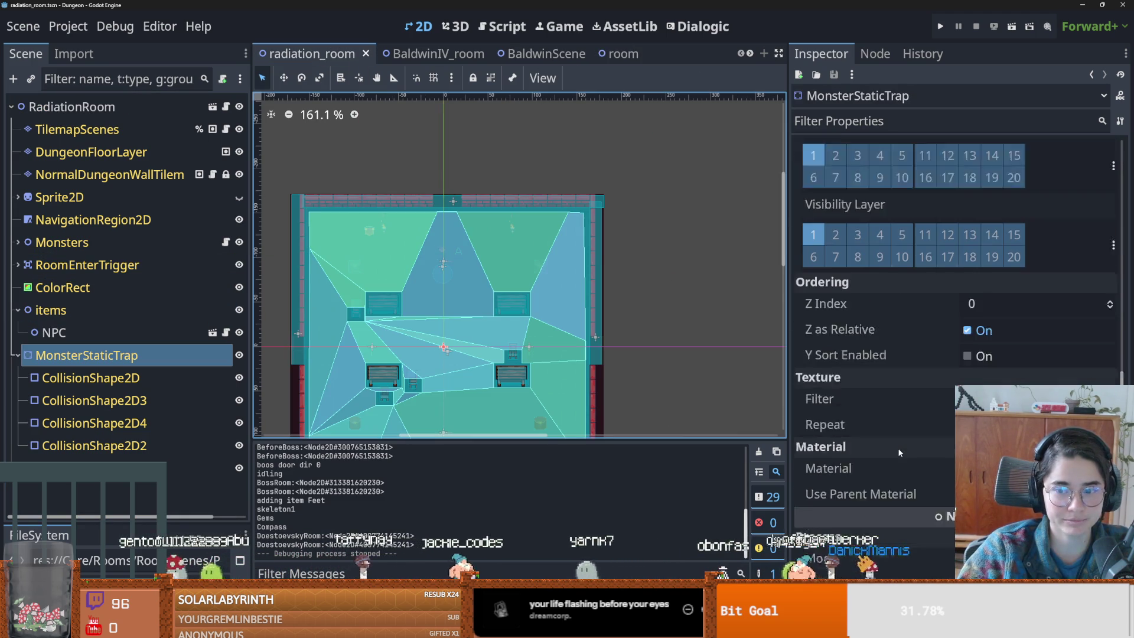
pyautogui.scroll(-2, 898, 444)
pyautogui.scroll(7, 909, 324)
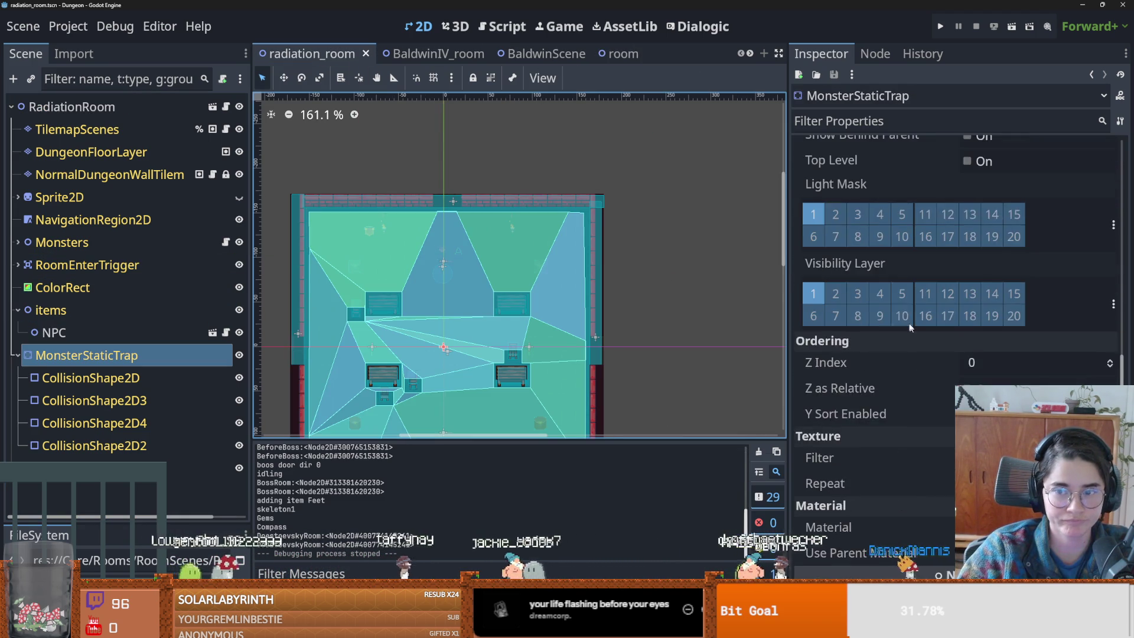
# - Save radiation_room, select MonsterStaticTrap's first CollisionShape2D, then relaunch the game with F5
pyautogui.scroll(6, 893, 370)
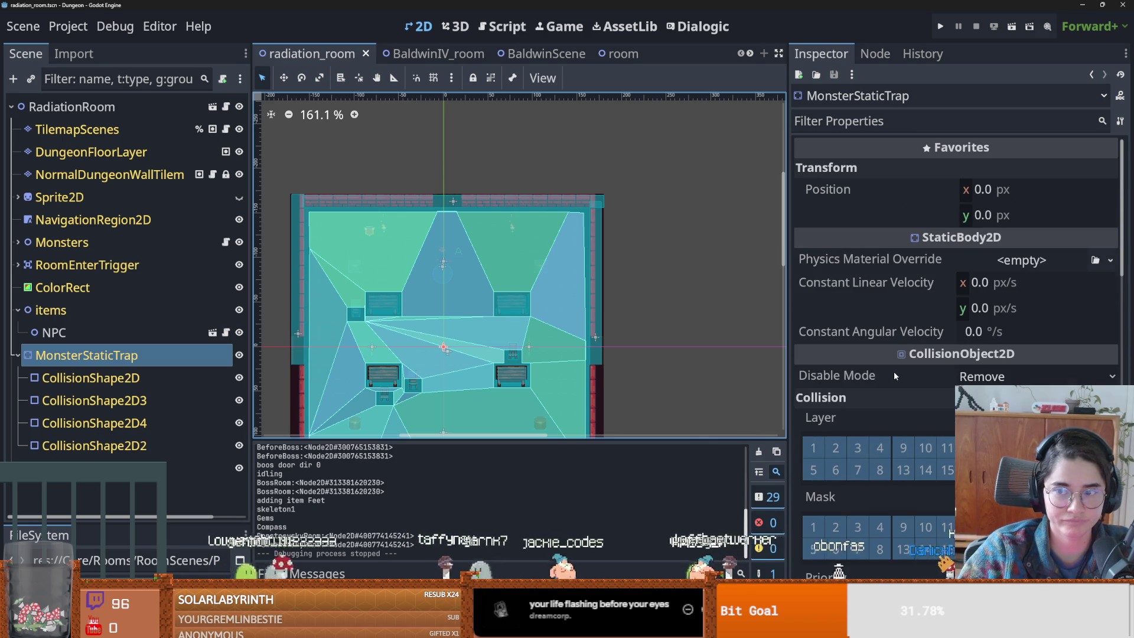
pyautogui.hotkey('ctrl', 's')
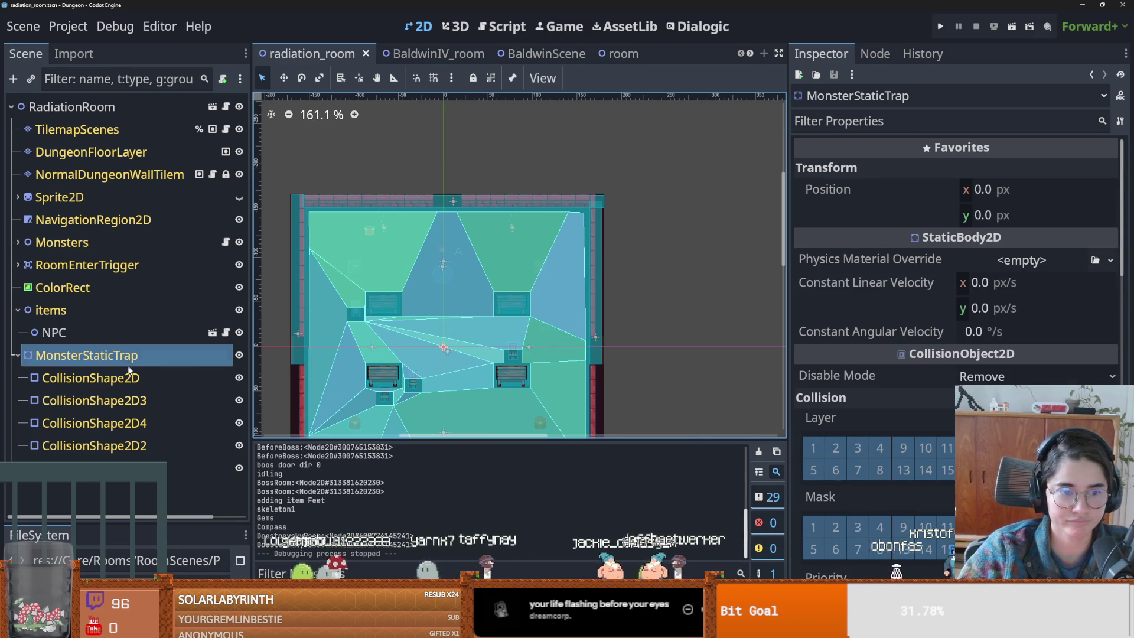
pyautogui.click(127, 378)
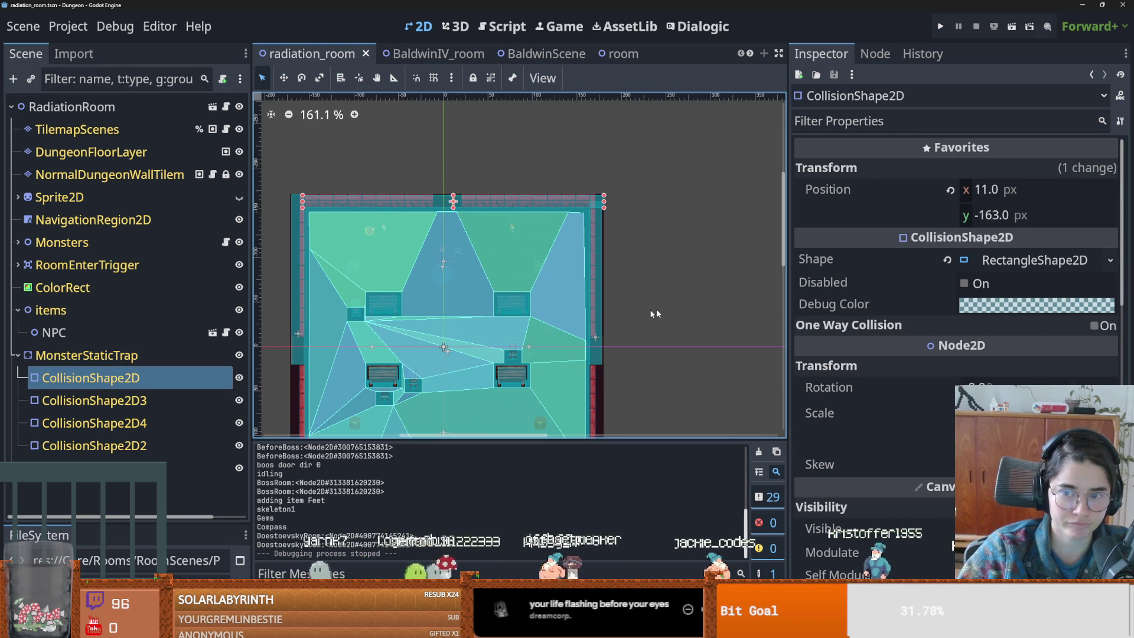
pyautogui.press('F5')
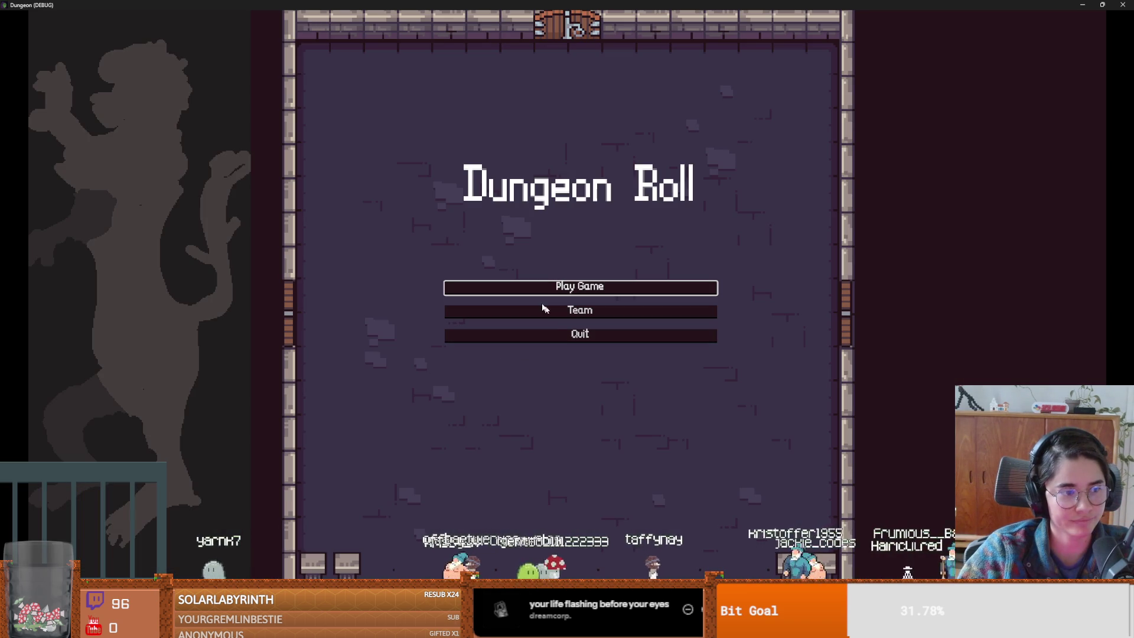
# - Start a Warrior run, enter the default room from the room chooser, then close the game
pyautogui.click(563, 310)
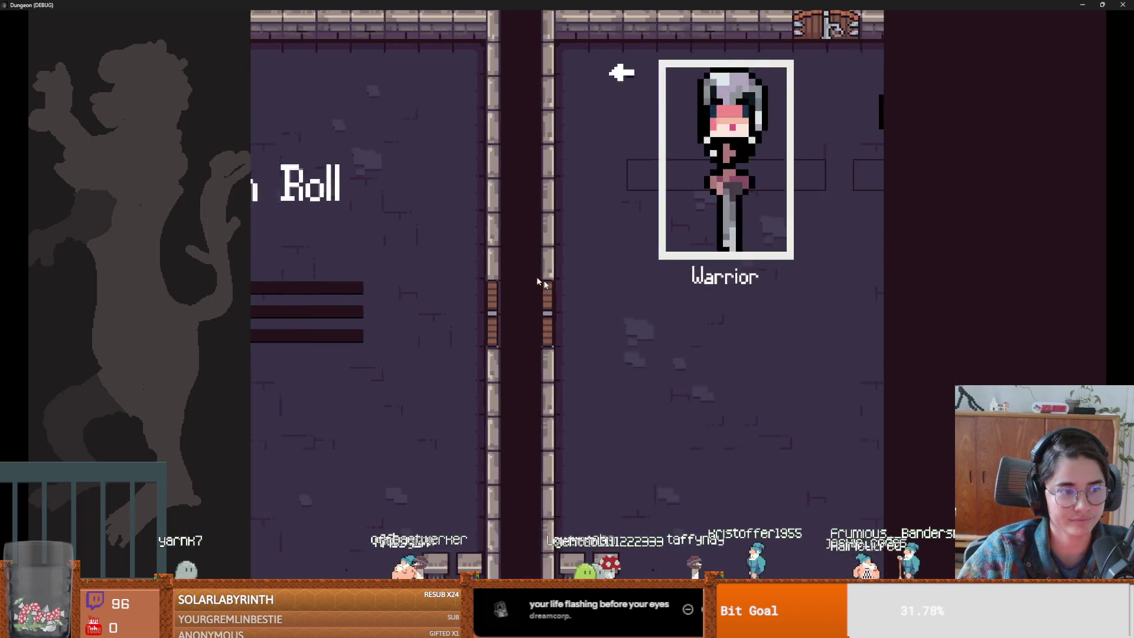
pyautogui.click(466, 282)
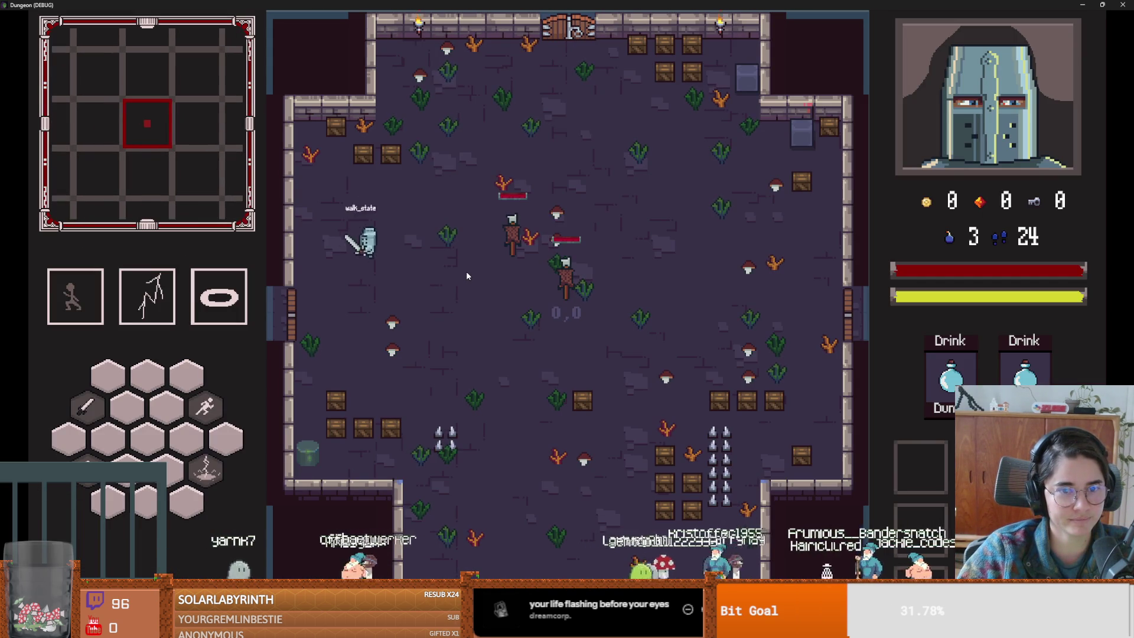
pyautogui.press('e')
pyautogui.click(558, 289)
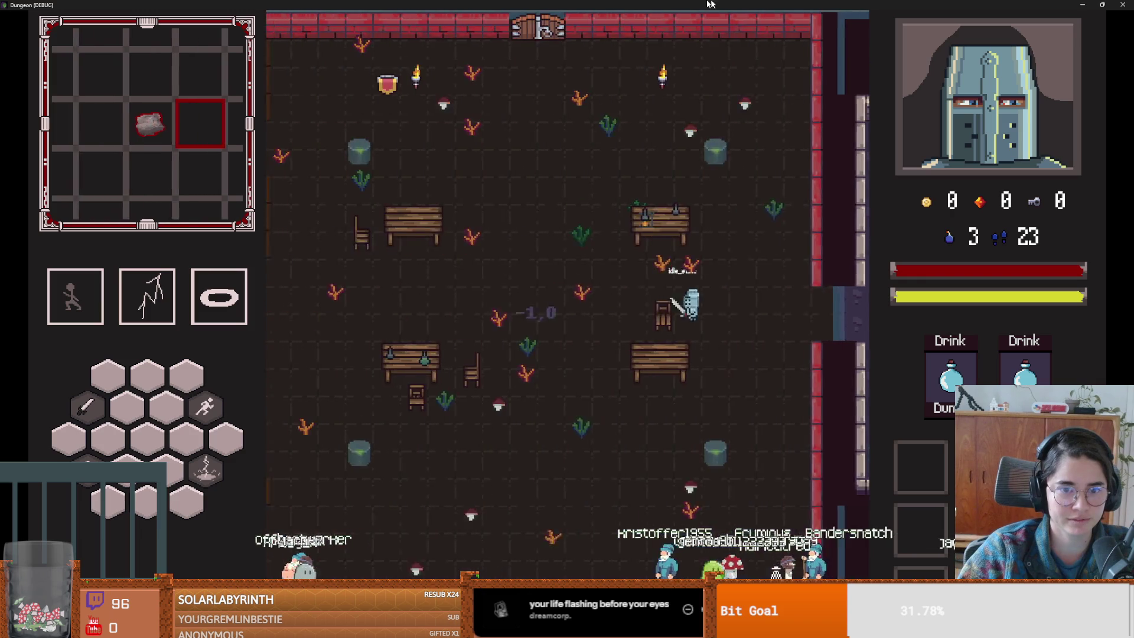
pyautogui.press('super+Down')
pyautogui.click(697, 226)
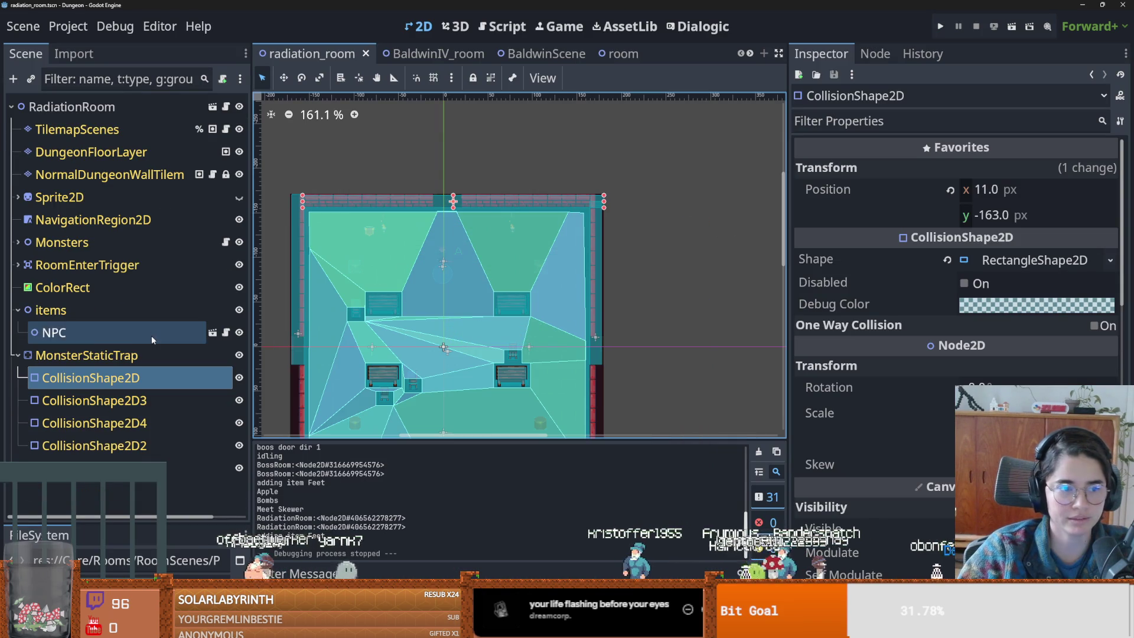
# - Review the RadiationRoom root's Room Res settings and save the radiation_room scene
pyautogui.click(86, 355)
pyautogui.click(118, 106)
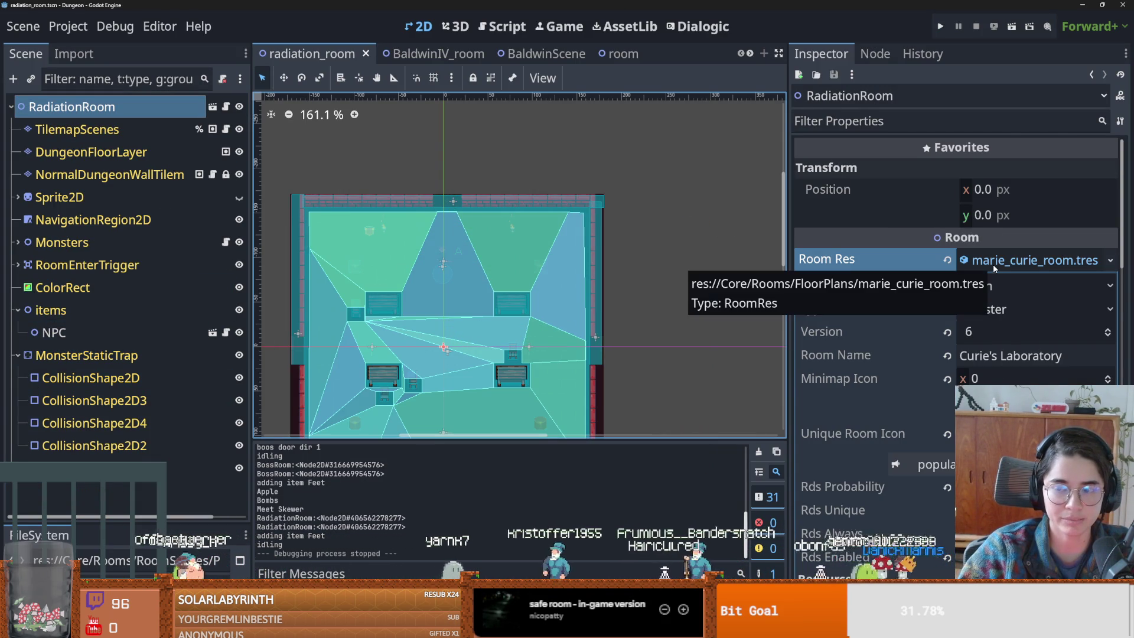
pyautogui.scroll(-2, 998, 278)
pyautogui.scroll(1, 1001, 285)
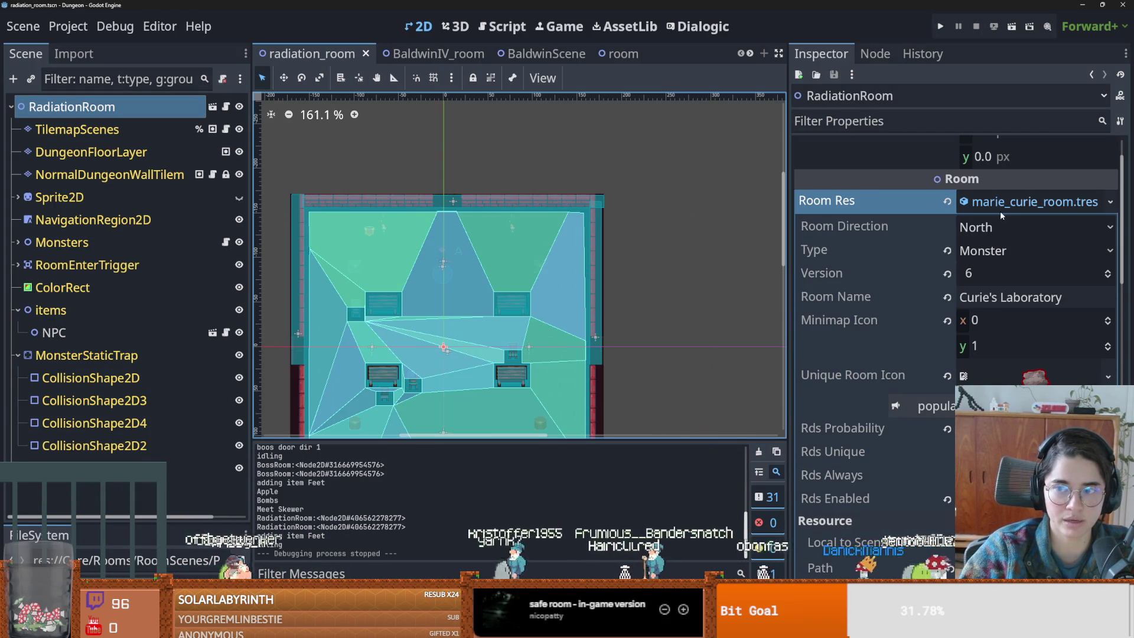
pyautogui.click(1001, 213)
pyautogui.hotkey('ctrl', 's')
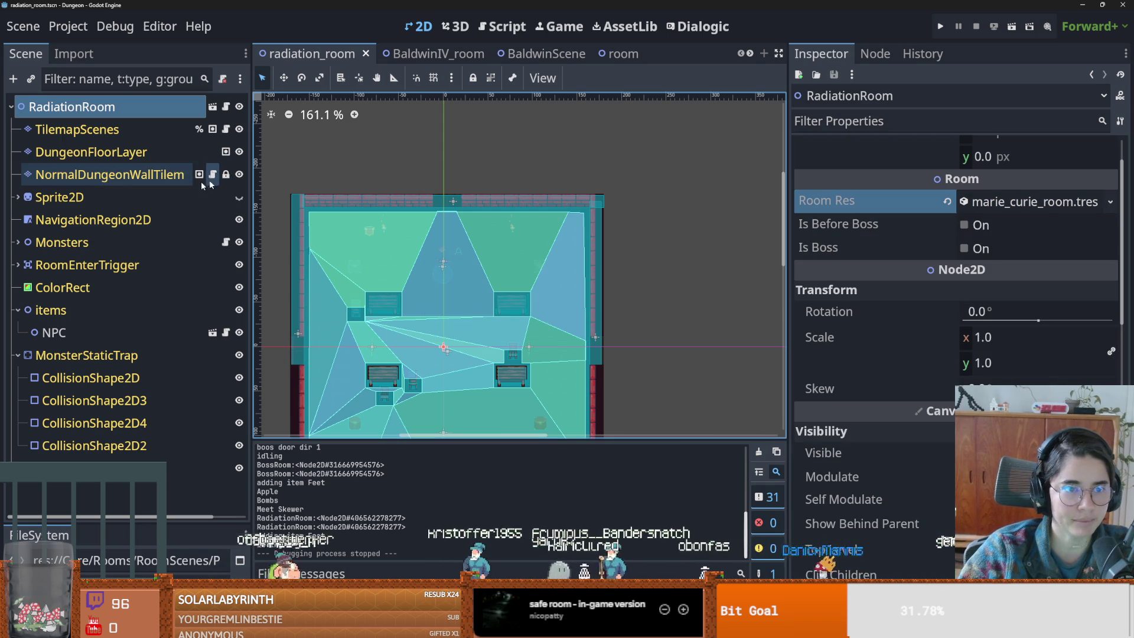
# - Check MonsterStaticTrap's collision layer and mask, then move to the BaldwinIV_room scene
pyautogui.scroll(-1, 355, 269)
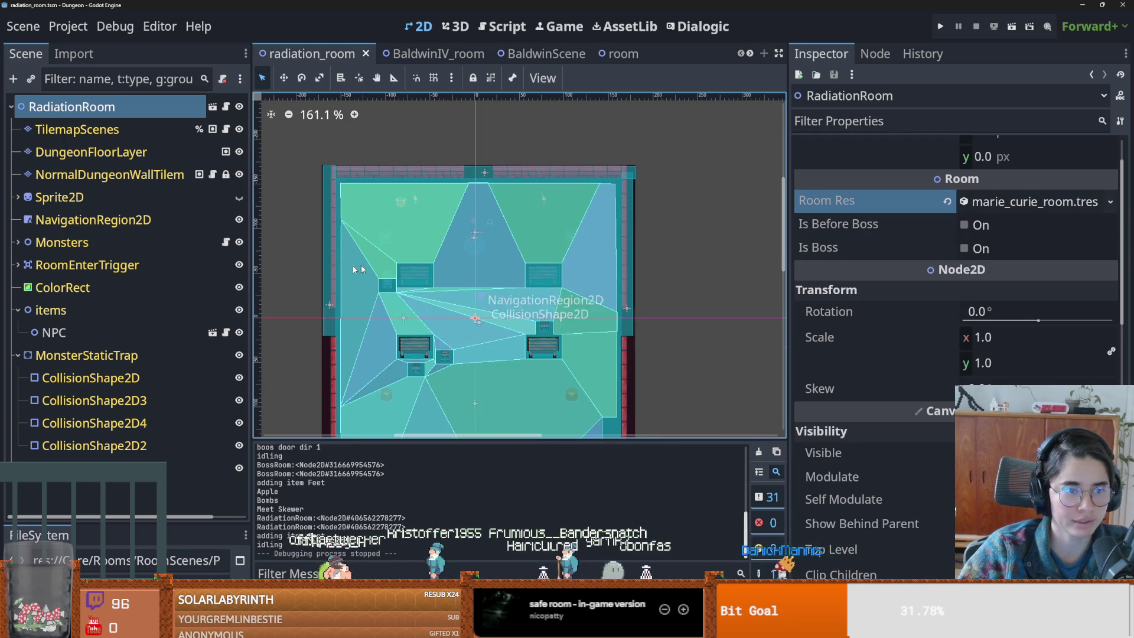
pyautogui.click(86, 355)
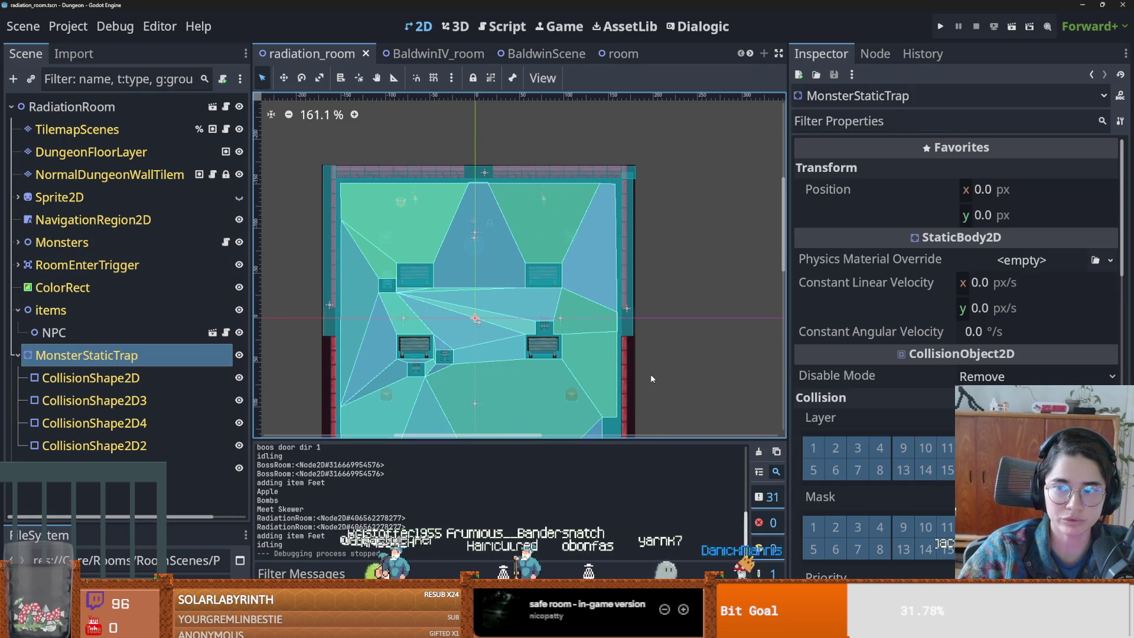
pyautogui.scroll(-10, 851, 455)
pyautogui.scroll(7, 856, 459)
pyautogui.scroll(-5, 856, 459)
pyautogui.scroll(6, 858, 461)
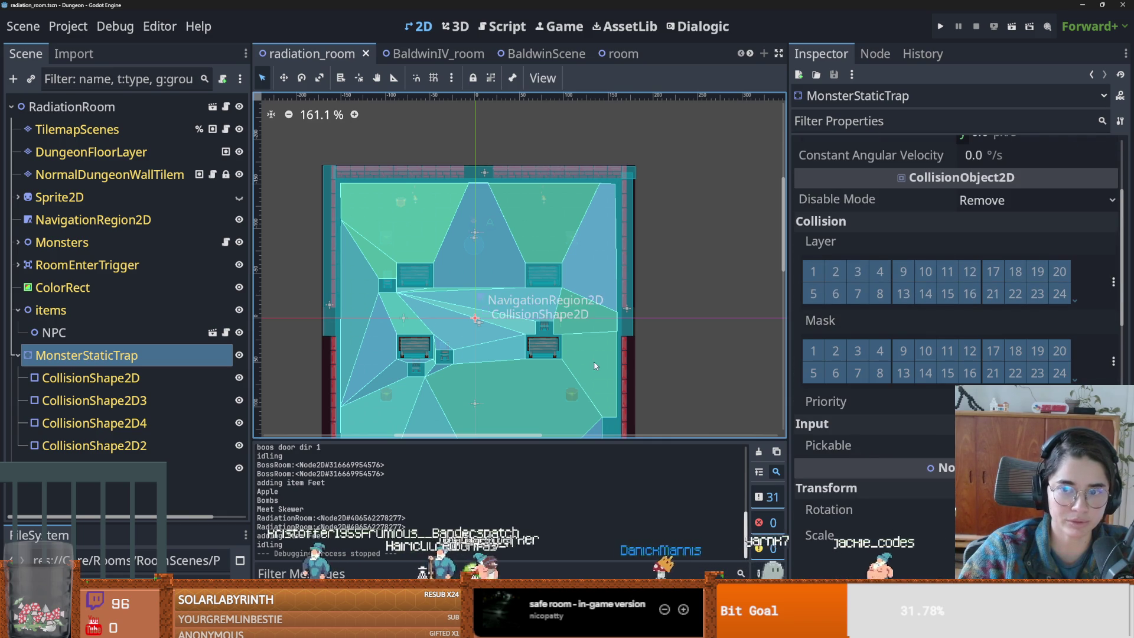
pyautogui.click(430, 55)
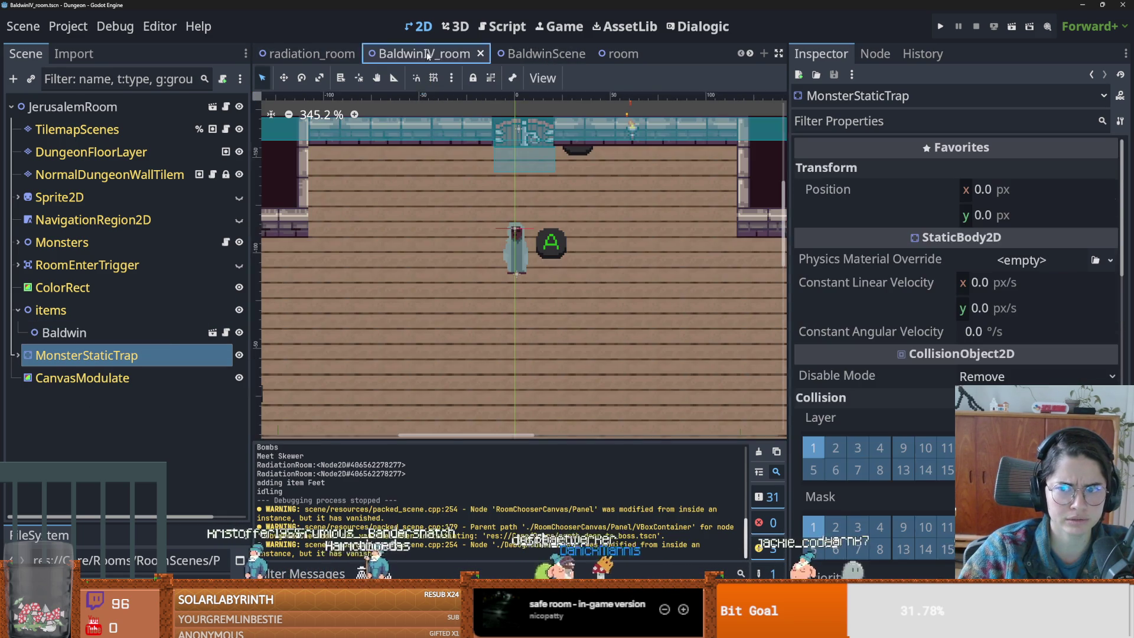
# - Untick collision layer 1 and mask 1 on BaldwinIV's MonsterStaticTrap and save the scene
pyautogui.click(813, 447)
pyautogui.click(813, 526)
pyautogui.hotkey('ctrl', 's')
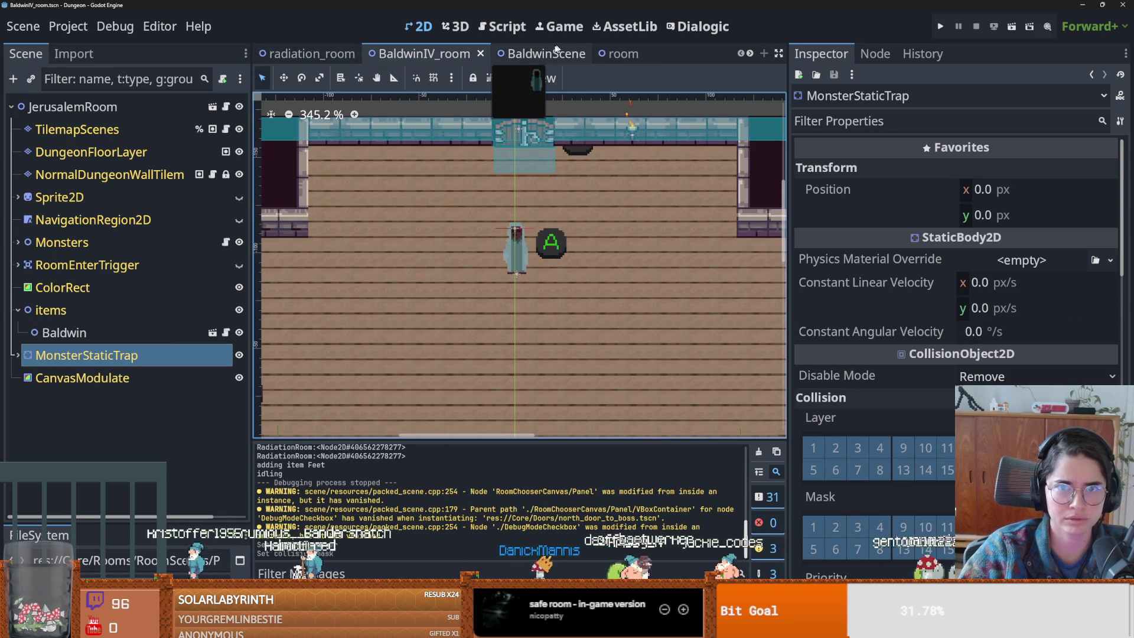
# - Save doestoevsky_room with its MonsterStaticTrap selected, then launch the game with F5
pyautogui.click(750, 55)
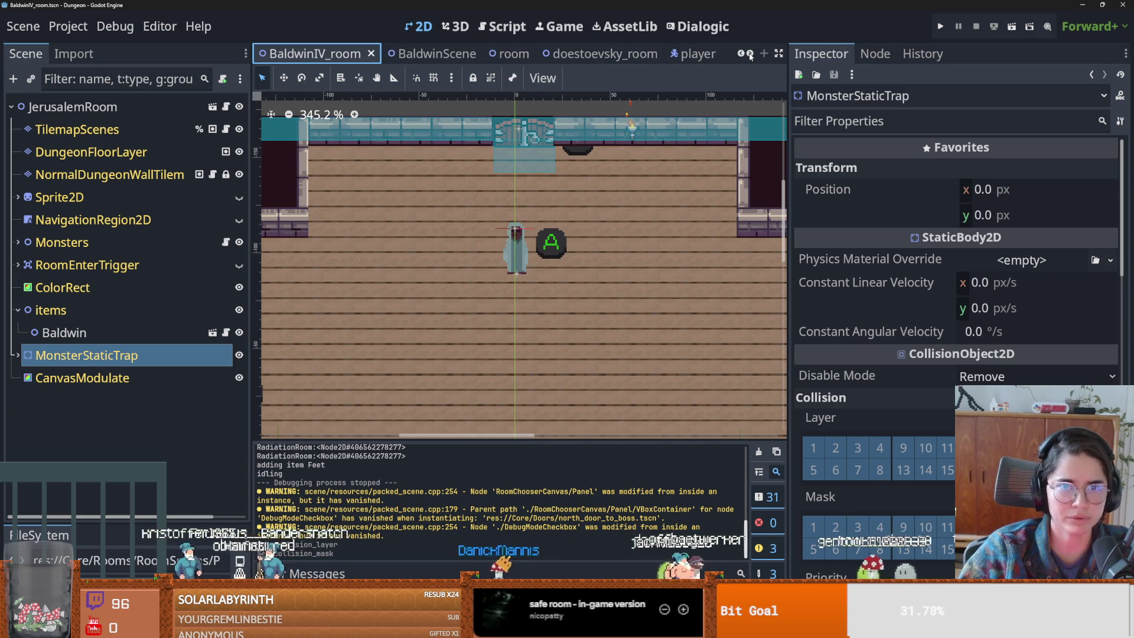
pyautogui.click(597, 54)
pyautogui.click(92, 355)
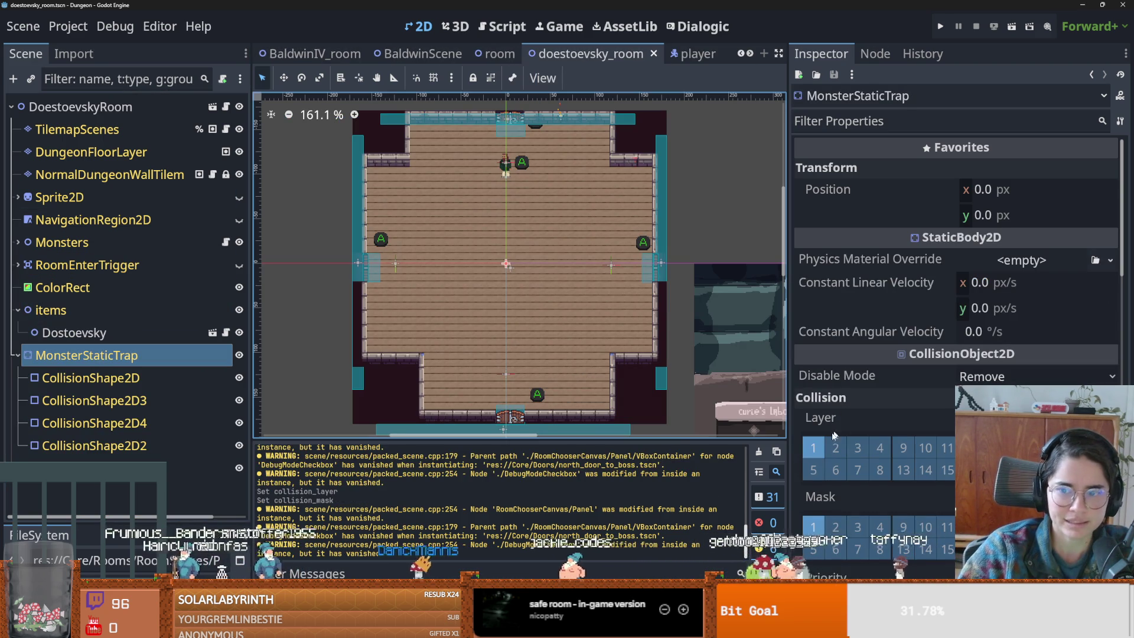
pyautogui.hotkey('ctrl', 's')
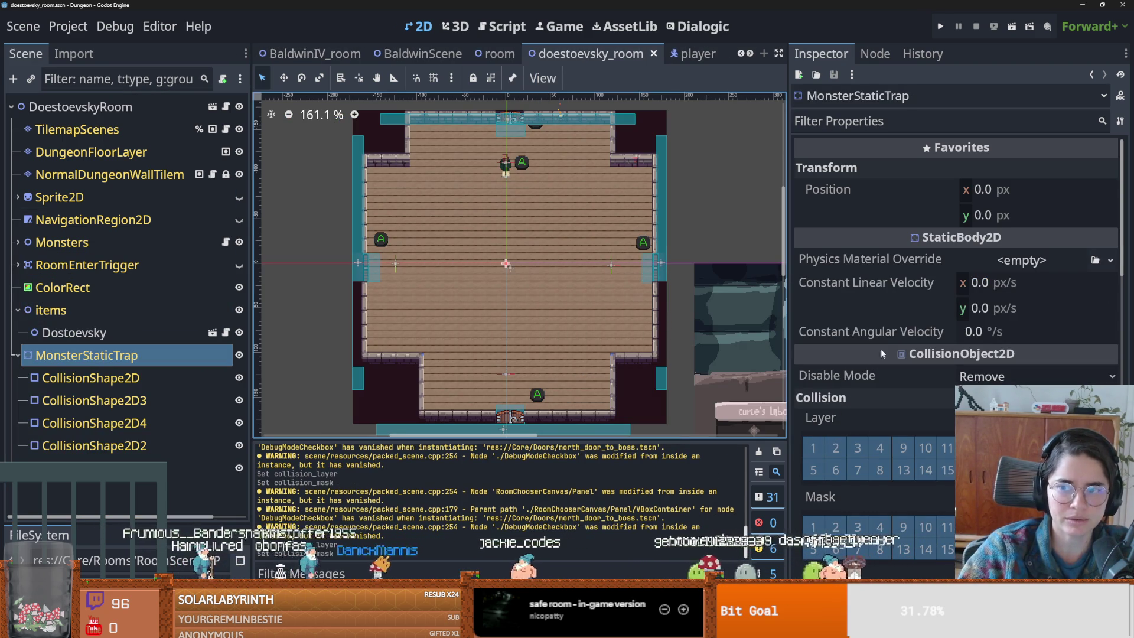
pyautogui.press('F5')
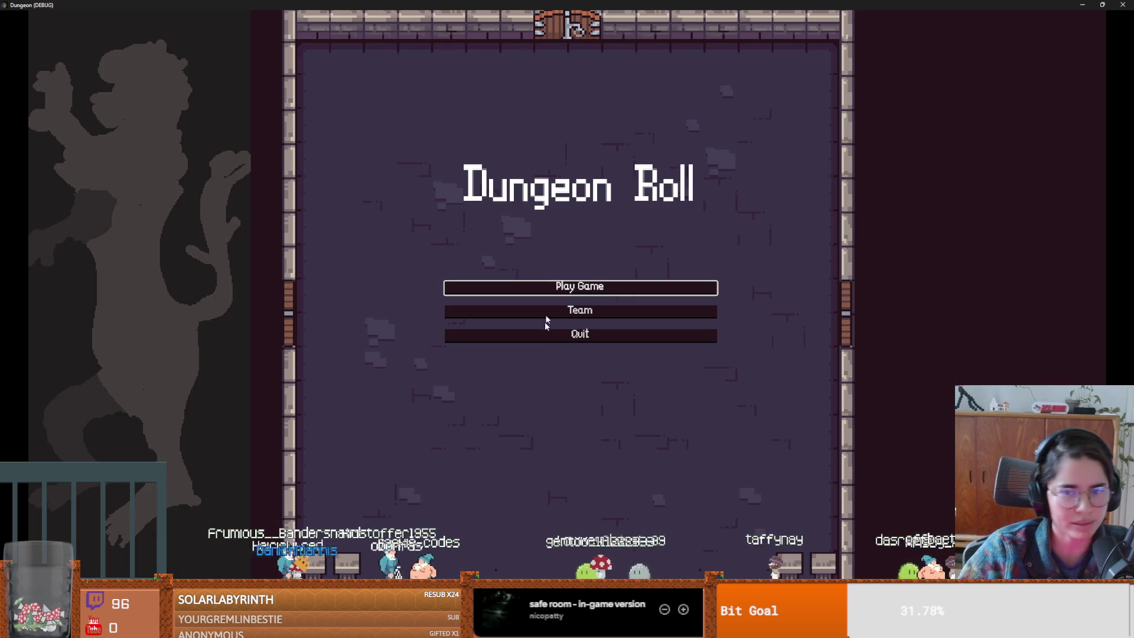
# - Start a game as the Warrior, walk to the chooser, enter Saint Petersberg, and close the game
pyautogui.click(523, 284)
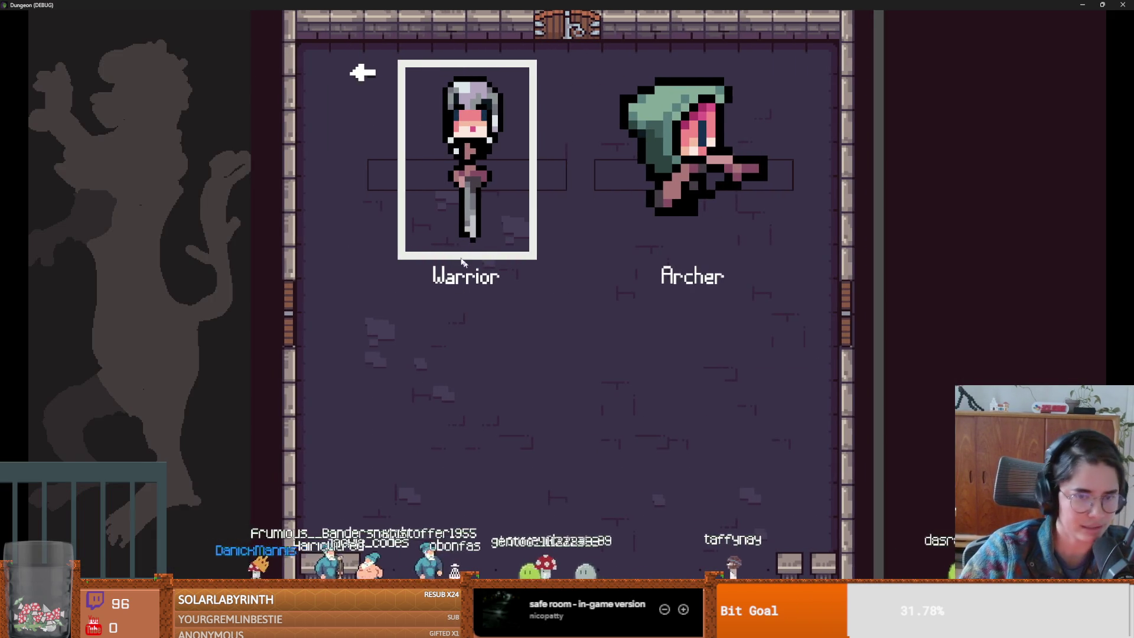
pyautogui.click(463, 260)
pyautogui.press('a')
pyautogui.press('e')
pyautogui.click(520, 267)
pyautogui.press('super+Down')
pyautogui.click(619, 171)
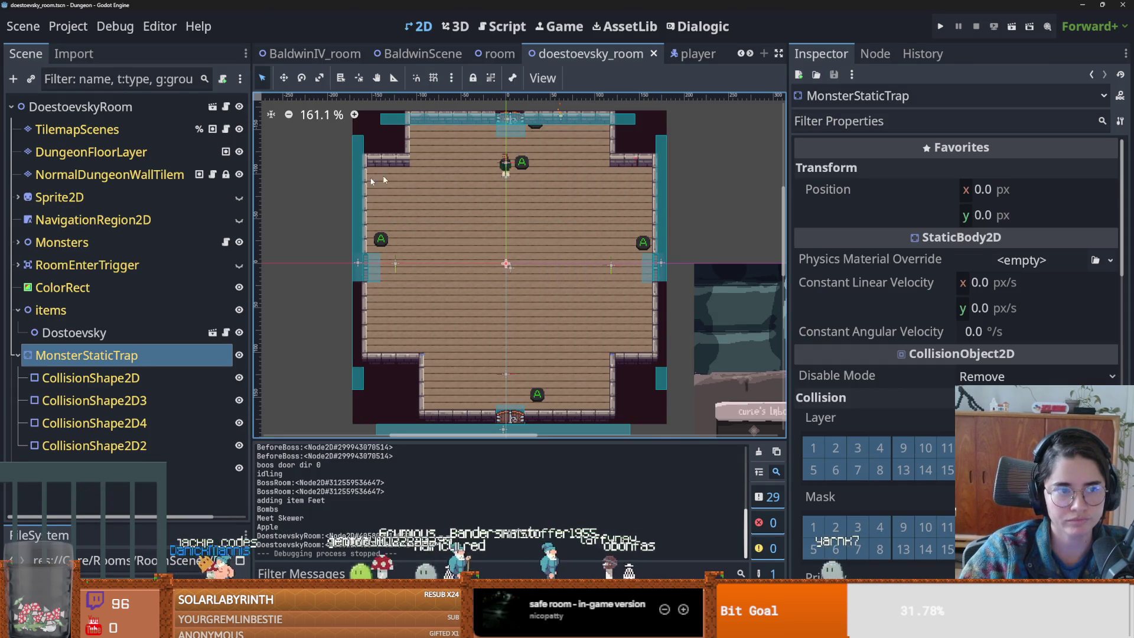
# - Switch to the radiation_room scene, select its NPC node, and save the scene
pyautogui.scroll(2, 454, 310)
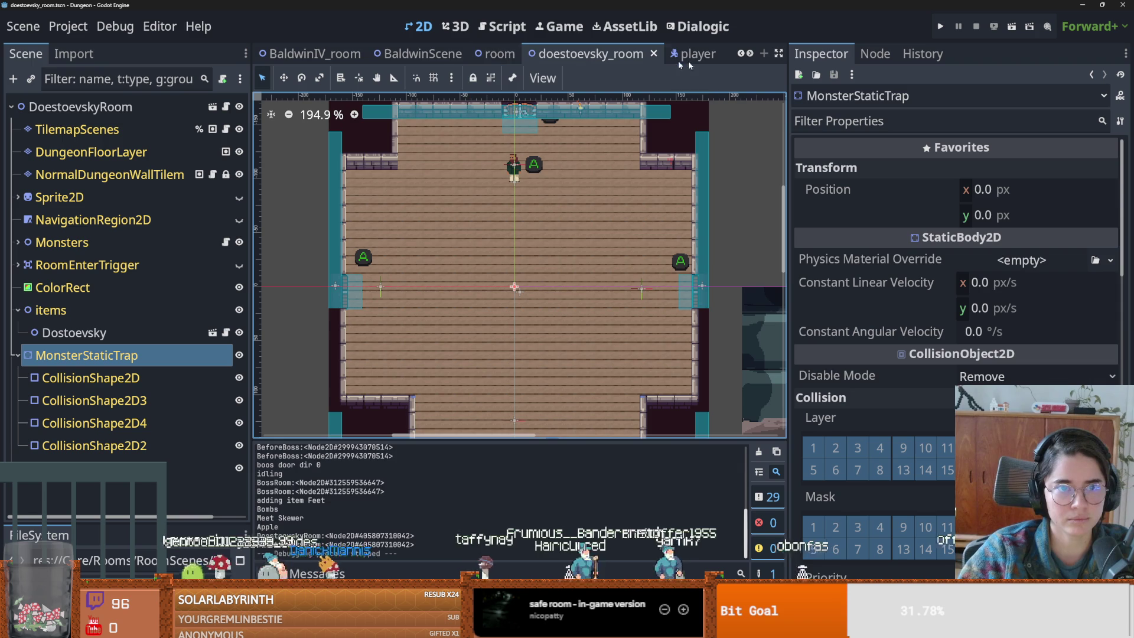
pyautogui.click(742, 54)
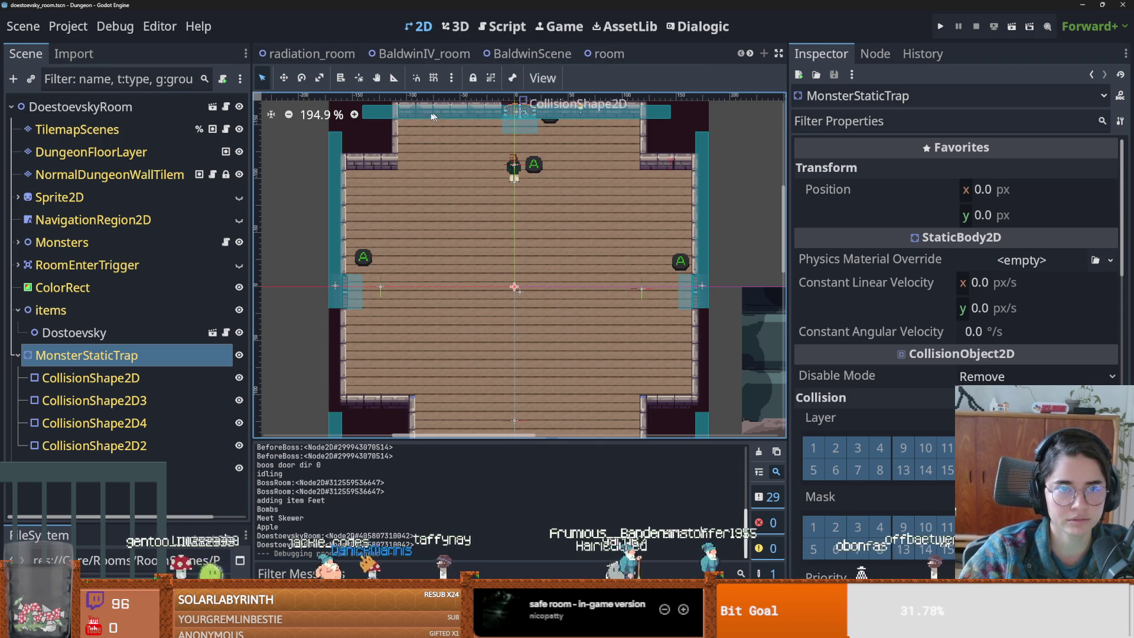
pyautogui.click(349, 54)
pyautogui.scroll(-1, 462, 278)
pyautogui.scroll(2, 473, 248)
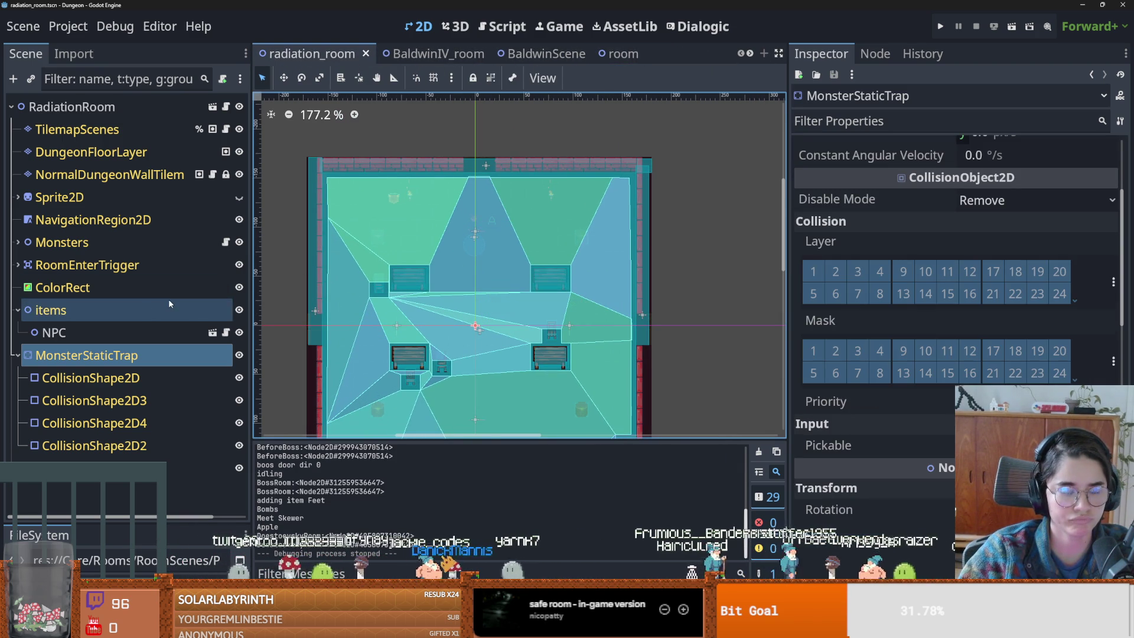
pyautogui.click(100, 332)
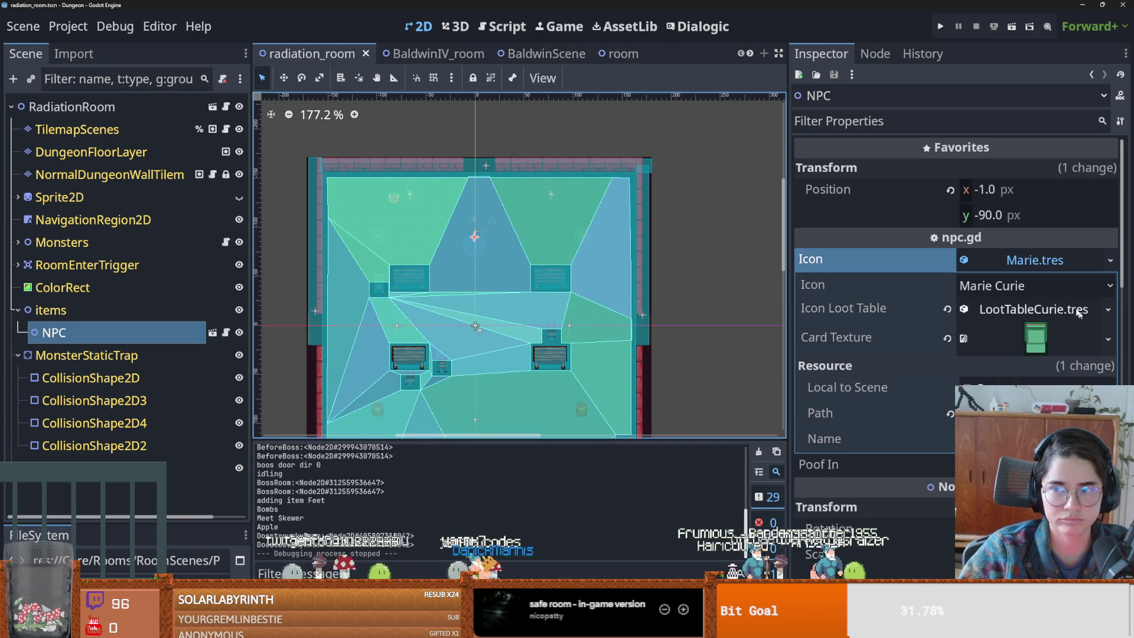
pyautogui.hotkey('ctrl', 's')
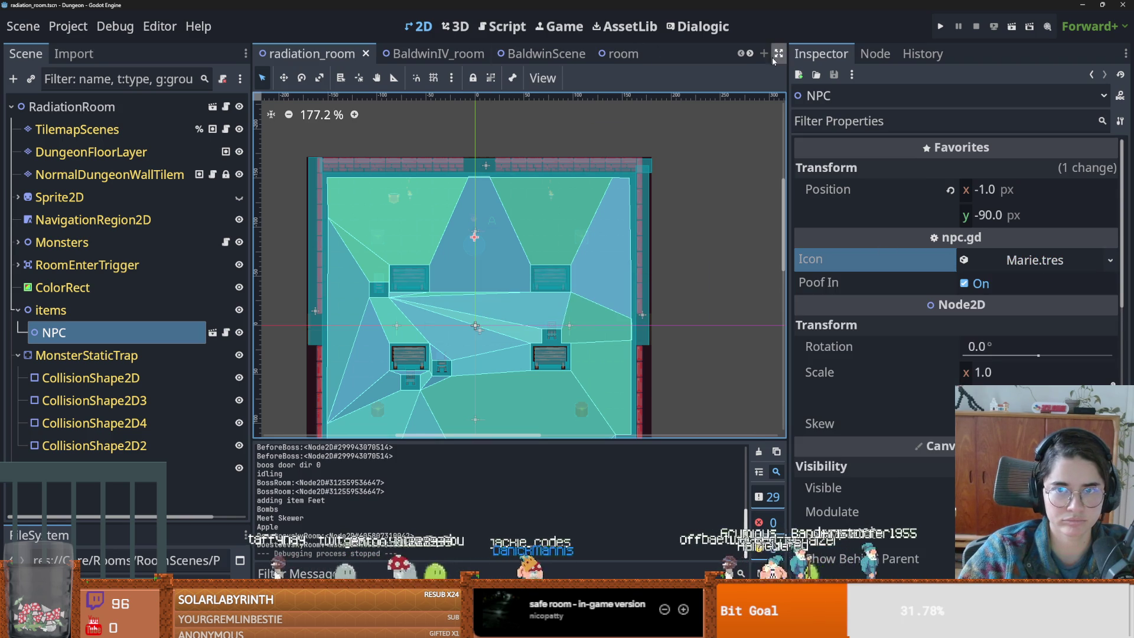
# - Open the monsters.gd script attached to the BaldwinIV_room scene's Monsters node
pyautogui.scroll(-5, 762, 56)
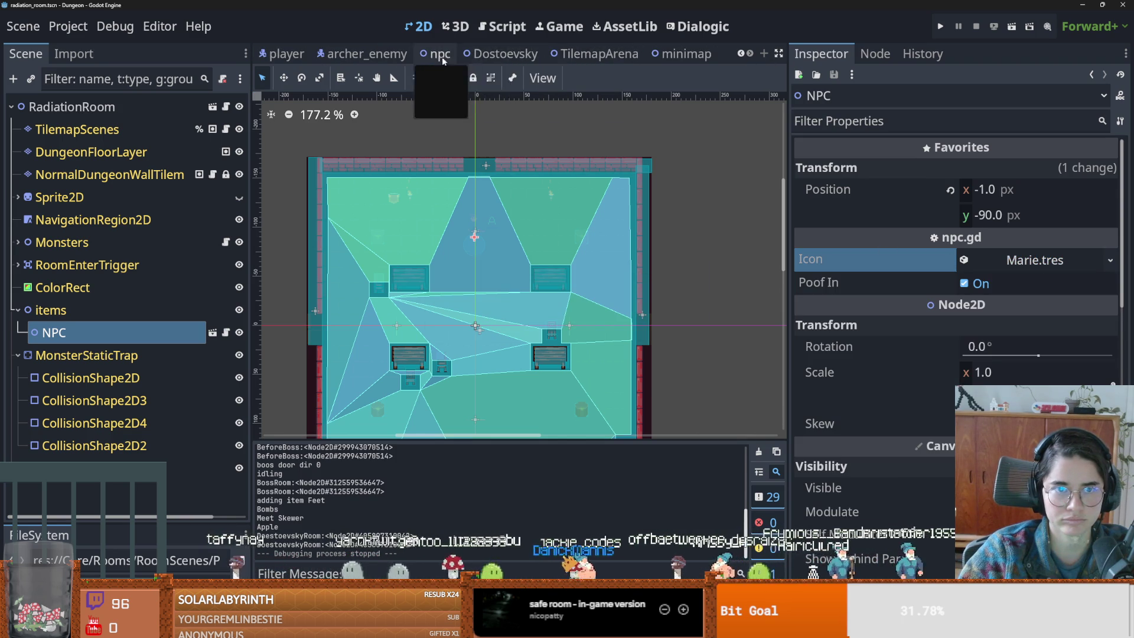
pyautogui.scroll(8, 473, 56)
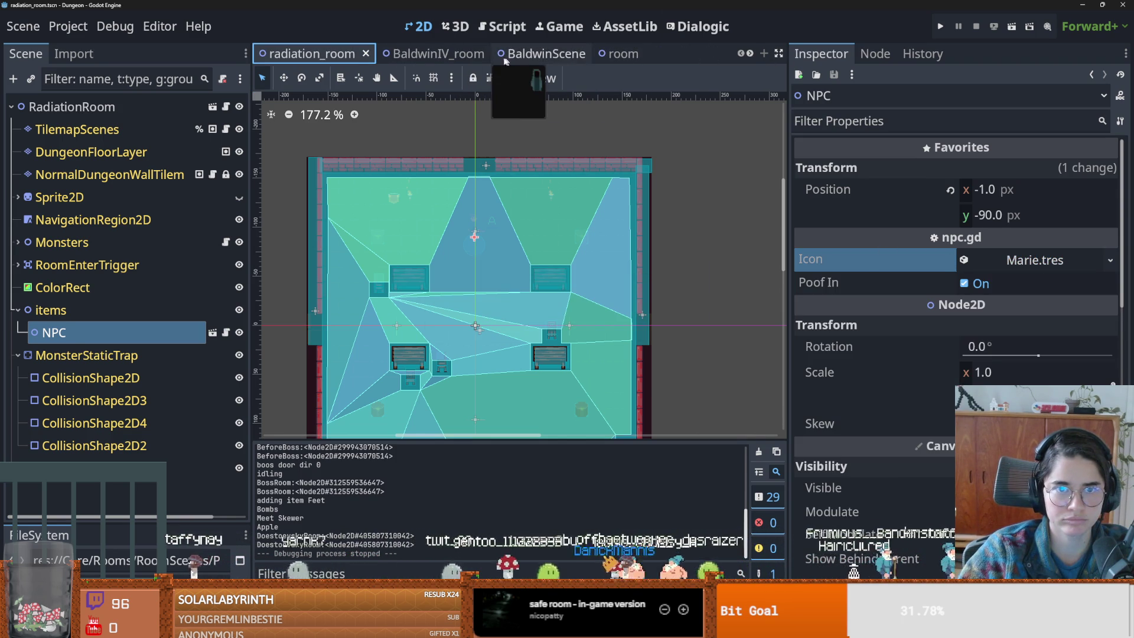
pyautogui.click(437, 53)
pyautogui.scroll(-6, 445, 276)
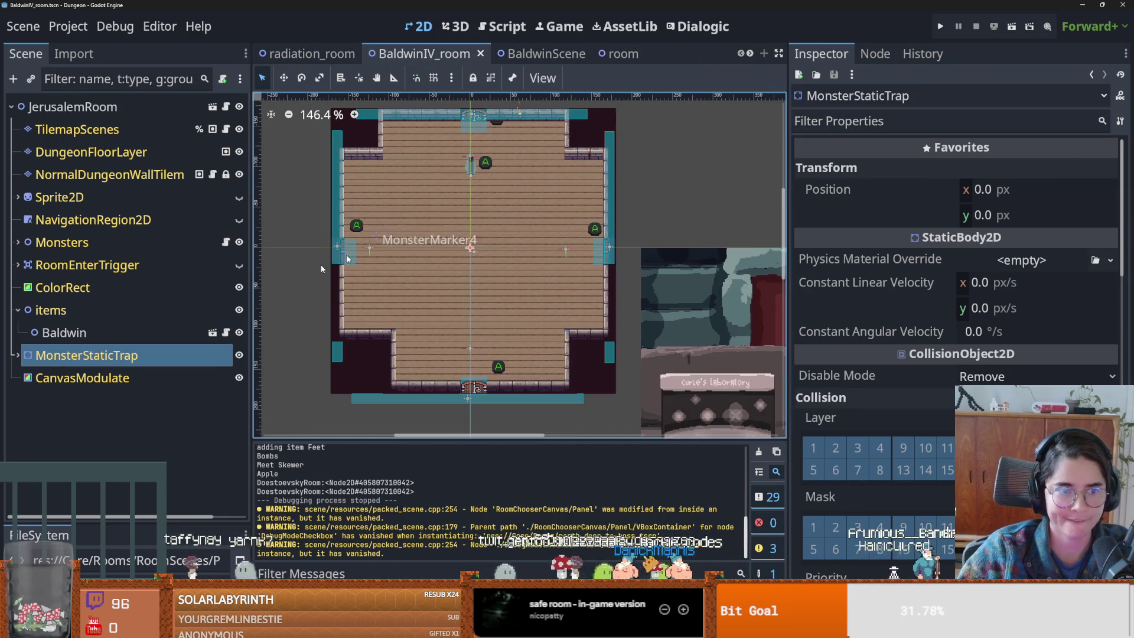
pyautogui.click(225, 242)
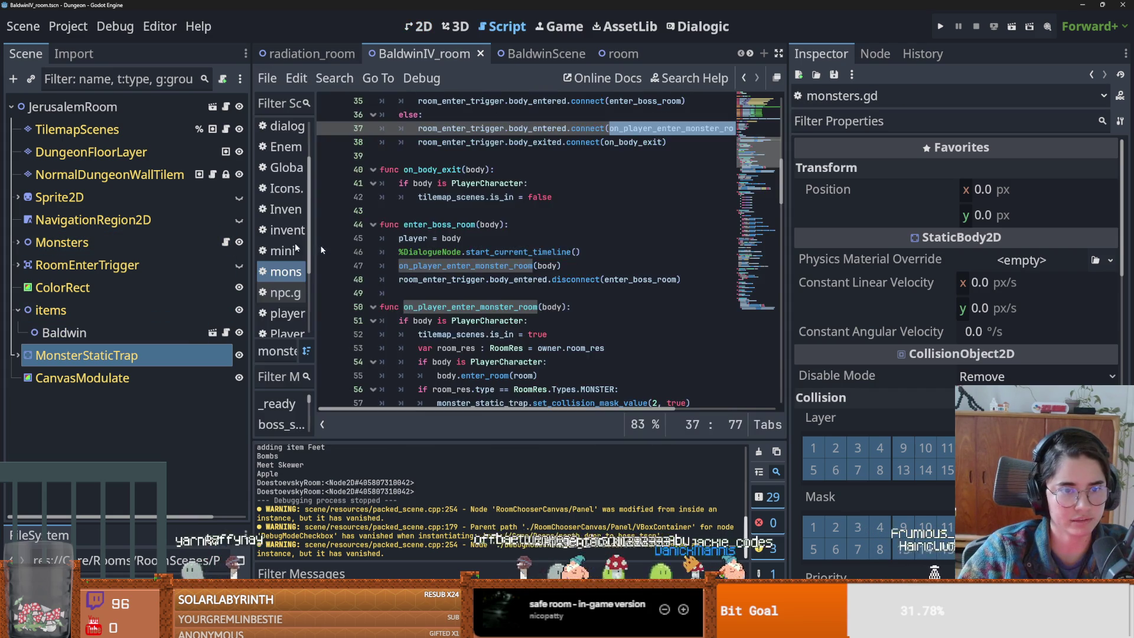
# - Read through the room_generation.gd script
pyautogui.scroll(2, 457, 279)
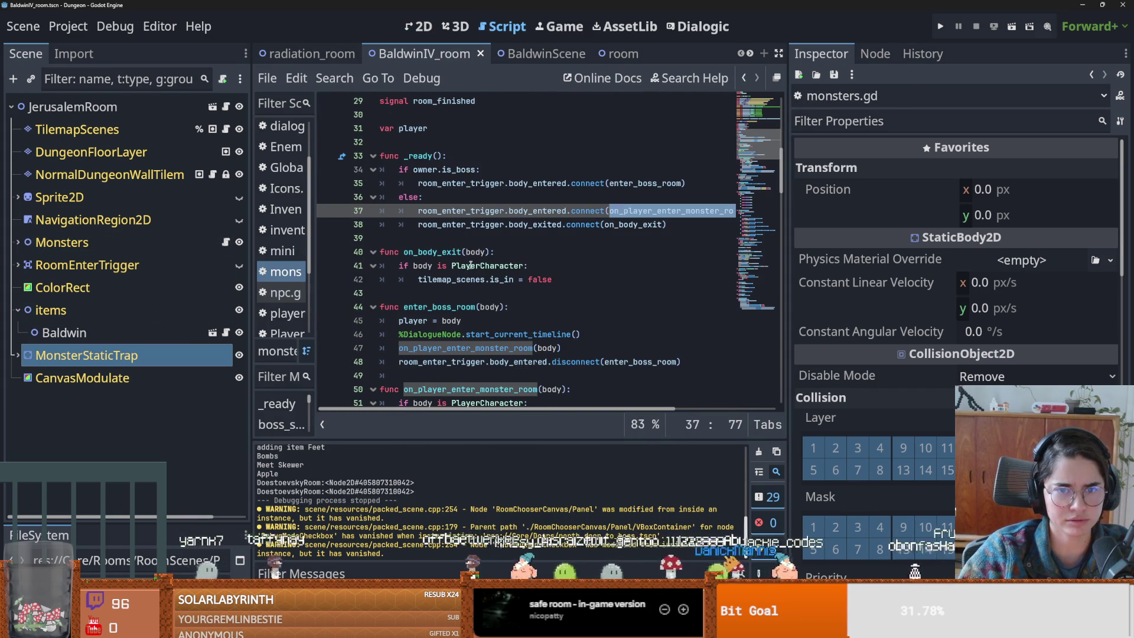
pyautogui.scroll(-1, 477, 287)
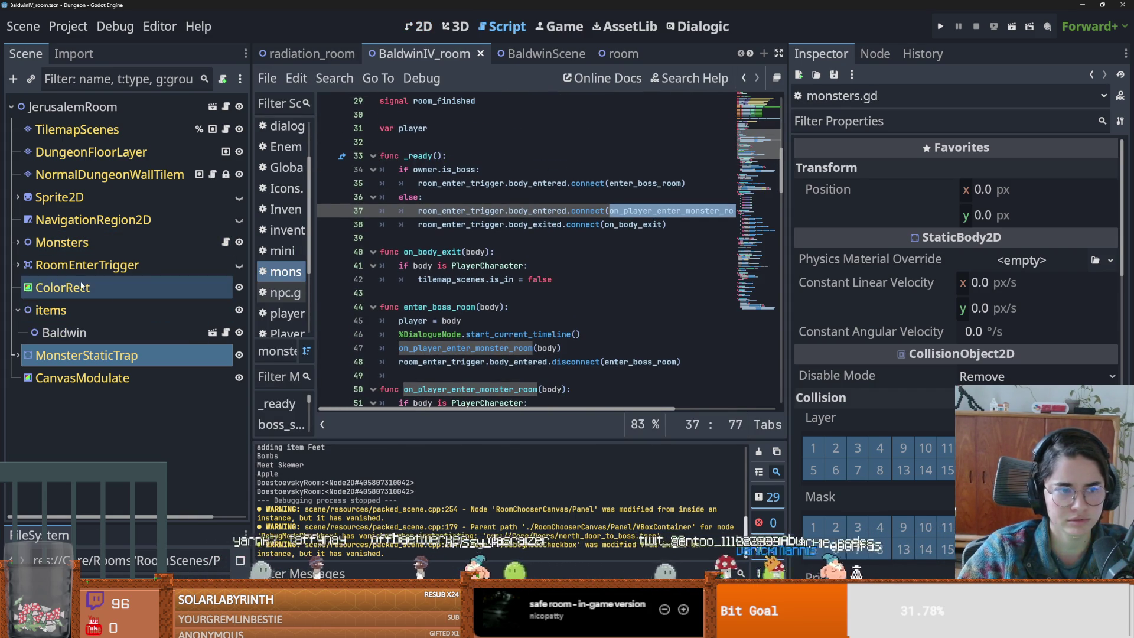
pyautogui.click(225, 106)
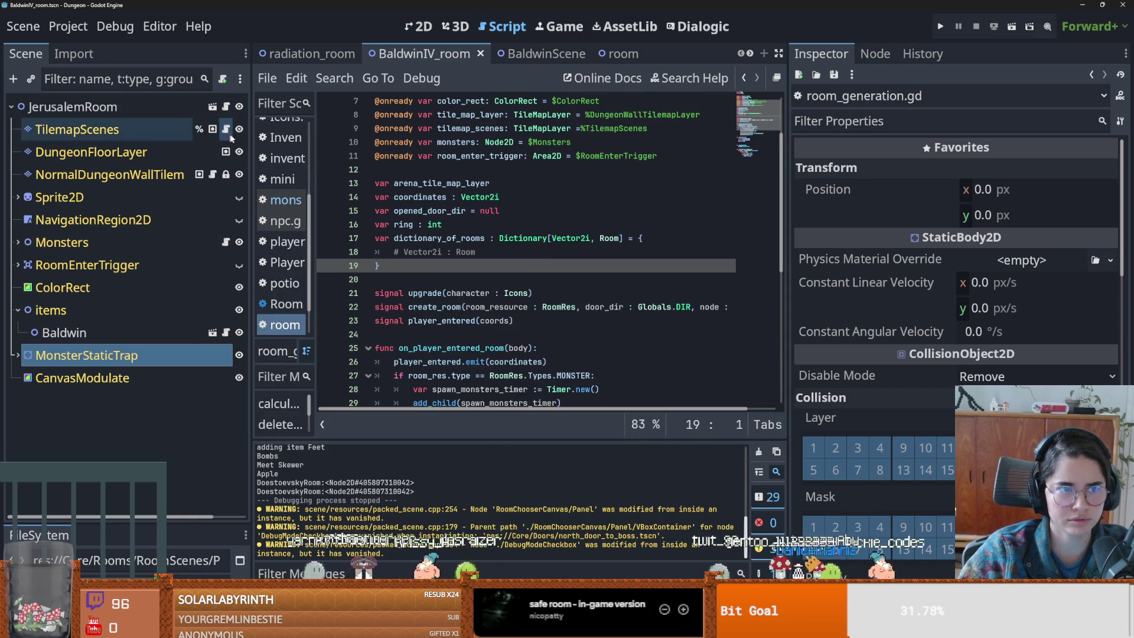
pyautogui.scroll(-2, 521, 269)
pyautogui.scroll(3, 484, 304)
pyautogui.scroll(1, 491, 283)
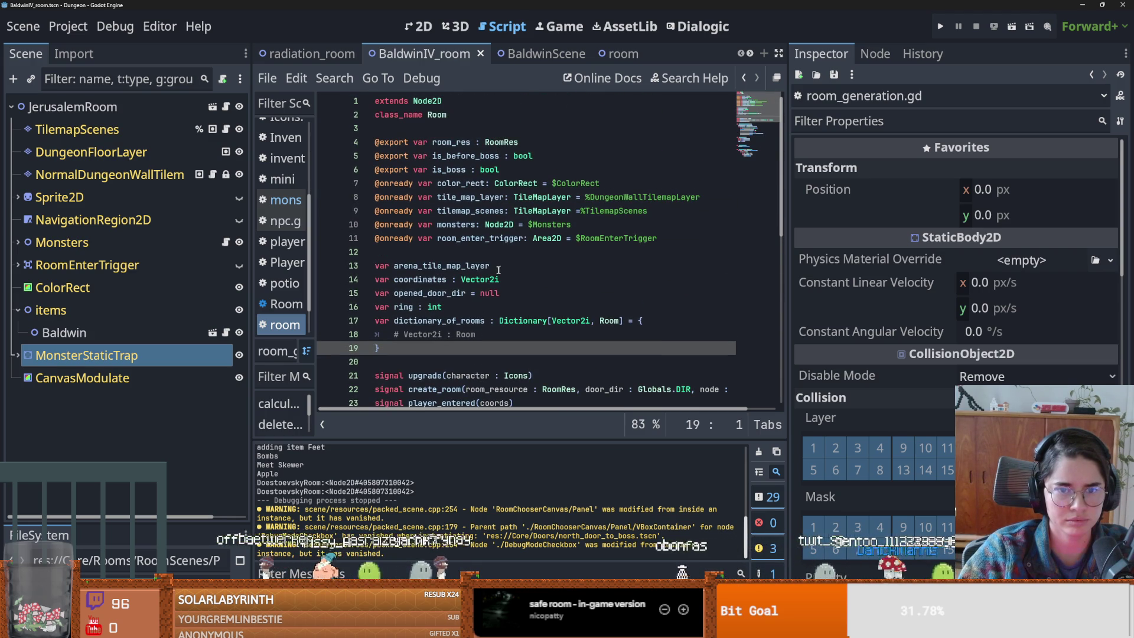
pyautogui.scroll(-1, 498, 270)
pyautogui.scroll(-5, 491, 289)
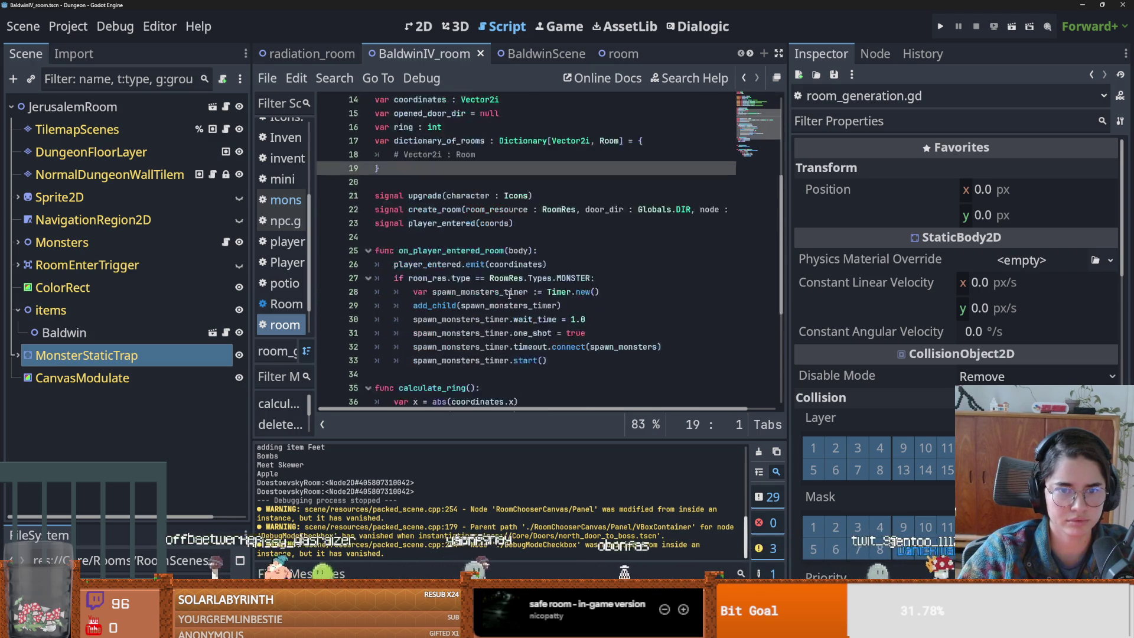
pyautogui.scroll(-2, 511, 294)
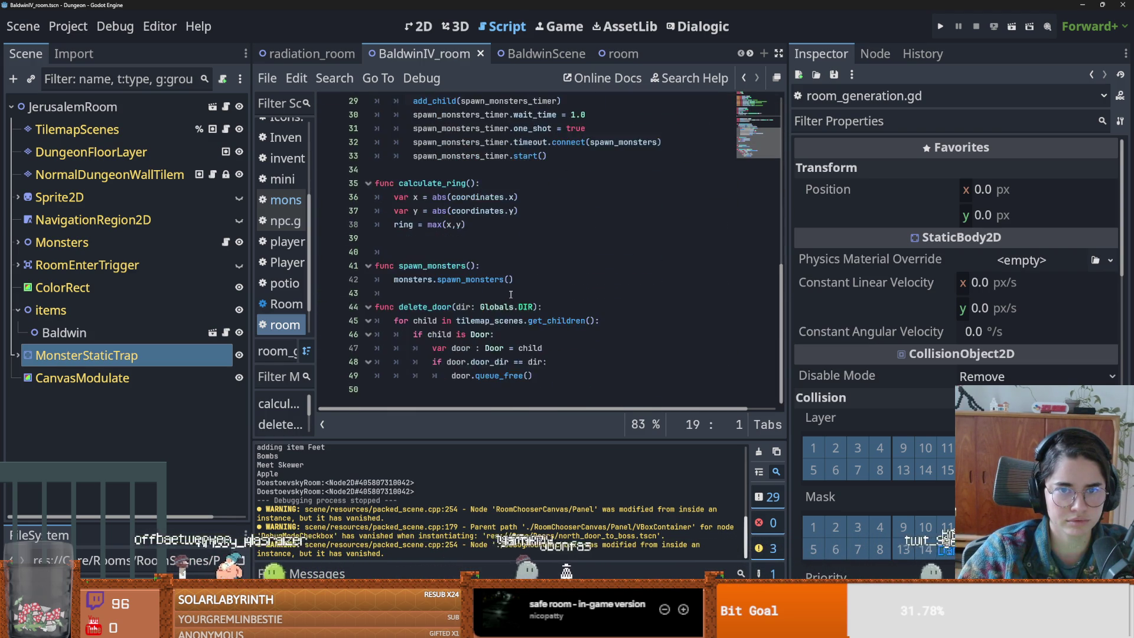
pyautogui.scroll(-2, 512, 293)
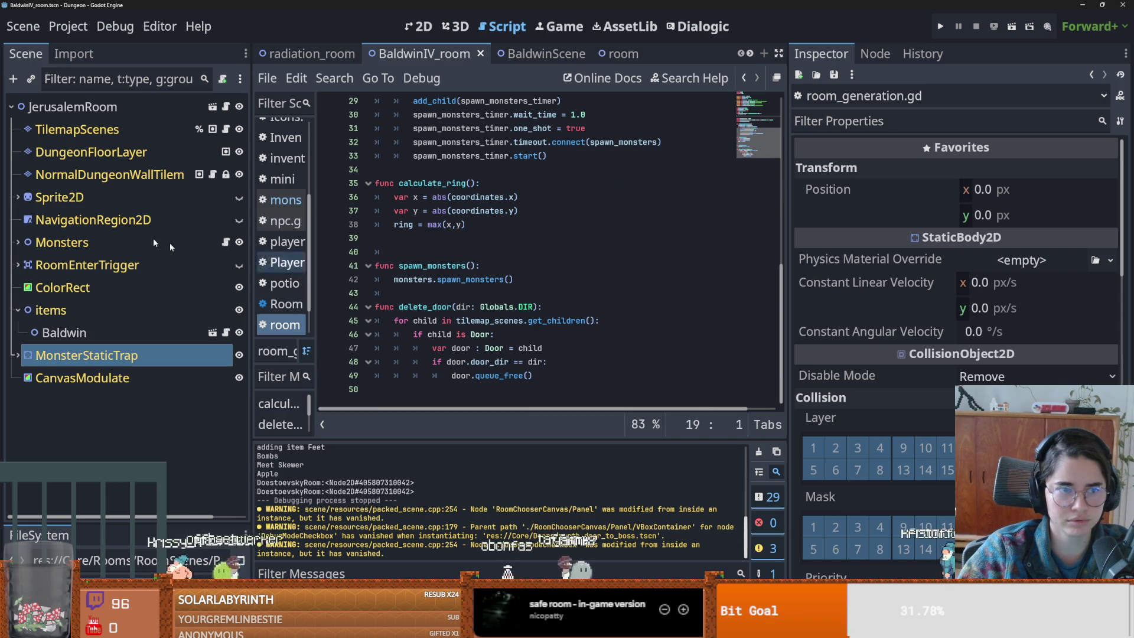
# - Review the initialize_tilemap_room and tilemap_scenes scripts
pyautogui.click(212, 174)
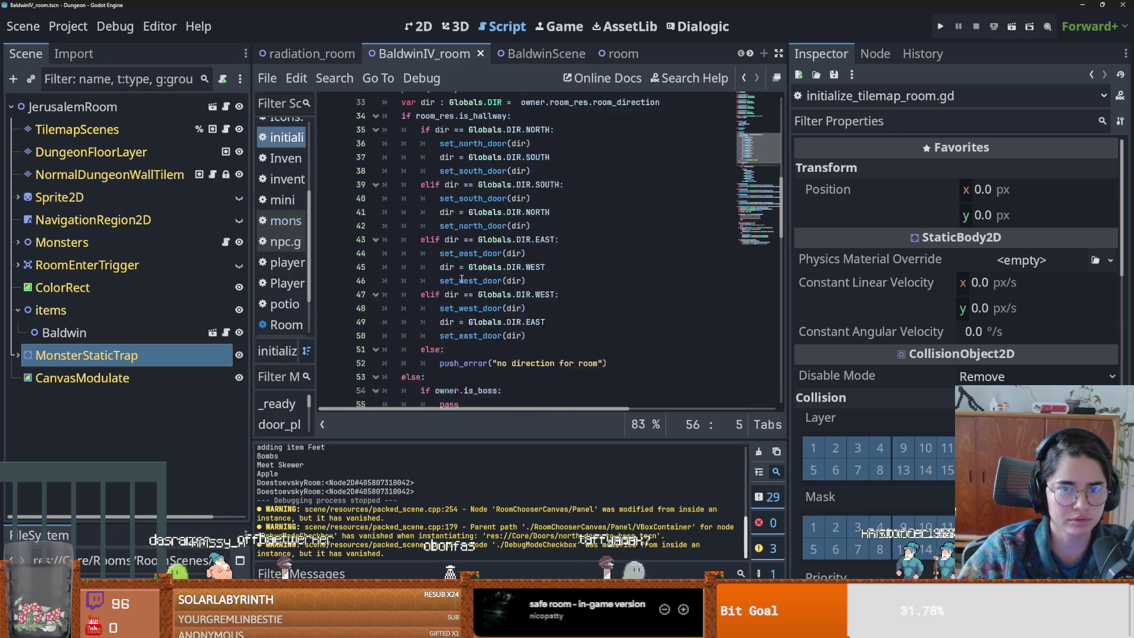
pyautogui.scroll(5, 461, 280)
pyautogui.click(212, 129)
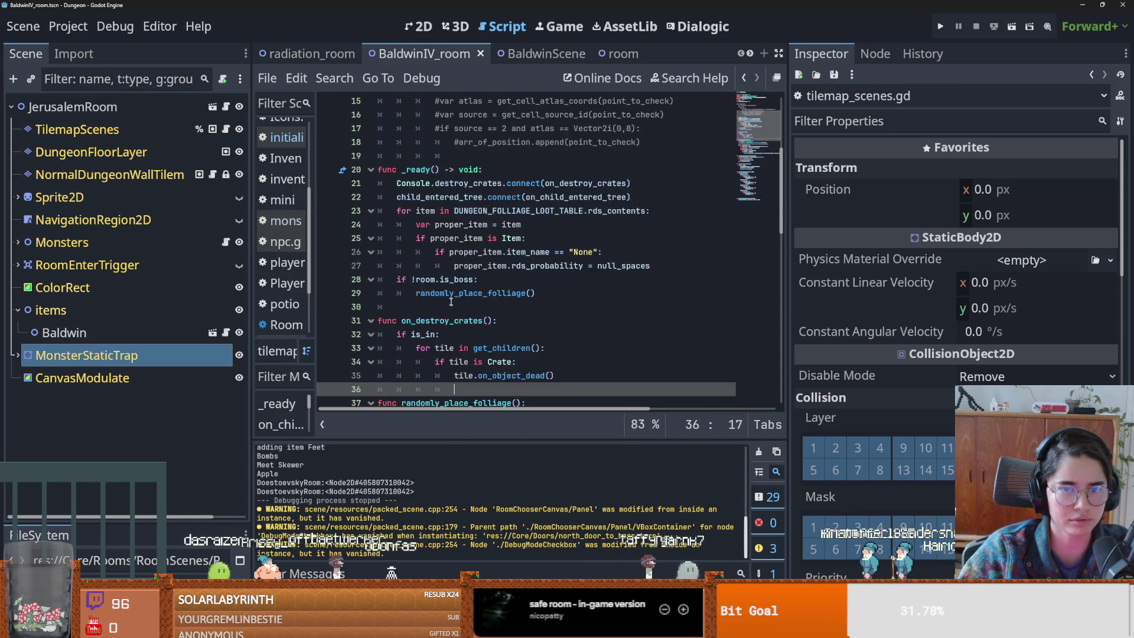
pyautogui.scroll(3, 455, 303)
pyautogui.scroll(-2, 471, 308)
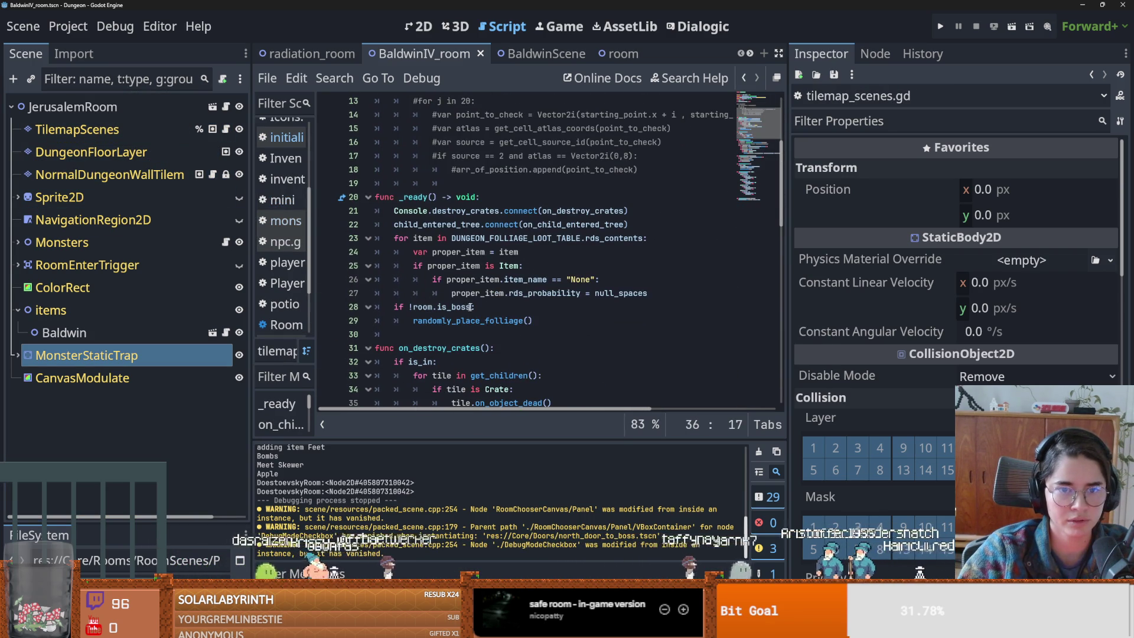
pyautogui.moveTo(506, 251)
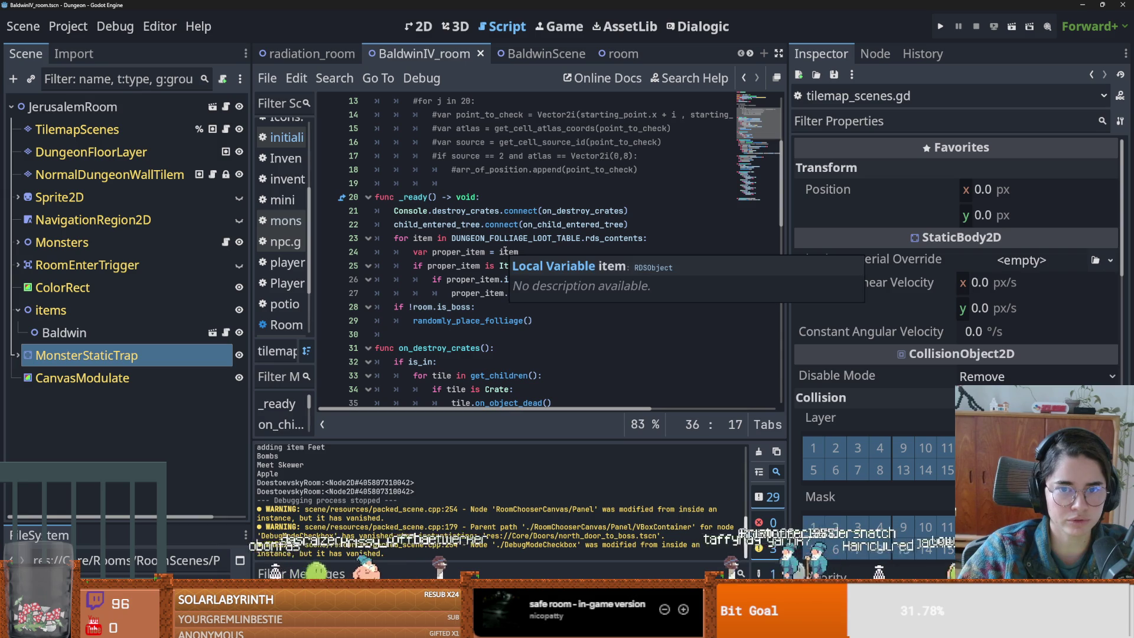
pyautogui.scroll(-5, 445, 326)
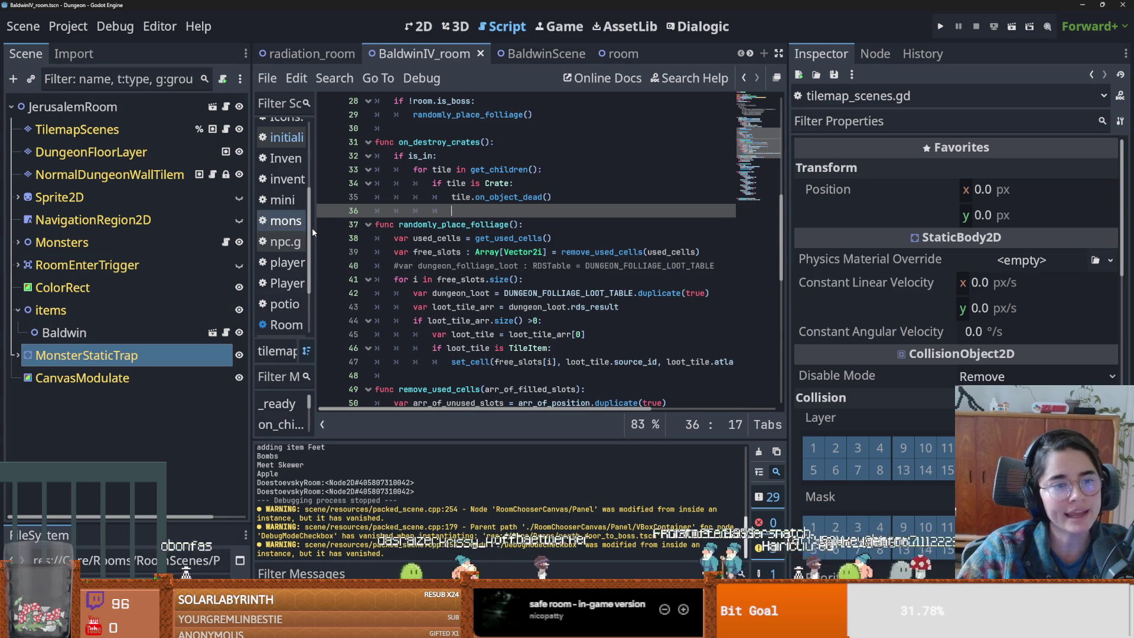
# - Inspect monsters.gd, highlighting monster_marker_2 and the monster_markers definition
pyautogui.click(285, 220)
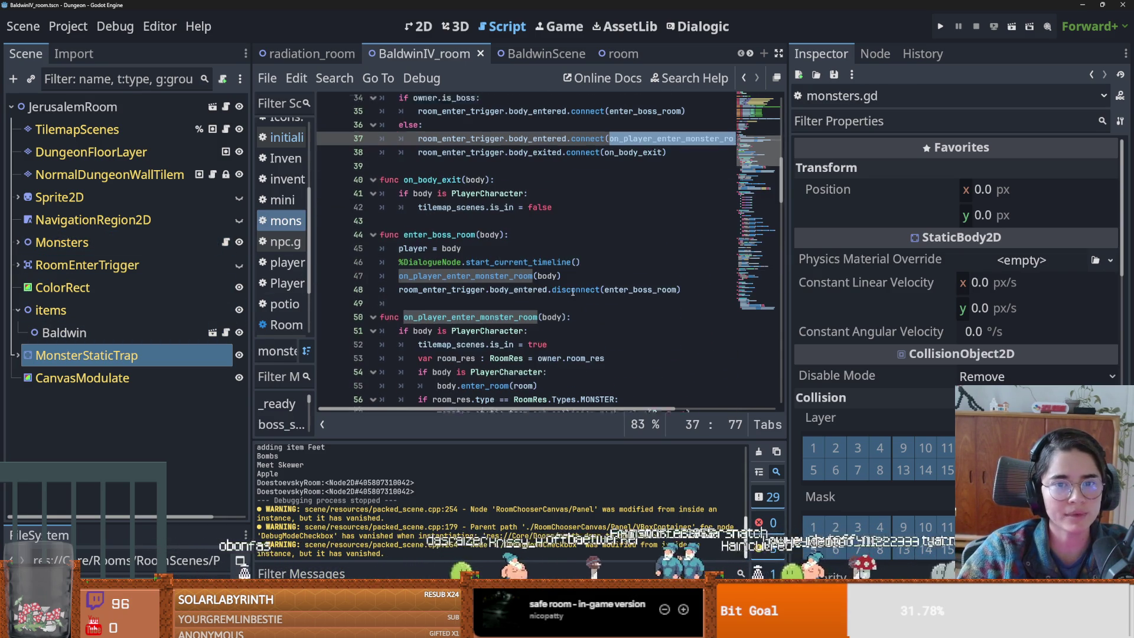
pyautogui.scroll(-1, 573, 292)
pyautogui.scroll(6, 573, 292)
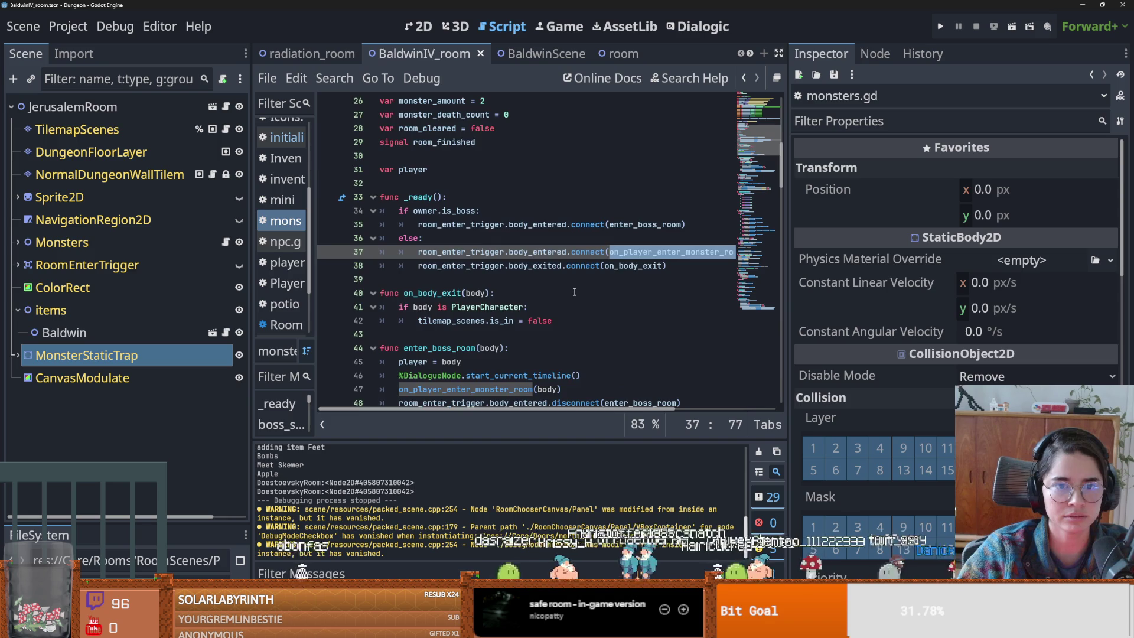
pyautogui.scroll(2, 574, 292)
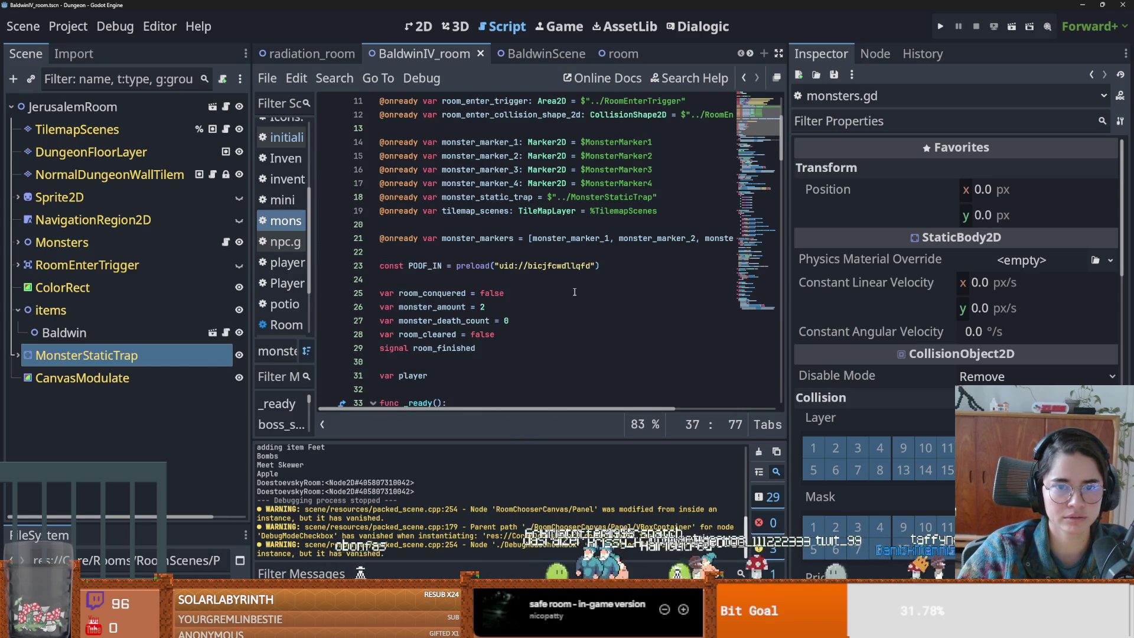
pyautogui.doubleClick(510, 157)
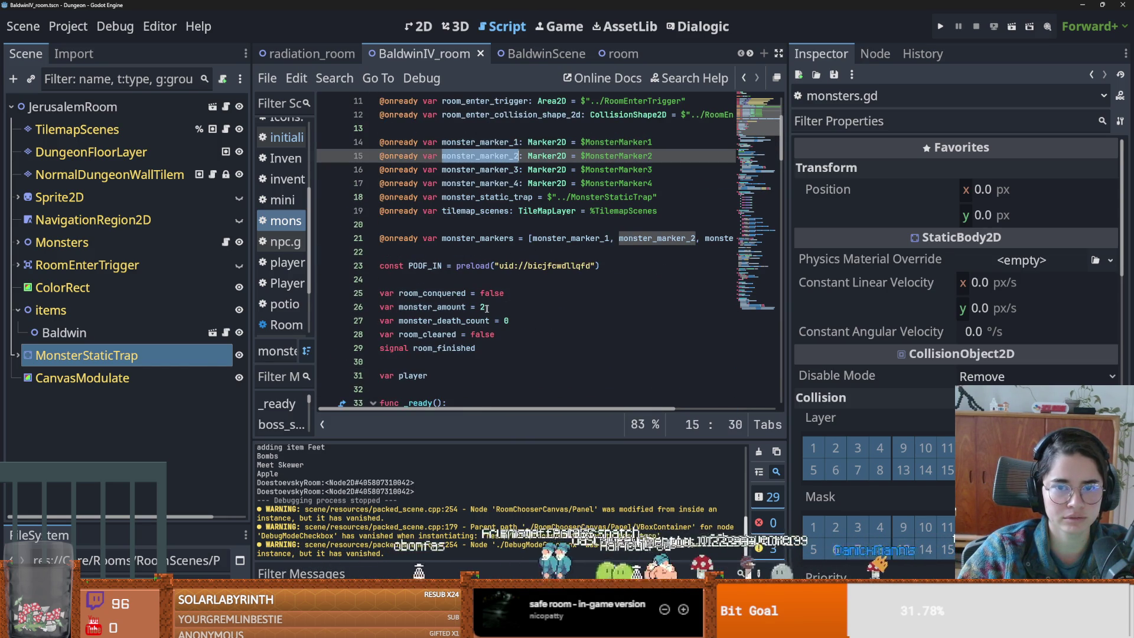
pyautogui.doubleClick(474, 239)
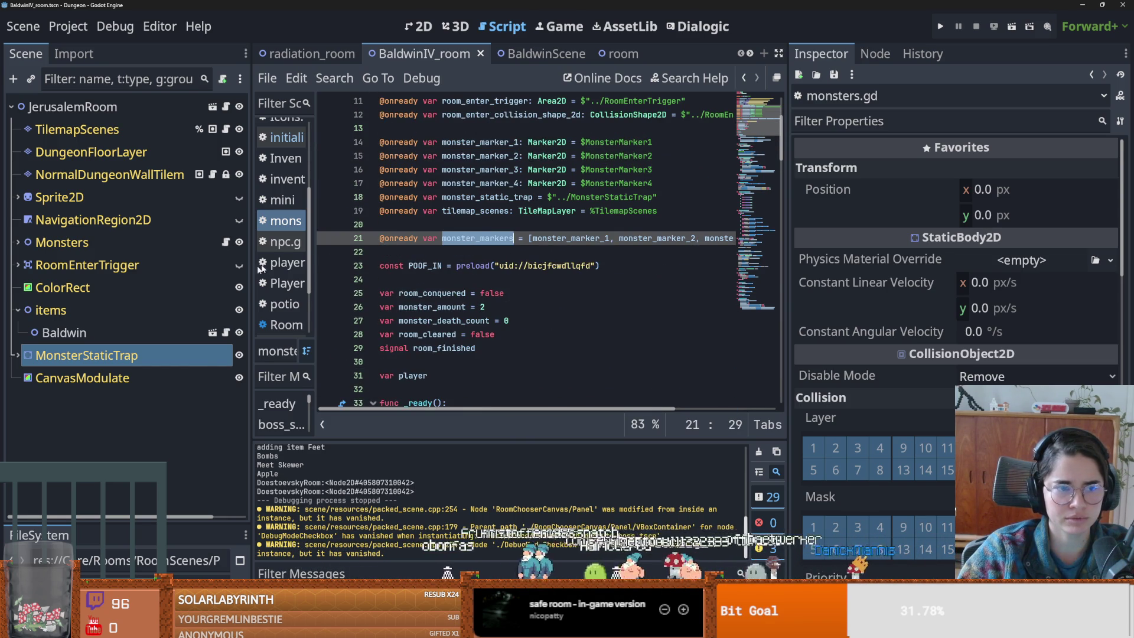
# - Expand MonsterStaticTrap to list its four collision shapes and open JerusalemRoom in 2D
pyautogui.click(18, 356)
pyautogui.scroll(-2, 484, 403)
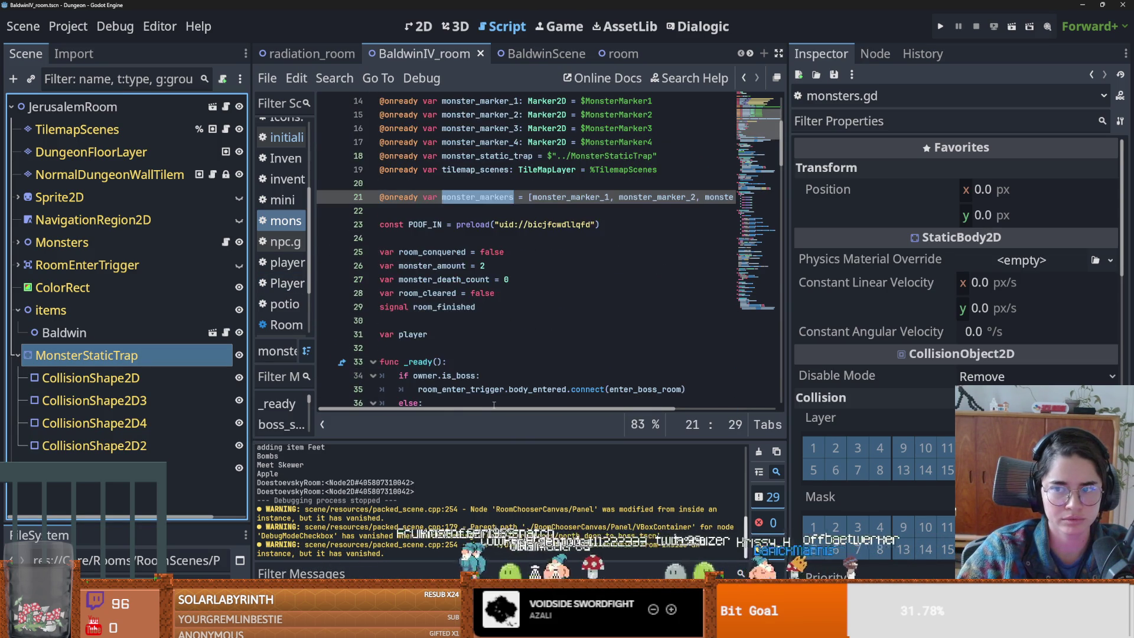
pyautogui.scroll(-3, 505, 393)
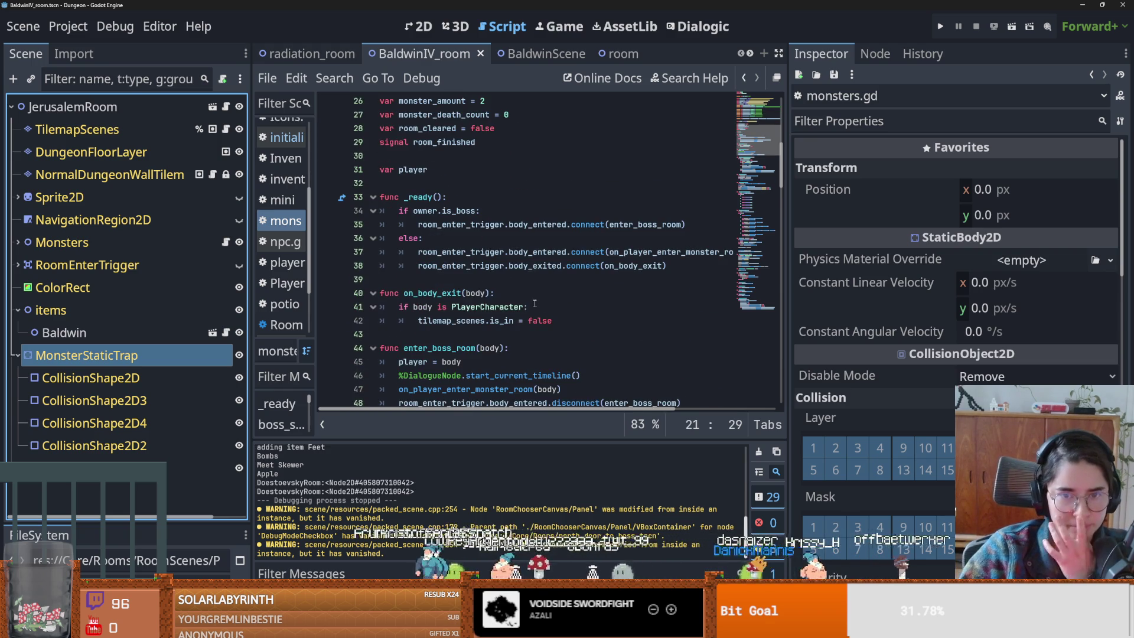
pyautogui.scroll(-3, 534, 303)
pyautogui.scroll(-2, 477, 311)
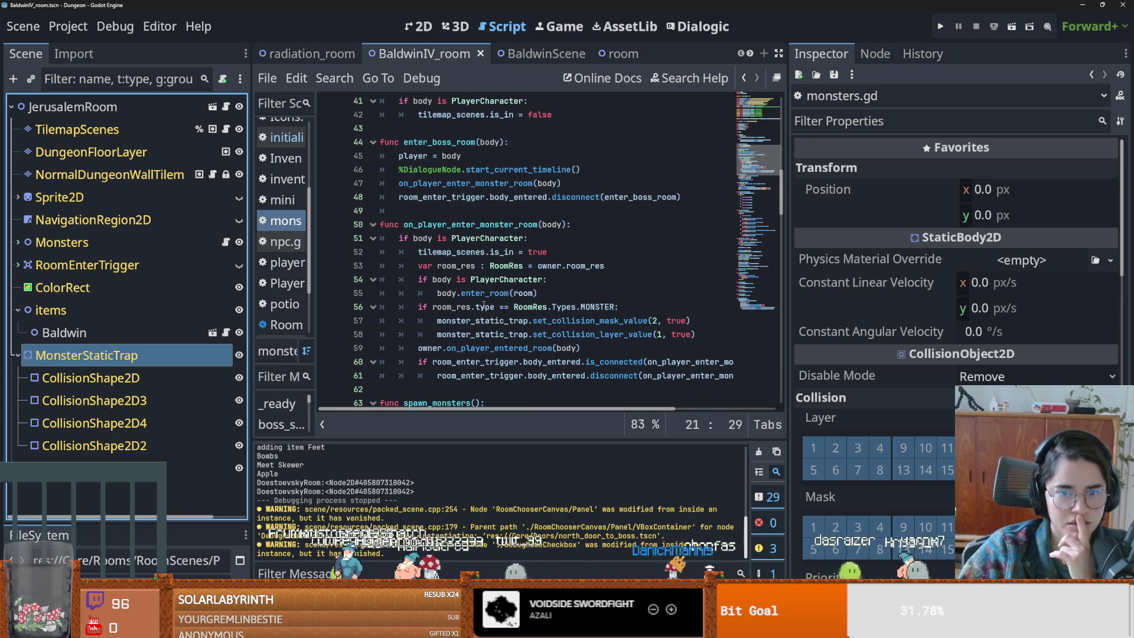
pyautogui.doubleClick(73, 107)
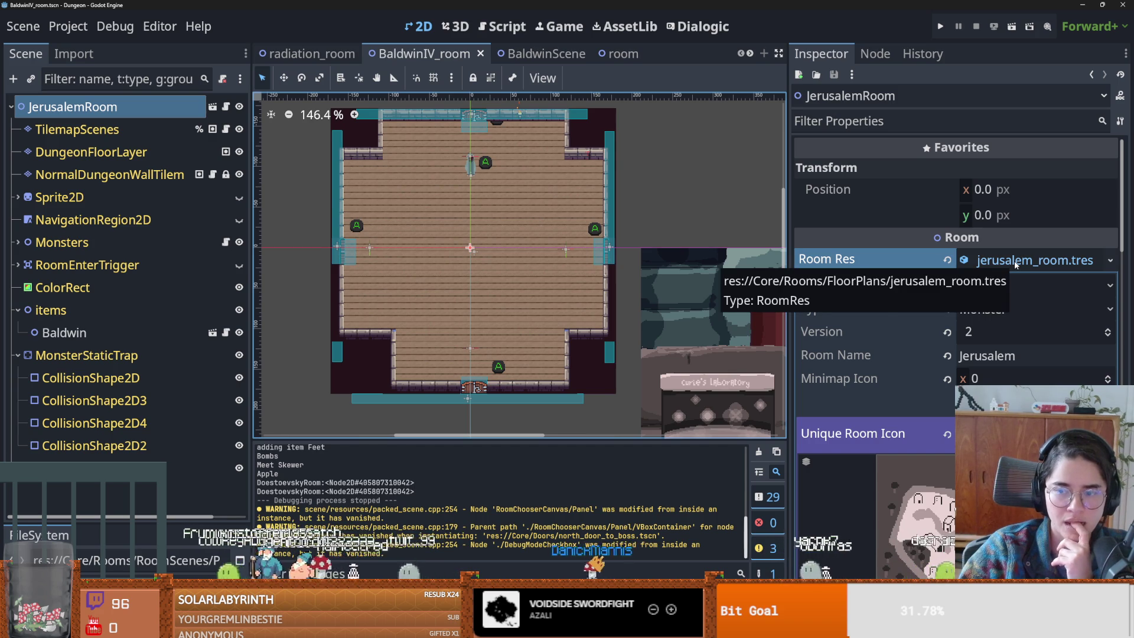
# - Fold the room resource properties and make RoomEnterTrigger's collision shapes visible
pyautogui.click(853, 433)
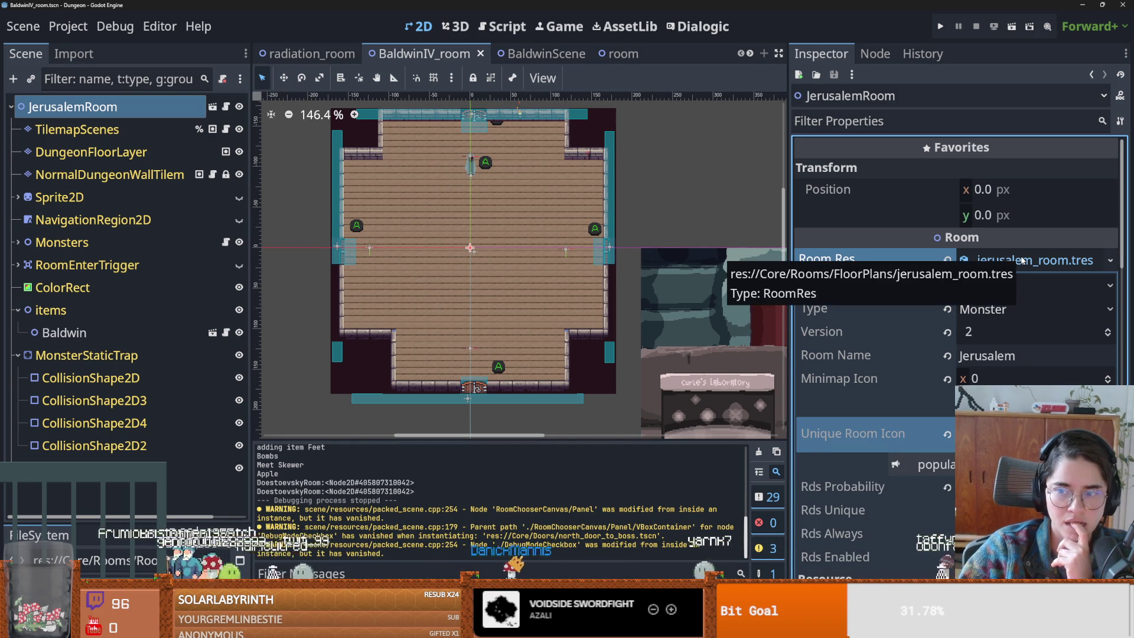
pyautogui.click(1022, 260)
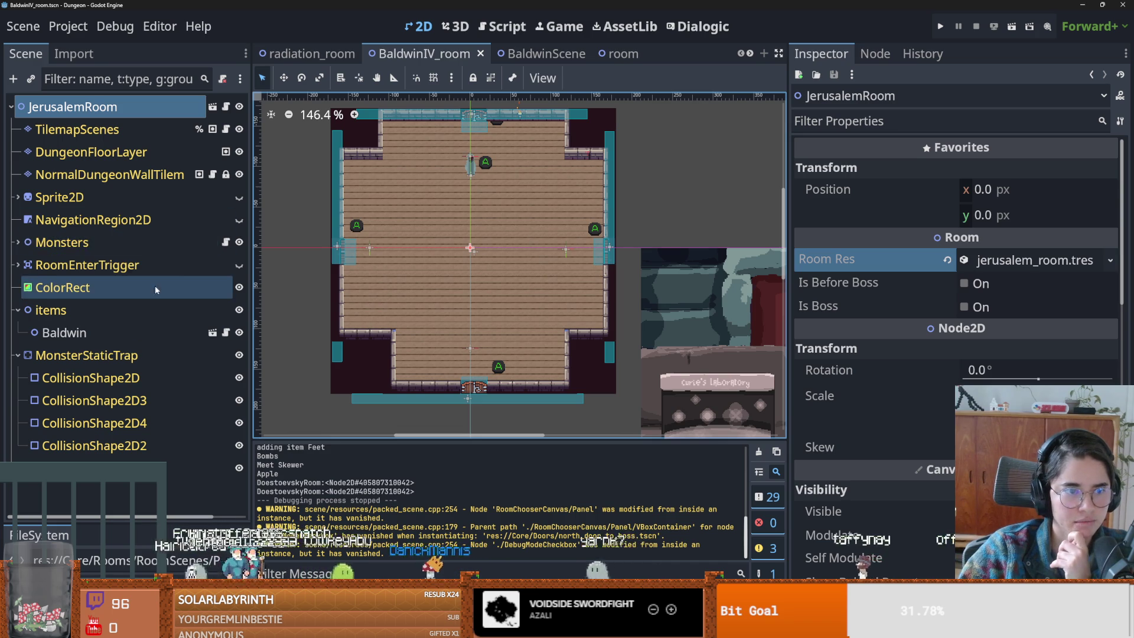
pyautogui.click(239, 265)
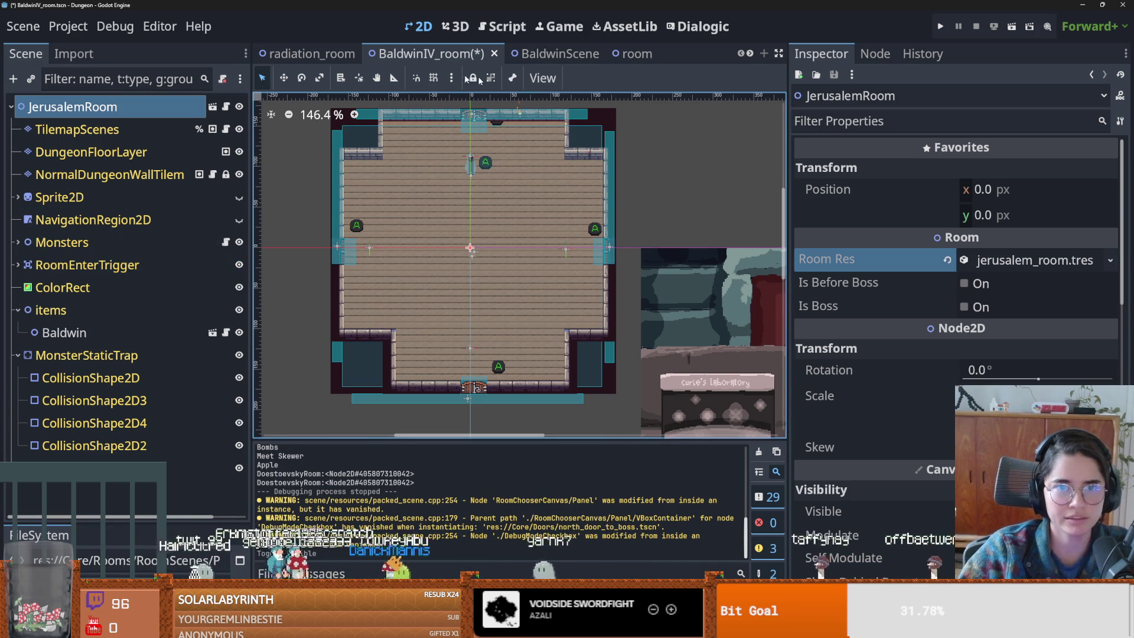
# - From the radiation_room scene, run the project and start a new game as the Warrior
pyautogui.click(308, 54)
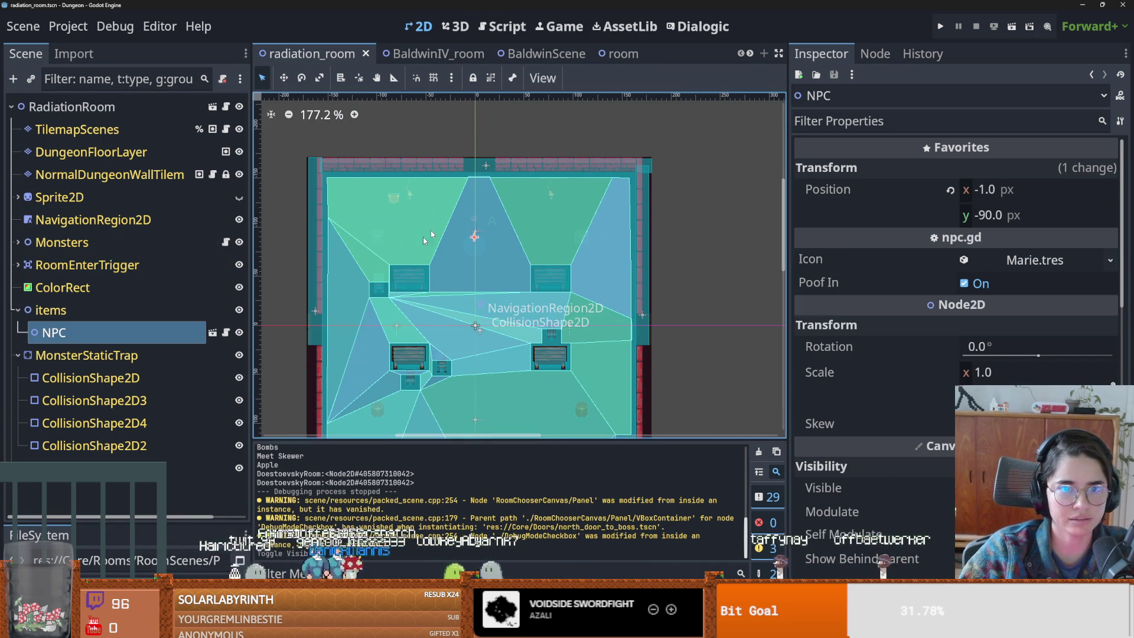
pyautogui.click(750, 54)
pyautogui.click(750, 53)
pyautogui.click(749, 54)
pyautogui.click(749, 54)
pyautogui.click(750, 54)
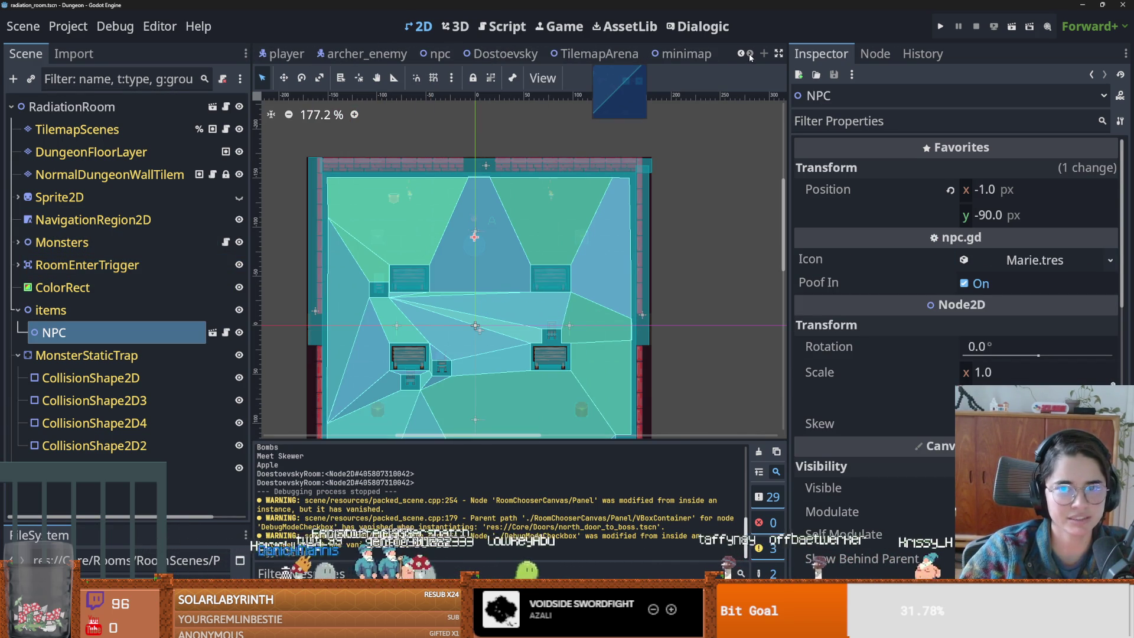
pyautogui.click(939, 28)
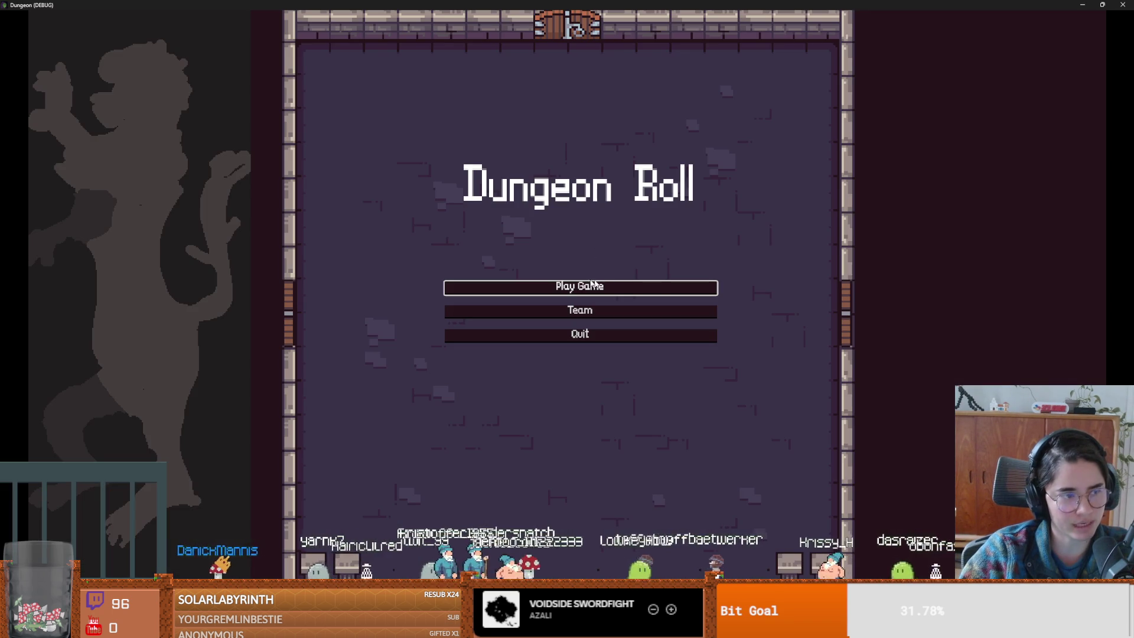
pyautogui.click(520, 288)
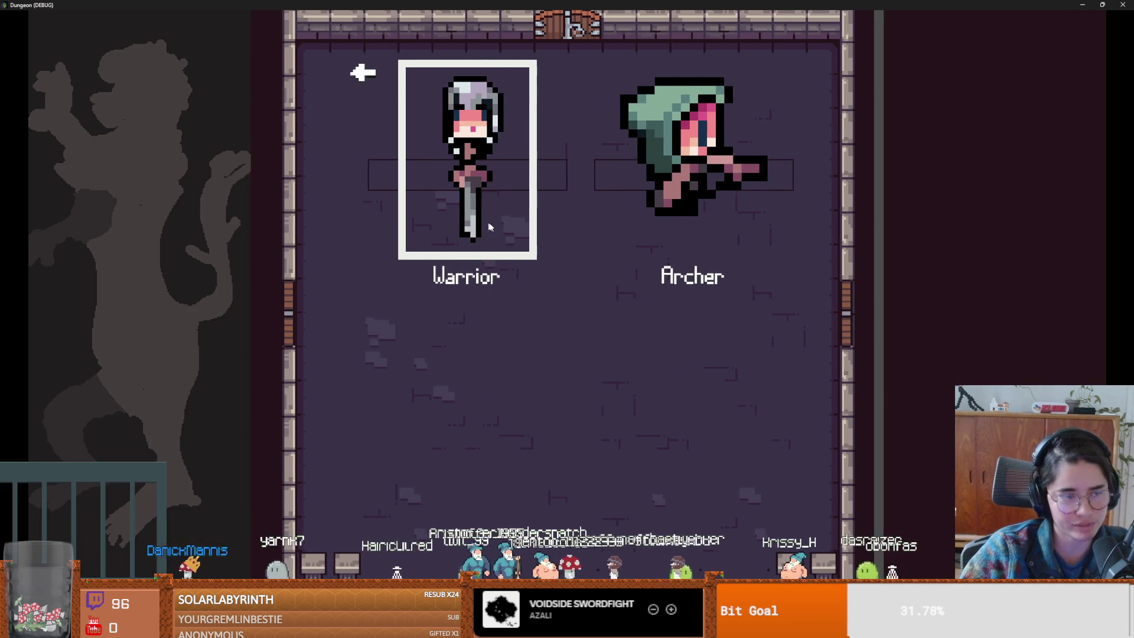
pyautogui.click(490, 227)
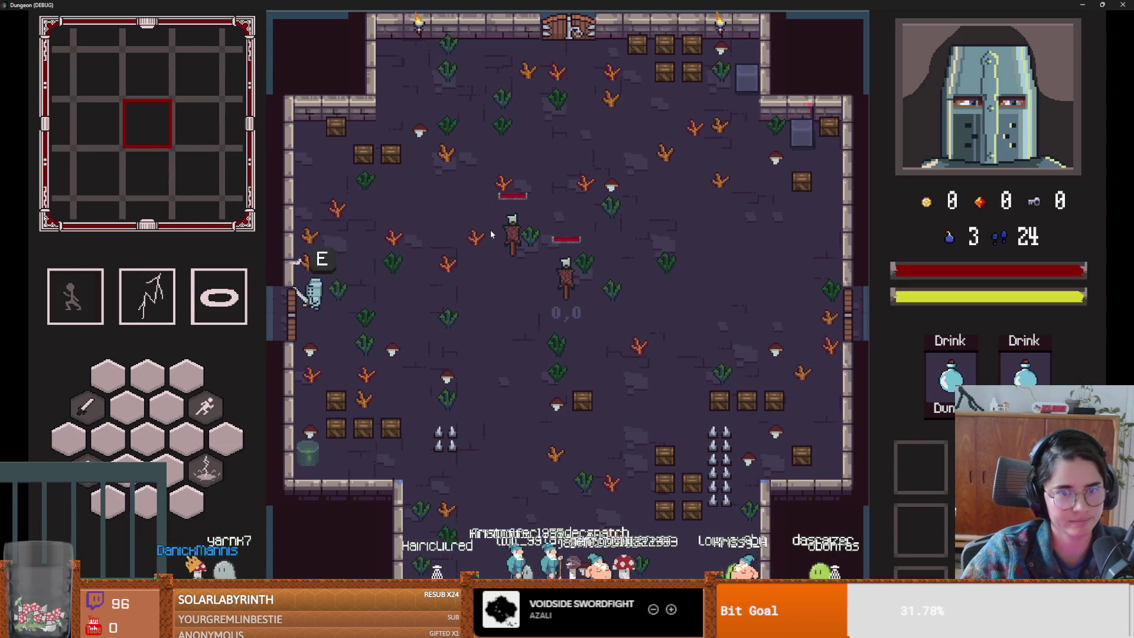
# - Enable debug in the room chooser, confirm a room, stop the game, and open monsters.gd
pyautogui.press('e')
pyautogui.click(295, 449)
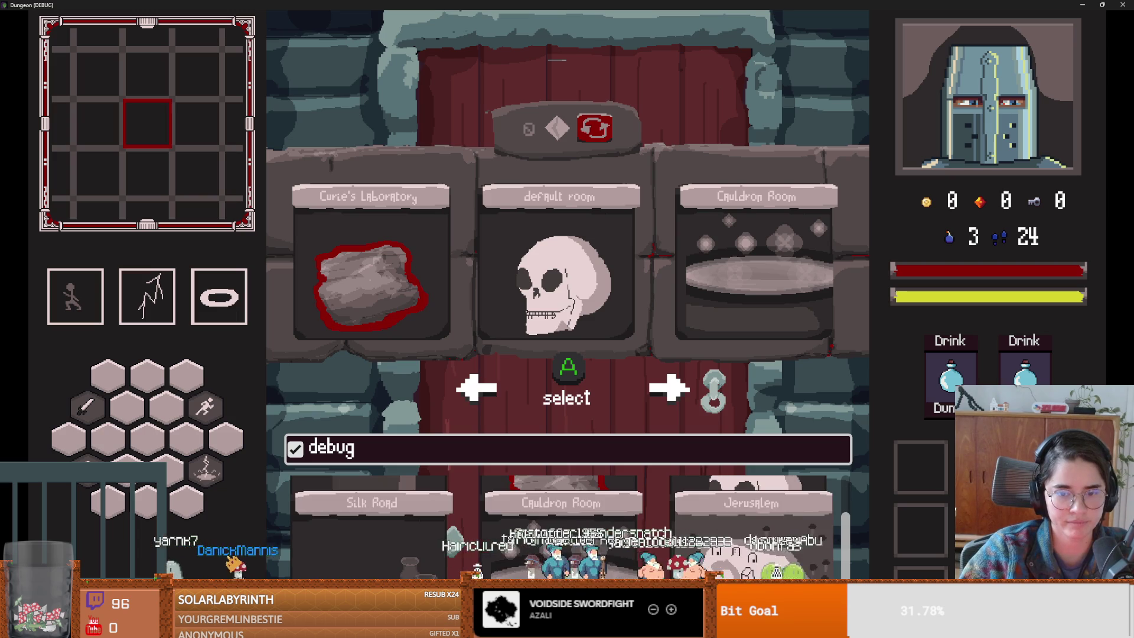
pyautogui.press('e')
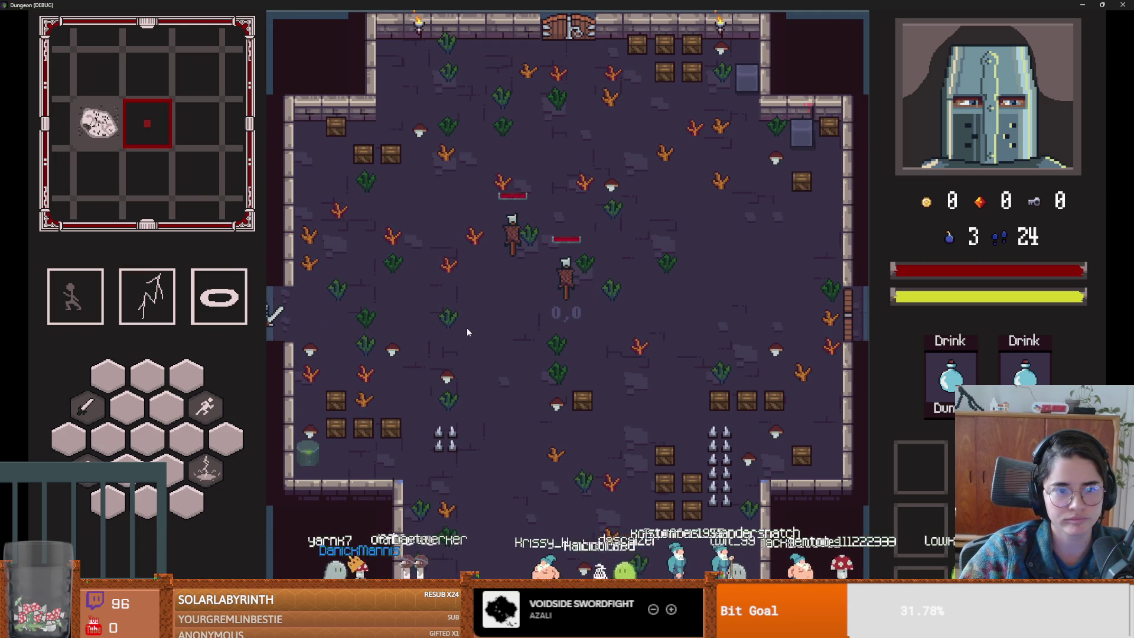
pyautogui.moveTo(461, 5)
pyautogui.mouseDown()
pyautogui.moveTo(627, 129)
pyautogui.moveTo(592, 188)
pyautogui.mouseUp()
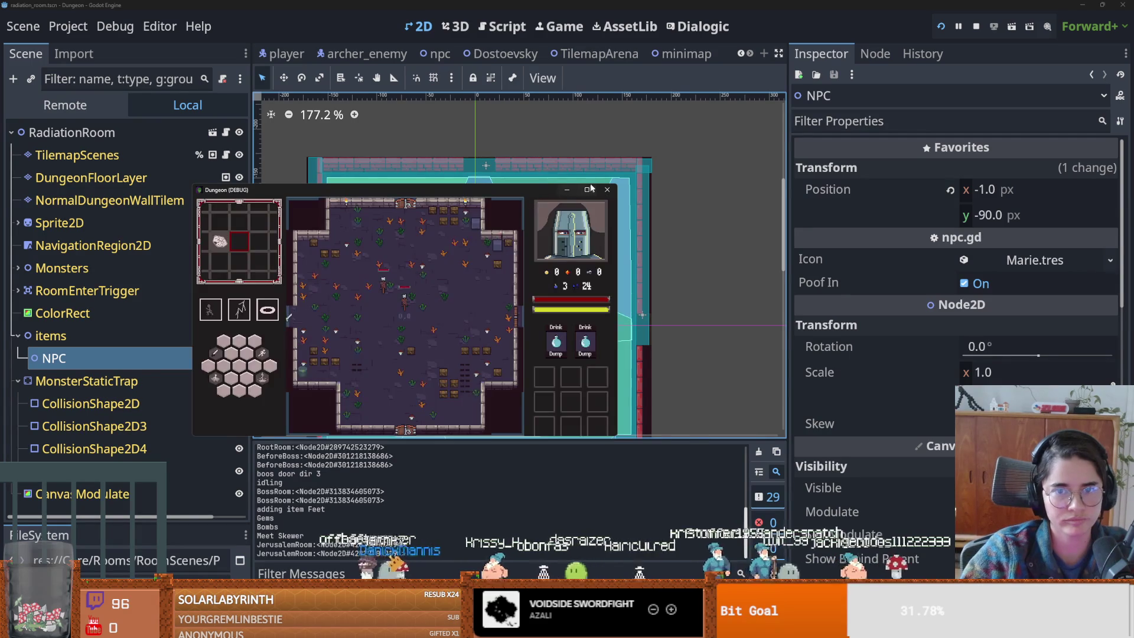
pyautogui.click(607, 189)
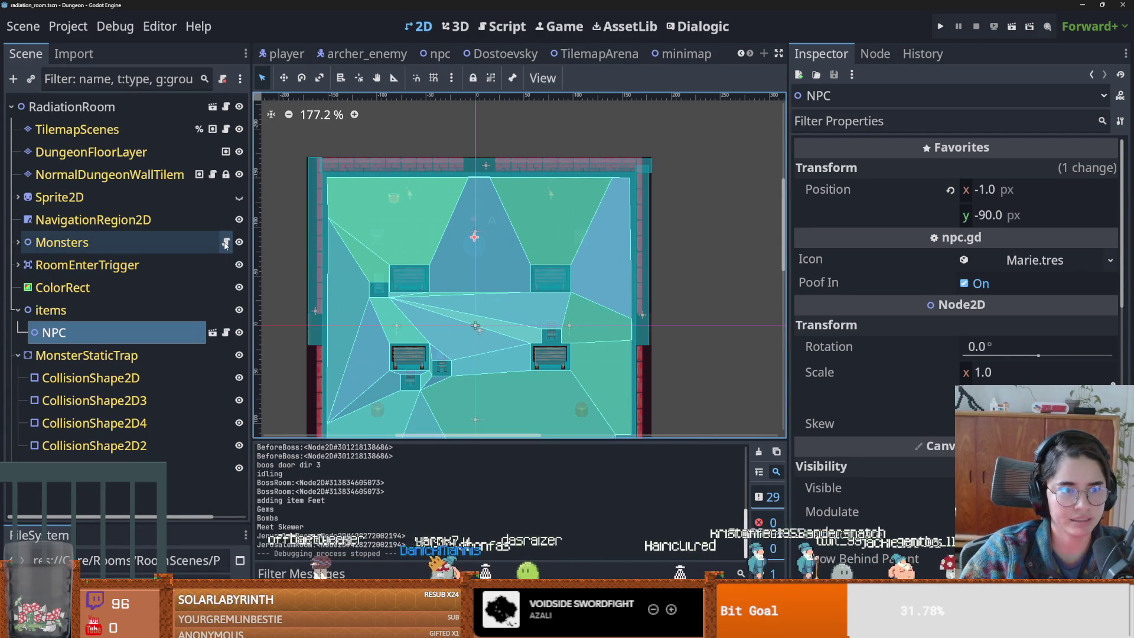
pyautogui.click(225, 243)
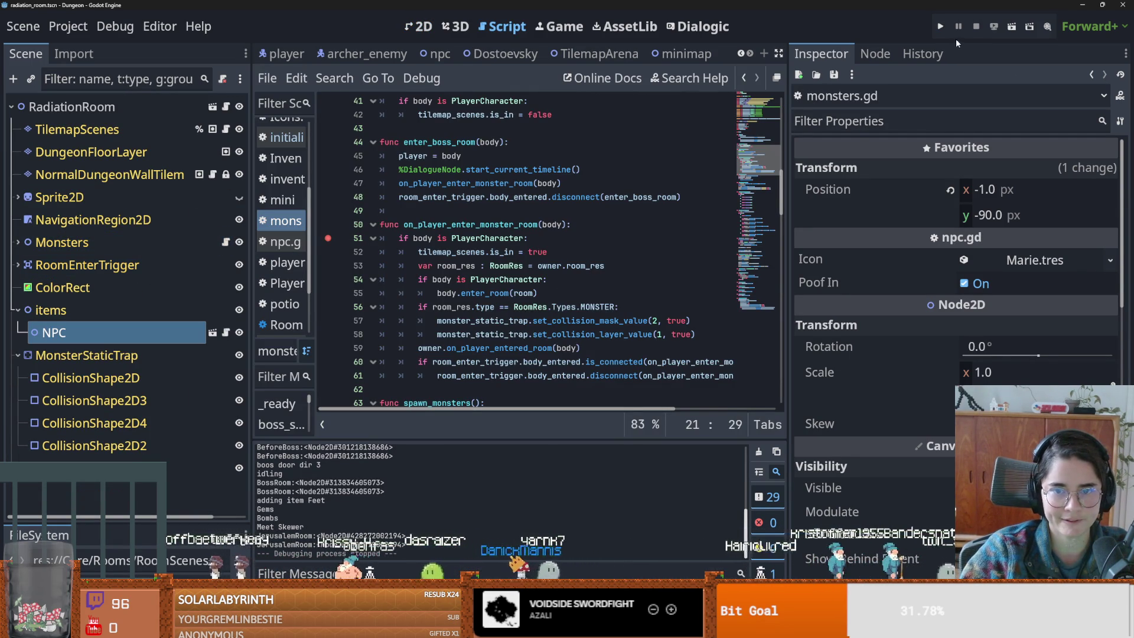
# - Run a new game, inspect the paused 'room' variable in the debugger, then resume
pyautogui.click(940, 26)
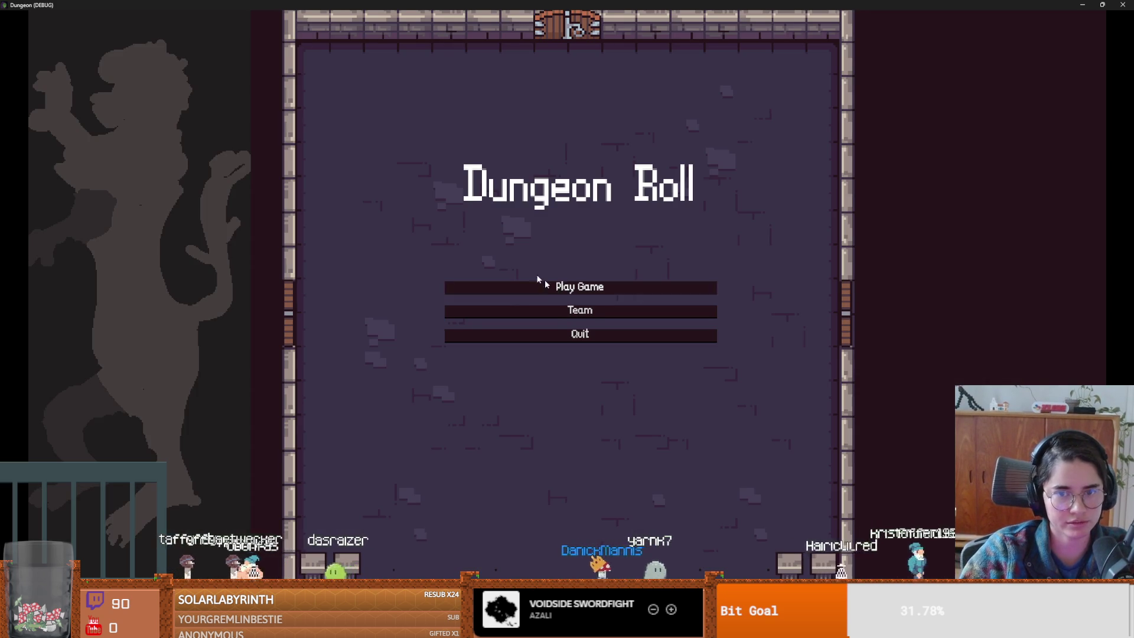
pyautogui.click(544, 282)
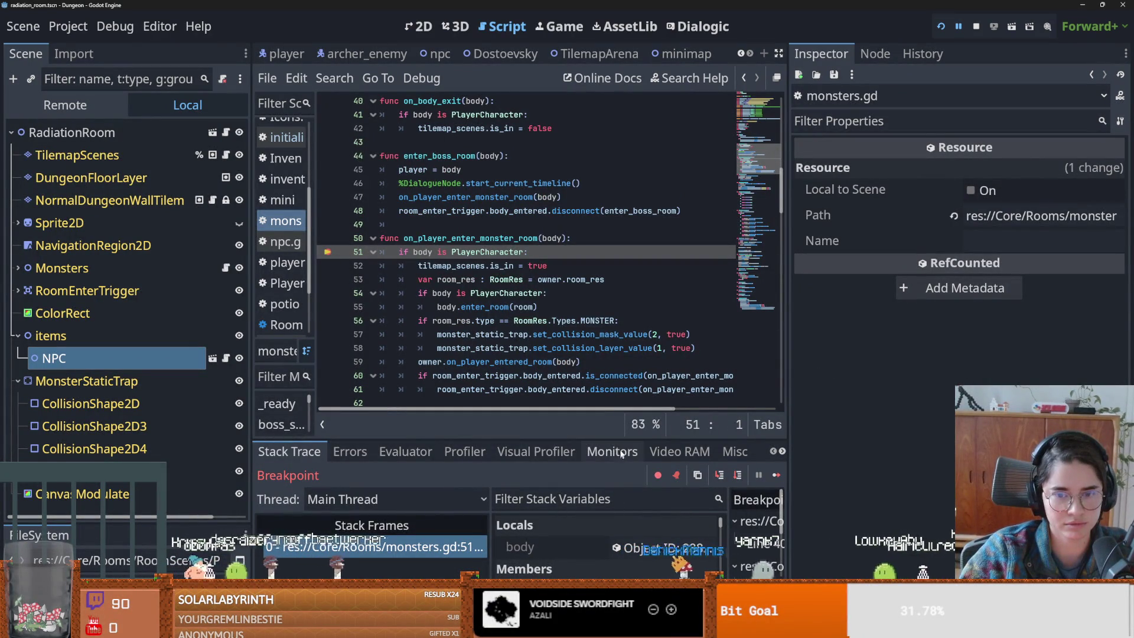
pyautogui.moveTo(623, 440); pyautogui.dragTo(624, 272)
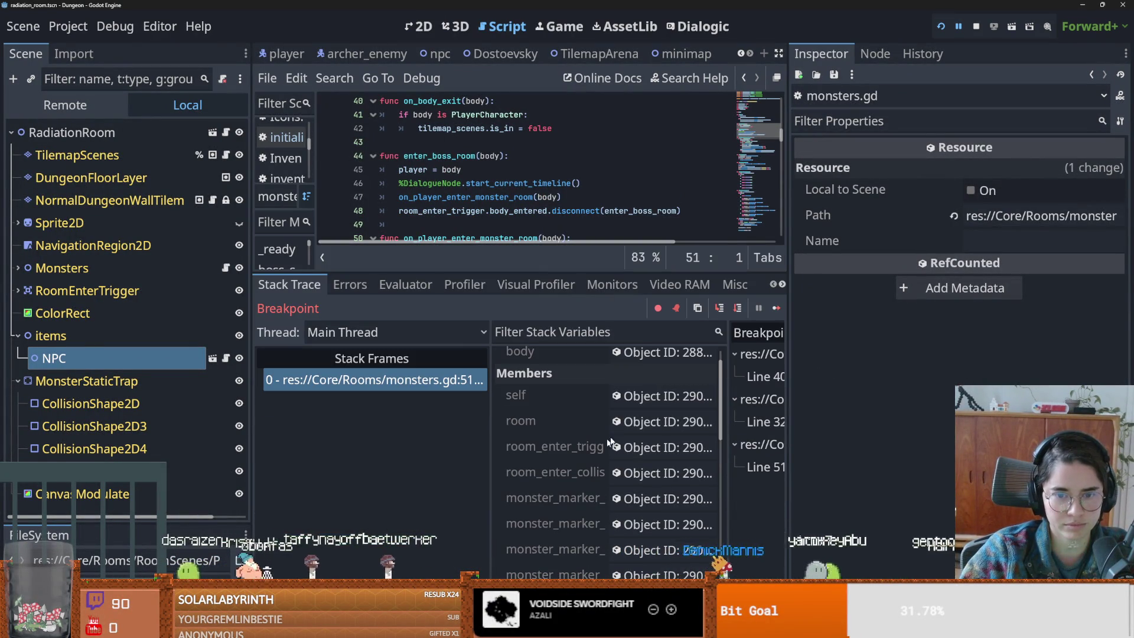
pyautogui.click(670, 421)
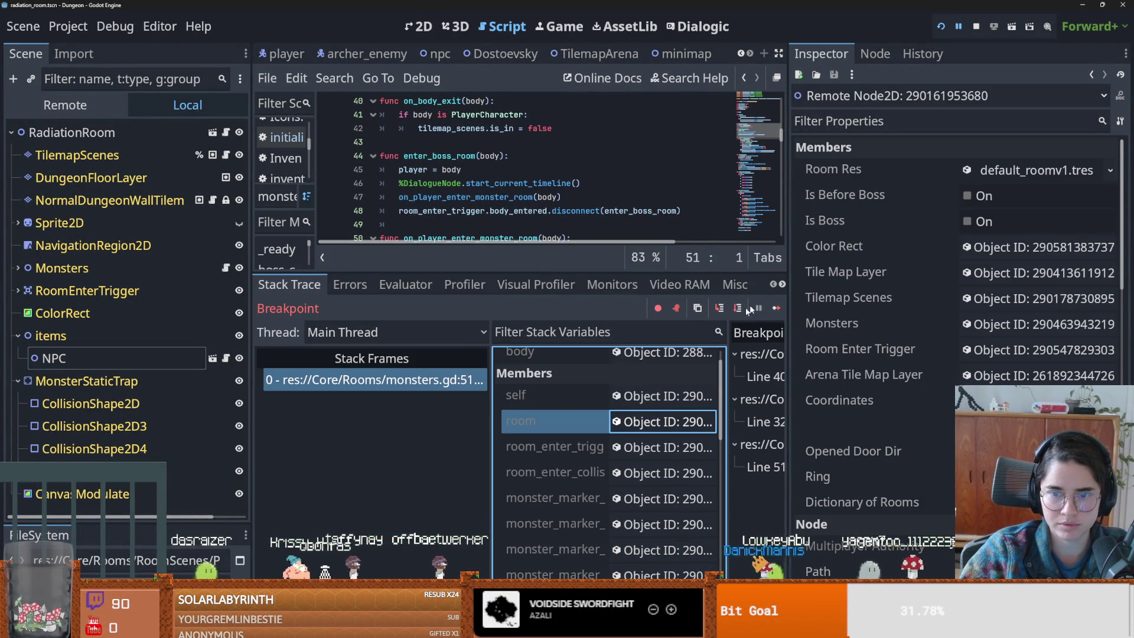
pyautogui.click(776, 308)
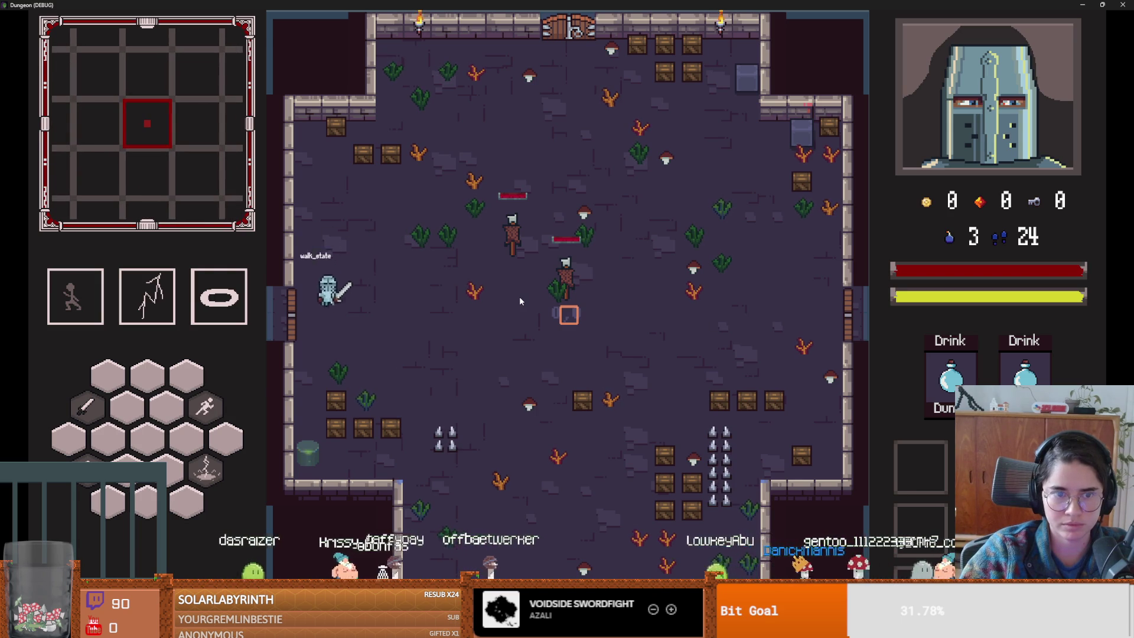
# - Enter the room, shrink the game window, and view the running game's live scene tree
pyautogui.press('Return')
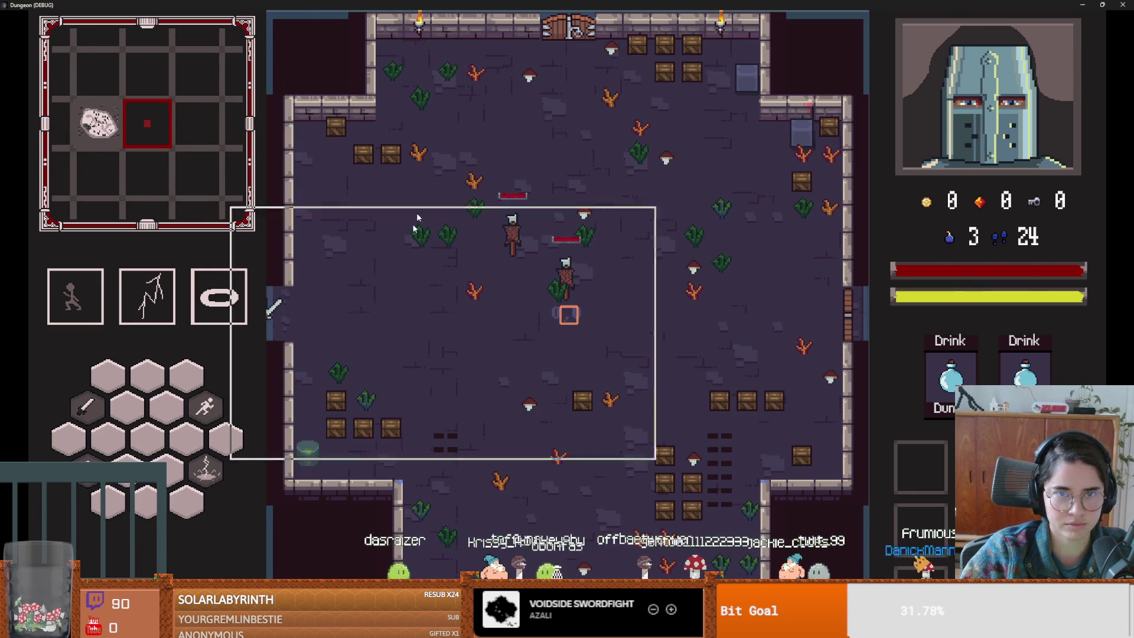
pyautogui.press('super+Down')
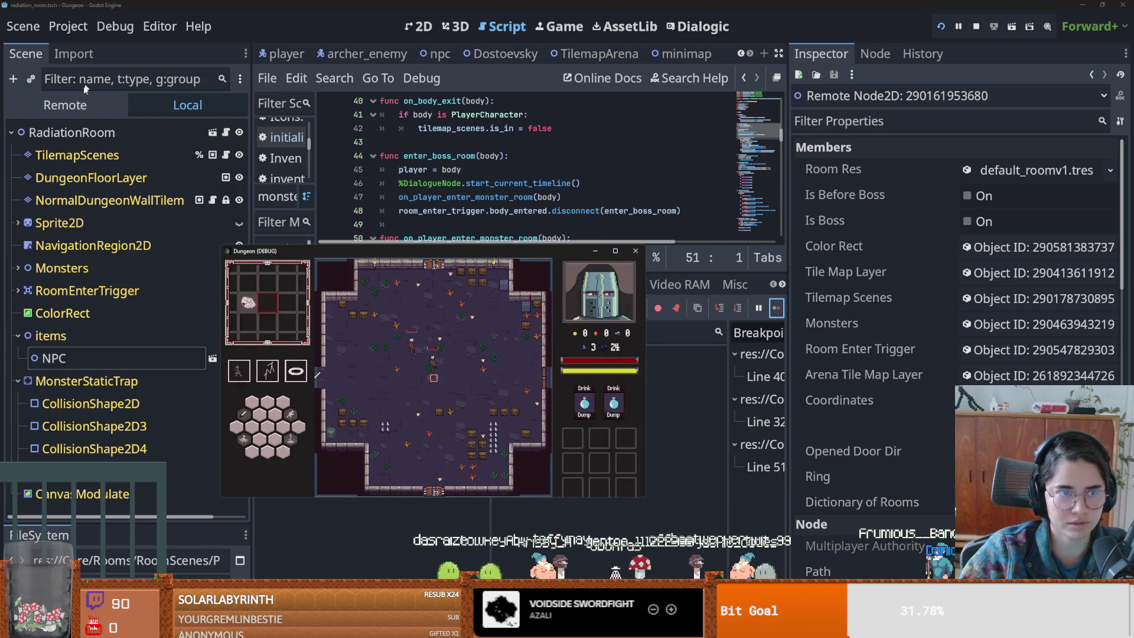
pyautogui.press('super+Down')
pyautogui.click(65, 105)
# - Expand JerusalemRoom in the remote tree and inspect the live MonsterStaticTrap's collision settings
pyautogui.scroll(-2, 53, 353)
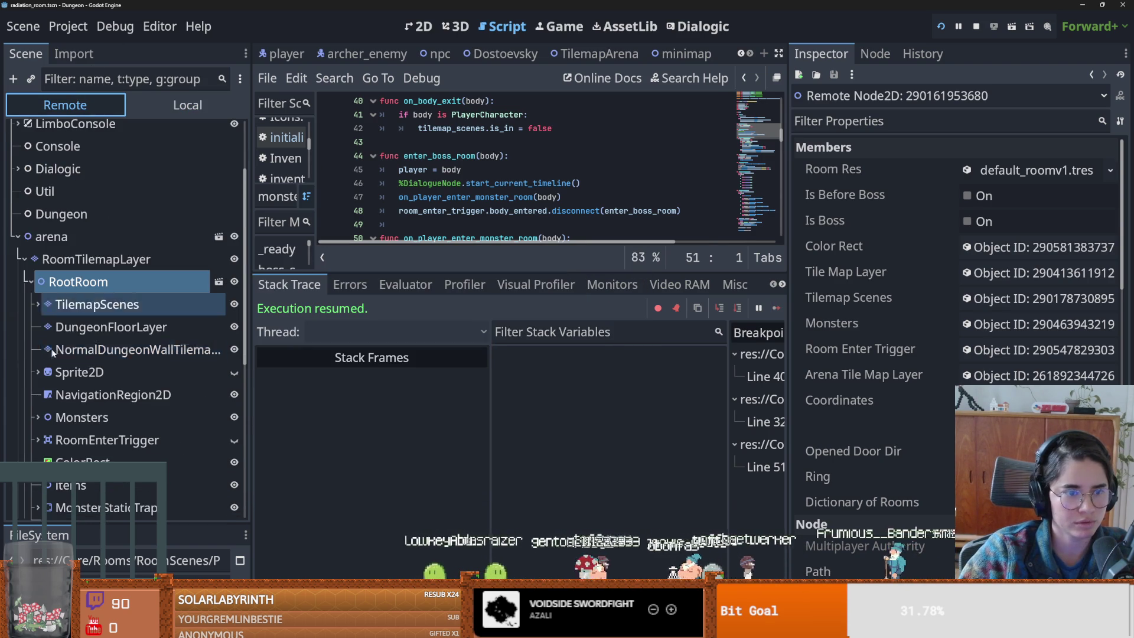
pyautogui.click(33, 284)
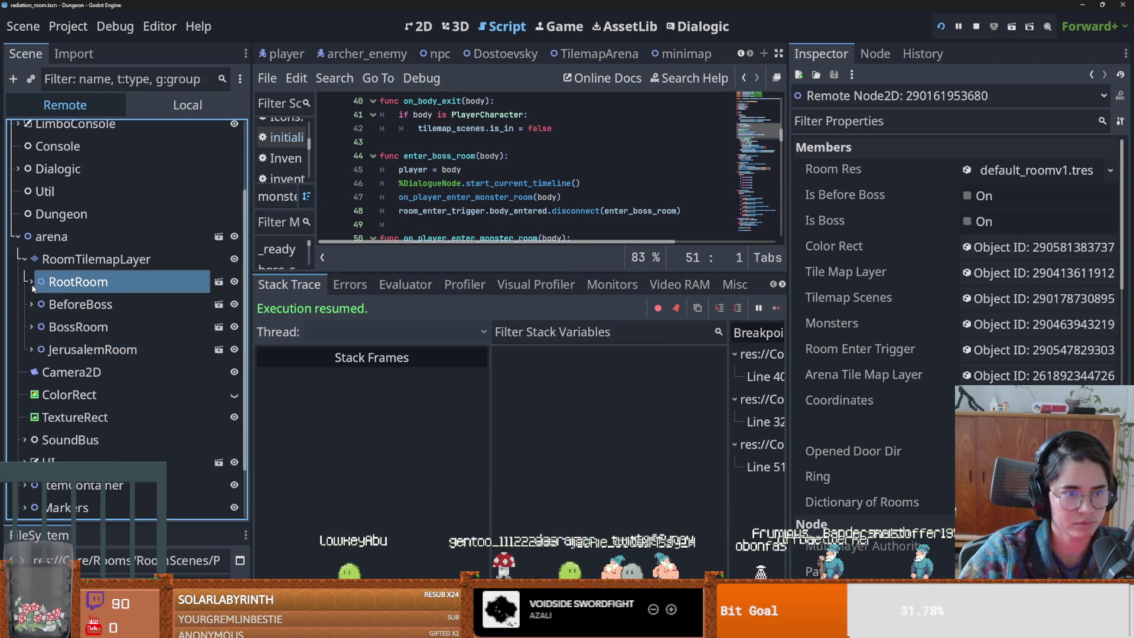
pyautogui.click(32, 350)
pyautogui.scroll(-3, 71, 354)
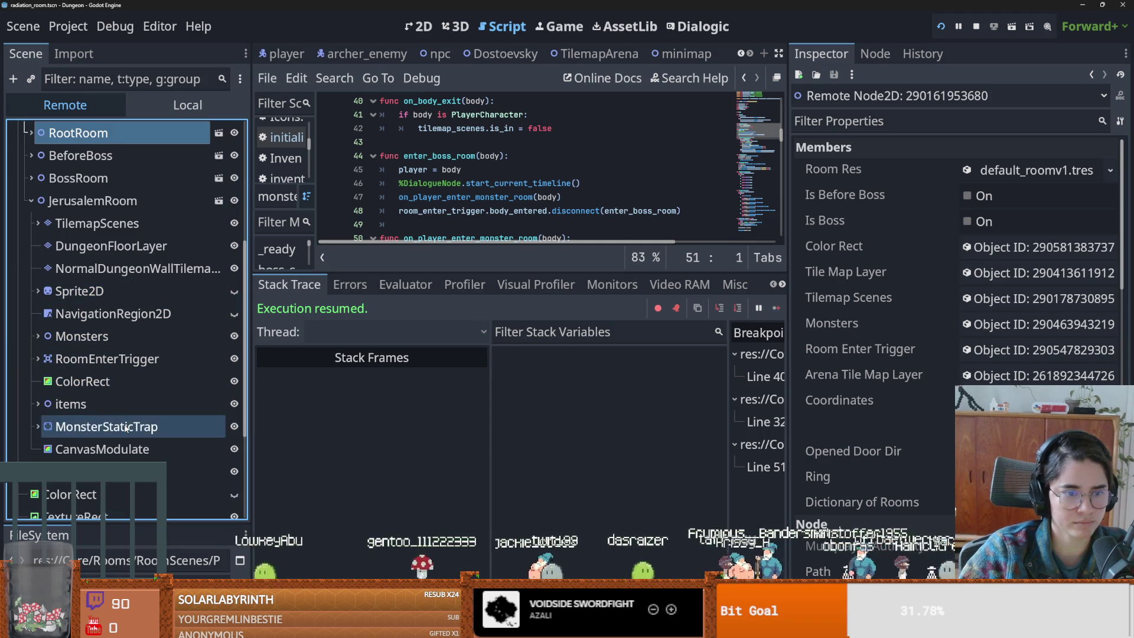
pyautogui.click(126, 428)
pyautogui.scroll(-5, 896, 341)
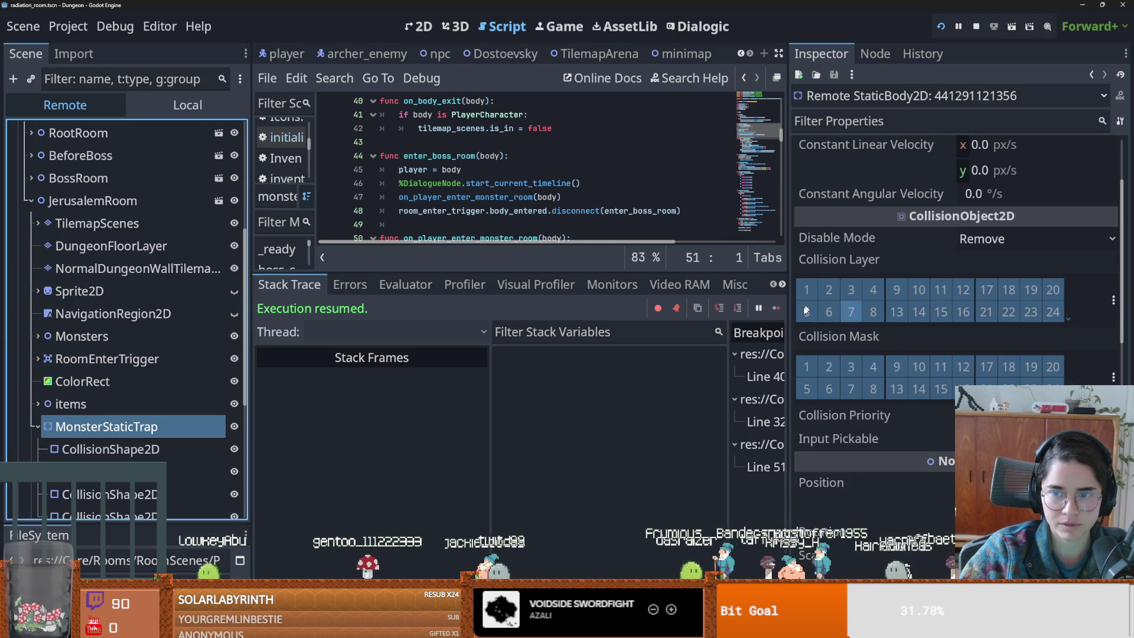
pyautogui.scroll(3, 101, 409)
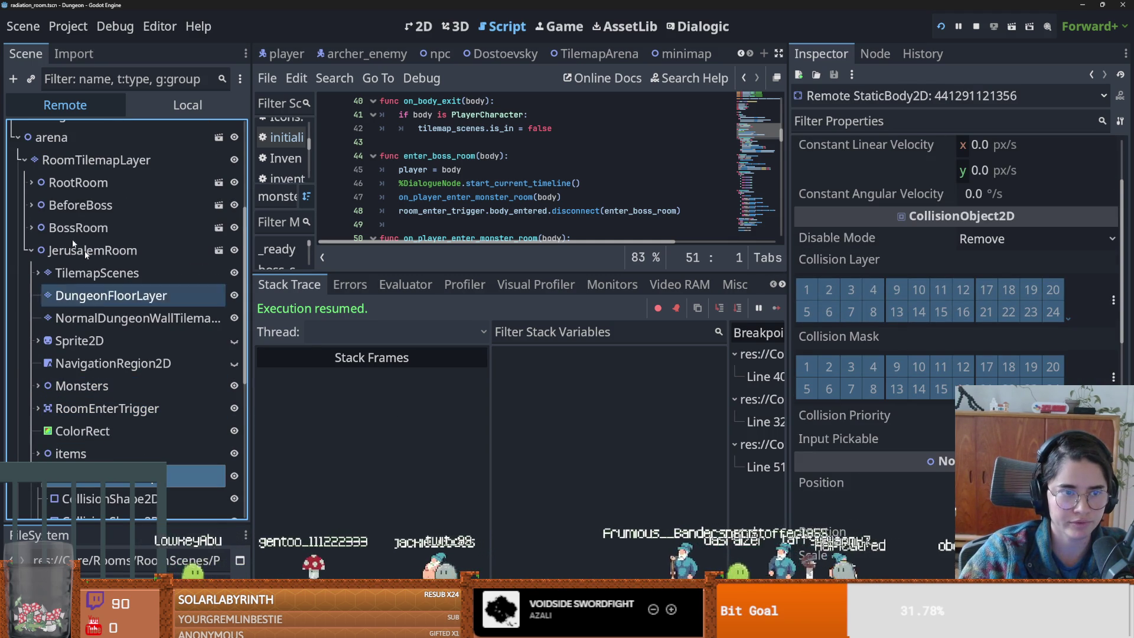
pyautogui.scroll(3, 910, 425)
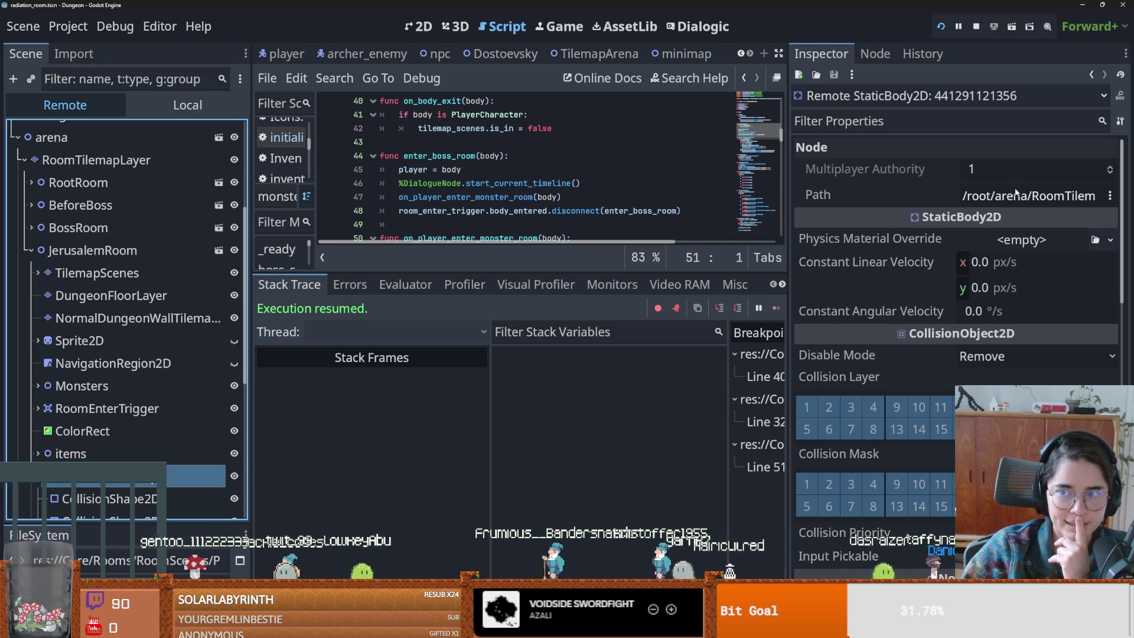
pyautogui.scroll(-3, 133, 440)
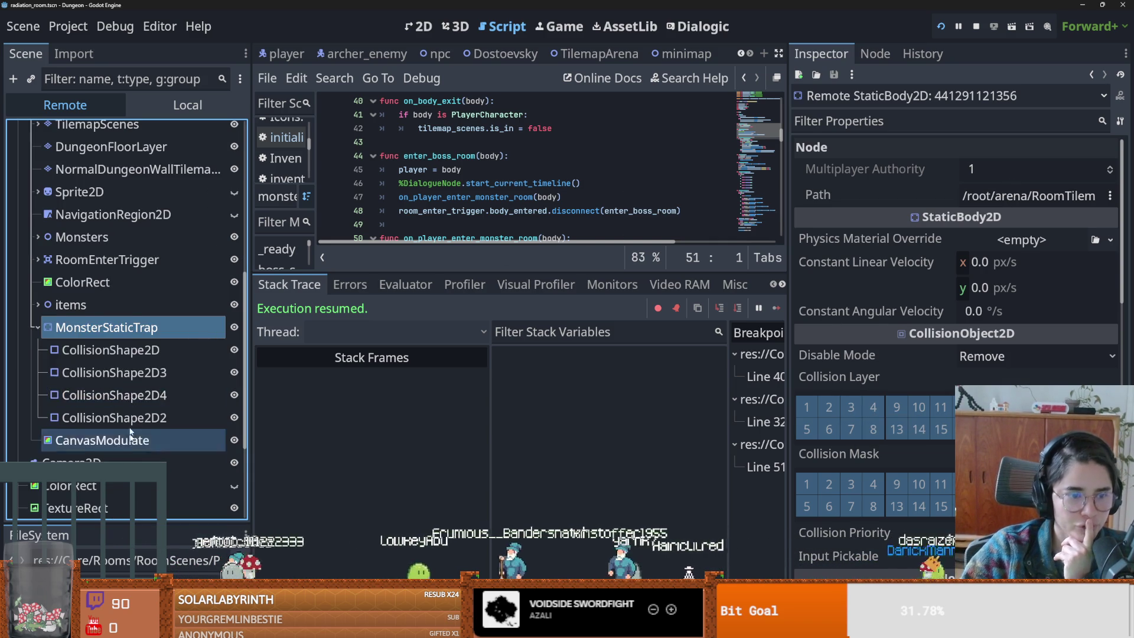
# - Check the trap's CollisionShape2D, CollisionShape2D3 and CollisionShape2D4, then its collision layers again
pyautogui.click(115, 350)
pyautogui.click(115, 372)
pyautogui.click(117, 397)
pyautogui.click(116, 372)
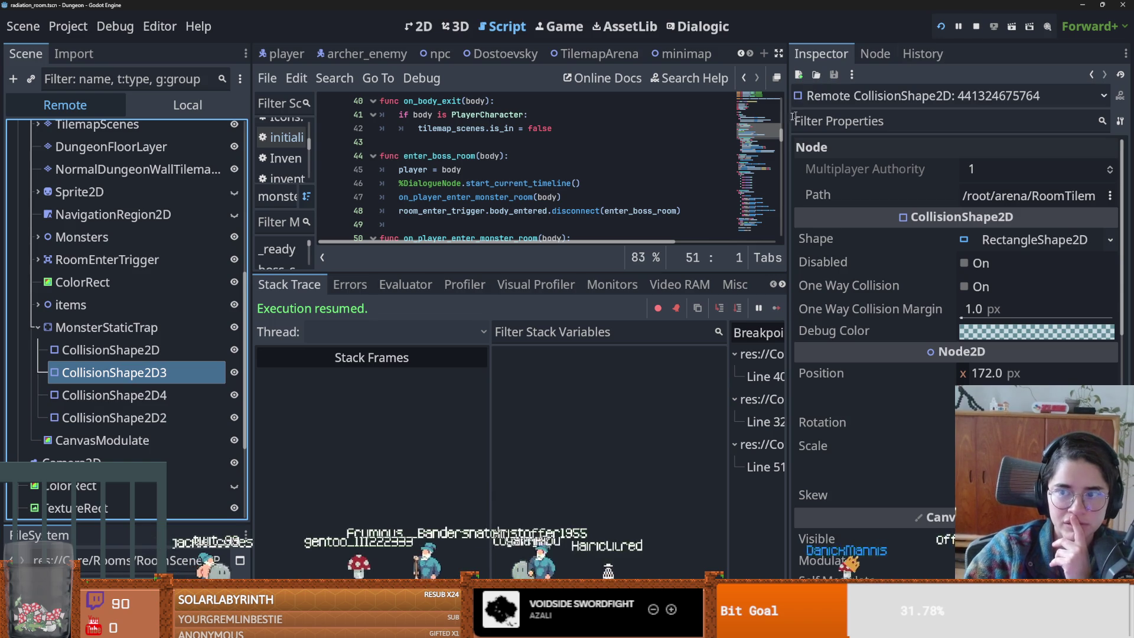
pyautogui.scroll(4, 133, 236)
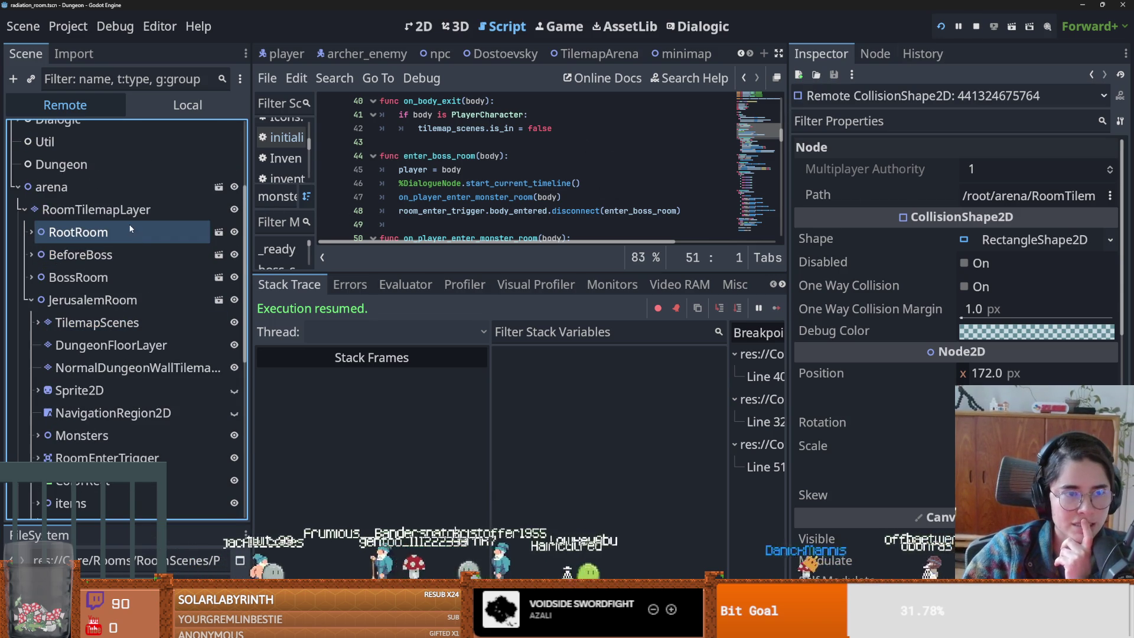
pyautogui.scroll(-5, 143, 265)
pyautogui.click(106, 278)
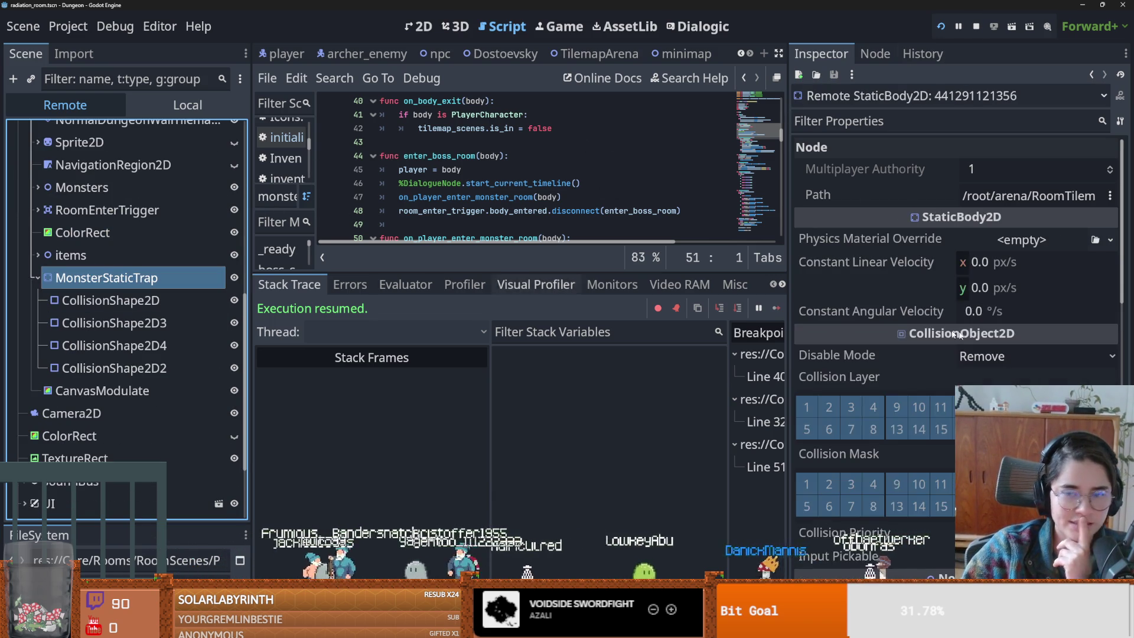
pyautogui.scroll(-5, 887, 391)
pyautogui.scroll(3, 886, 378)
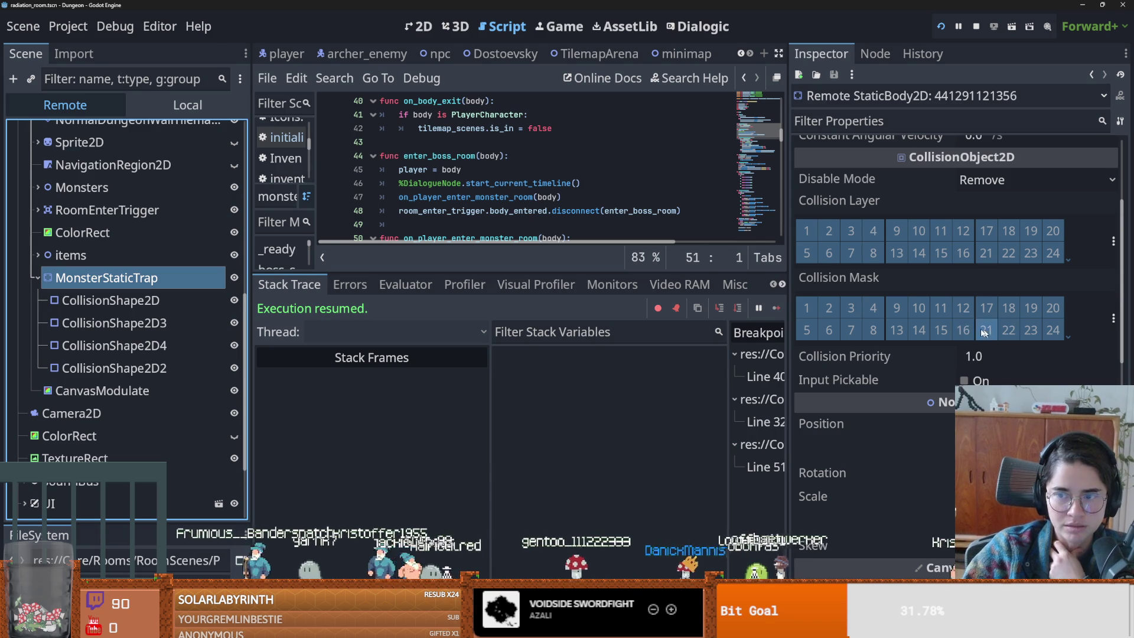
pyautogui.scroll(-10, 875, 376)
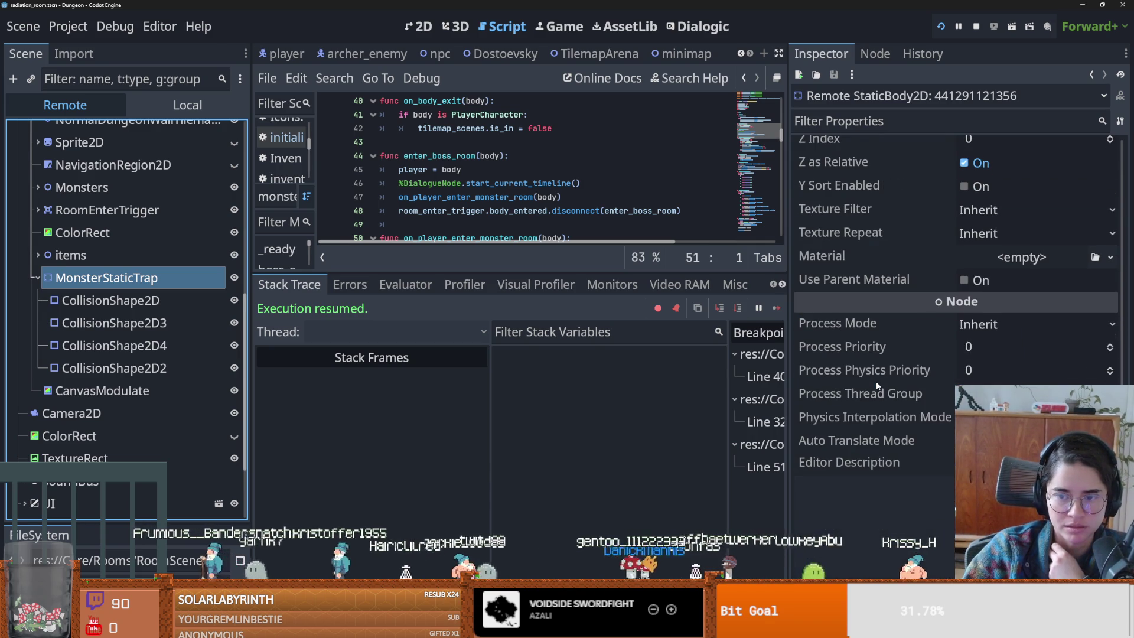
# - Stop the running game and end the debug session
pyautogui.click(976, 26)
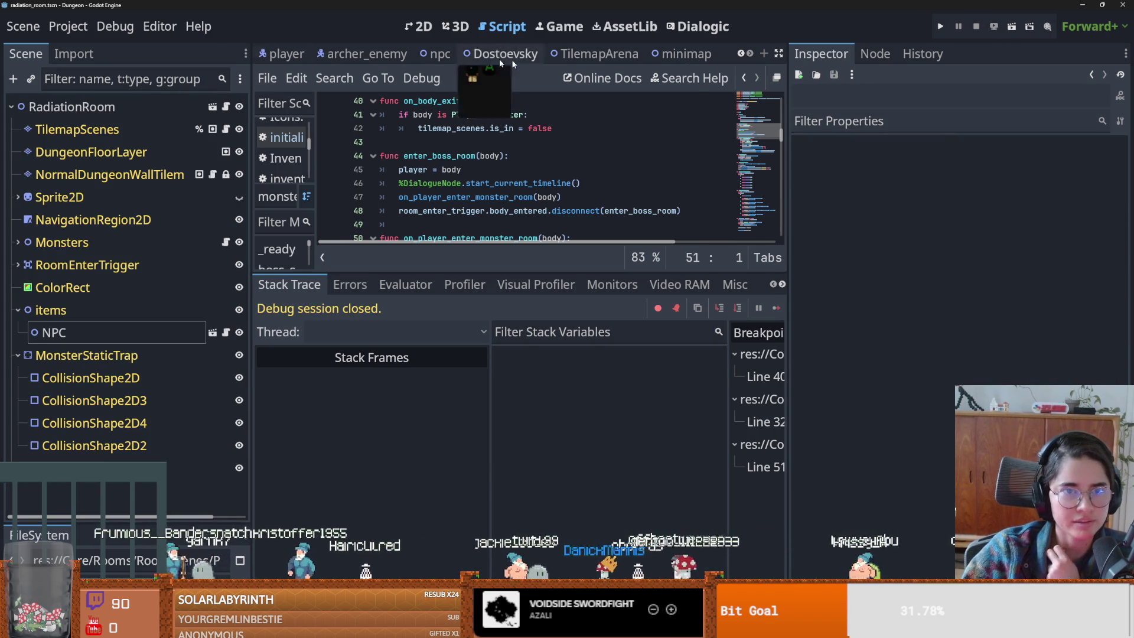
pyautogui.click(742, 54)
pyautogui.click(742, 54)
pyautogui.click(742, 54)
pyautogui.click(742, 54)
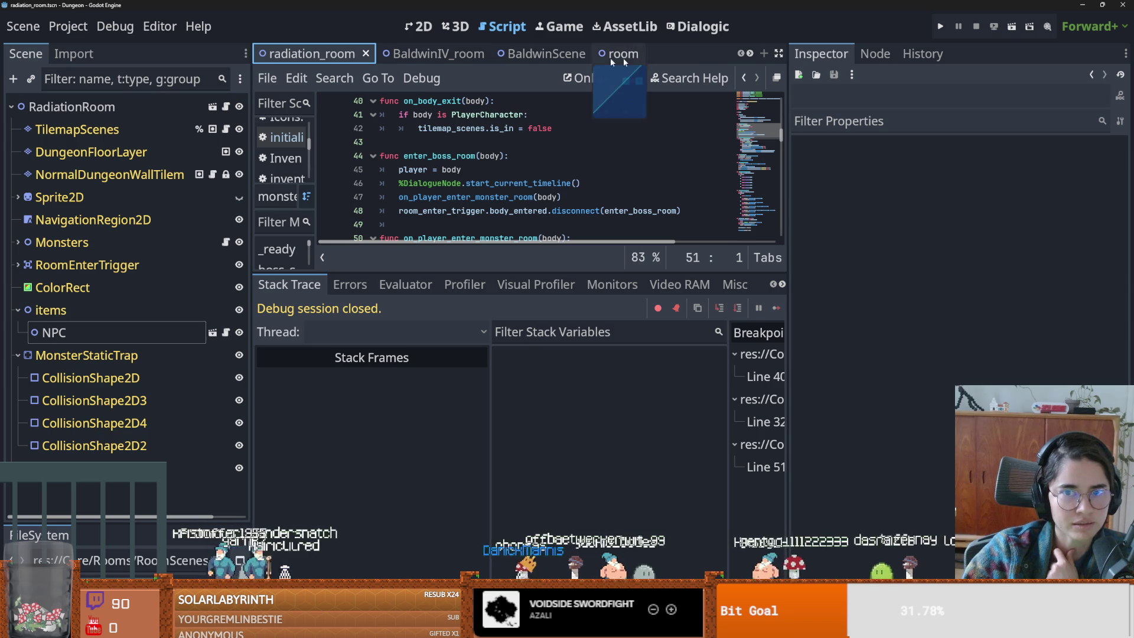
# - Review radiation_room's NPC, items and MonsterStaticTrap settings, then bring up BaldwinScene
pyautogui.click(77, 333)
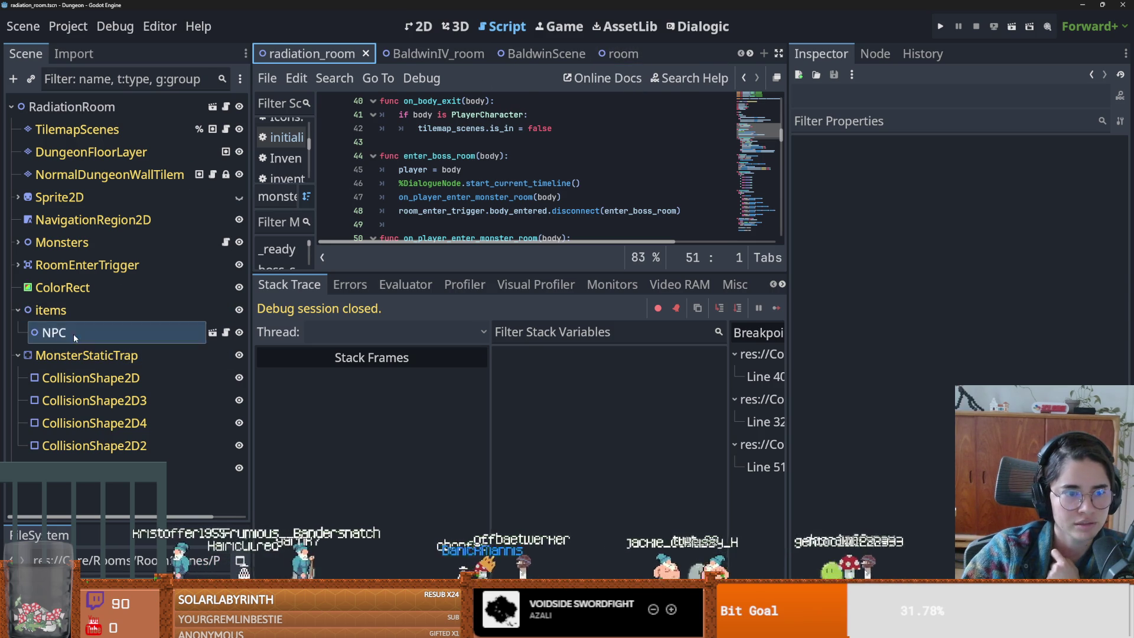
pyautogui.click(102, 316)
pyautogui.scroll(-3, 485, 189)
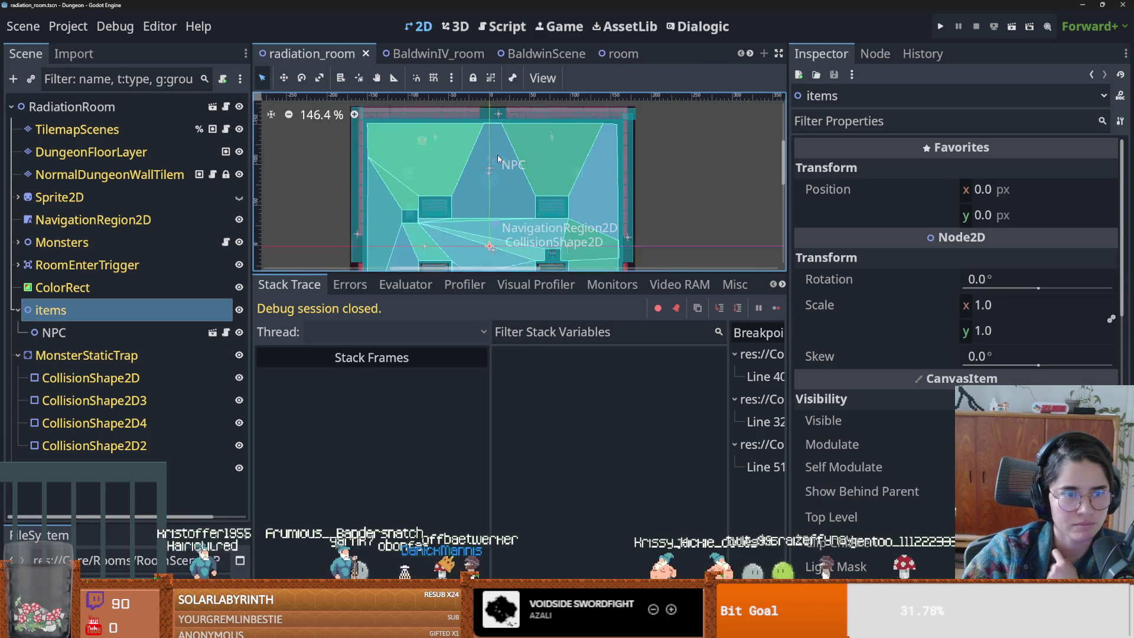
pyautogui.scroll(-2, 498, 155)
pyautogui.scroll(1, 487, 176)
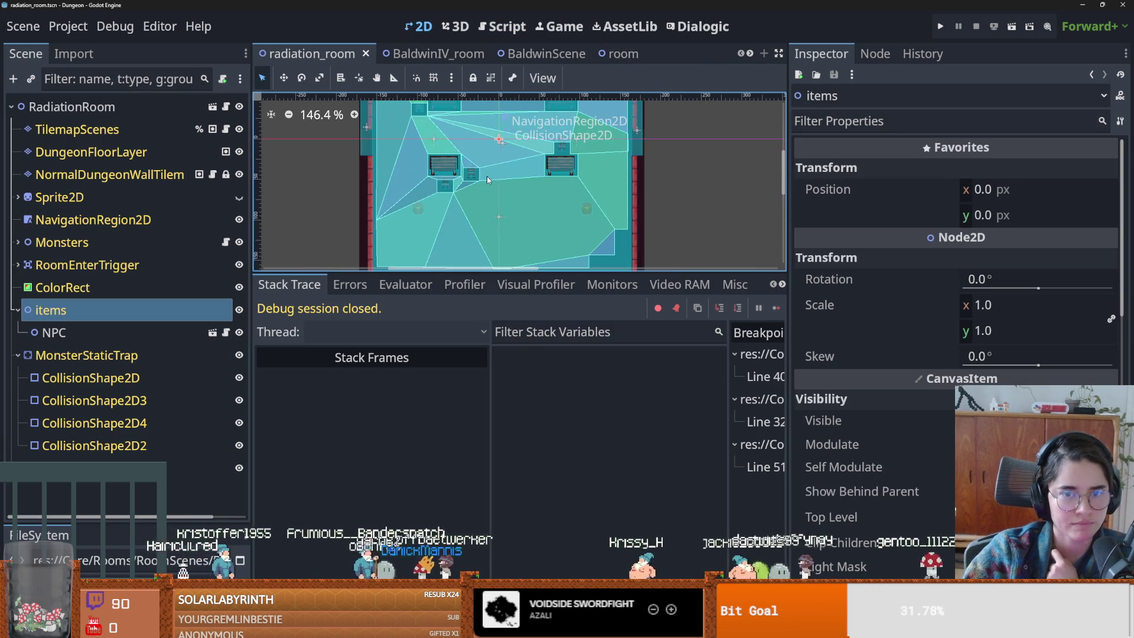
pyautogui.click(87, 355)
pyautogui.scroll(4, 910, 407)
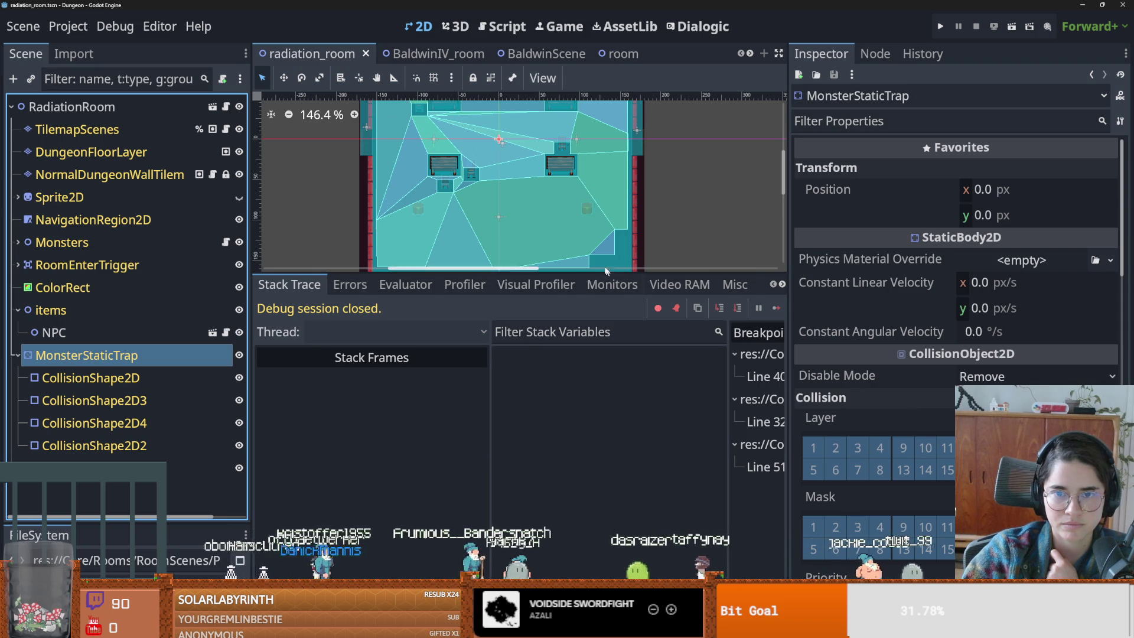
pyautogui.click(532, 54)
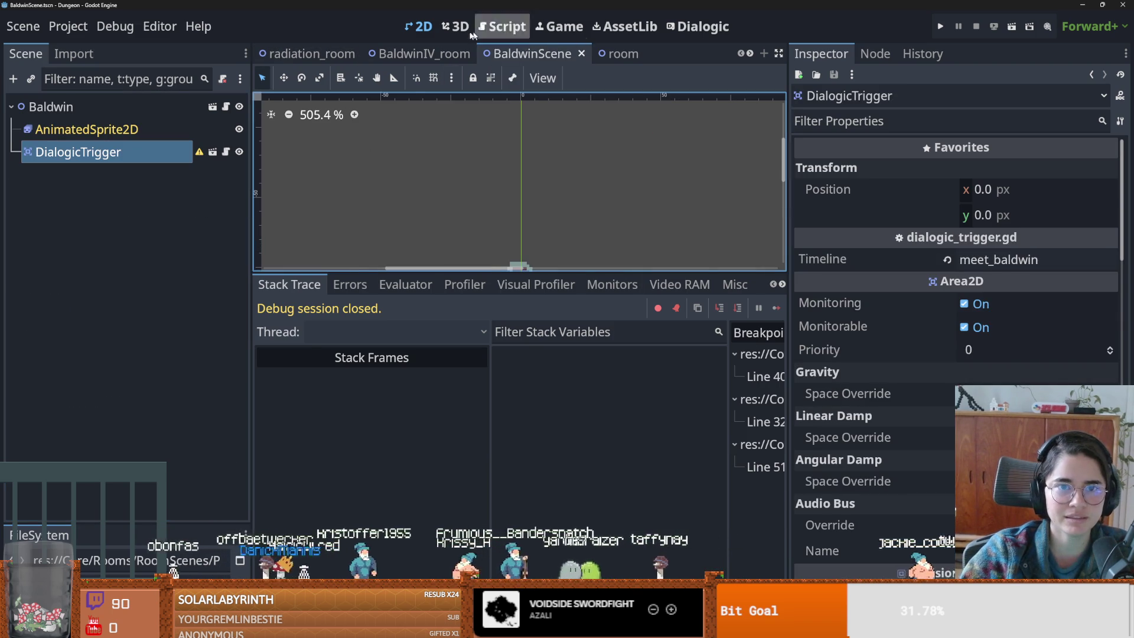
# - In BaldwinIV_room, disable all four MonsterStaticTrap collision shapes and save the scene
pyautogui.click(437, 54)
pyautogui.scroll(-4, 526, 201)
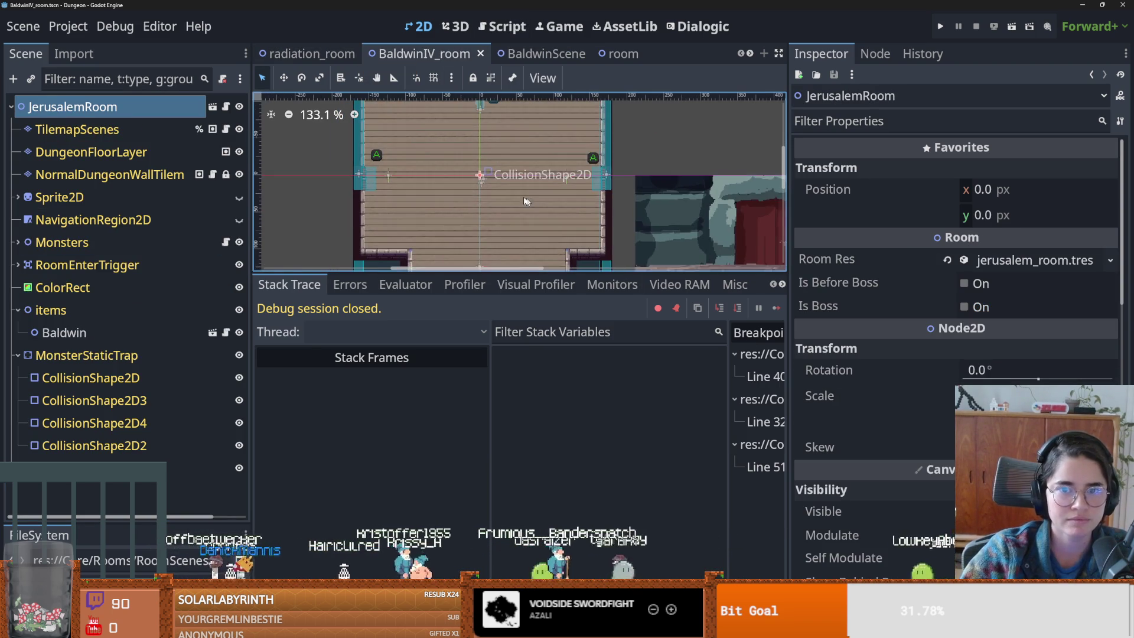
pyautogui.scroll(-1, 526, 201)
pyautogui.click(123, 356)
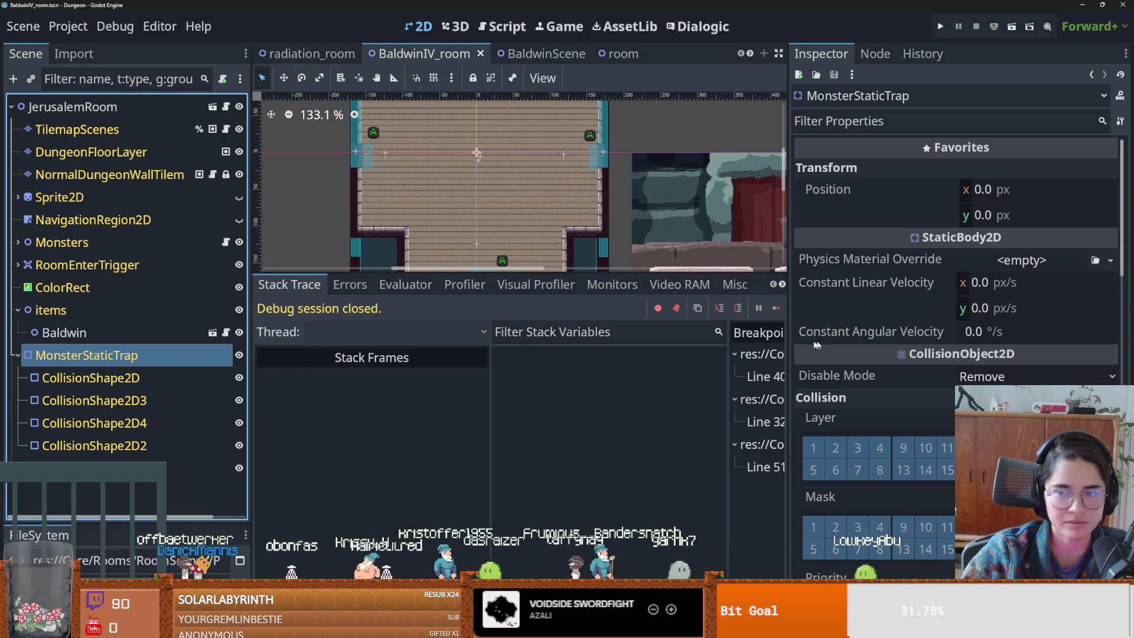
pyautogui.click(89, 378)
pyautogui.click(964, 283)
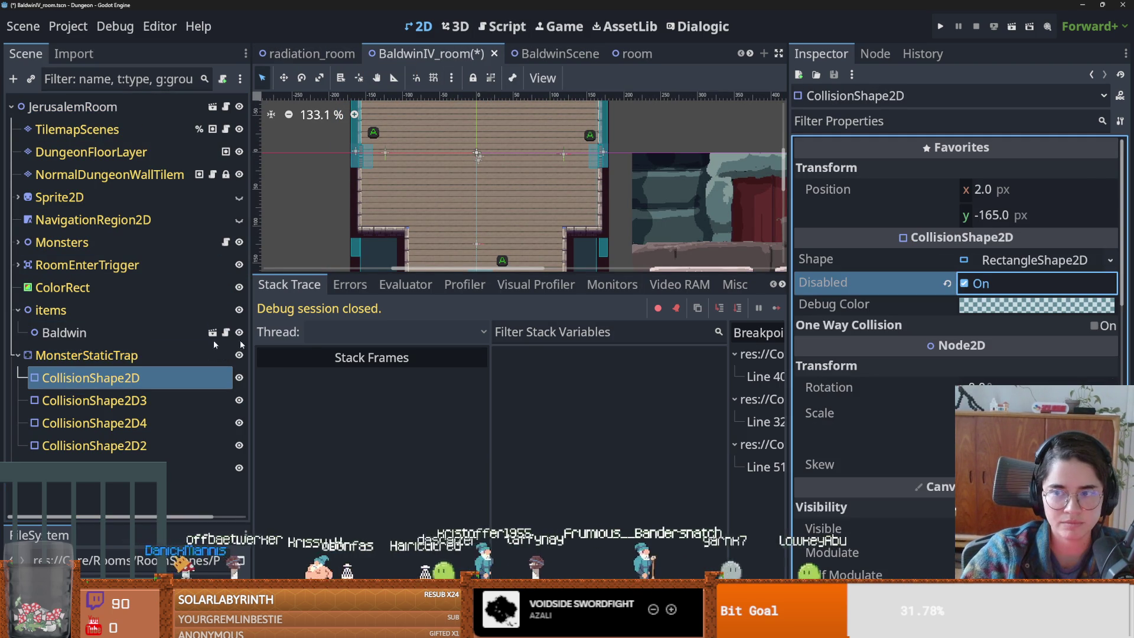
pyautogui.click(94, 400)
pyautogui.click(964, 283)
pyautogui.click(94, 424)
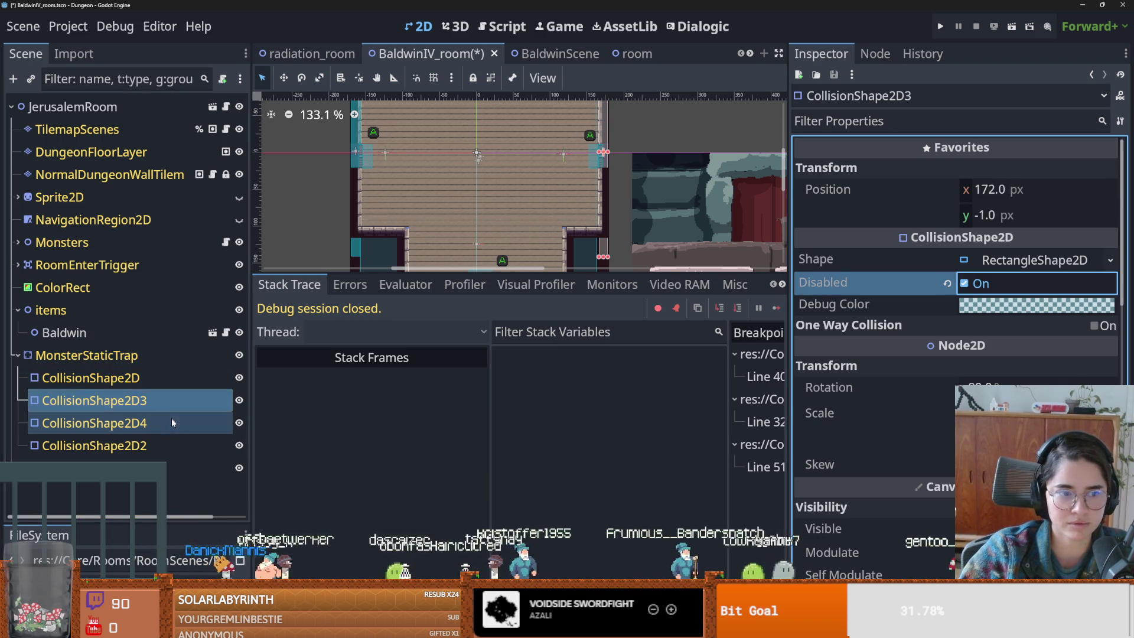
pyautogui.click(965, 283)
pyautogui.click(207, 446)
pyautogui.click(965, 283)
pyautogui.click(948, 26)
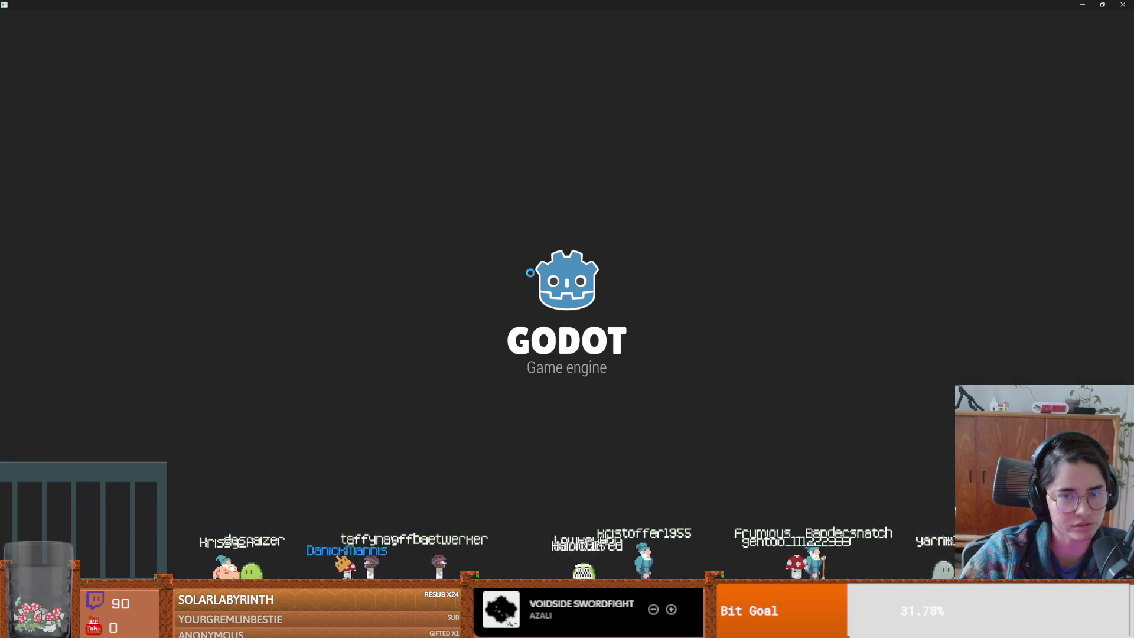
# - Play as the Warrior, remove stray 'sa' on line 51, continue past the breakpoint, enter a room, then stop
pyautogui.press('Return')
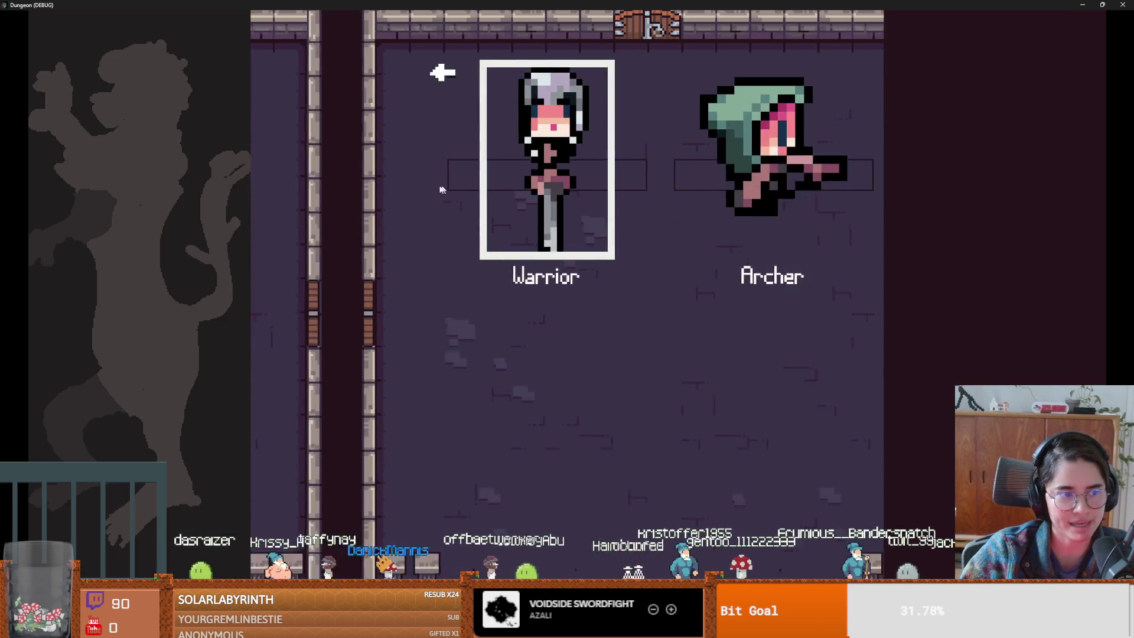
pyautogui.click(428, 188)
pyautogui.write('sa if body is PlayerCharacter:')
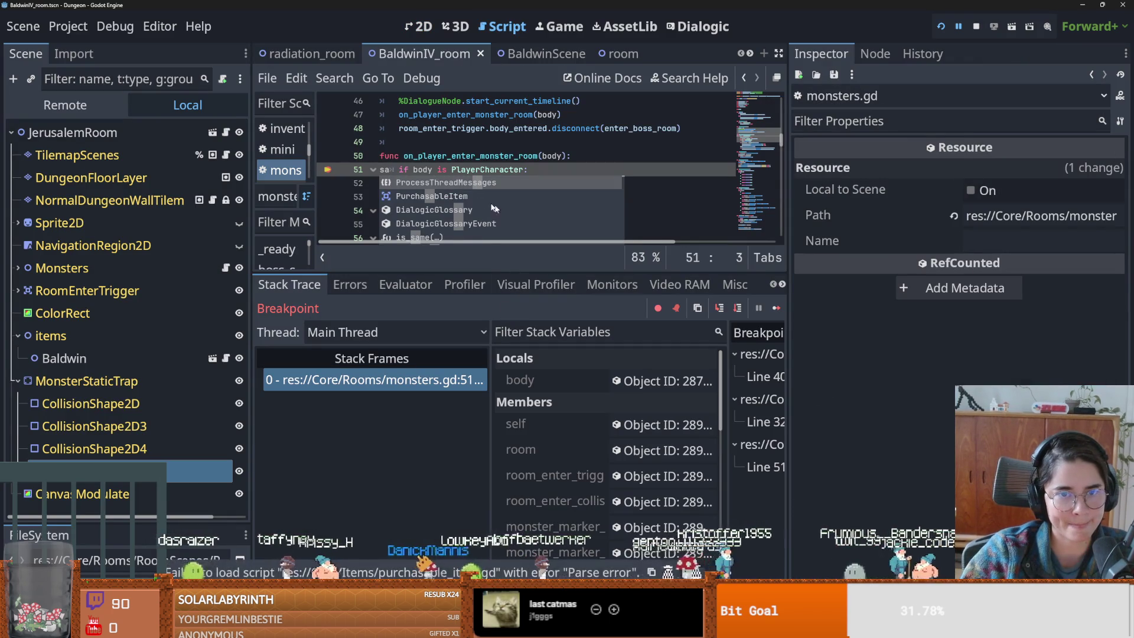
pyautogui.press('BackSpace')
pyautogui.press('BackSpace')
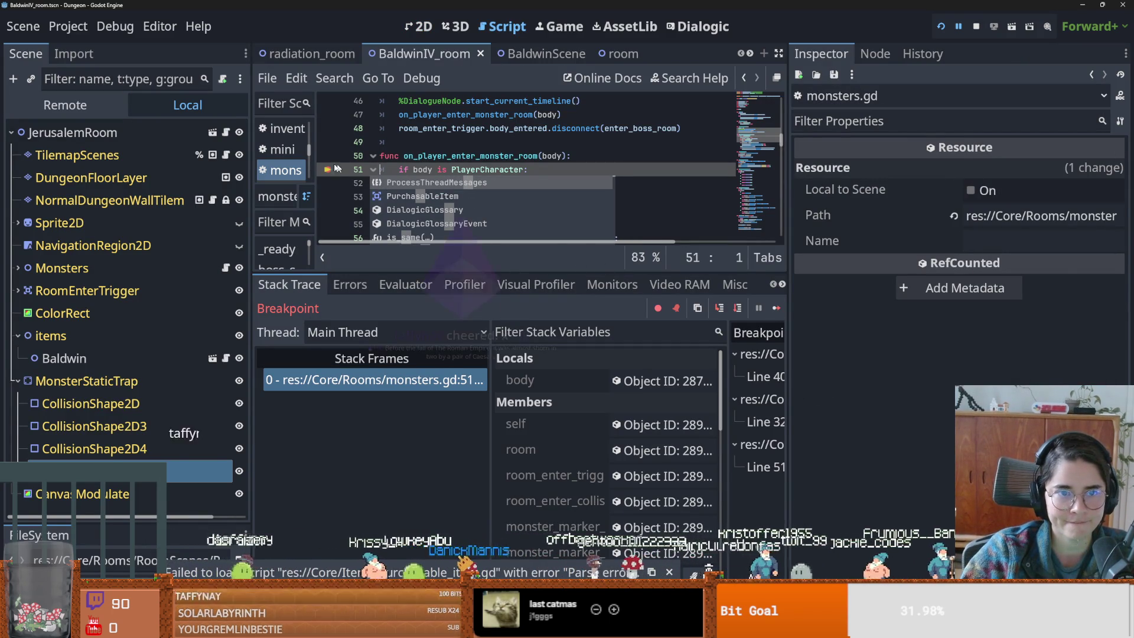
pyautogui.click(776, 307)
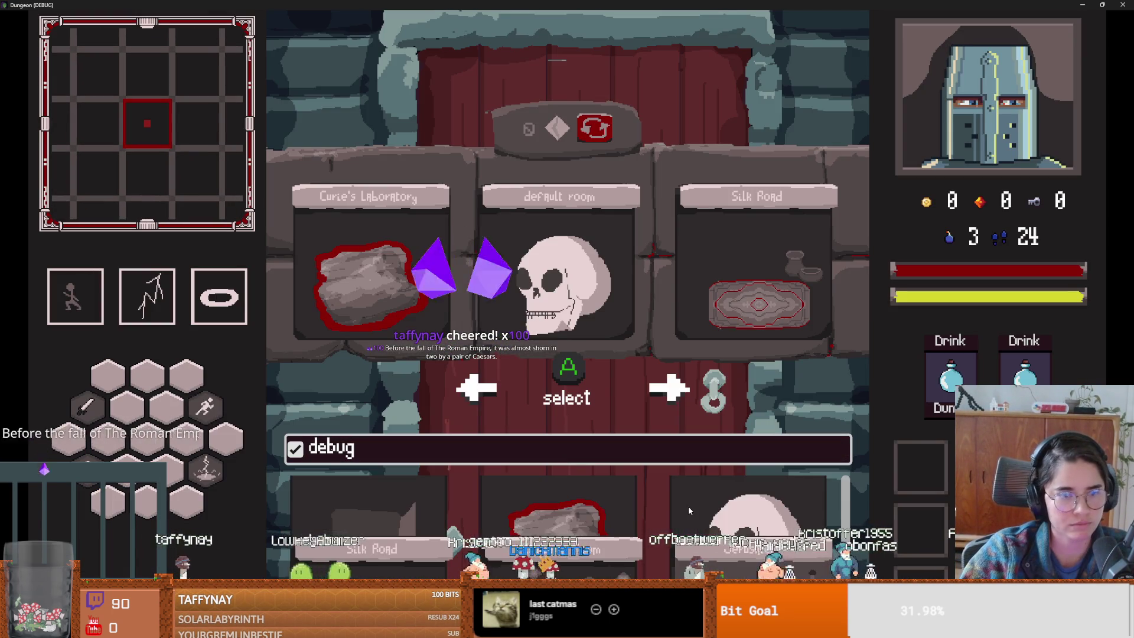
pyautogui.press('Return')
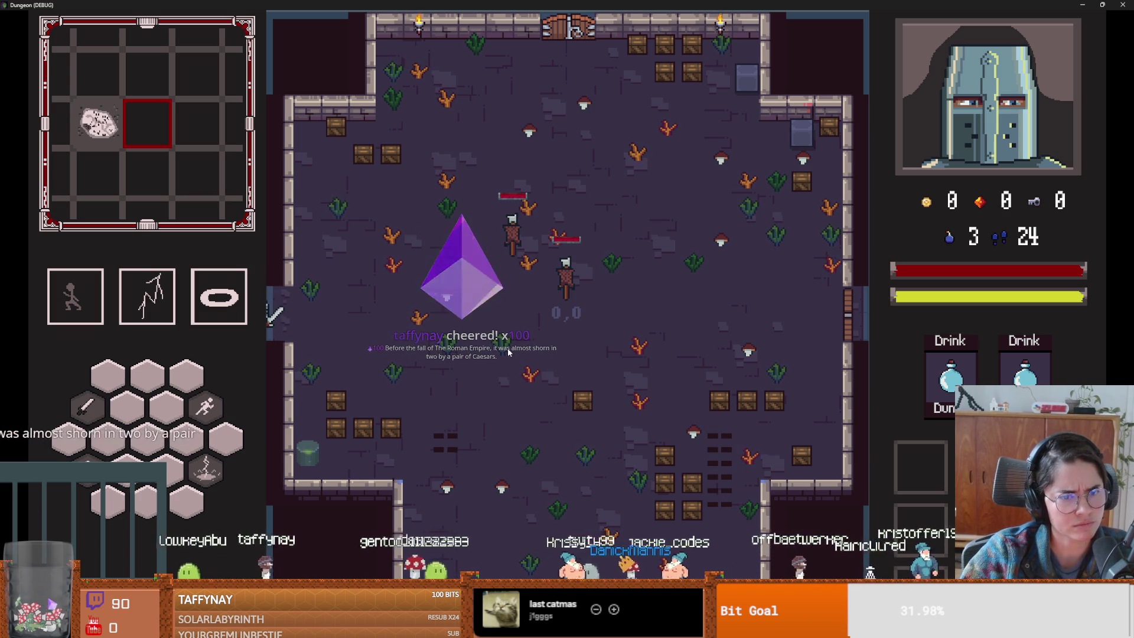
pyautogui.moveTo(437, 5); pyautogui.dragTo(633, 274)
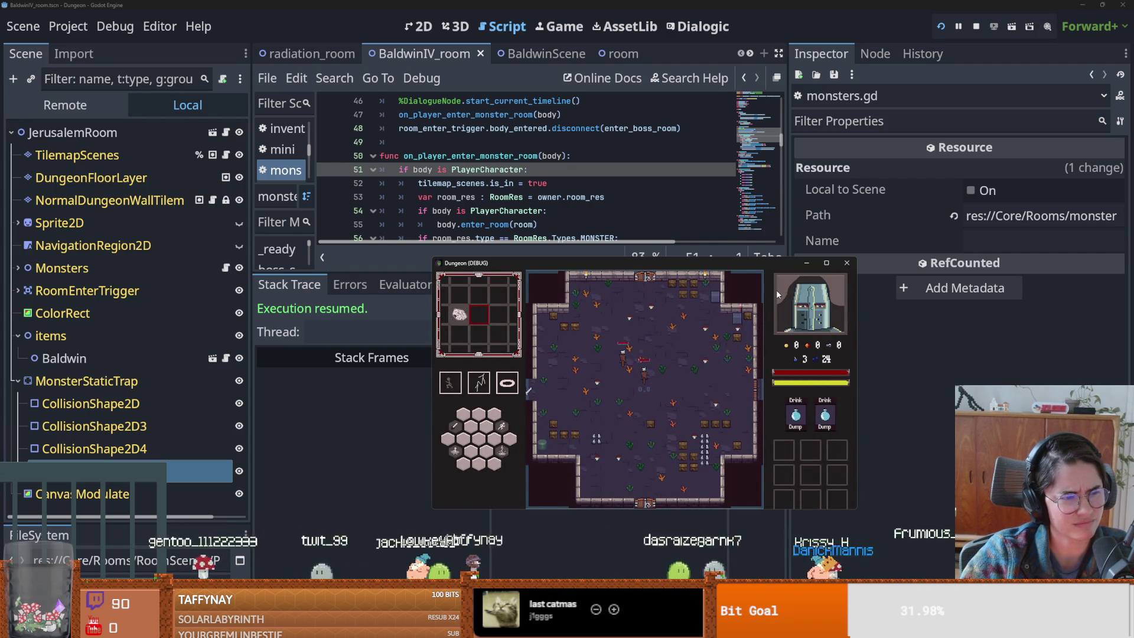
pyautogui.click(848, 263)
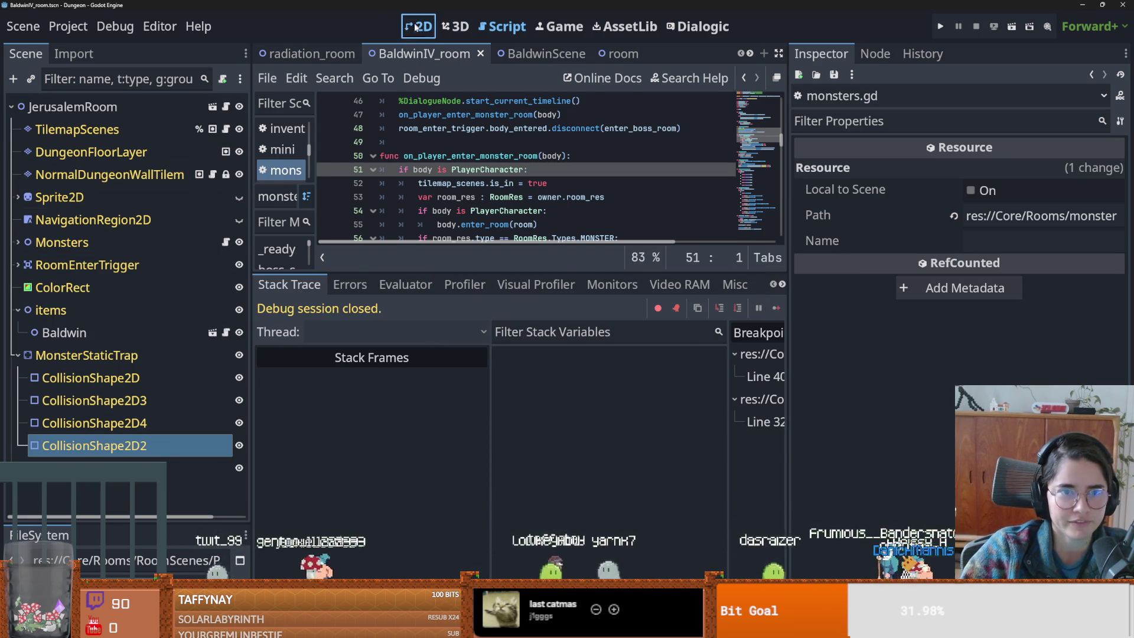
# - Switch to the 2D view, enlarge the room canvas and save the BaldwinIV room
pyautogui.click(416, 27)
pyautogui.moveTo(497, 273); pyautogui.dragTo(496, 430)
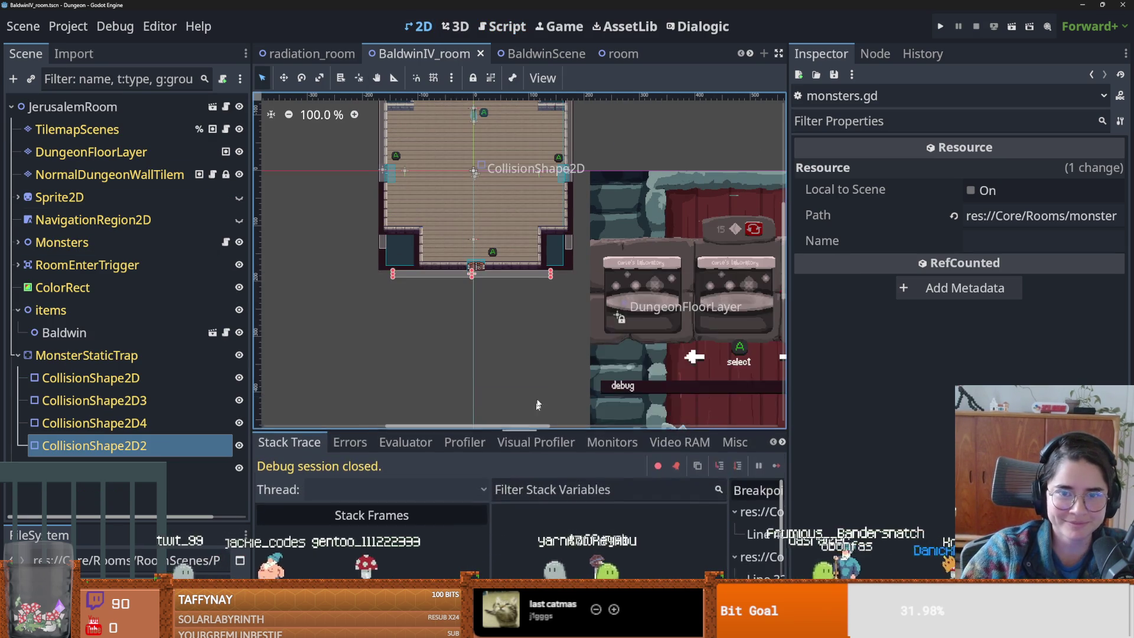
pyautogui.scroll(3, 557, 287)
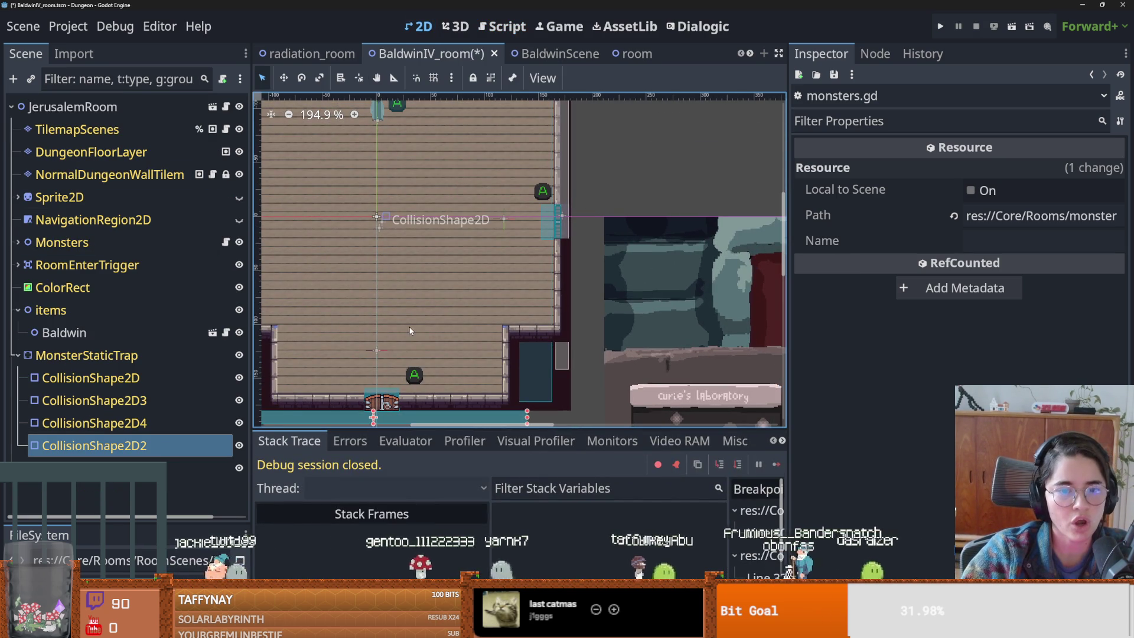
pyautogui.scroll(-2, 440, 291)
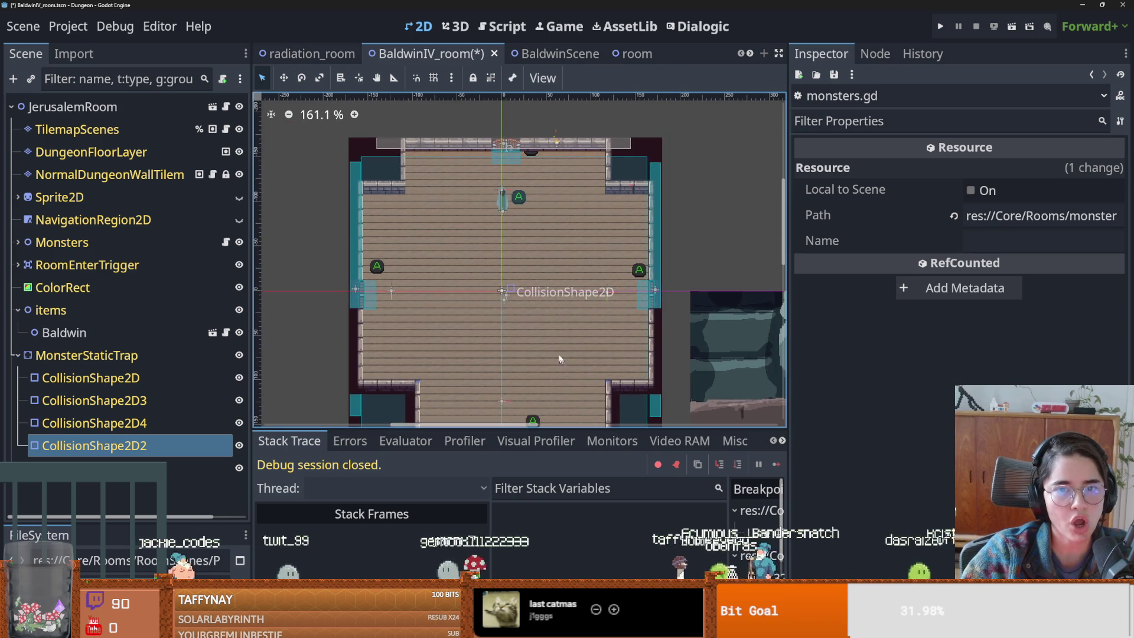
pyautogui.hotkey('ctrl', 's')
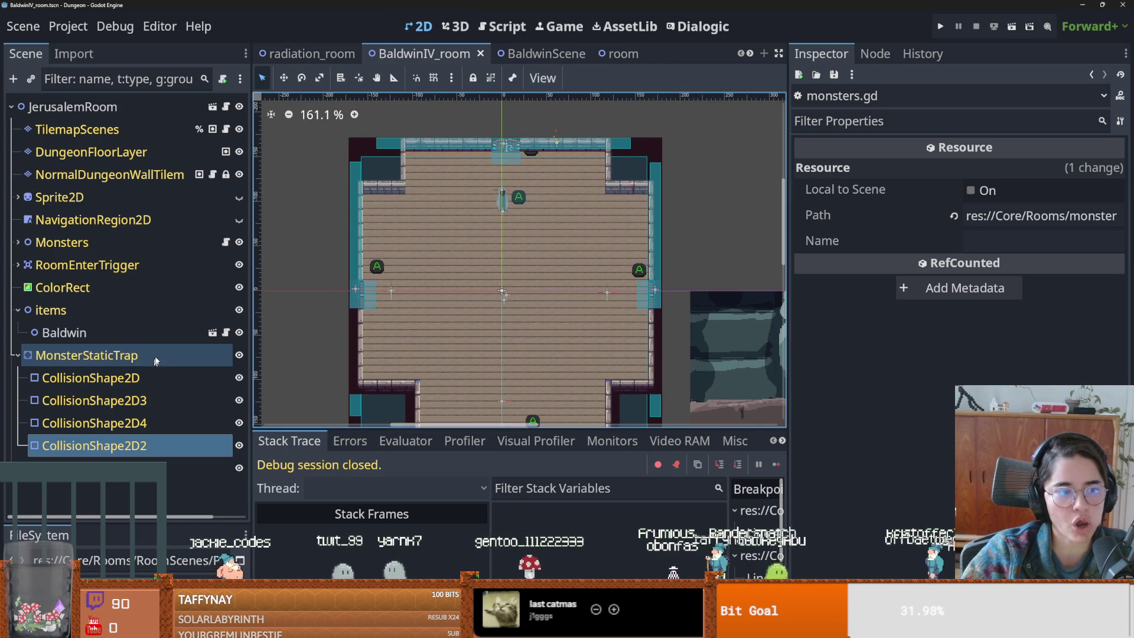
pyautogui.scroll(1, 414, 333)
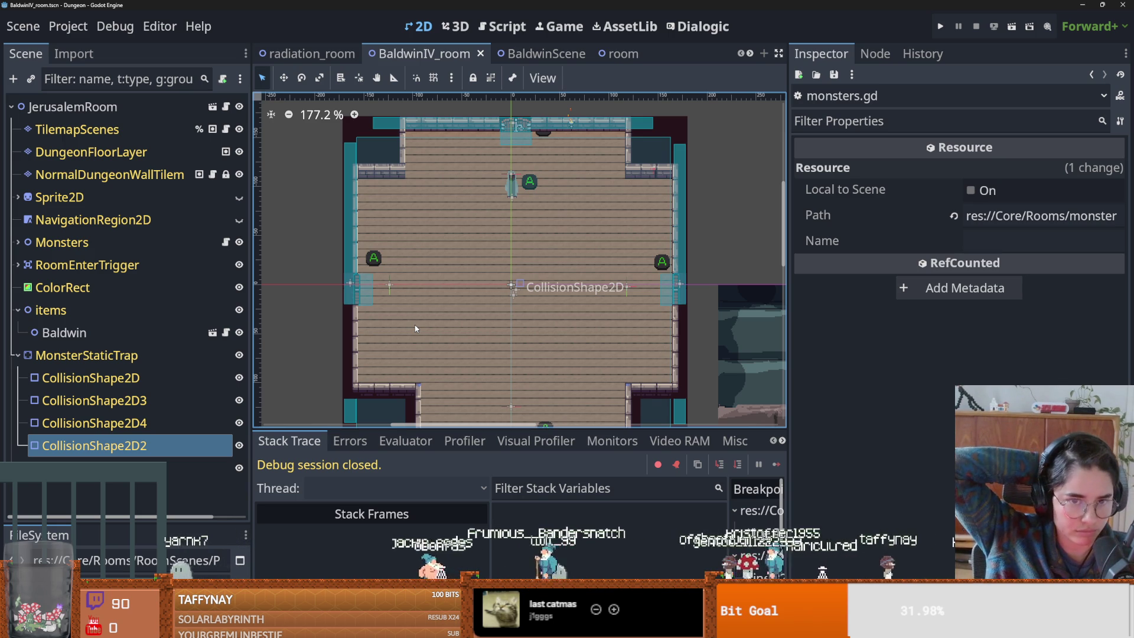
# - Erase the right-wall monster marker on the TilemapScenes layer and save the room
pyautogui.click(109, 174)
pyautogui.click(83, 130)
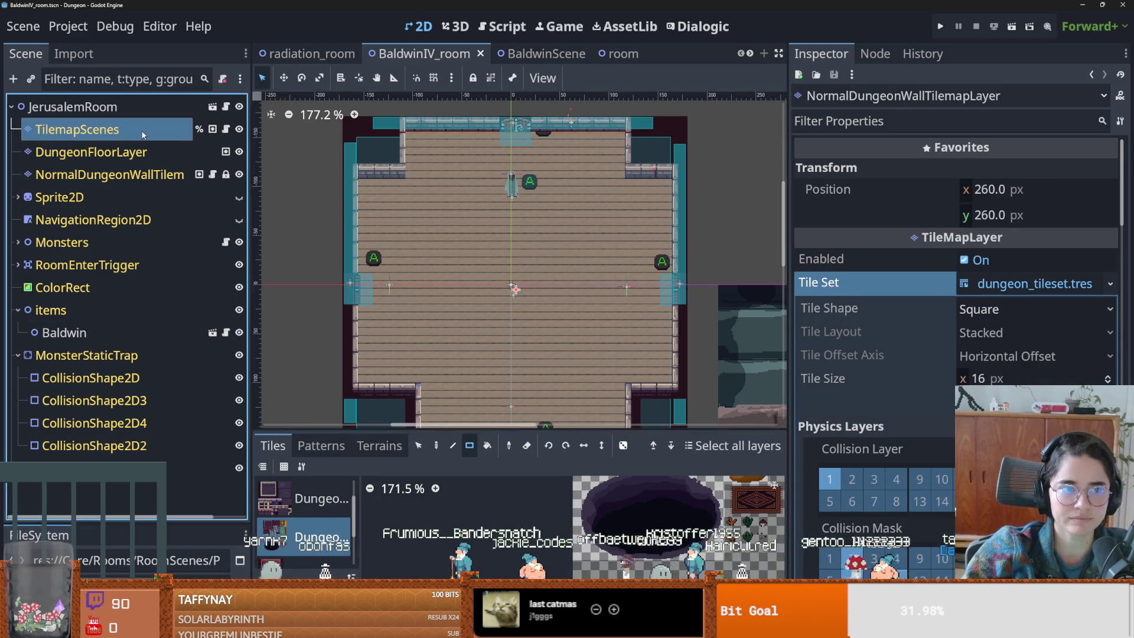
pyautogui.click(527, 446)
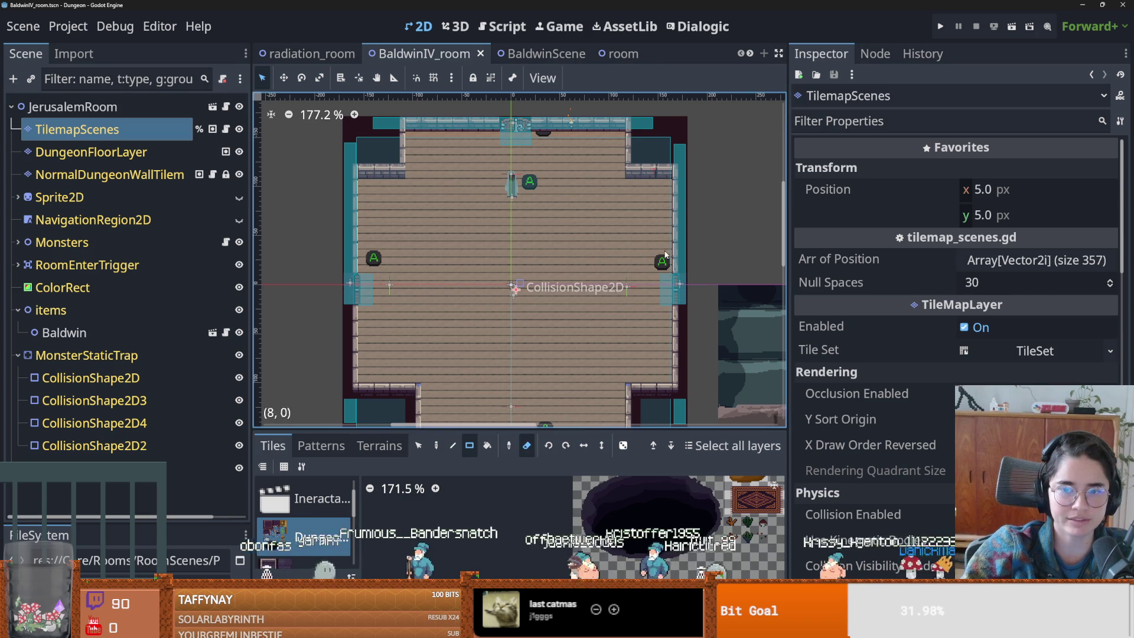
pyautogui.click(663, 262)
pyautogui.scroll(-2, 505, 228)
pyautogui.scroll(3, 506, 227)
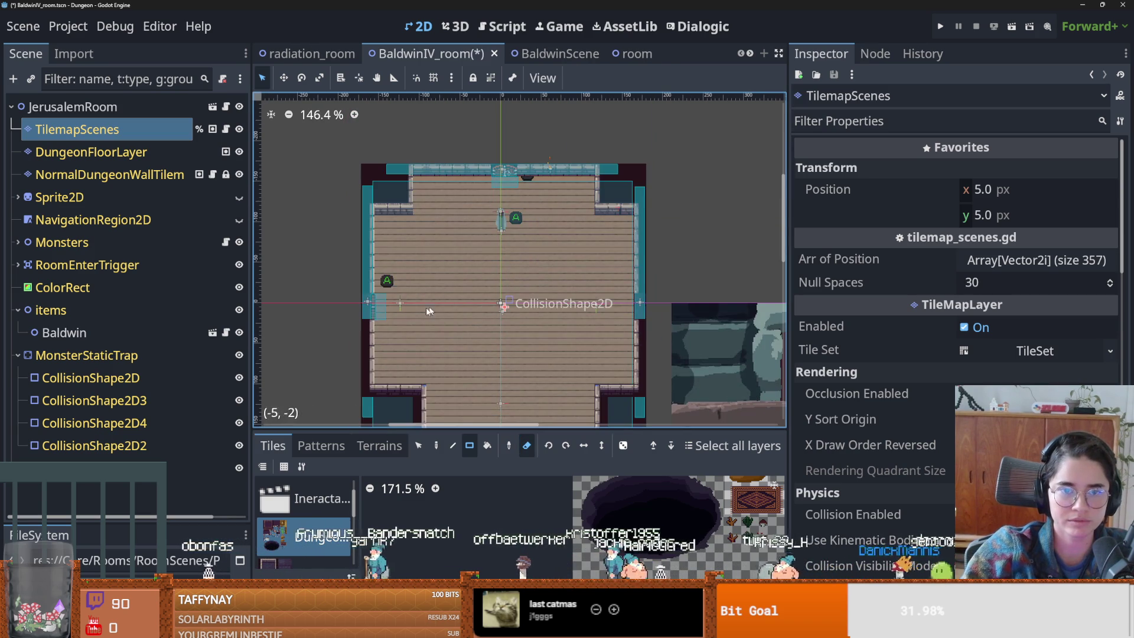
pyautogui.hotkey('ctrl', 's')
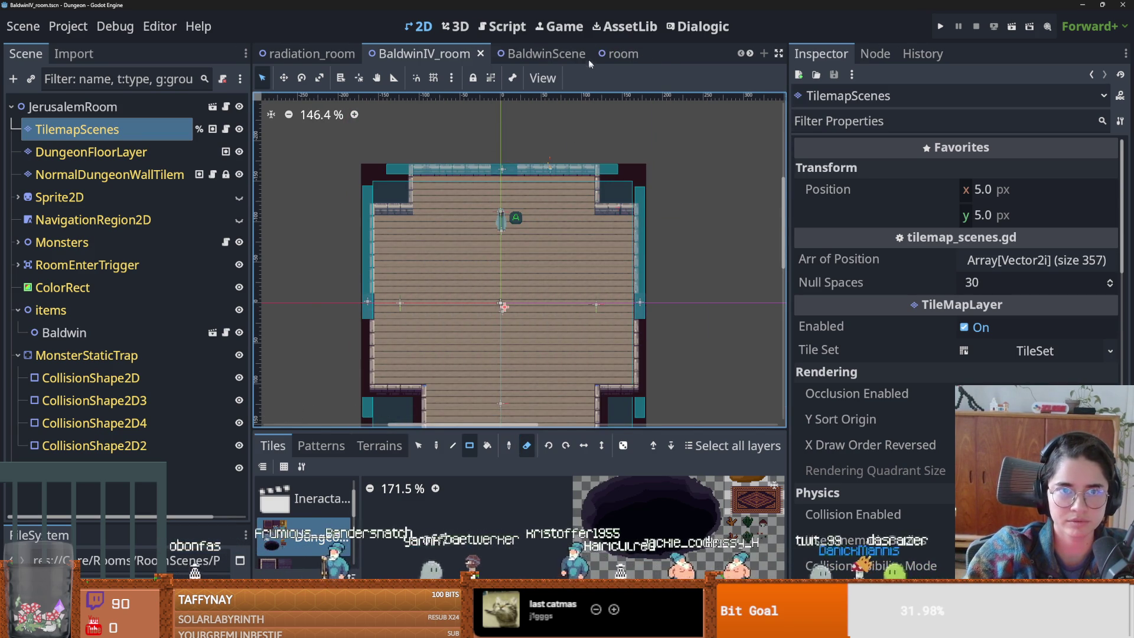
# - Open the Dostoevsky scene
pyautogui.click(599, 54)
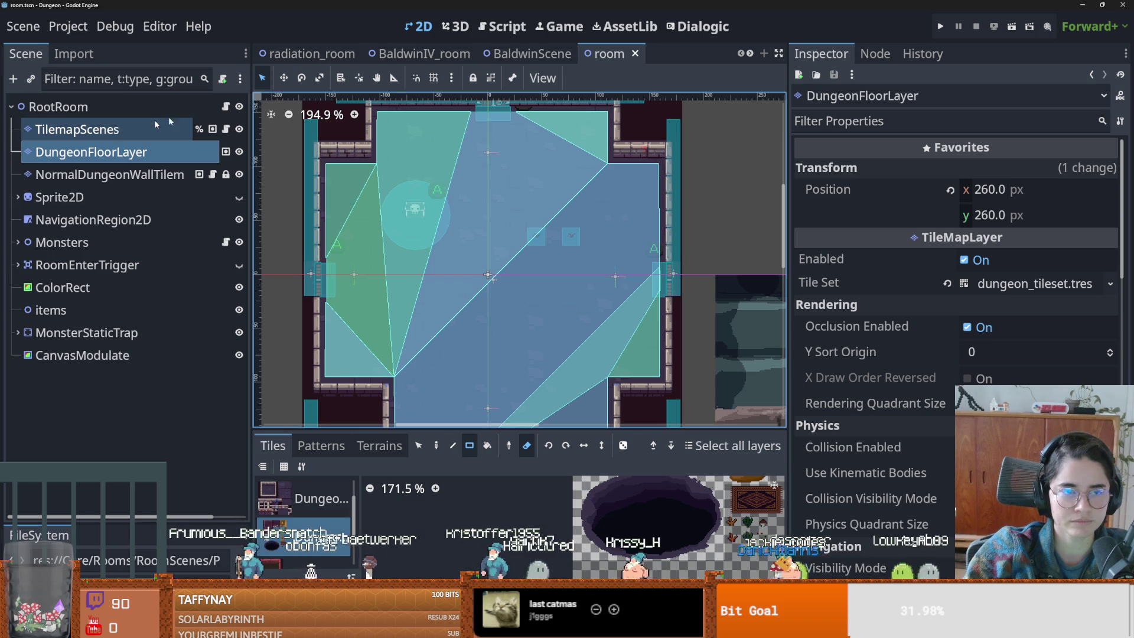
pyautogui.scroll(-5, 649, 54)
pyautogui.click(649, 54)
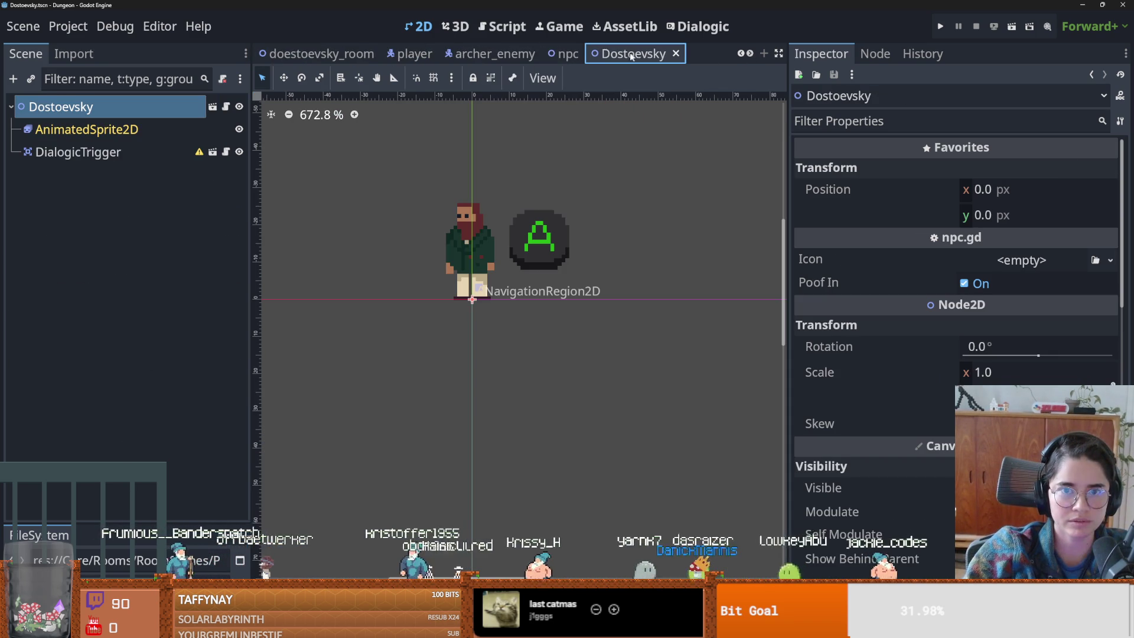
# - Open the doestoevsky_room scene
pyautogui.click(750, 54)
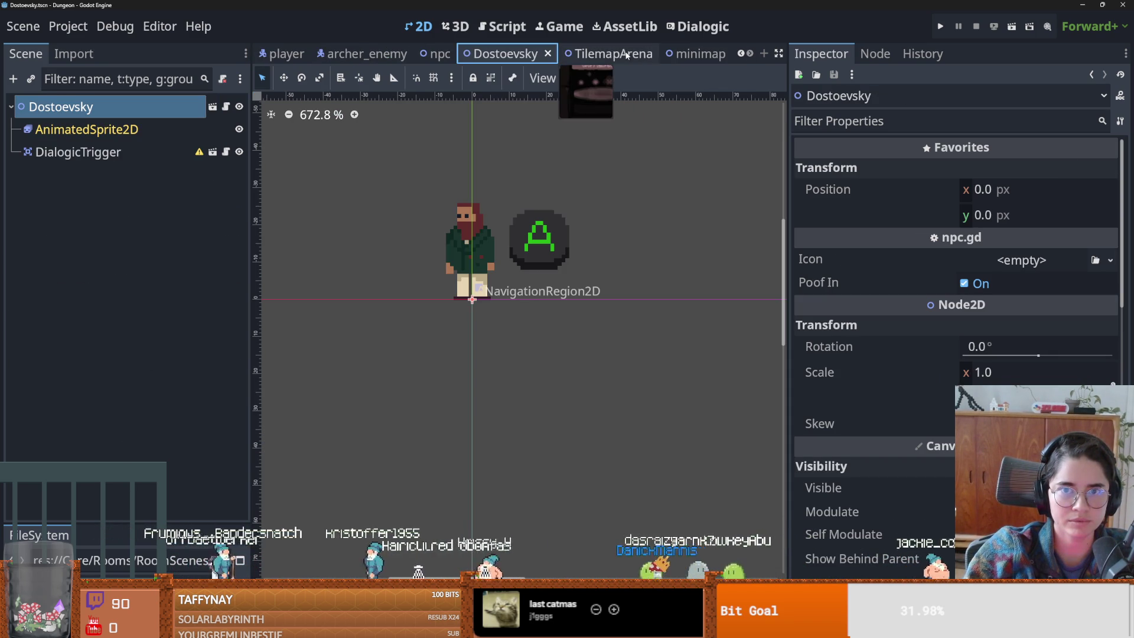
pyautogui.click(741, 54)
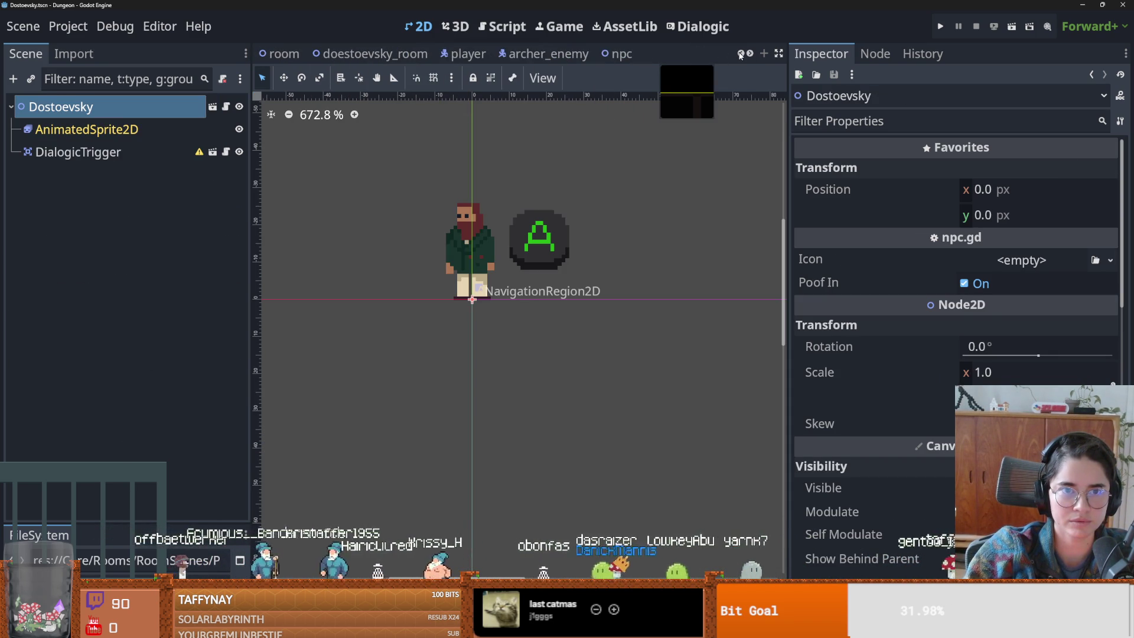
pyautogui.click(741, 54)
pyautogui.click(372, 53)
# - Clear the side markers on its TilemapScenes layer, save, and dock the file browser beside the scene tree
pyautogui.click(107, 131)
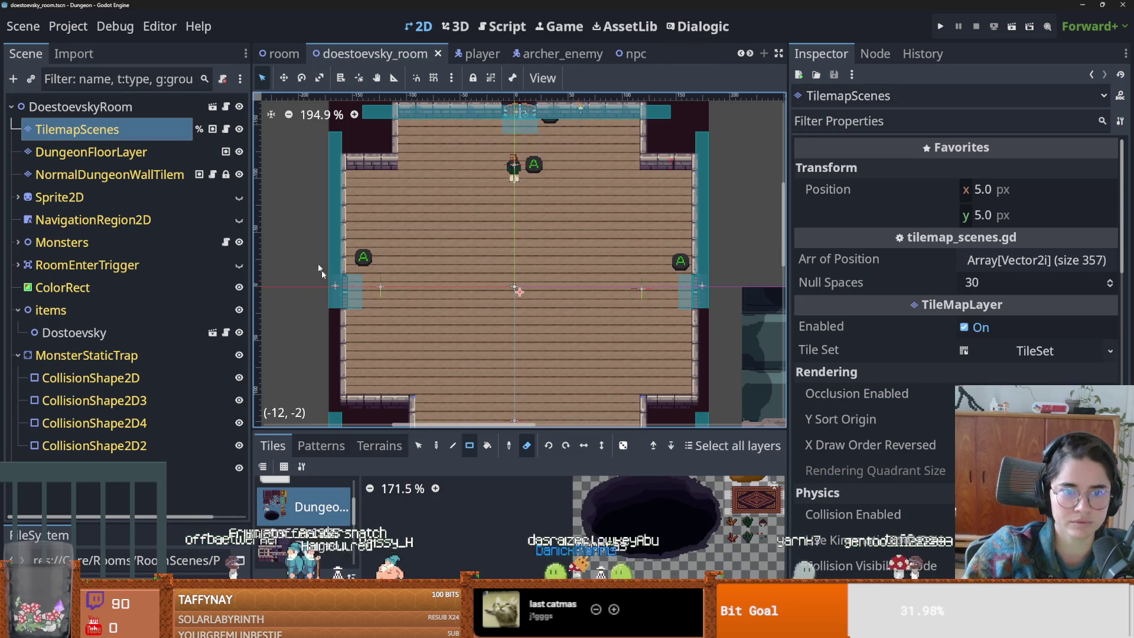
pyautogui.scroll(-3, 660, 205)
pyautogui.scroll(-1, 660, 205)
pyautogui.scroll(3, 660, 206)
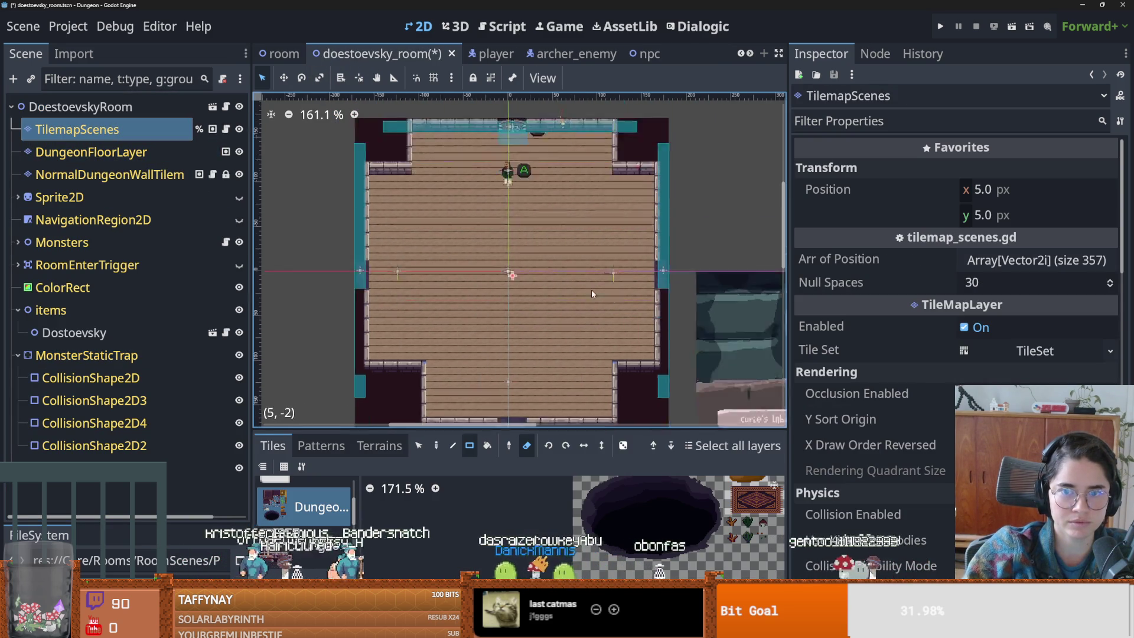
pyautogui.hotkey('ctrl', 's')
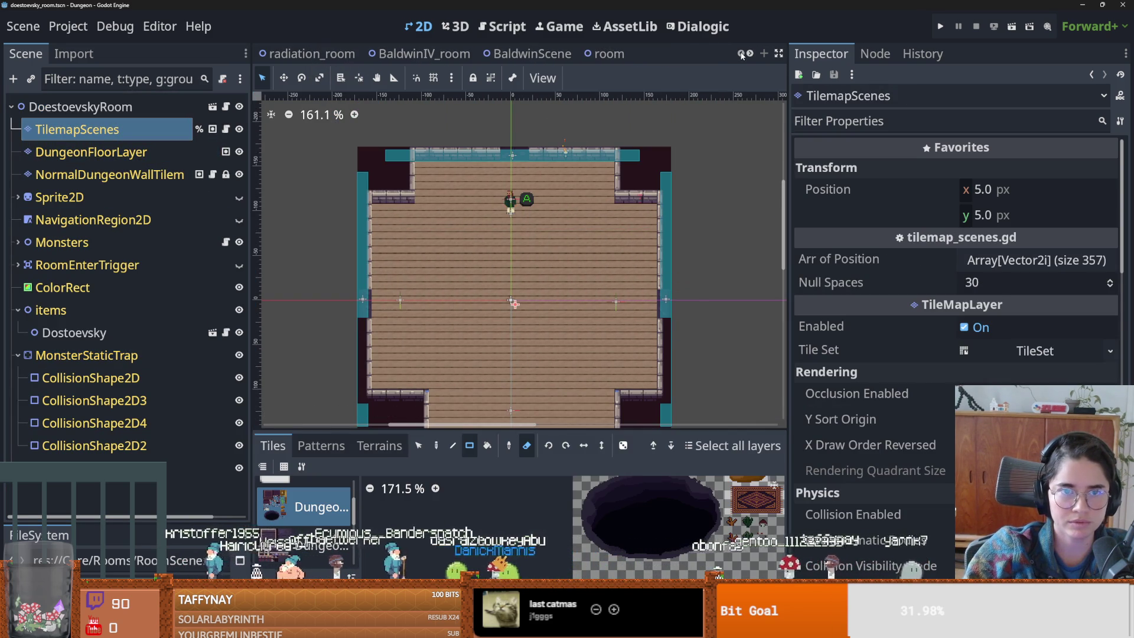
pyautogui.moveTo(52, 519)
pyautogui.mouseDown()
pyautogui.moveTo(113, 499)
pyautogui.moveTo(107, 511)
pyautogui.mouseUp()
pyautogui.scroll(5, 98, 494)
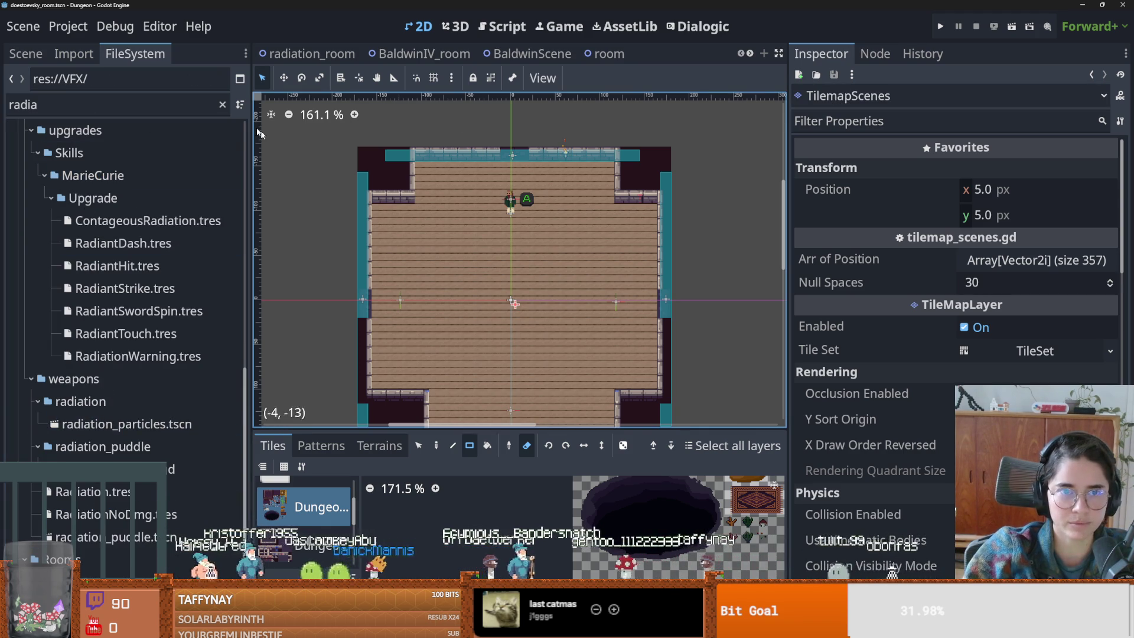
# - In BaldwinIV_room, toggle the top CollisionShape2D's Disabled setting, review the other shapes, then save and run
pyautogui.click(450, 55)
pyautogui.scroll(-3, 118, 331)
pyautogui.scroll(3, 119, 331)
pyautogui.click(25, 53)
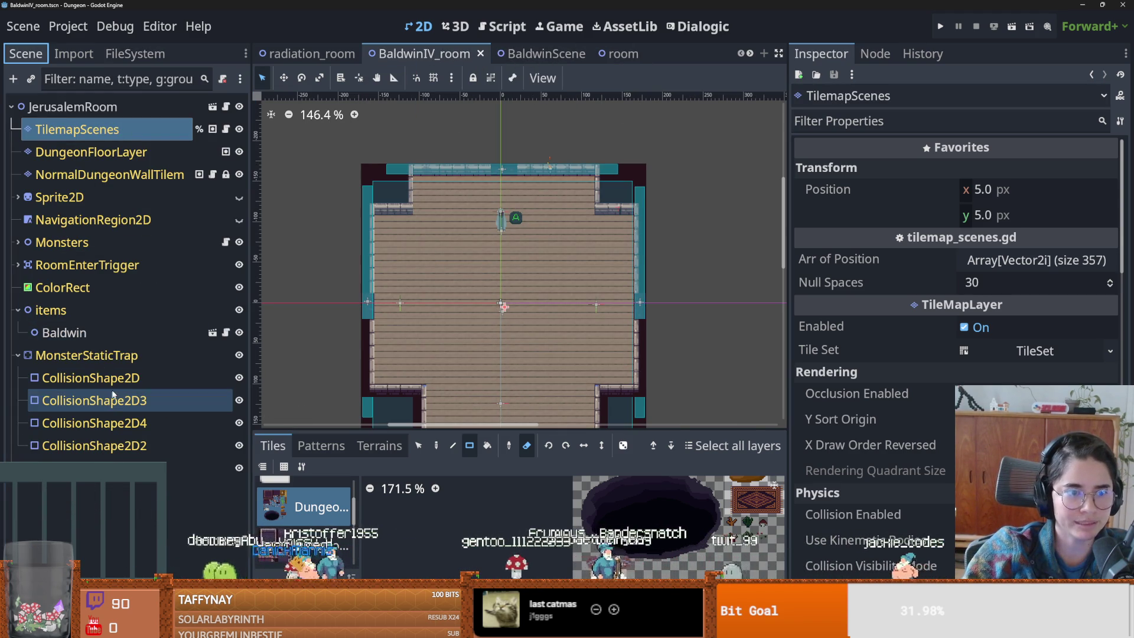
pyautogui.click(90, 379)
pyautogui.click(965, 285)
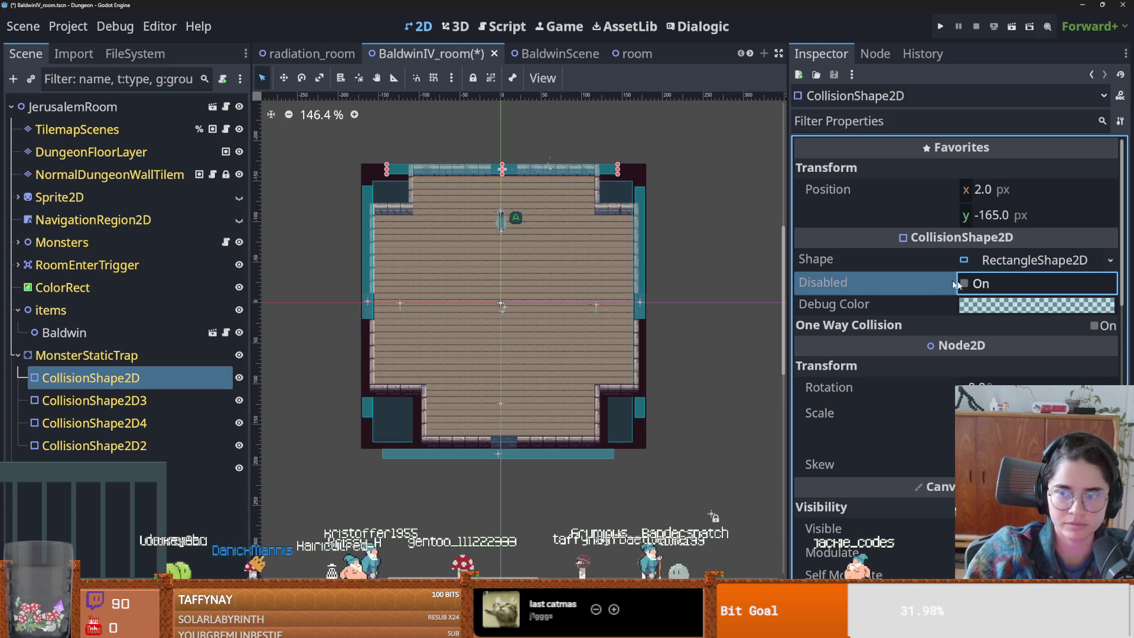
pyautogui.click(107, 401)
pyautogui.click(174, 424)
pyautogui.click(95, 445)
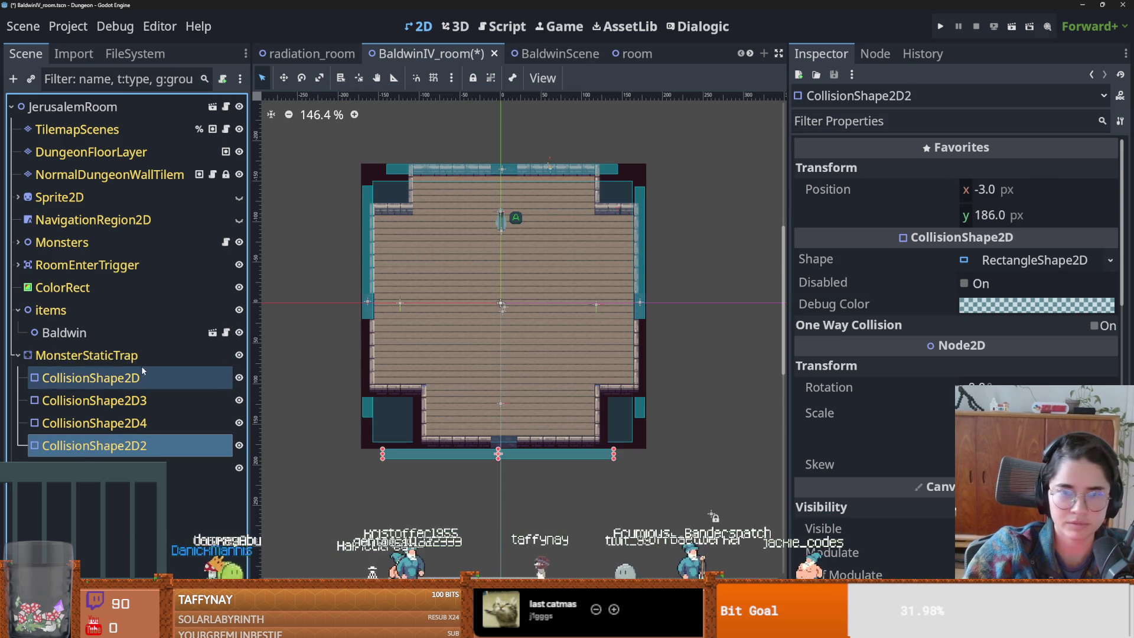
pyautogui.click(87, 355)
pyautogui.scroll(-2, 844, 461)
pyautogui.scroll(2, 843, 461)
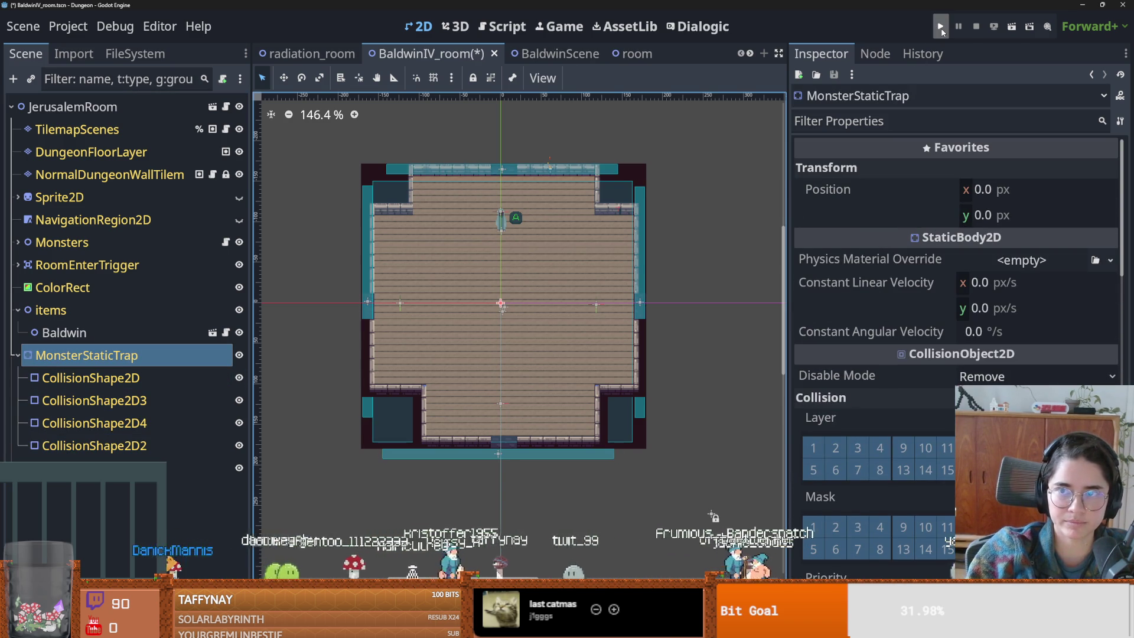
pyautogui.click(942, 28)
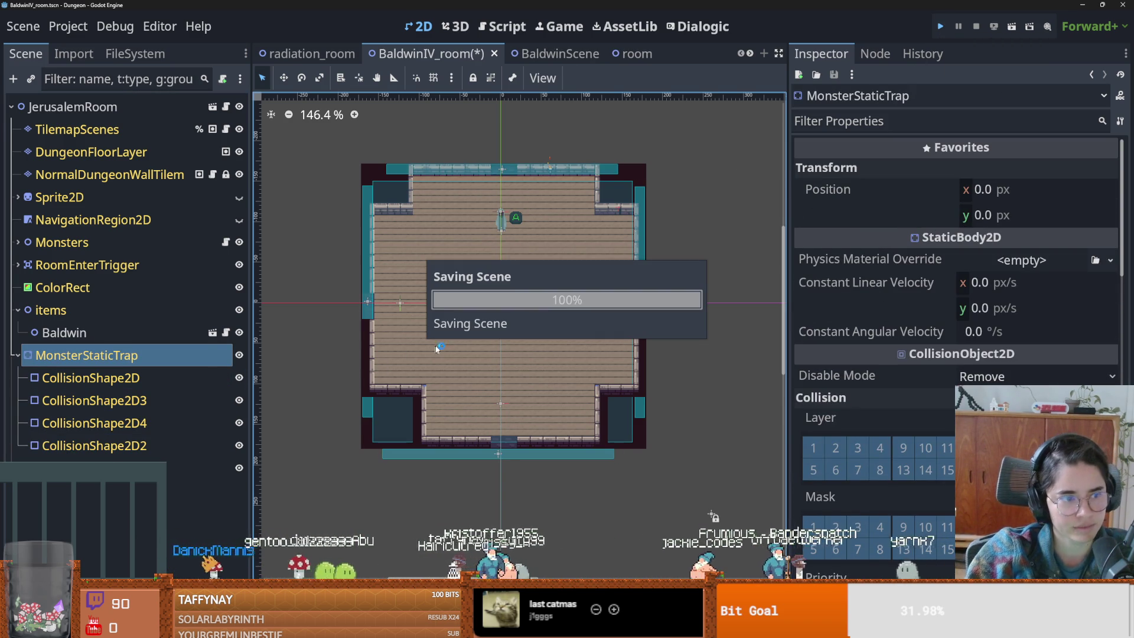